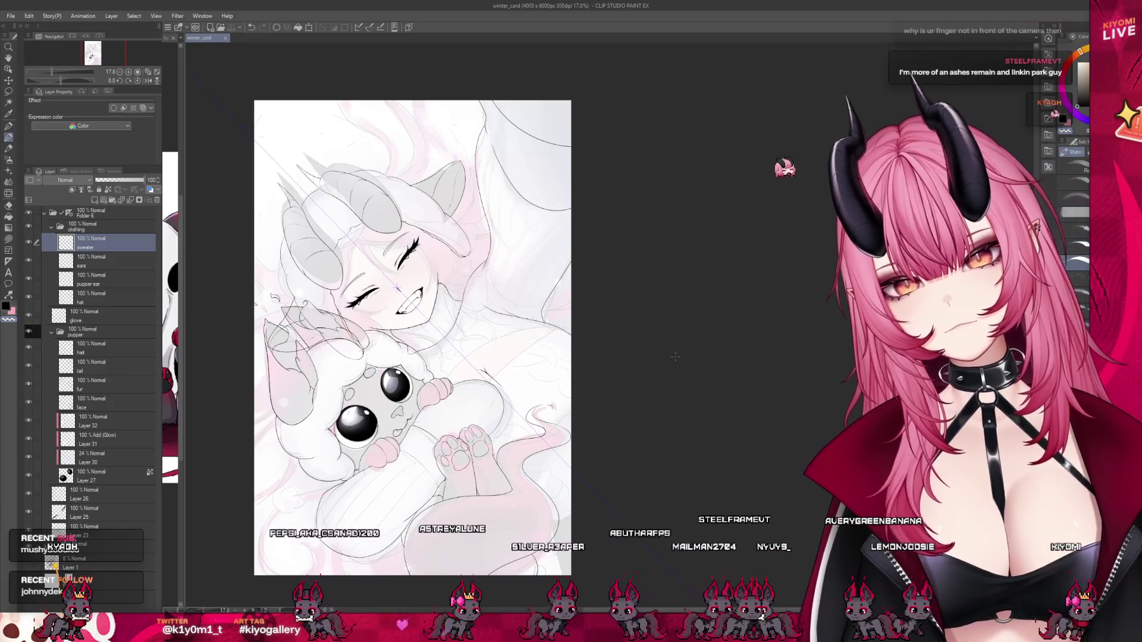
Find the pupper ear layer in the Layer panel and delete it.
scroll(411, 362, "down", 2)
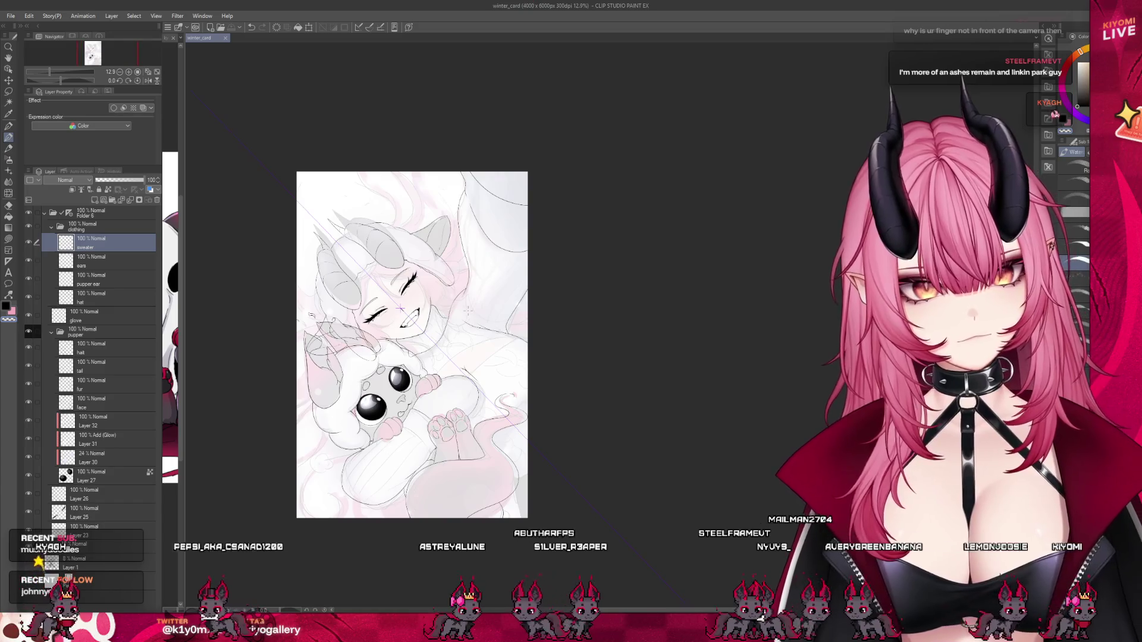
scroll(468, 311, "up", 1)
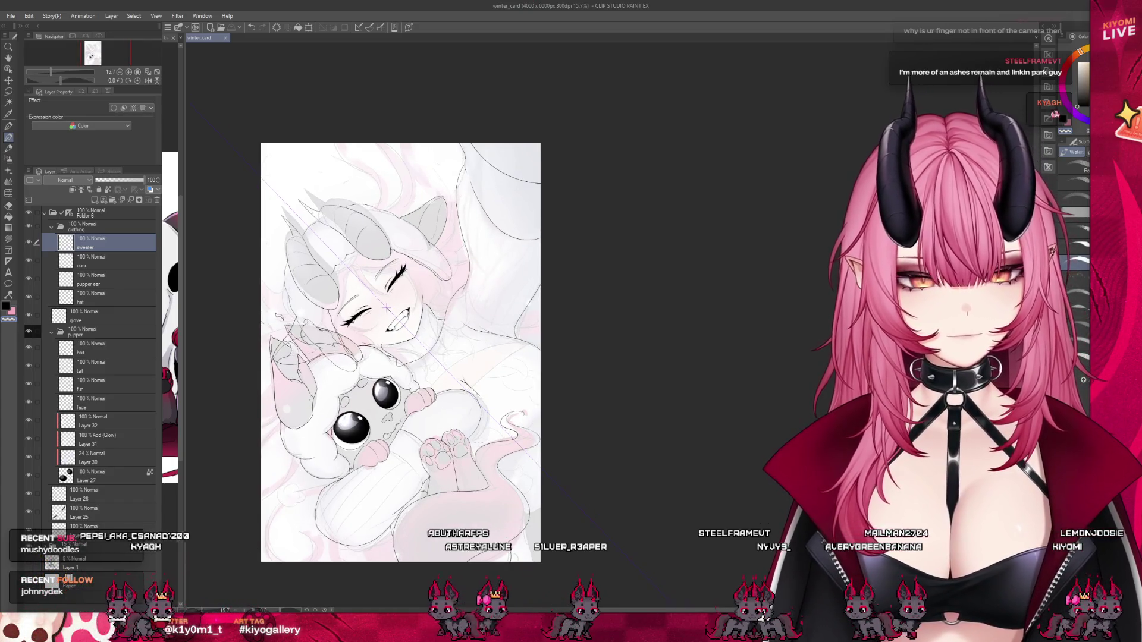
scroll(367, 515, "up", 6)
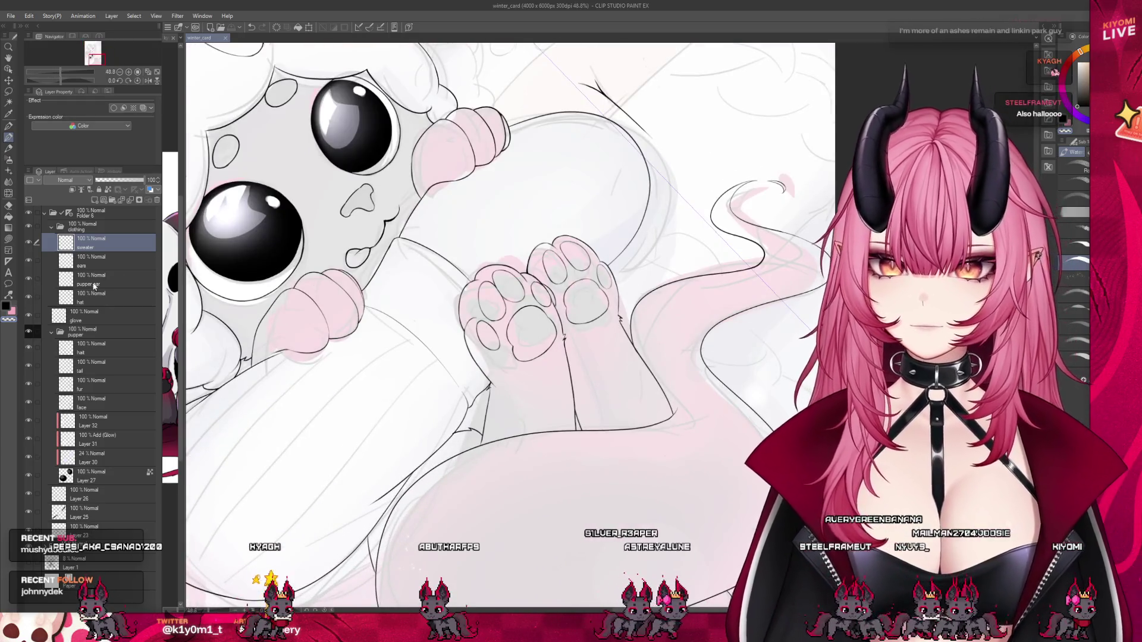
left_click(94, 301)
left_click(95, 266)
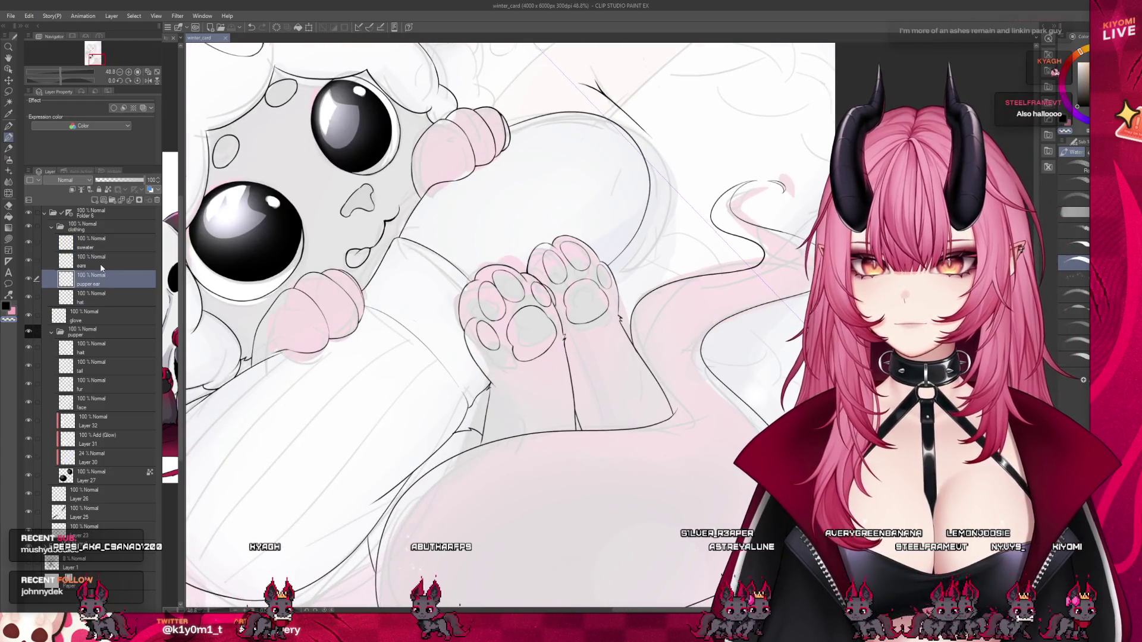
left_click(101, 279)
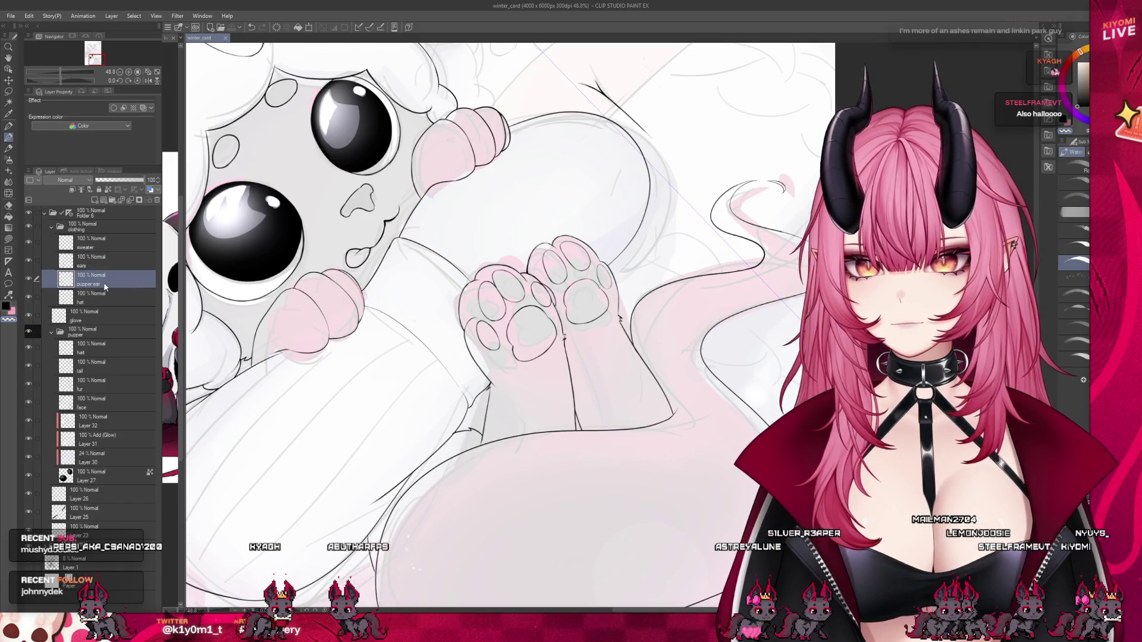
key("ctrl+minus")
key("ctrl+minus")
key("ctrl+minus")
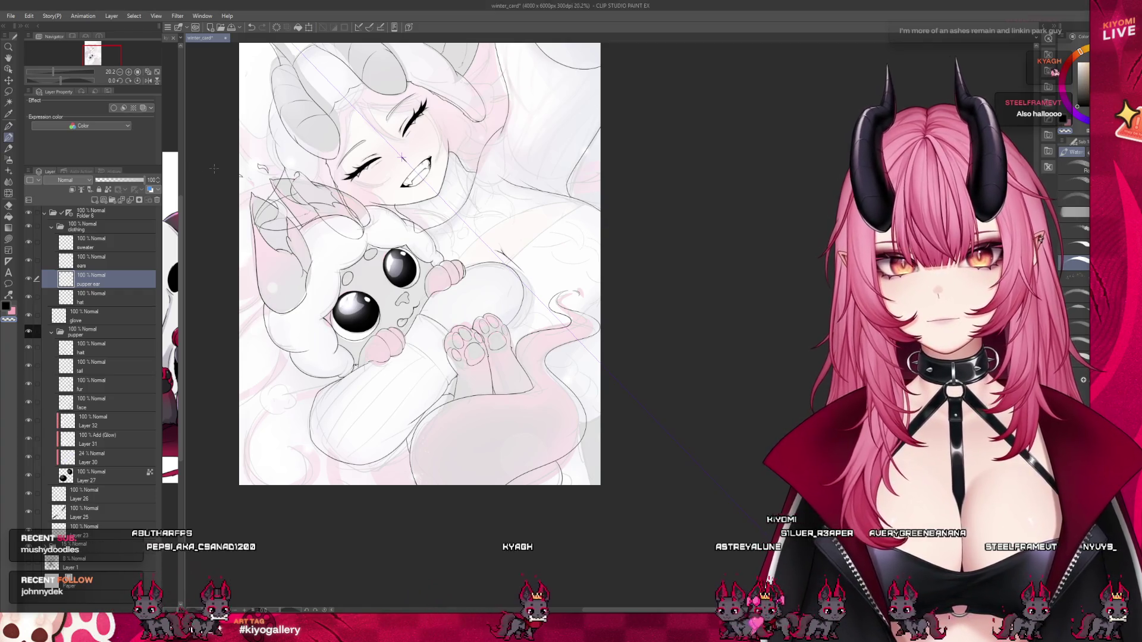
left_click(158, 202)
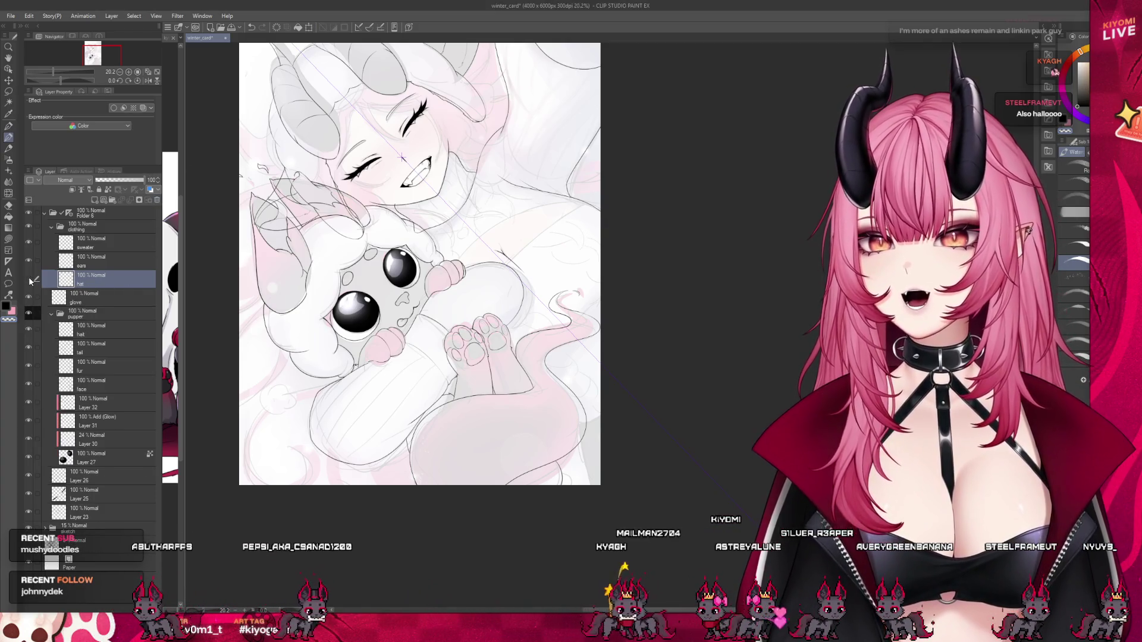
Select the glove layer and switch to the Eraser tool.
left_click(93, 268)
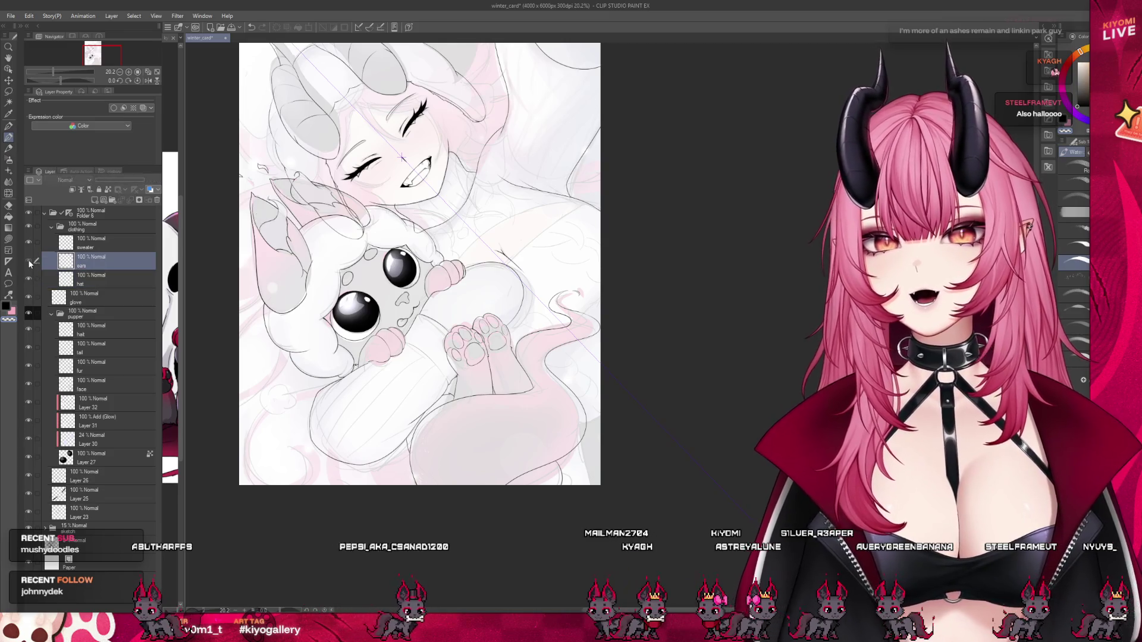
left_click(71, 243)
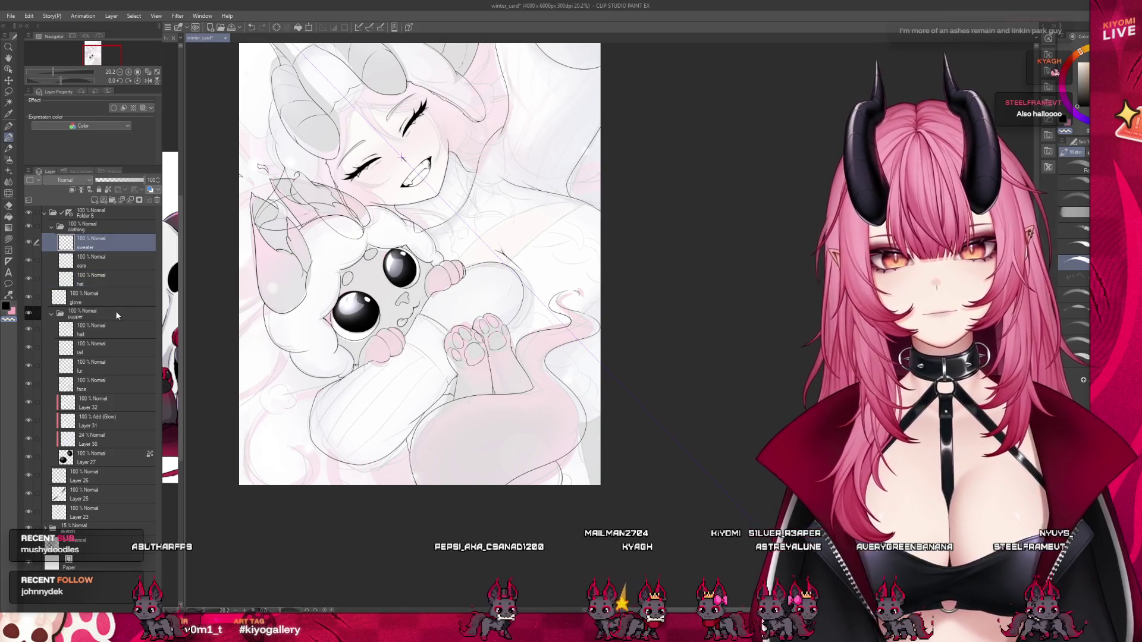
left_click(104, 327)
left_click(99, 296)
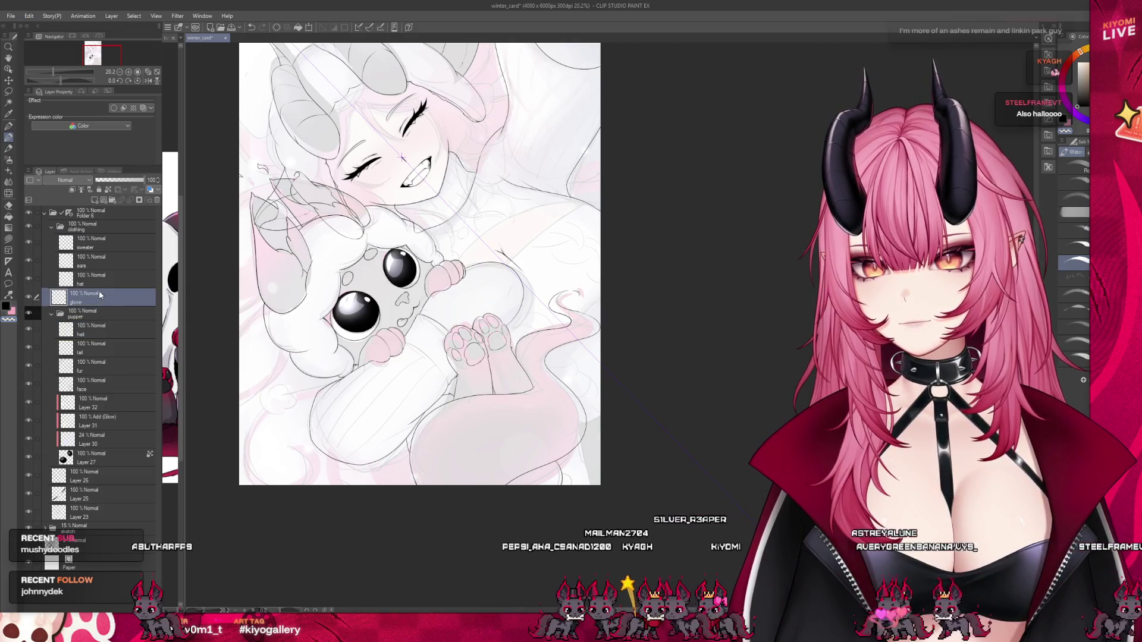
scroll(428, 400, "up", 5)
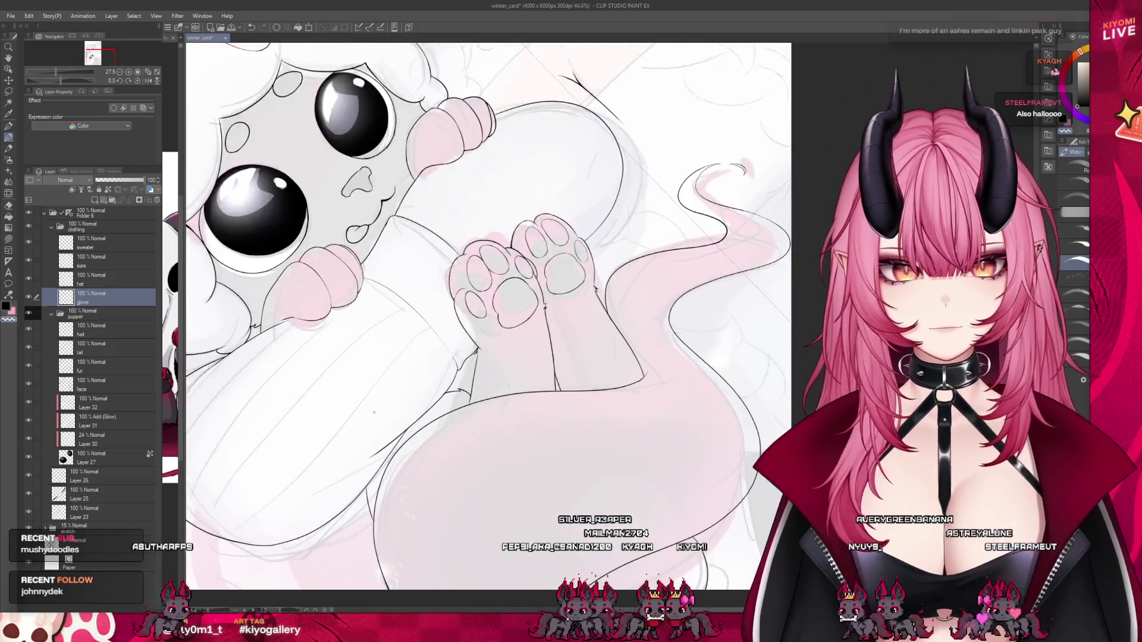
left_click(9, 205)
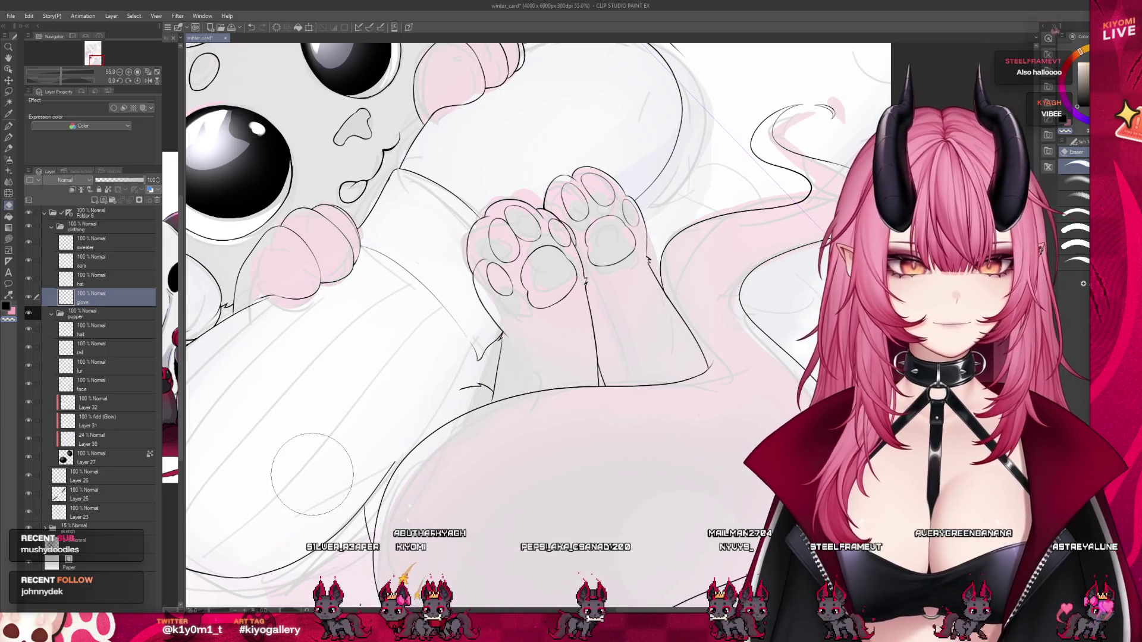
Zoom in on the paws and draw a dark Watercolor brush stroke below them.
scroll(419, 307, "down", 3)
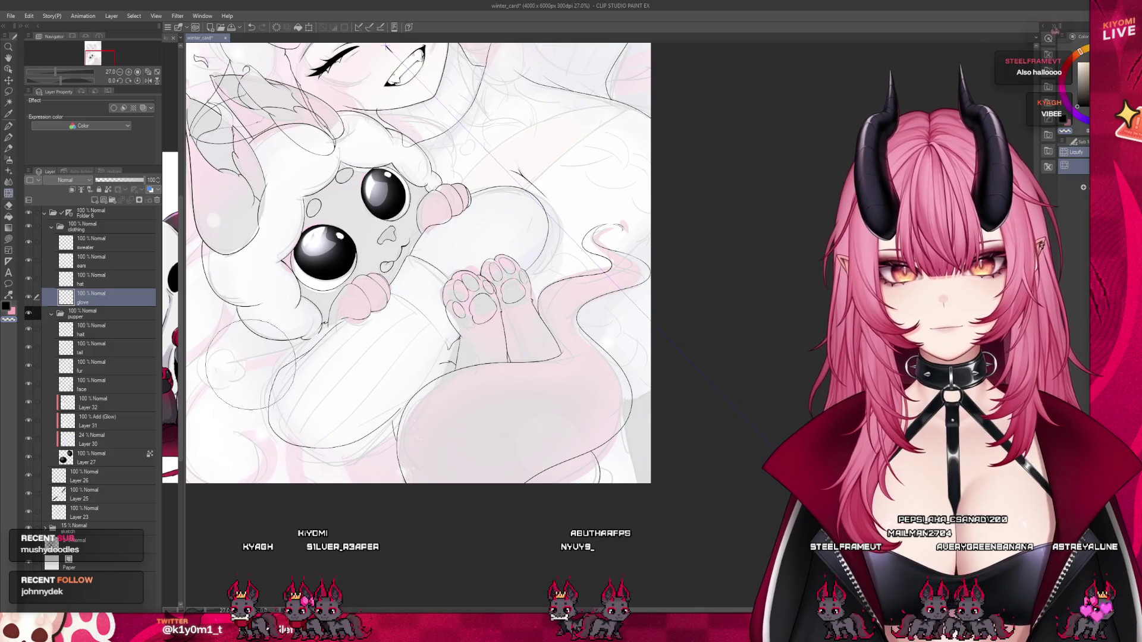
scroll(384, 121, "down", 3)
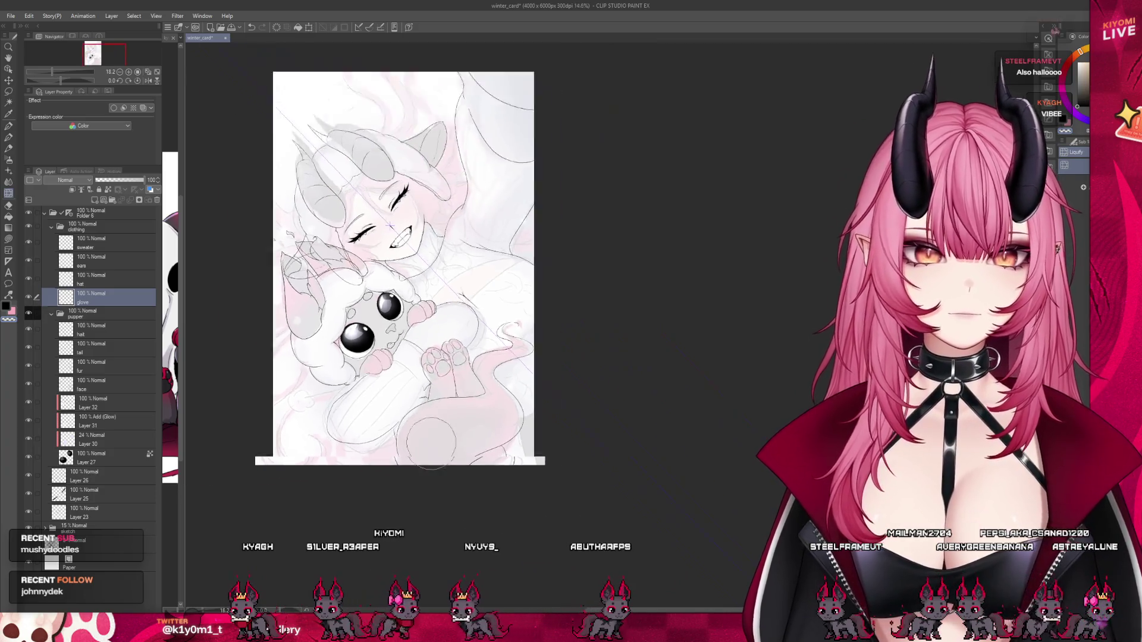
scroll(384, 121, "up", 2)
scroll(339, 415, "up", 2)
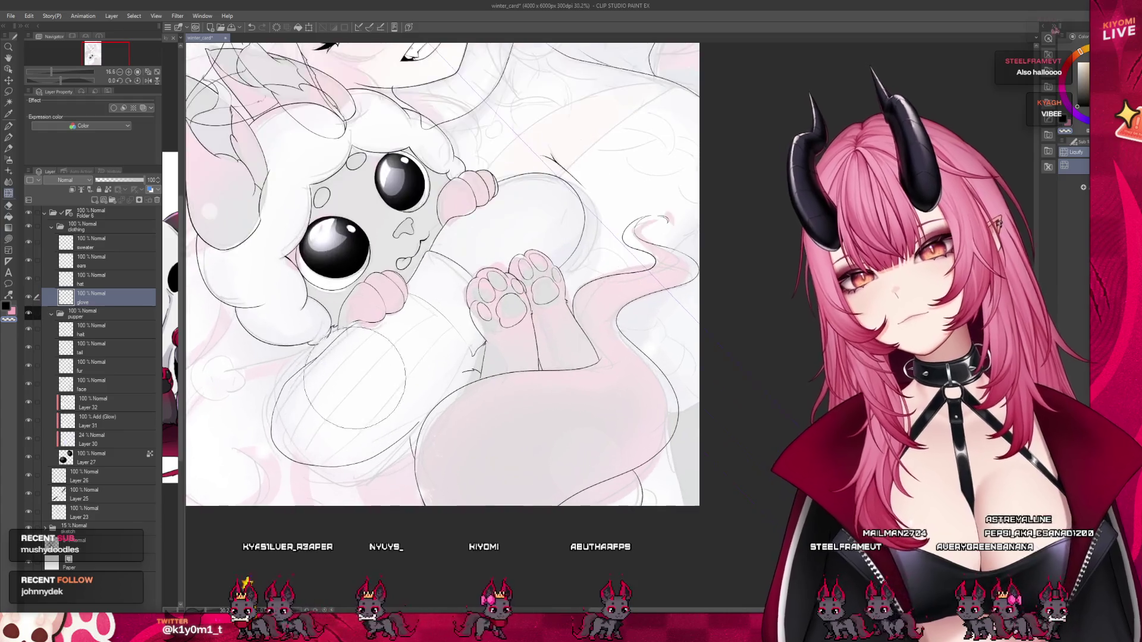
scroll(327, 404, "up", 2)
scroll(311, 392, "up", 2)
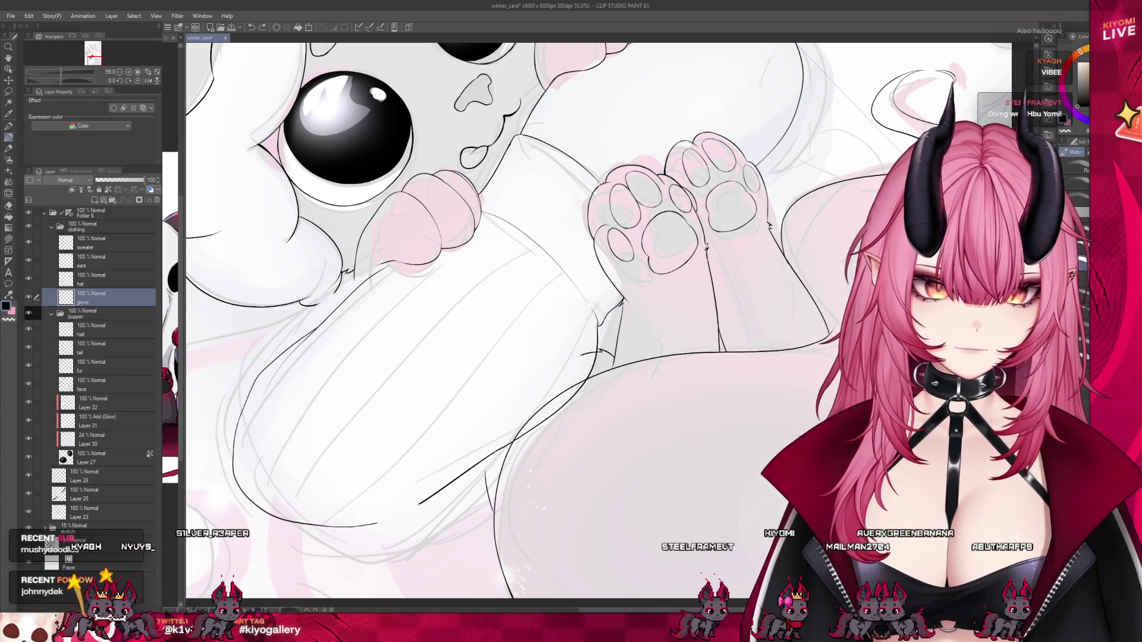
scroll(515, 456, "down", 8)
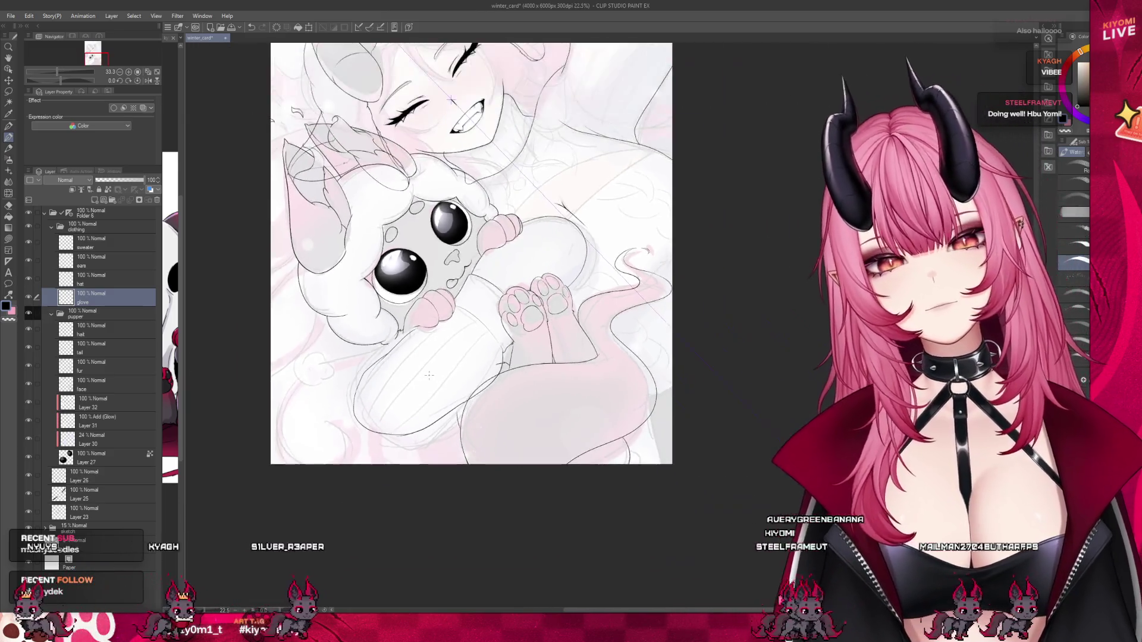
scroll(406, 389, "up", 2)
scroll(374, 390, "up", 2)
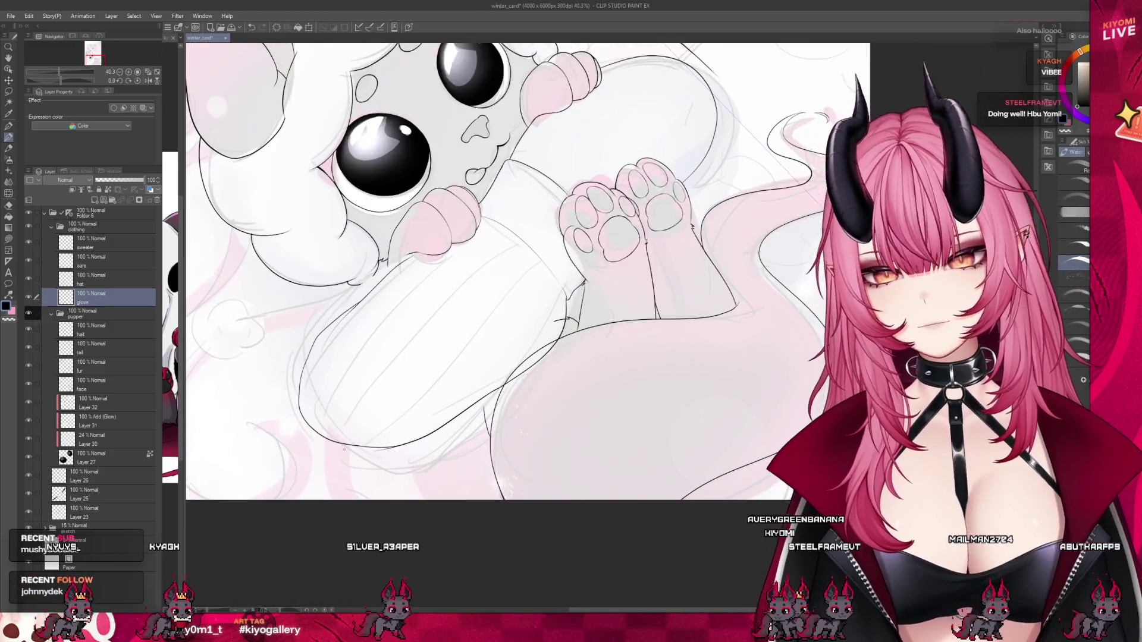
scroll(334, 391, "up", 2)
scroll(285, 393, "up", 2)
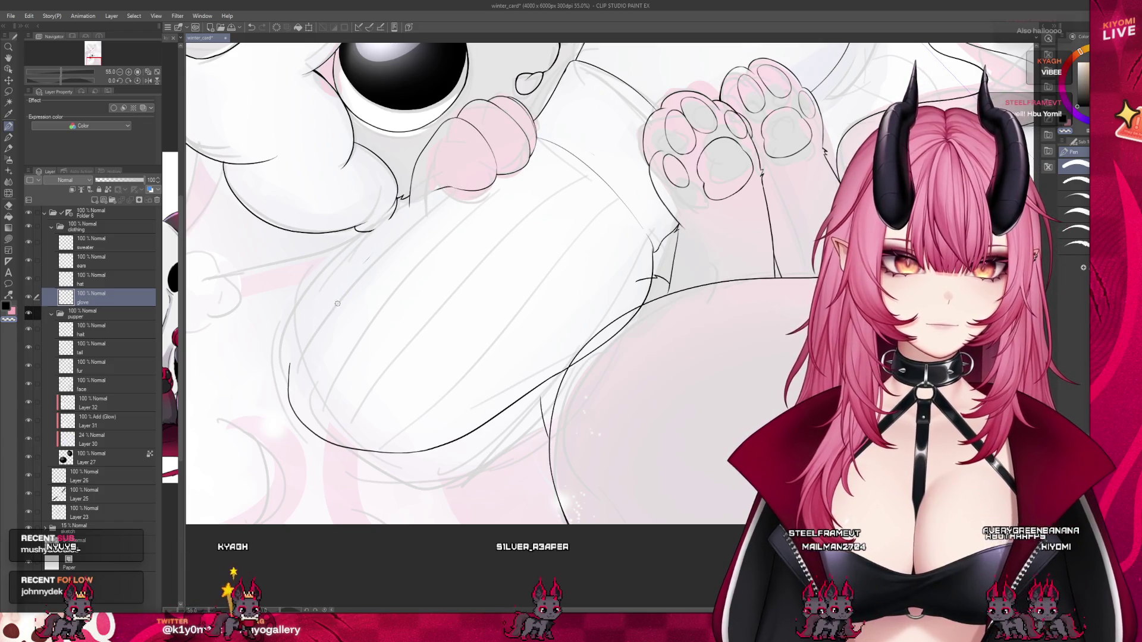
key("b")
left_click_drag(410, 204, 292, 333)
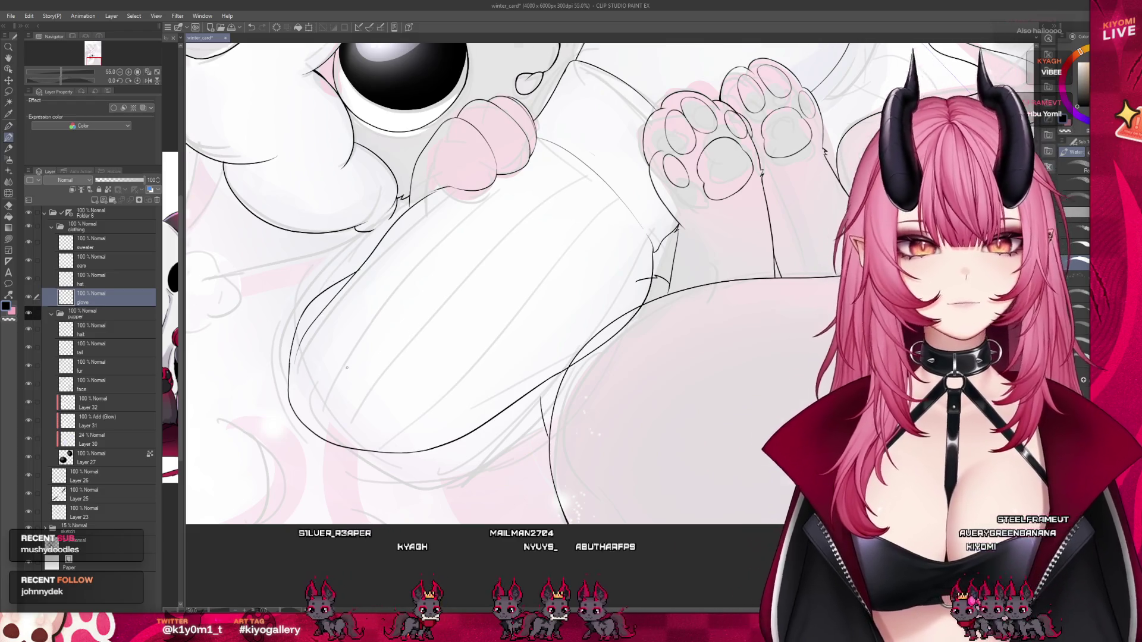
Reselect the Watercolor brush and select the sweater layer.
scroll(332, 280, "down", 2)
scroll(339, 309, "down", 2)
scroll(351, 351, "down", 2)
scroll(378, 268, "down", 1)
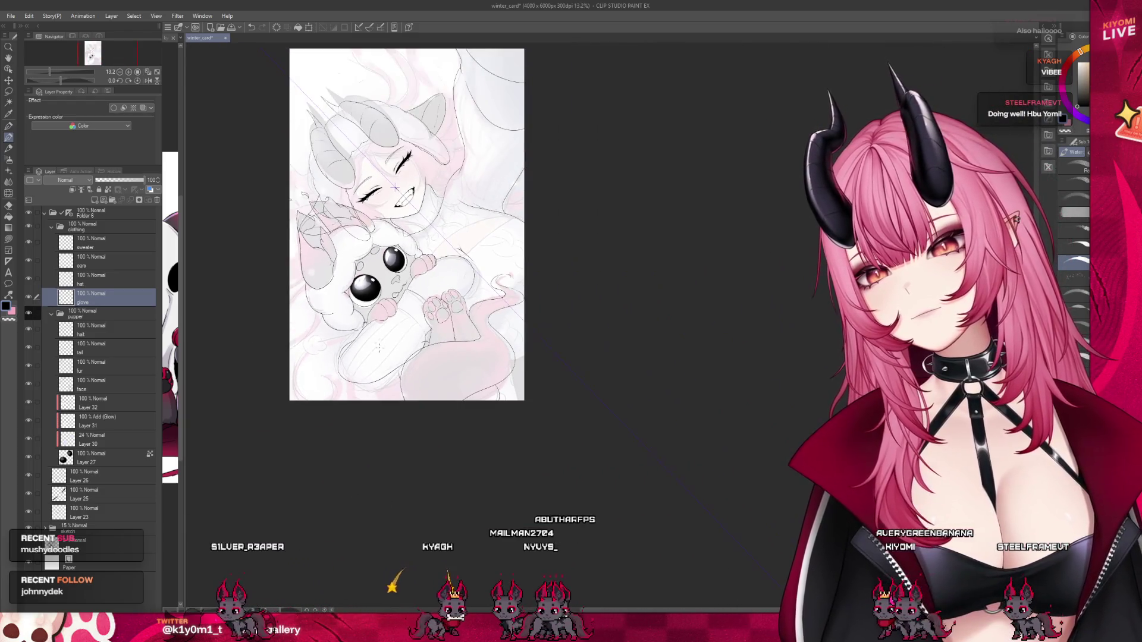
scroll(378, 268, "up", 2)
scroll(379, 267, "up", 1)
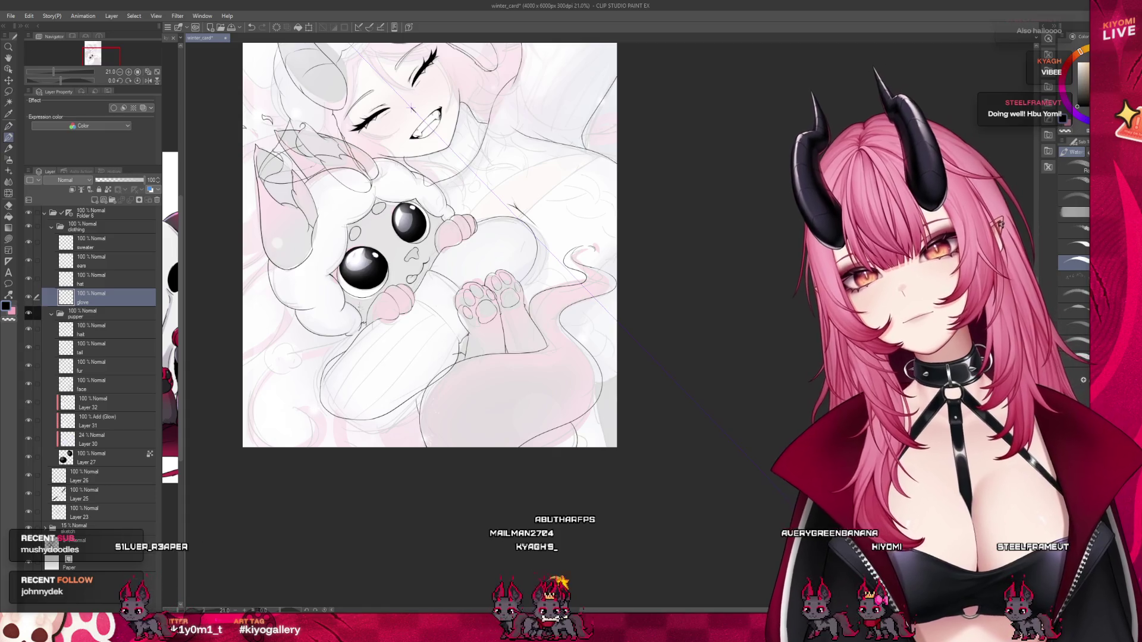
scroll(379, 357, "up", 2)
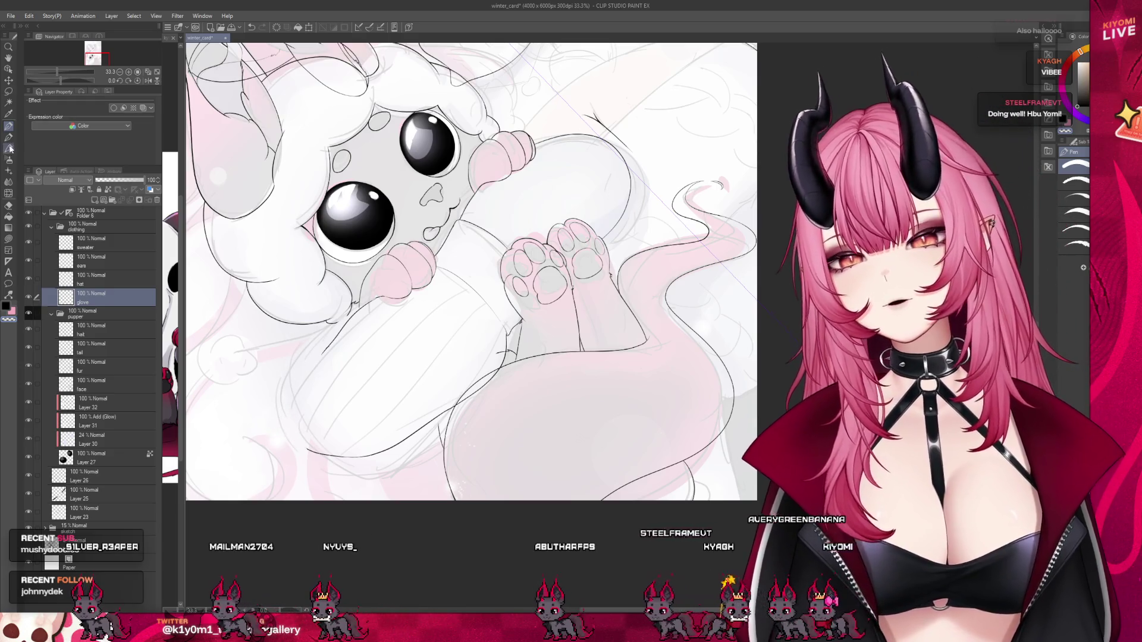
key("b")
scroll(364, 312, "down", 1)
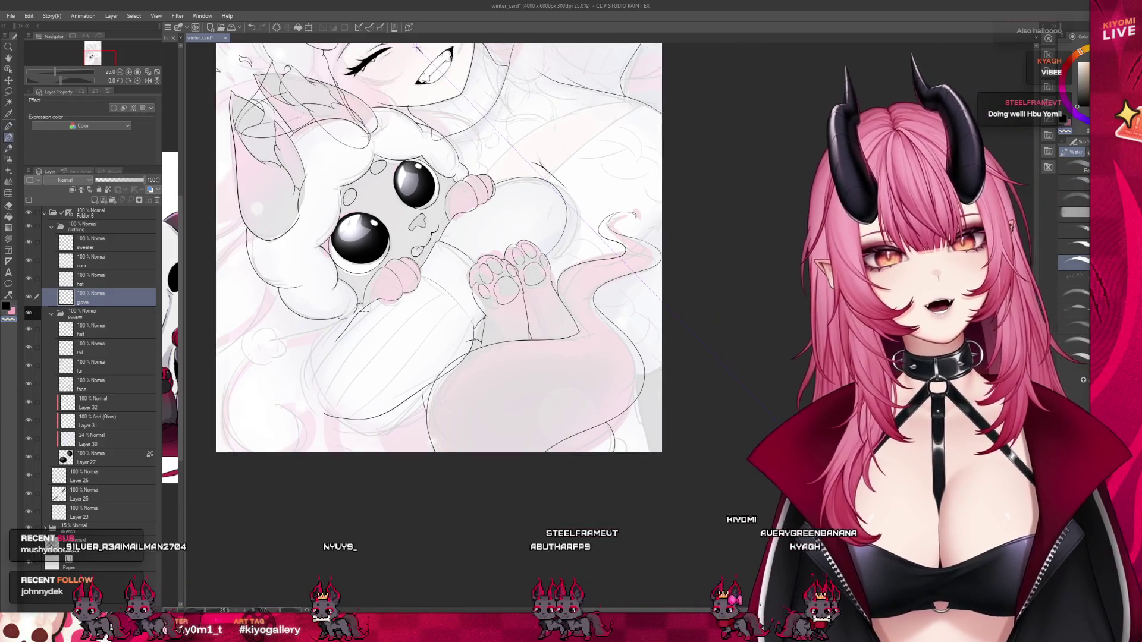
left_click(91, 248)
Add a new layer above the sweater layer, undo a stray grey mark, and set opacity to 32%.
key("ctrl+shift+n")
left_click(9, 148)
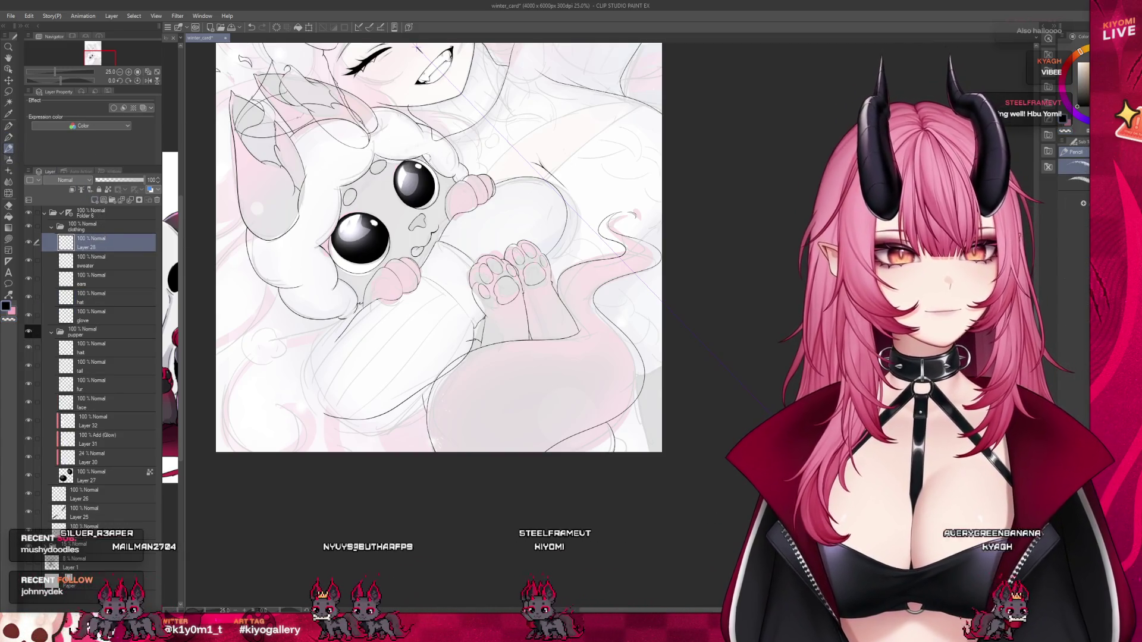
key("b")
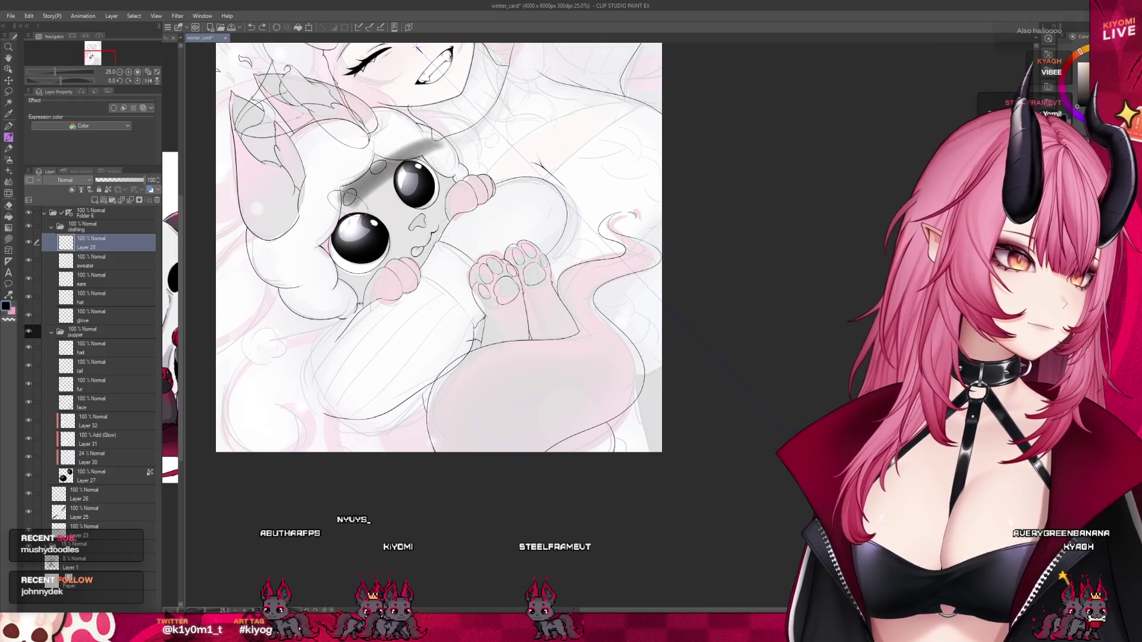
key("ctrl+z")
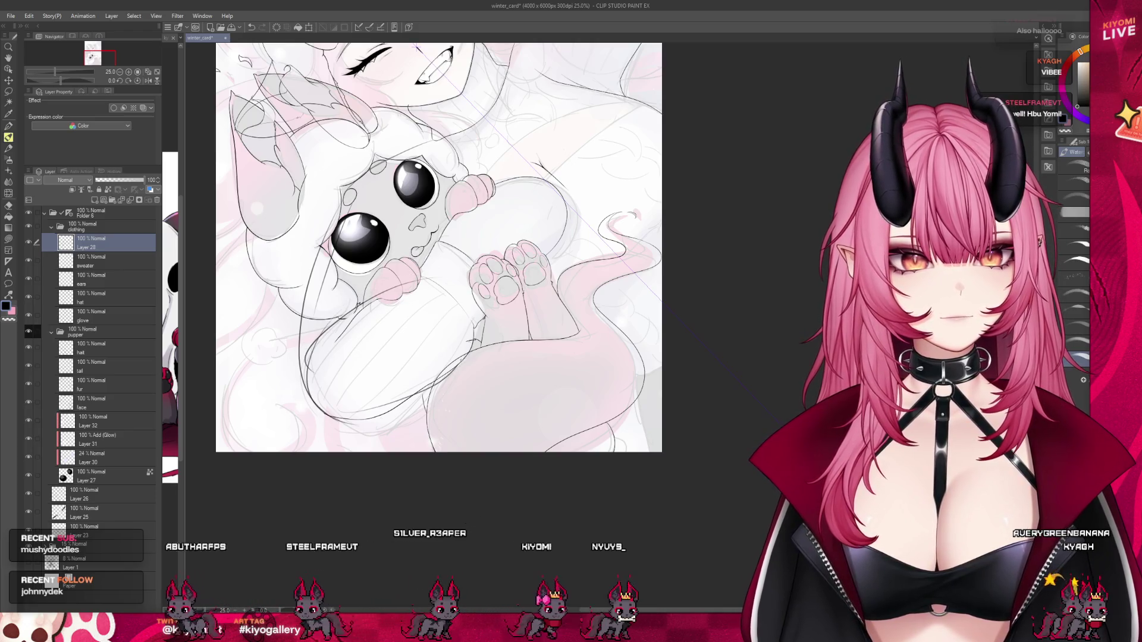
scroll(395, 152, "down", 1)
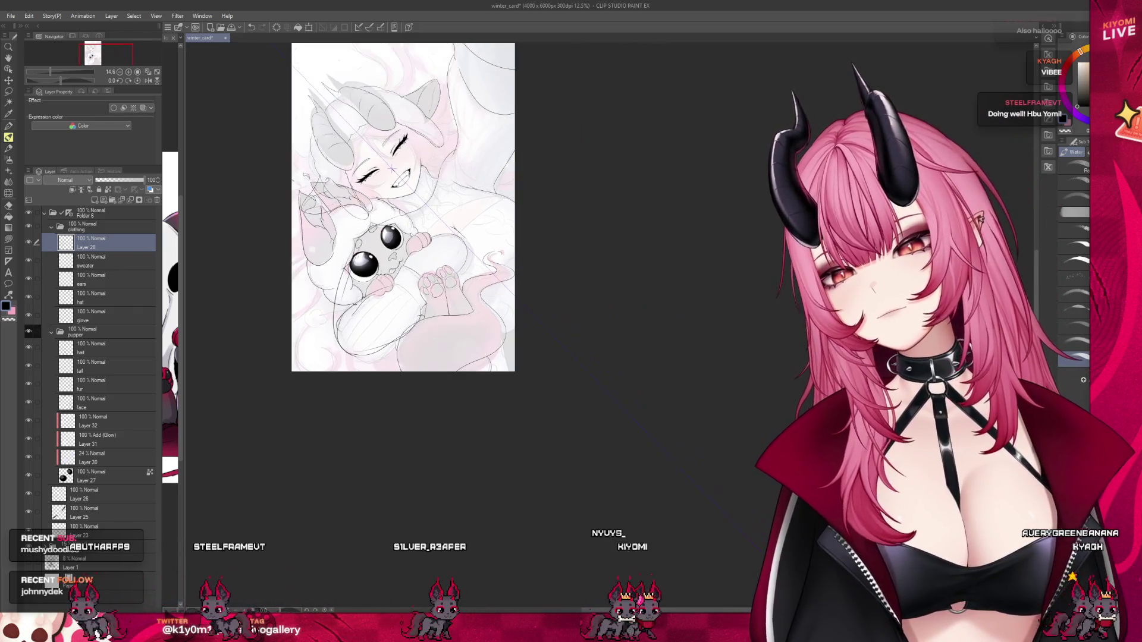
scroll(349, 156, "up", 1)
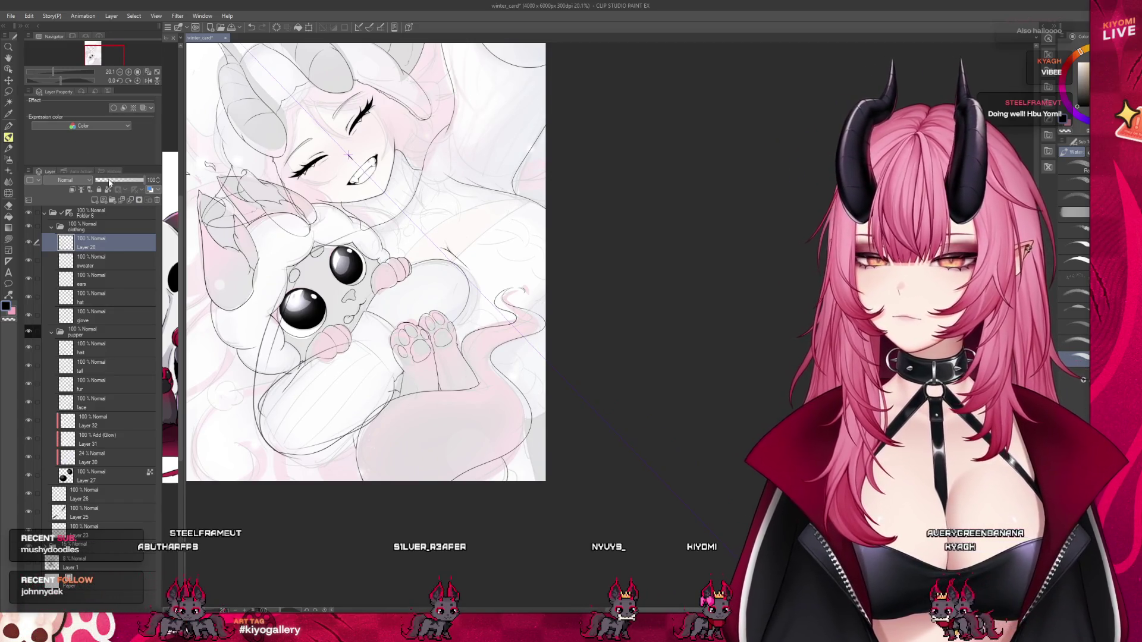
left_click(108, 179)
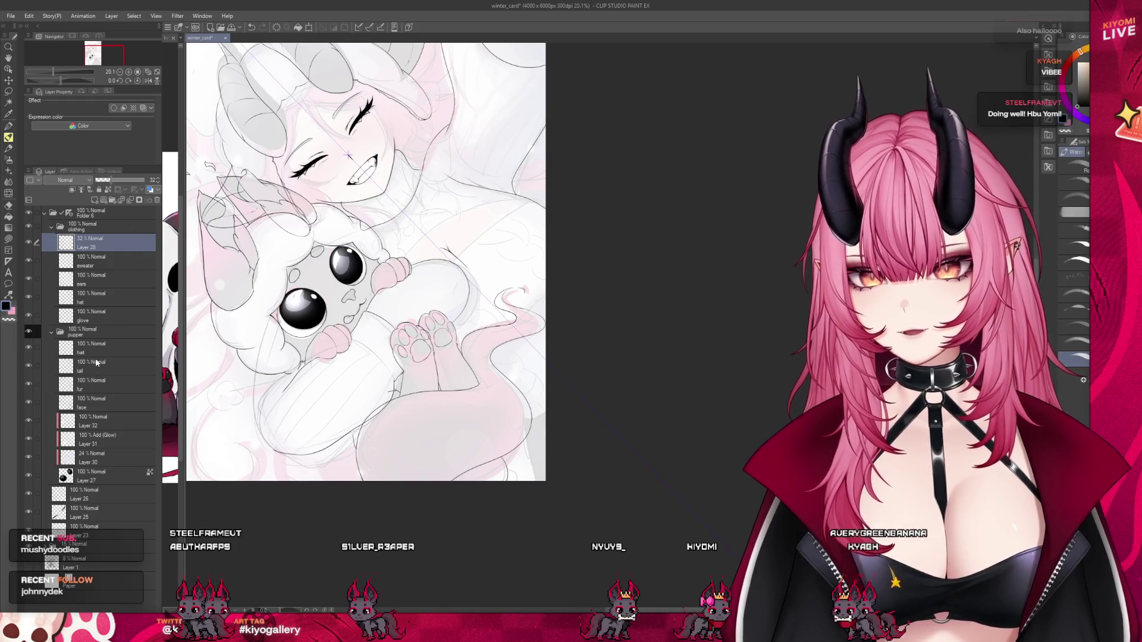
Select the ears layer, then the glove layer, and zoom in on the pup's paws.
left_click(98, 280)
left_click(95, 317)
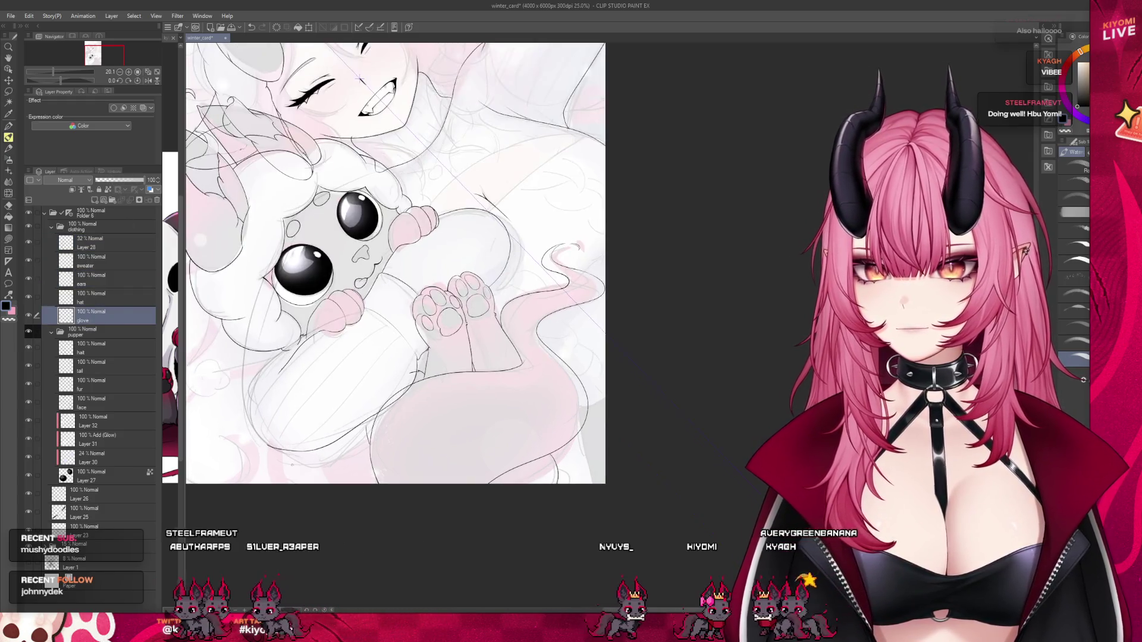
key("ctrl+plus")
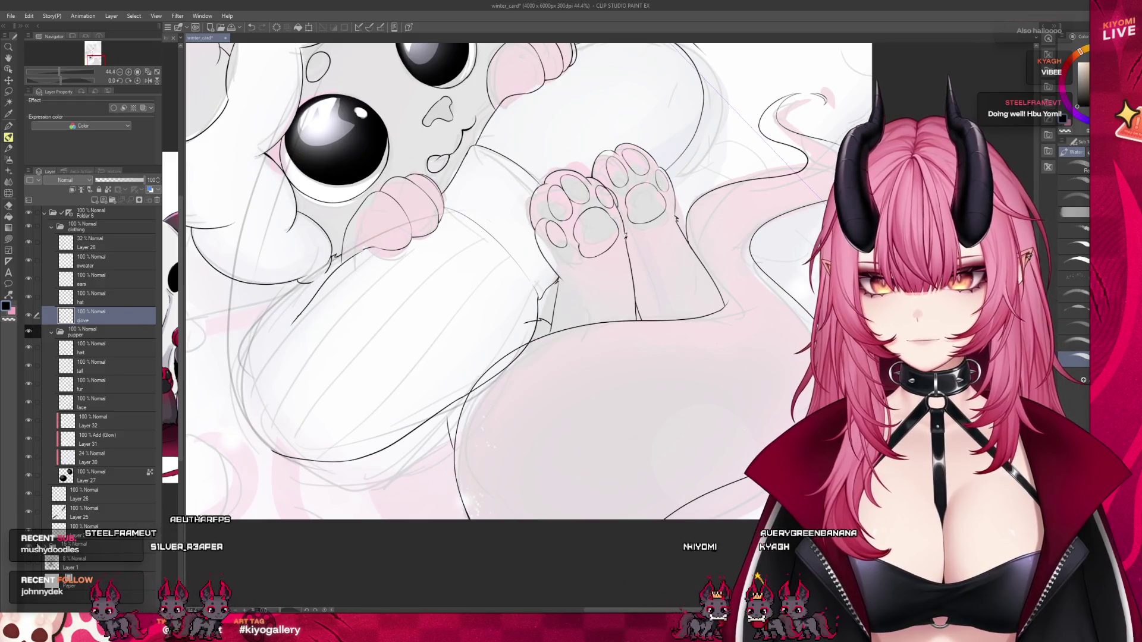
scroll(337, 302, "up", 3)
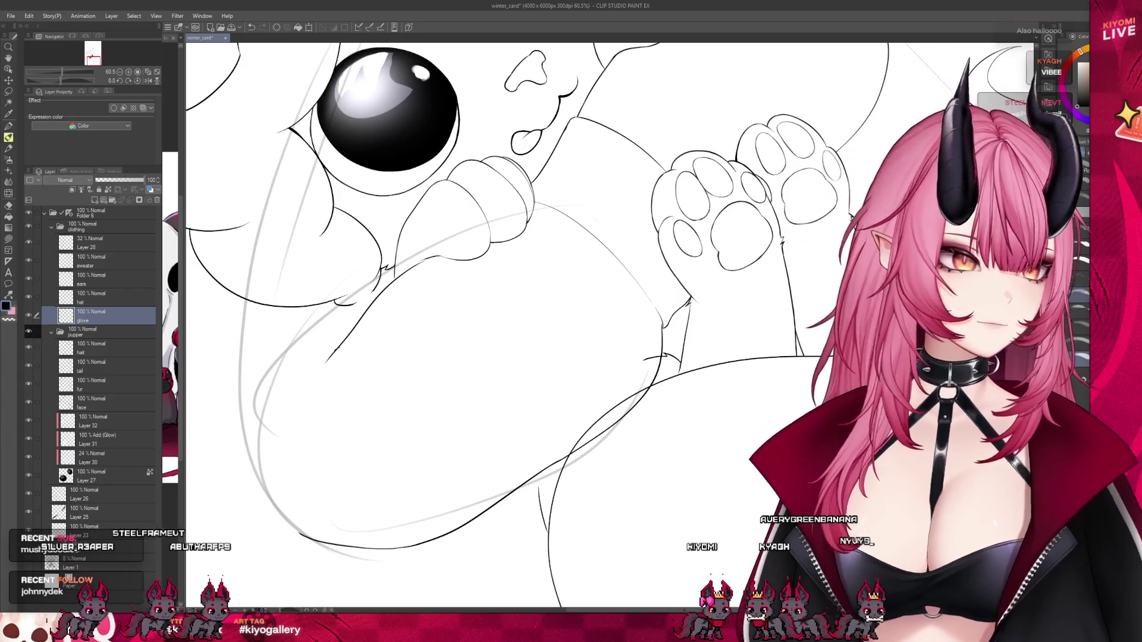
Ink the arm's left edge with a blending water brush, then select faint Layer 28.
key("b")
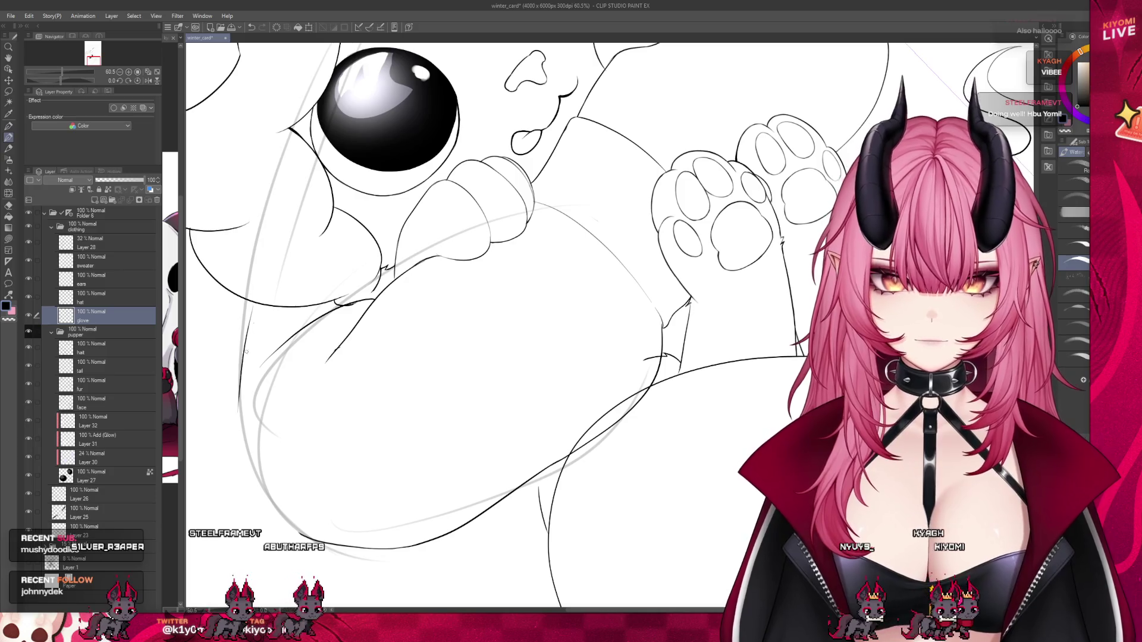
left_click_drag(246, 352, 276, 516)
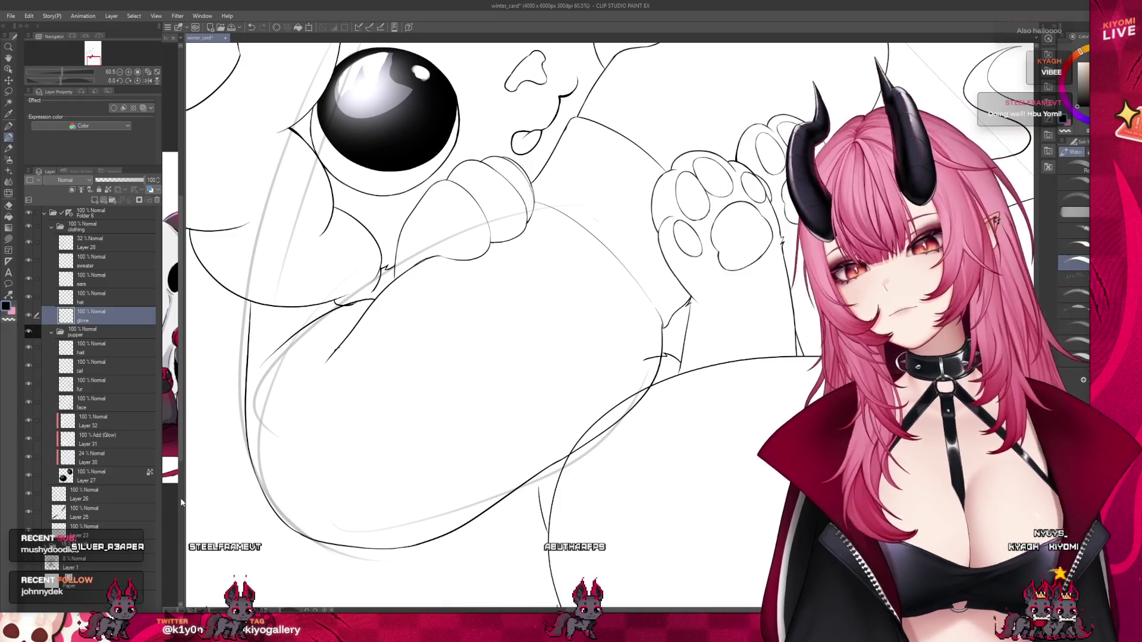
scroll(362, 486, "down", 5)
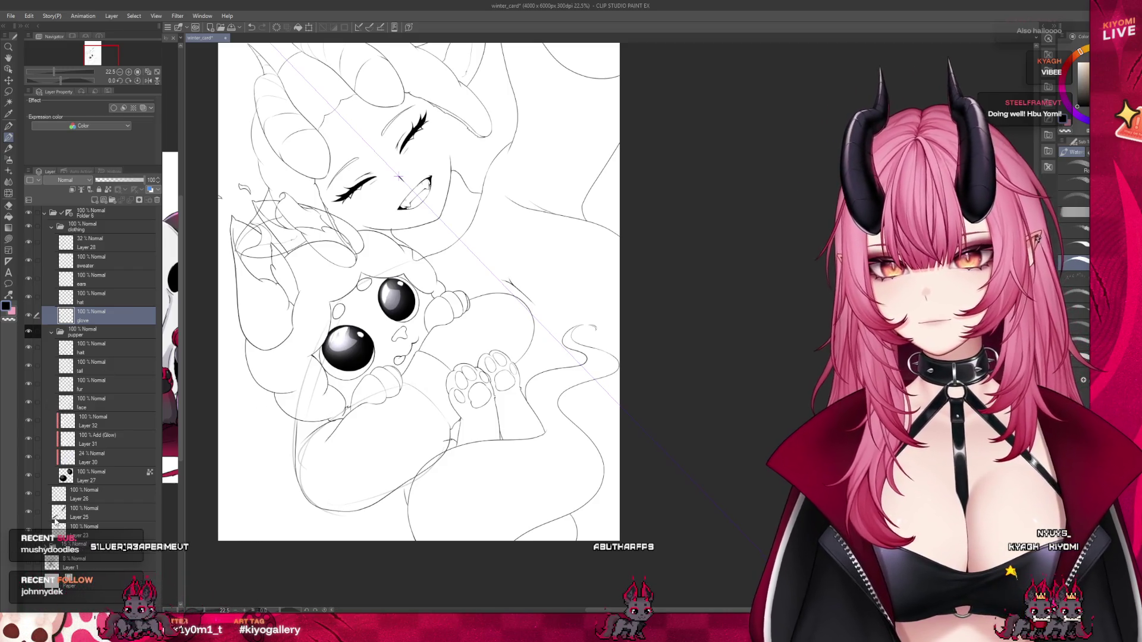
left_click(98, 248)
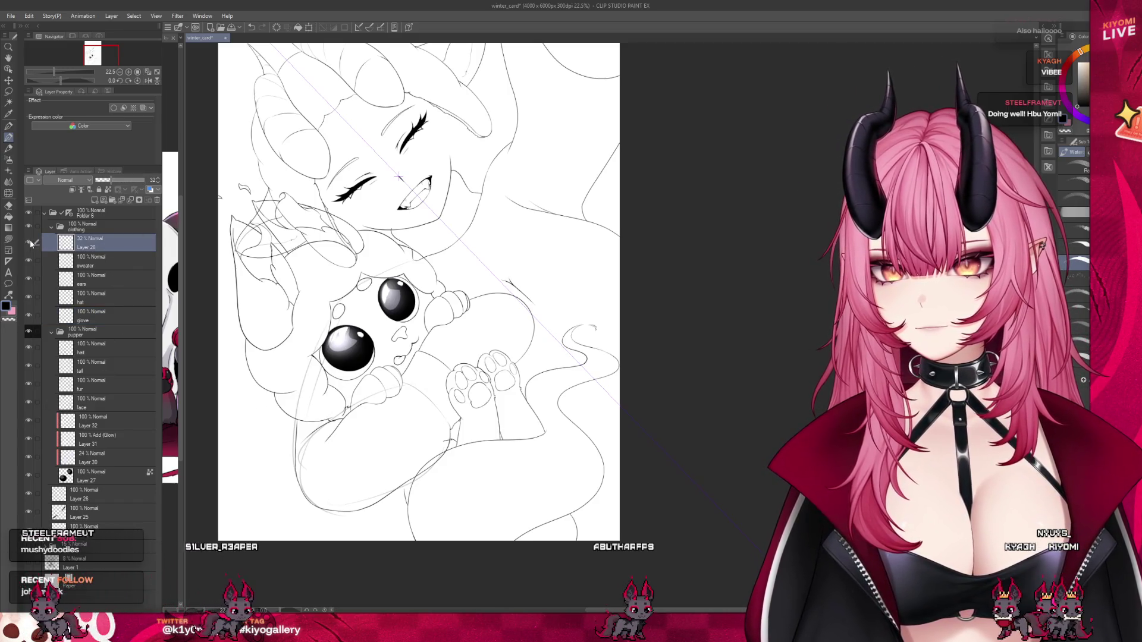
scroll(359, 464, "down", 3)
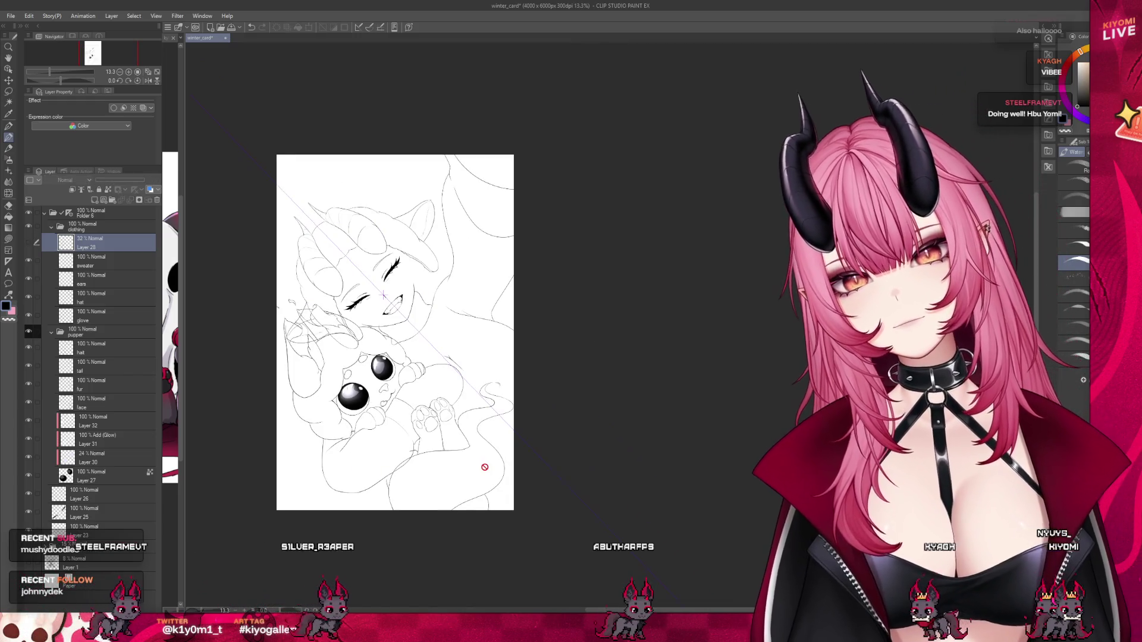
scroll(369, 454, "up", 3)
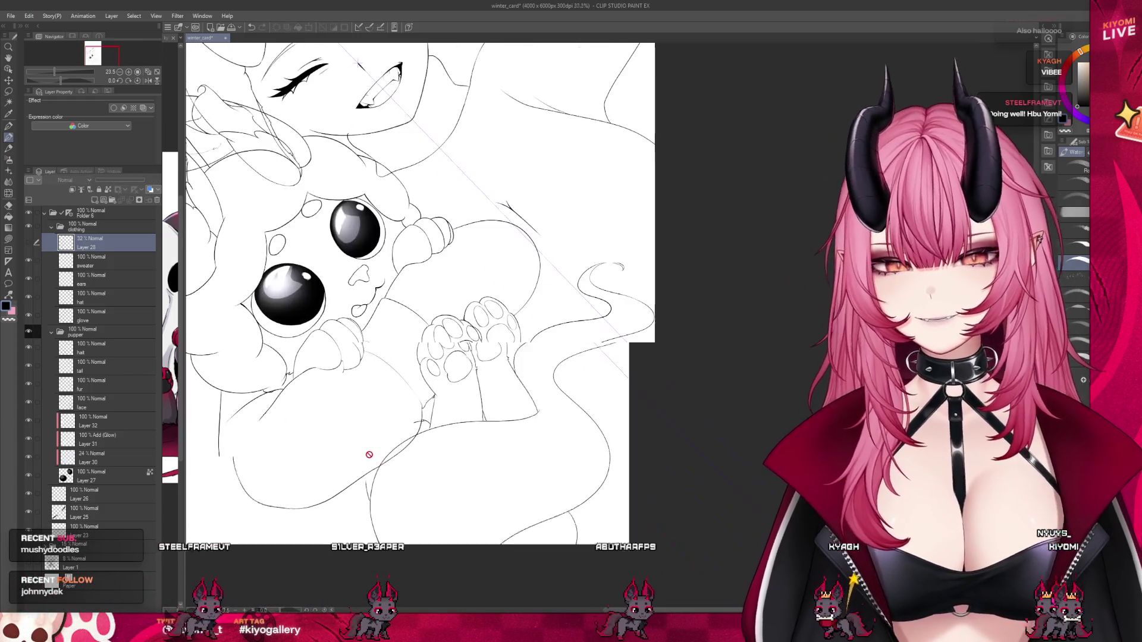
scroll(369, 455, "up", 1)
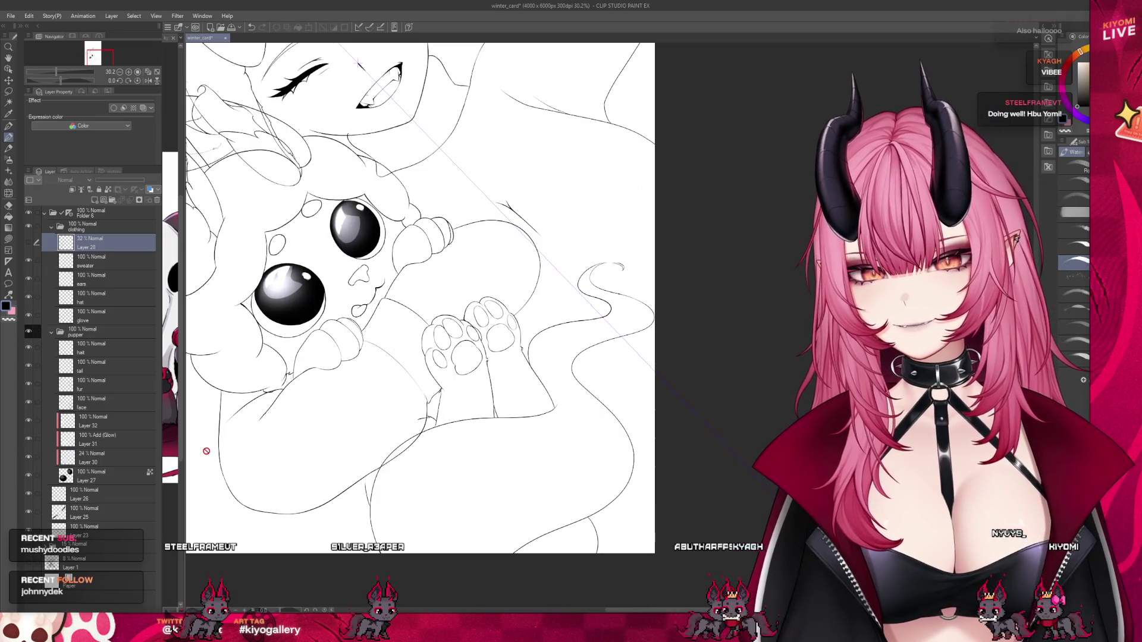
scroll(357, 428, "down", 1)
scroll(305, 446, "down", 1)
scroll(258, 458, "up", 2)
scroll(279, 274, "up", 1)
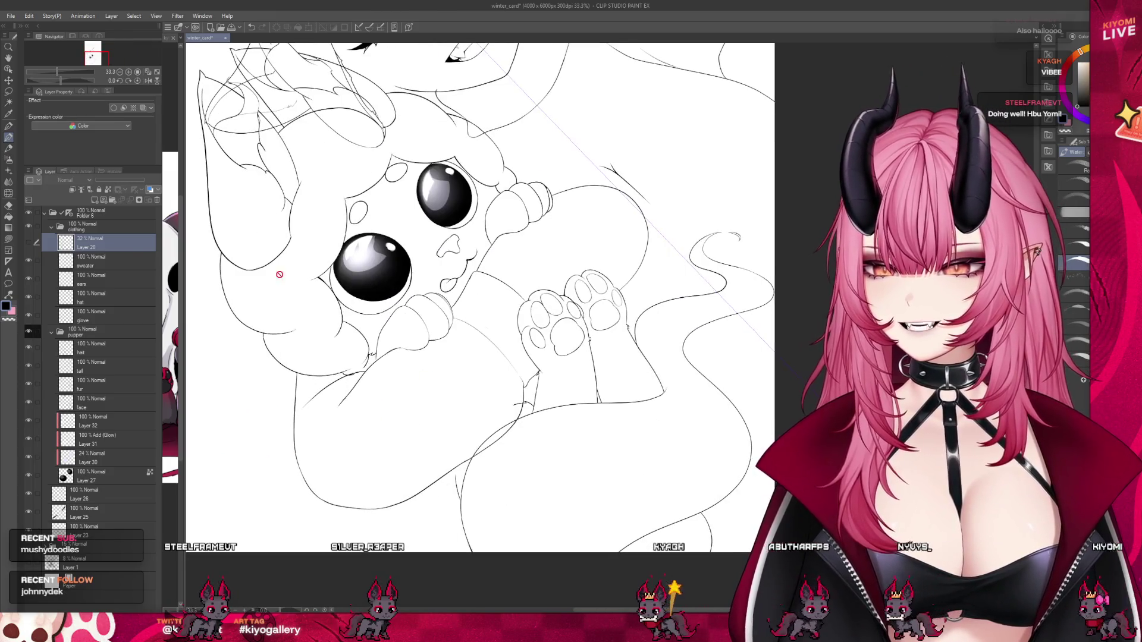
Return to the pen on the glove layer and try a glove outline stroke, undoing it.
left_click(10, 127)
scroll(286, 404, "up", 1)
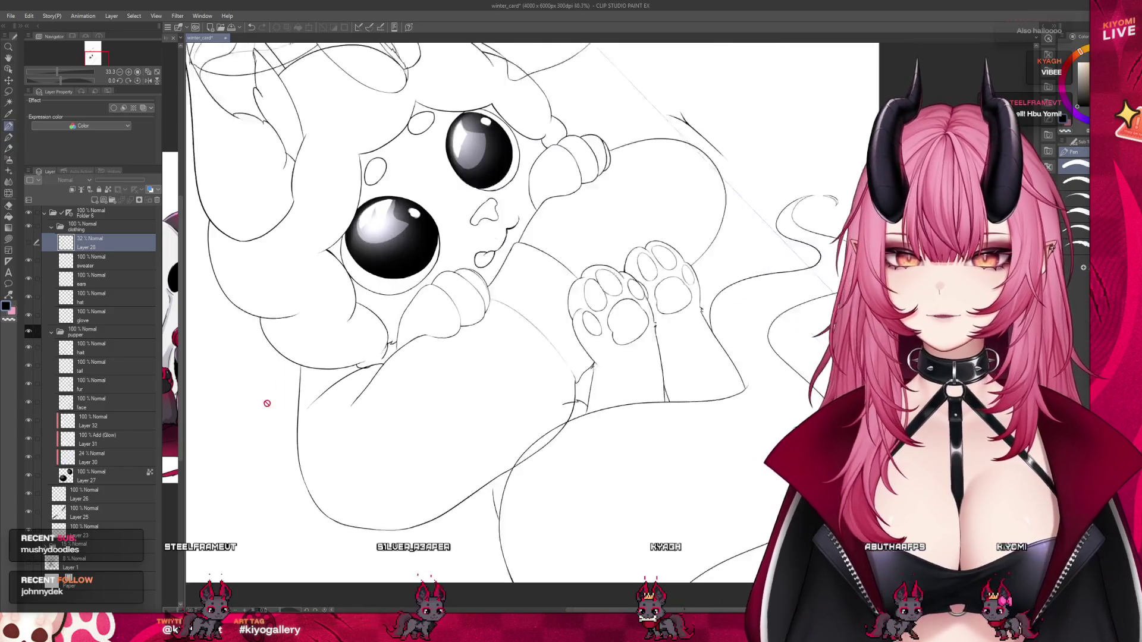
left_click(113, 318)
scroll(365, 433, "up", 1)
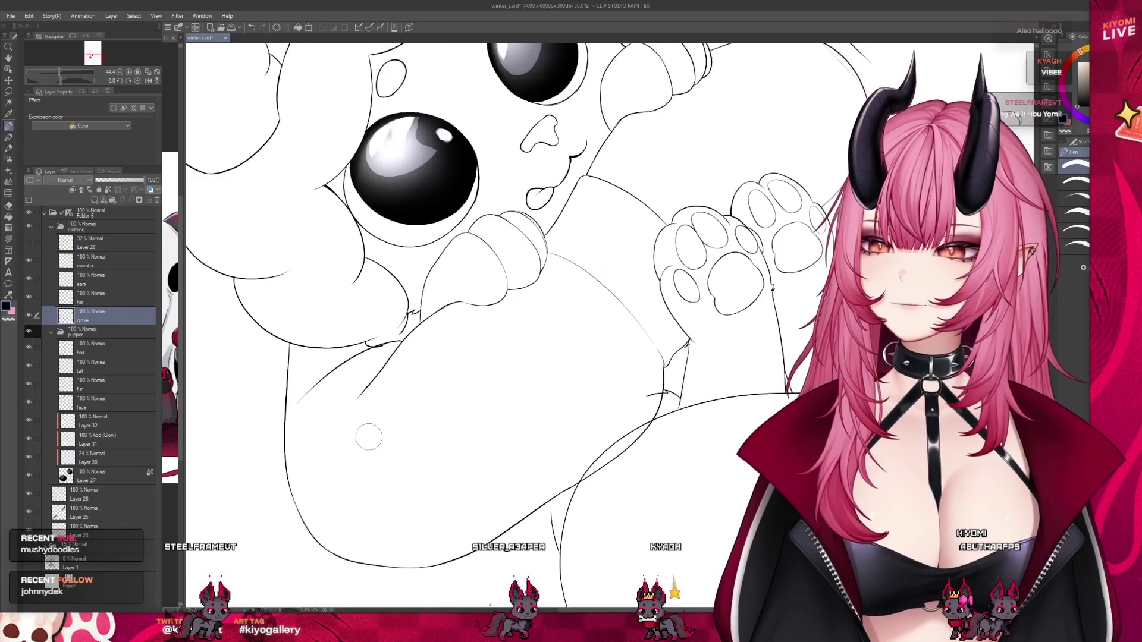
scroll(365, 431, "up", 1)
scroll(364, 428, "up", 1)
scroll(362, 423, "up", 1)
left_click_drag(366, 354, 398, 321)
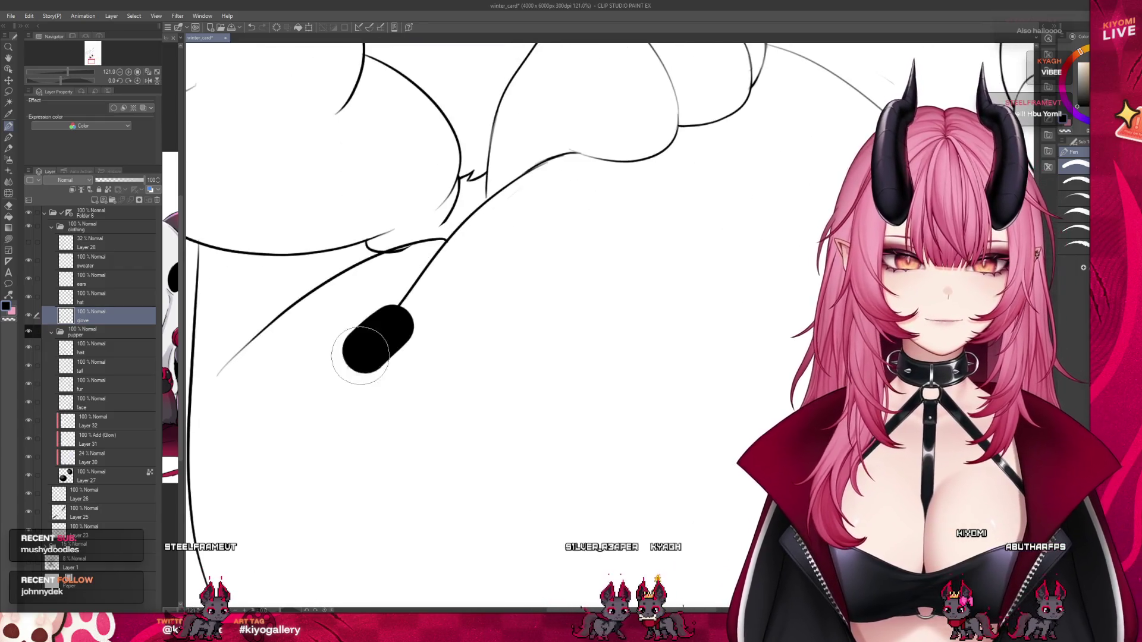
key("ctrl+z")
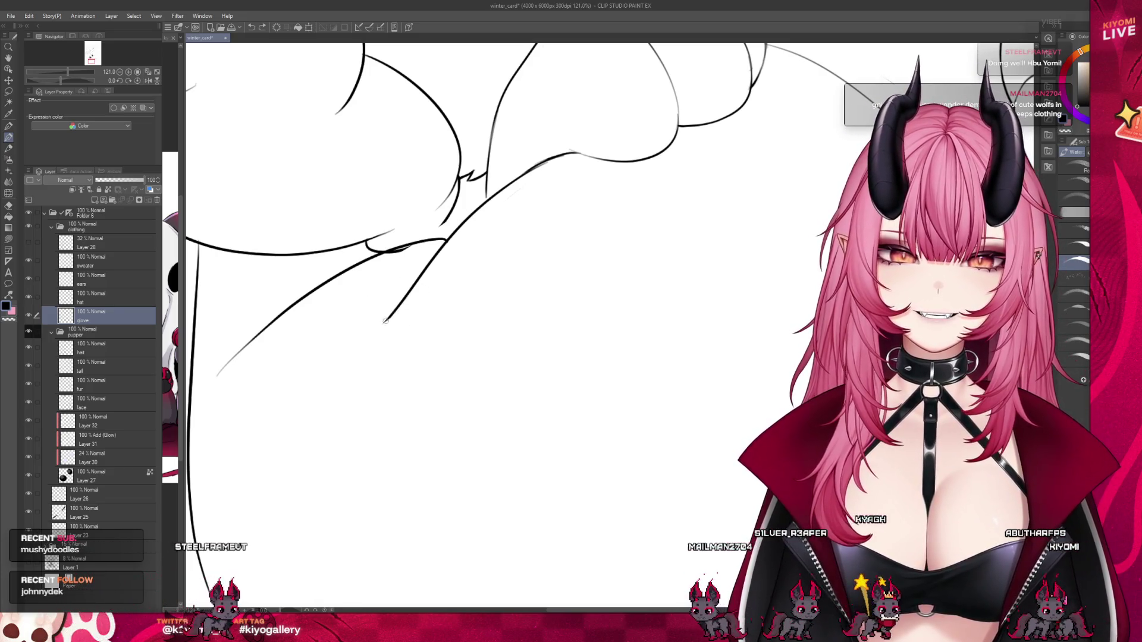
Extend the glove outline down and to the left.
left_click_drag(385, 320, 286, 447)
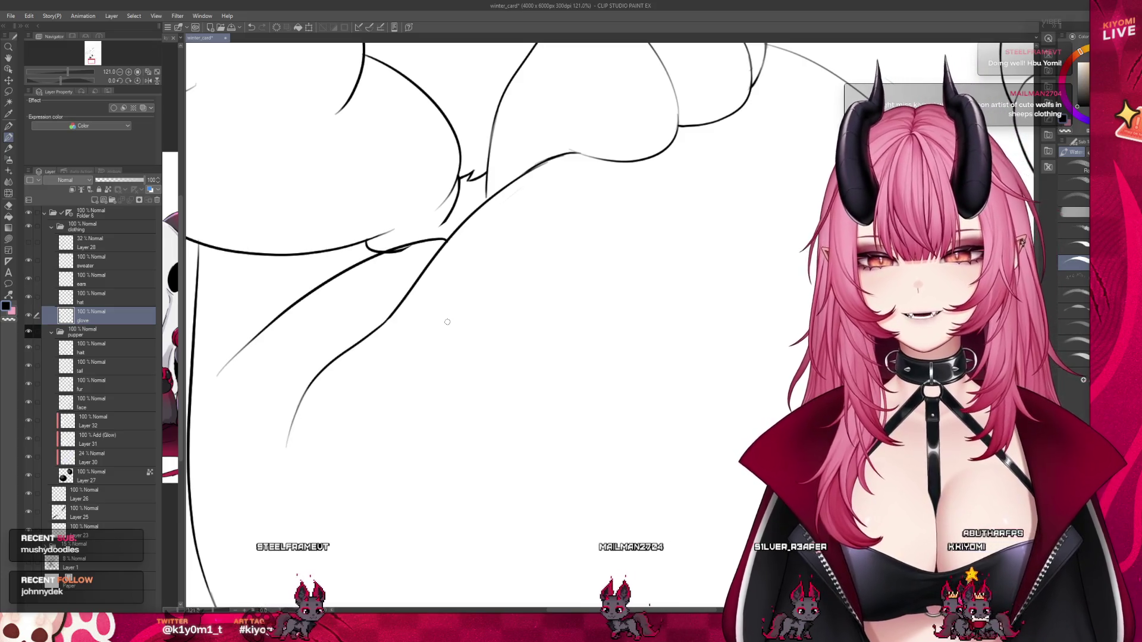
scroll(447, 322, "down", 2)
scroll(447, 322, "down", 2)
scroll(447, 322, "down", 2)
scroll(447, 321, "down", 2)
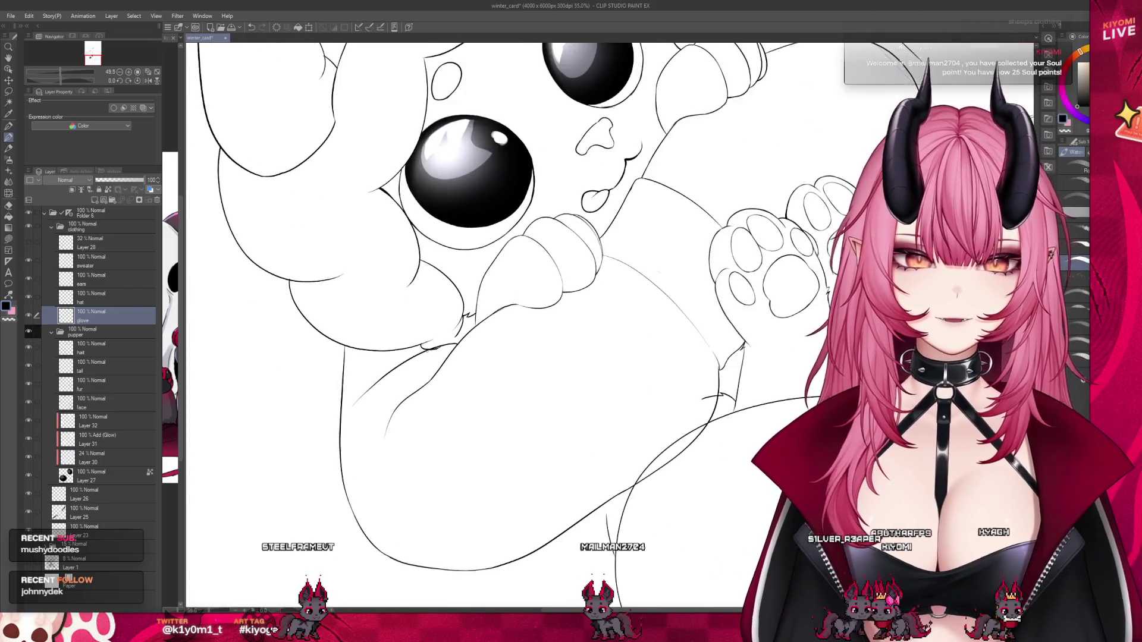
scroll(431, 299, "up", 2)
scroll(431, 299, "up", 1)
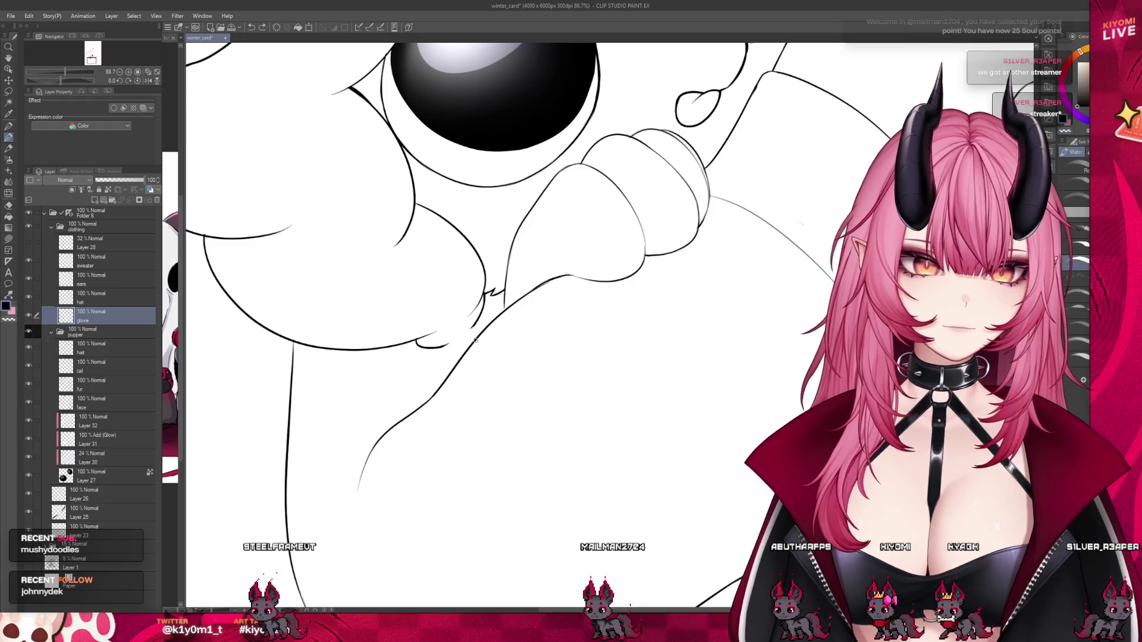
Add a thin line below the glove cuff.
left_click_drag(473, 339, 421, 362)
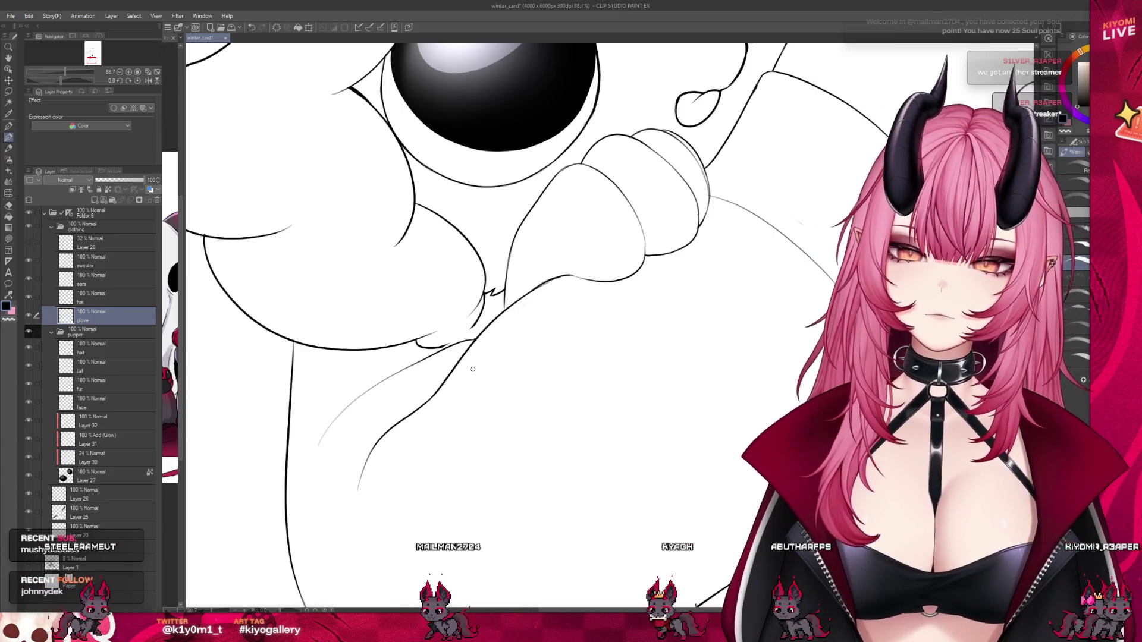
scroll(473, 369, "down", 3)
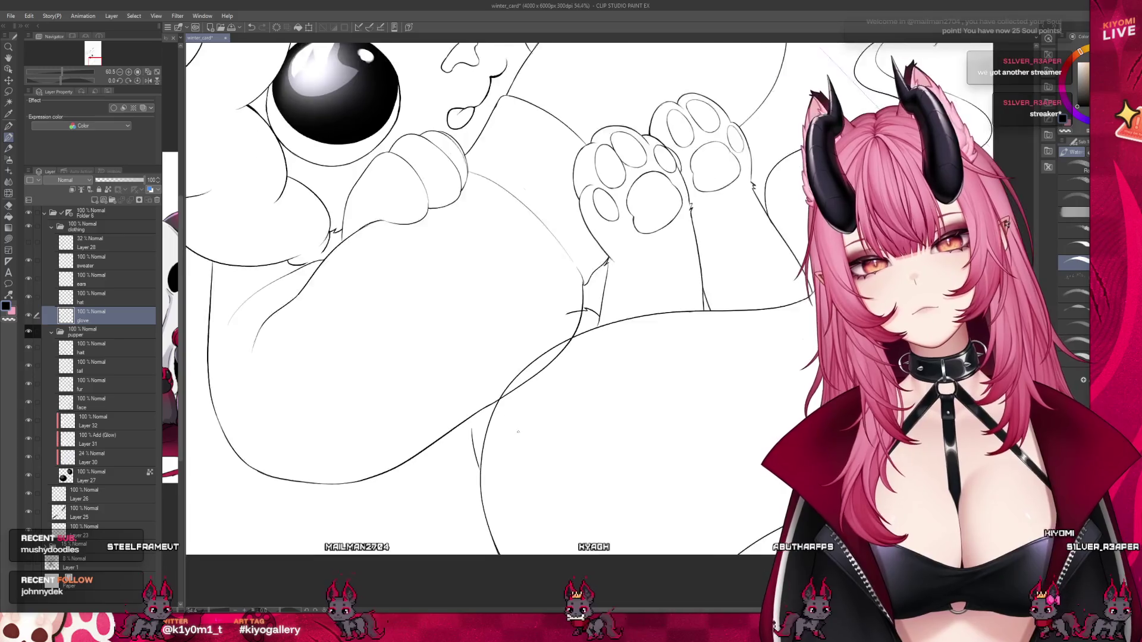
scroll(518, 432, "down", 2)
scroll(518, 432, "down", 2)
scroll(518, 432, "up", 2)
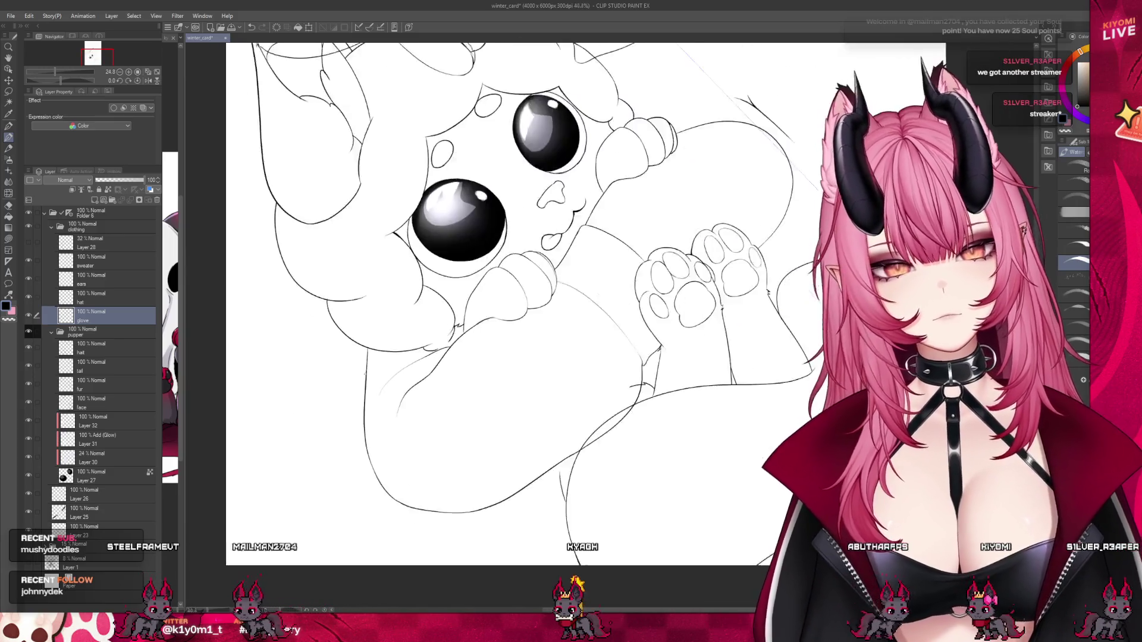
scroll(370, 367, "up", 2)
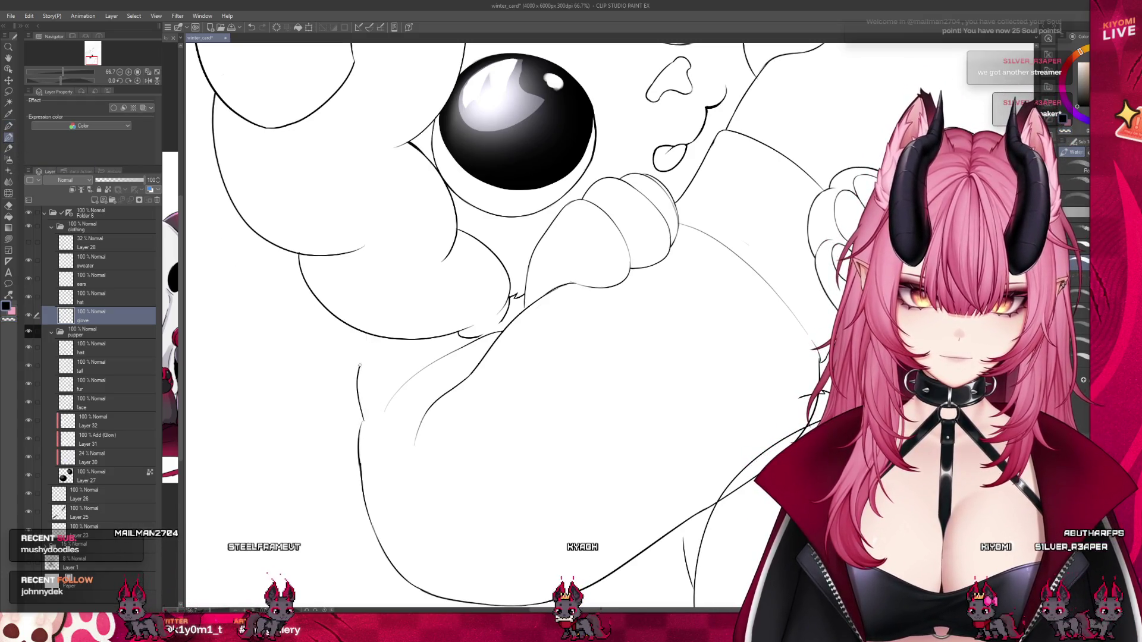
Draw a line down to the leg outline and review the eyes and paws.
left_click_drag(365, 335, 359, 417)
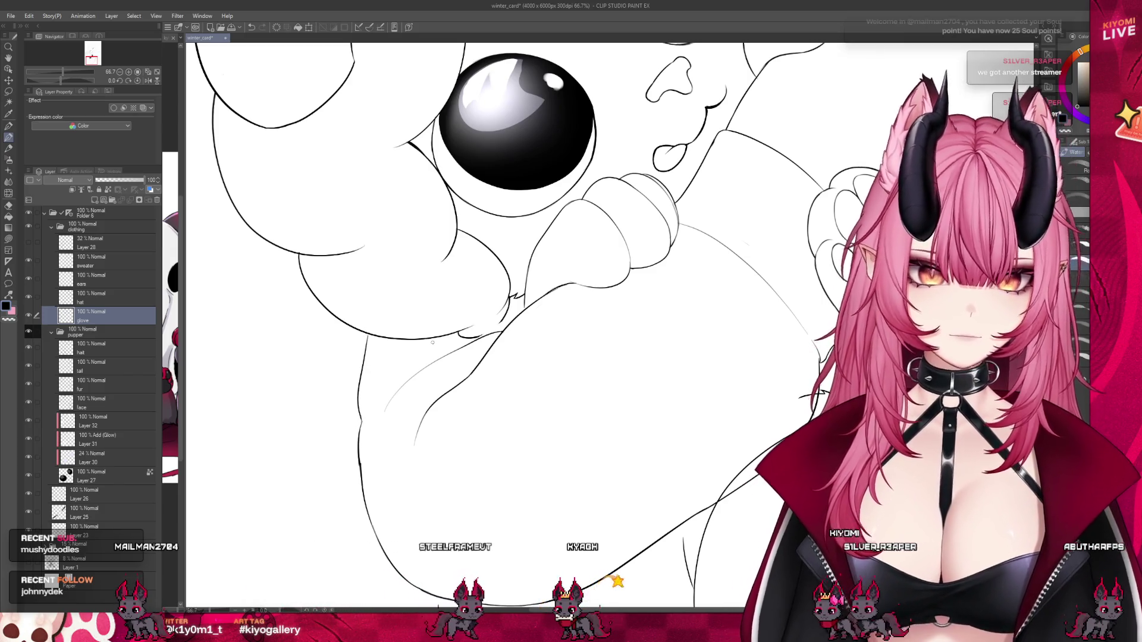
scroll(363, 420, "down", 2)
scroll(345, 417, "down", 2)
scroll(322, 415, "down", 2)
scroll(321, 415, "down", 1)
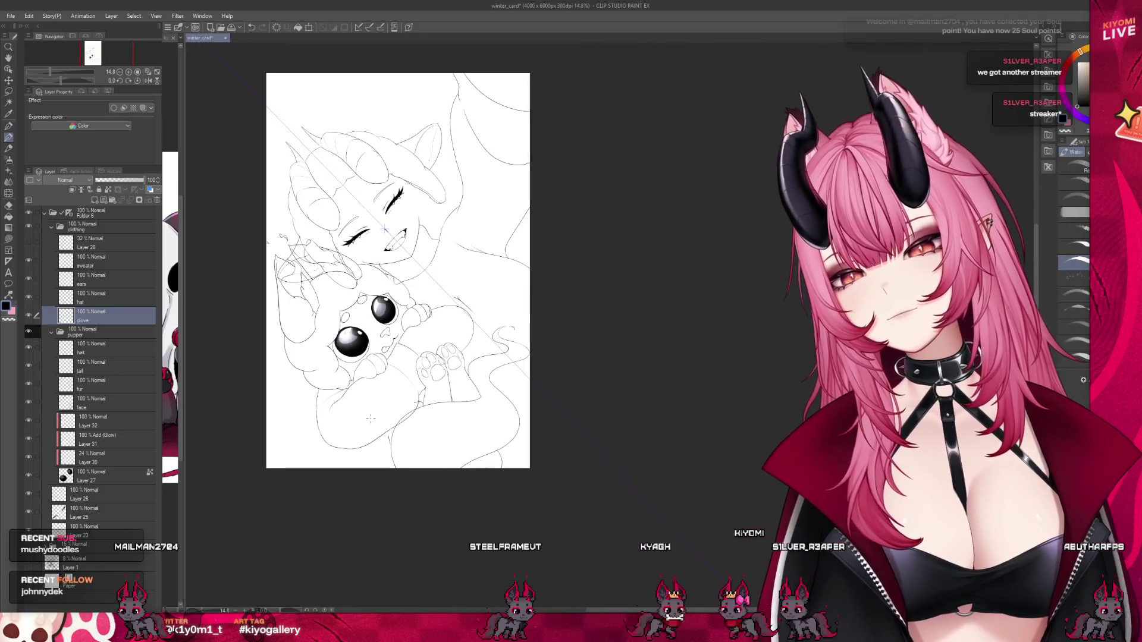
scroll(357, 407, "up", 1)
scroll(391, 399, "up", 1)
scroll(392, 398, "up", 1)
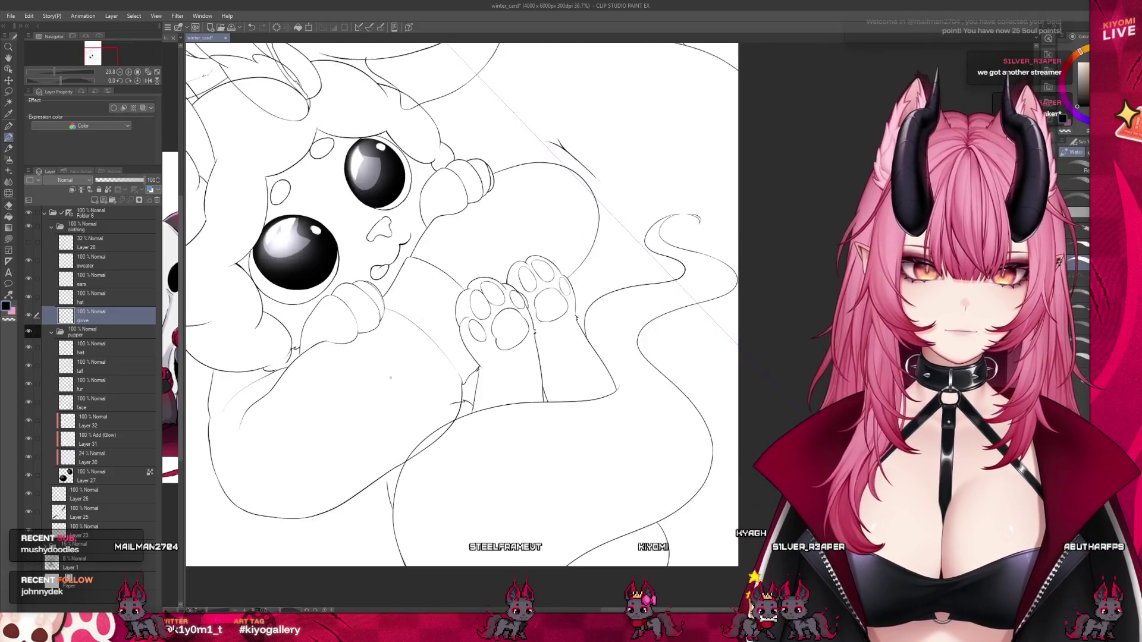
scroll(391, 380, "up", 1)
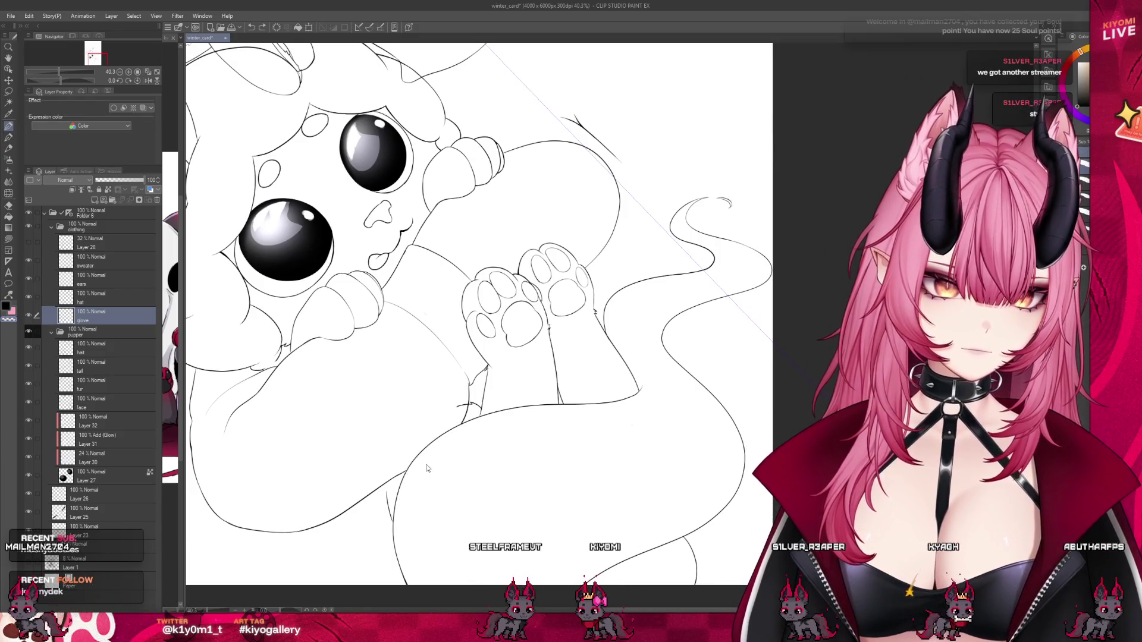
scroll(476, 422, "down", 1)
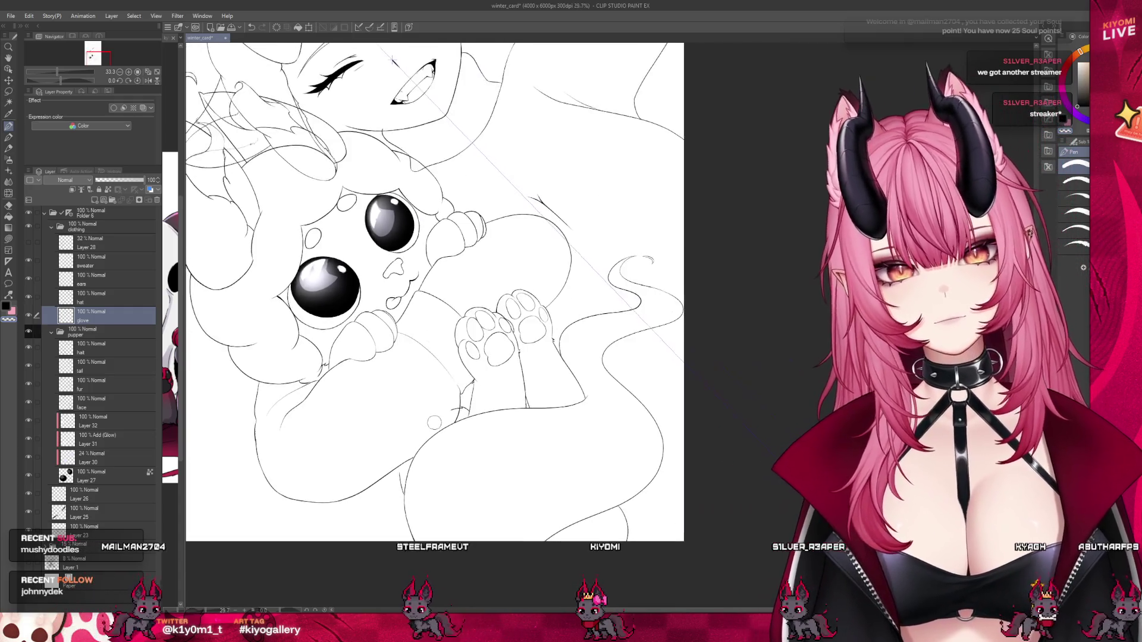
scroll(452, 428, "down", 1)
scroll(429, 436, "down", 2)
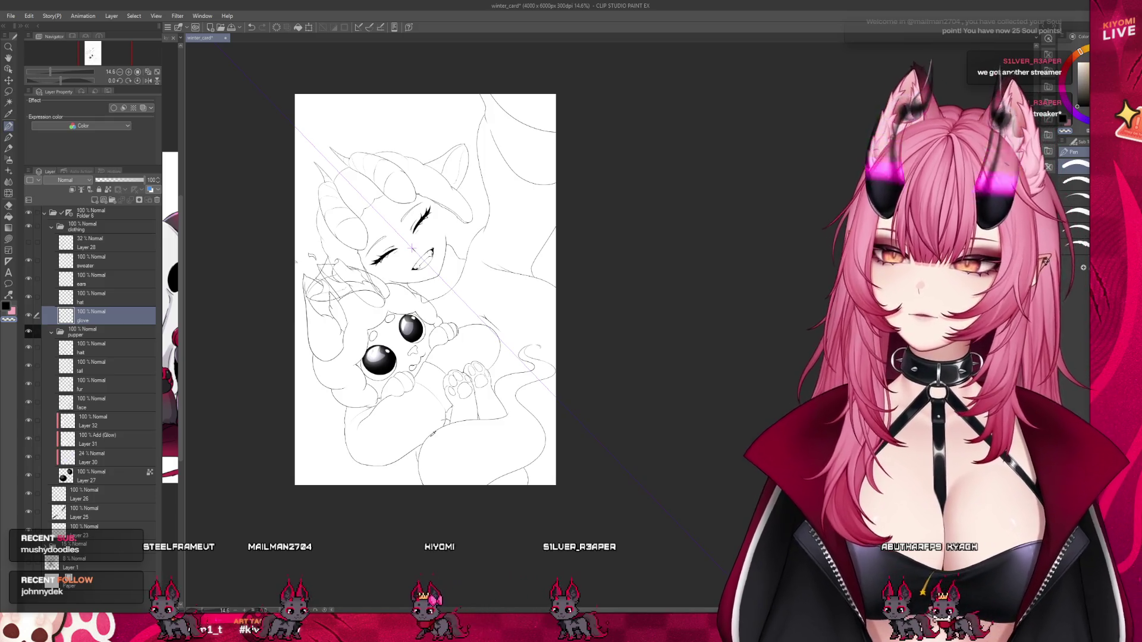
scroll(429, 435, "up", 2)
scroll(426, 431, "up", 1)
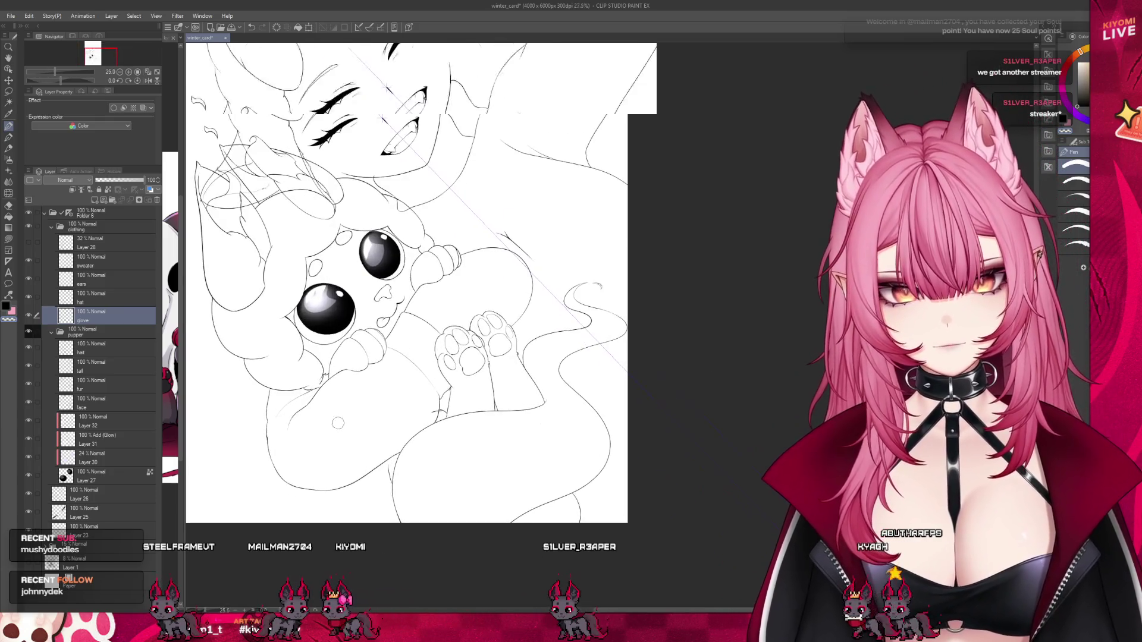
scroll(416, 428, "up", 1)
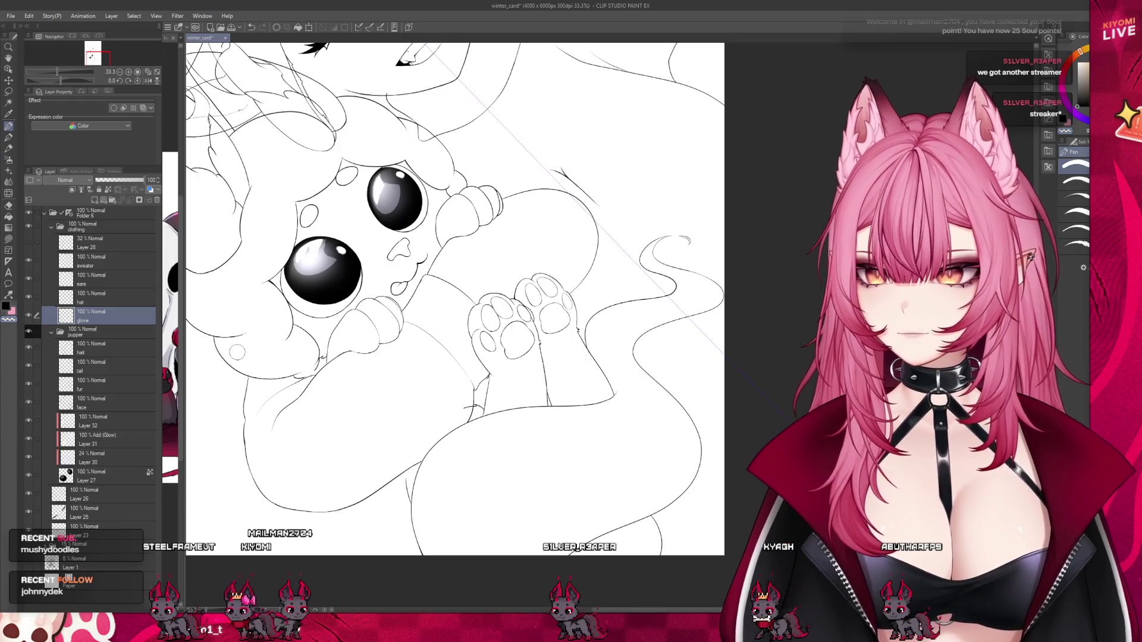
left_click(85, 302)
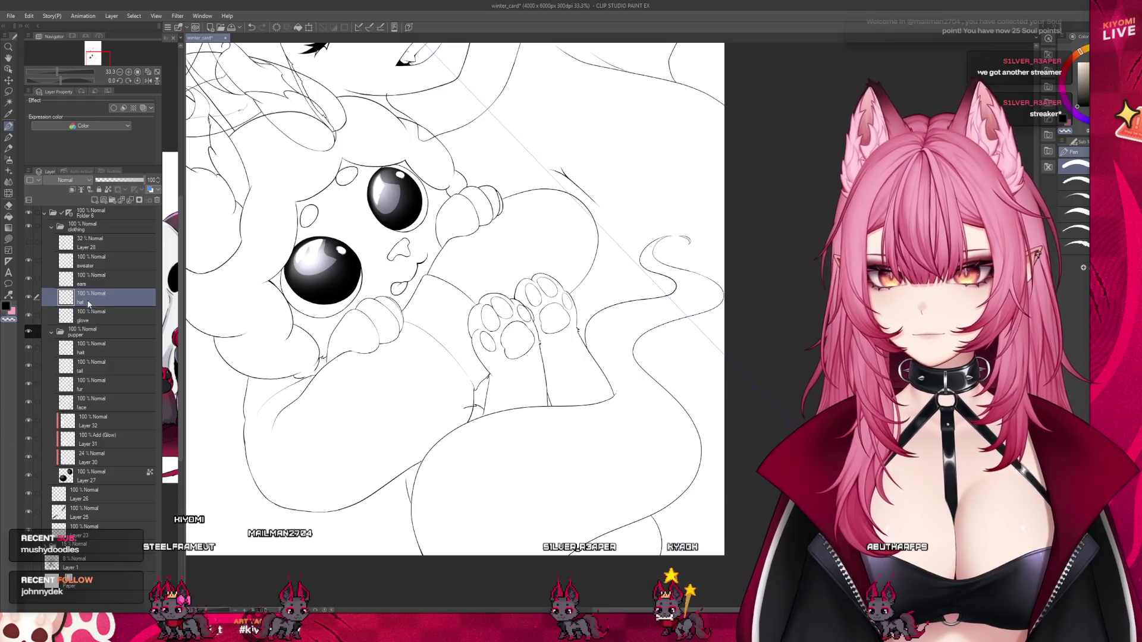
left_click(111, 402)
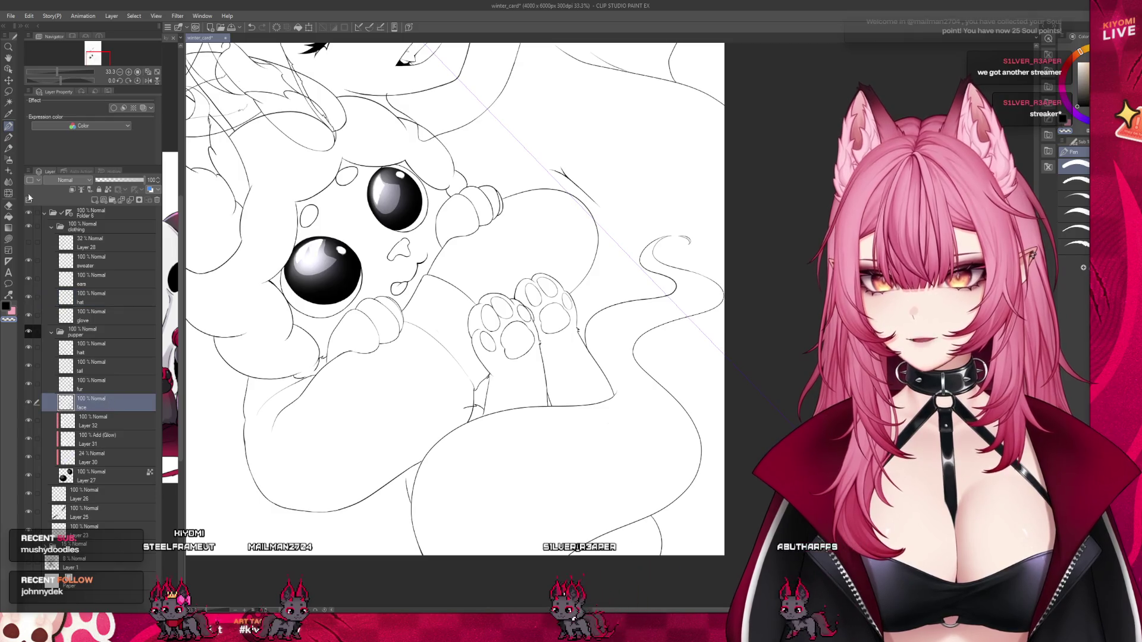
left_click(81, 390)
scroll(356, 351, "up", 5)
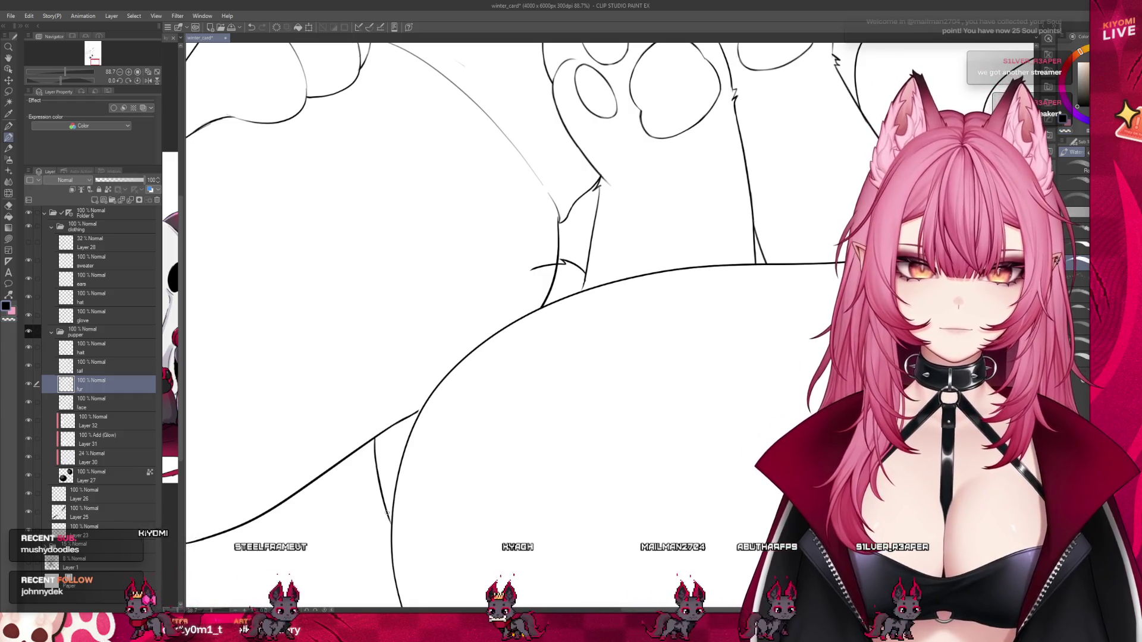
key("ctrl+minus")
key("ctrl+minus")
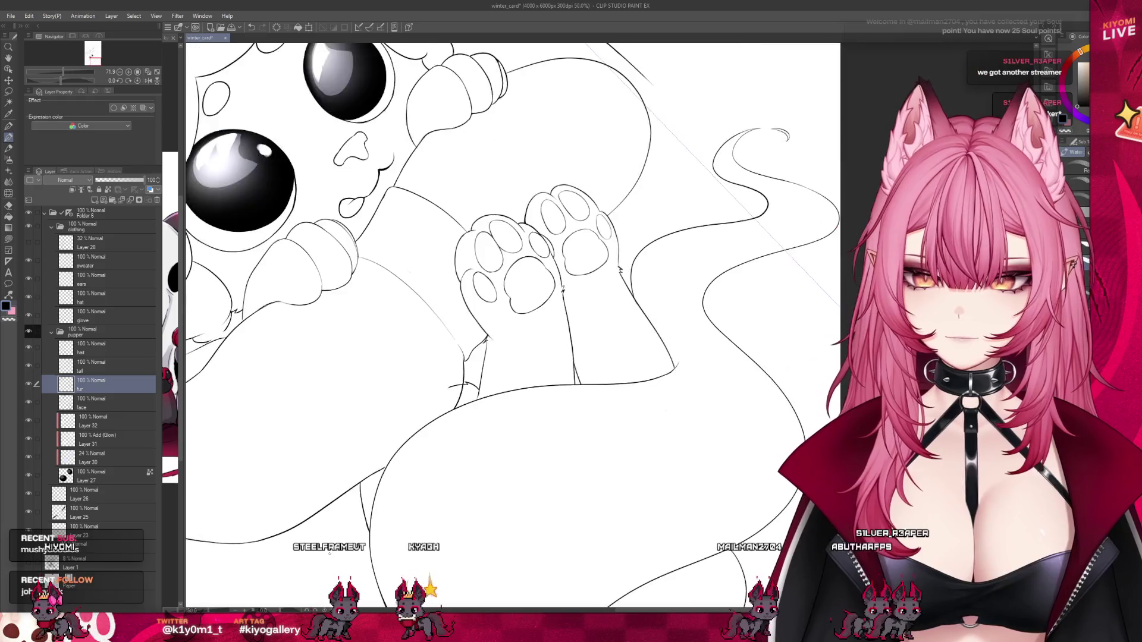
key("ctrl+plus")
key("ctrl+plus")
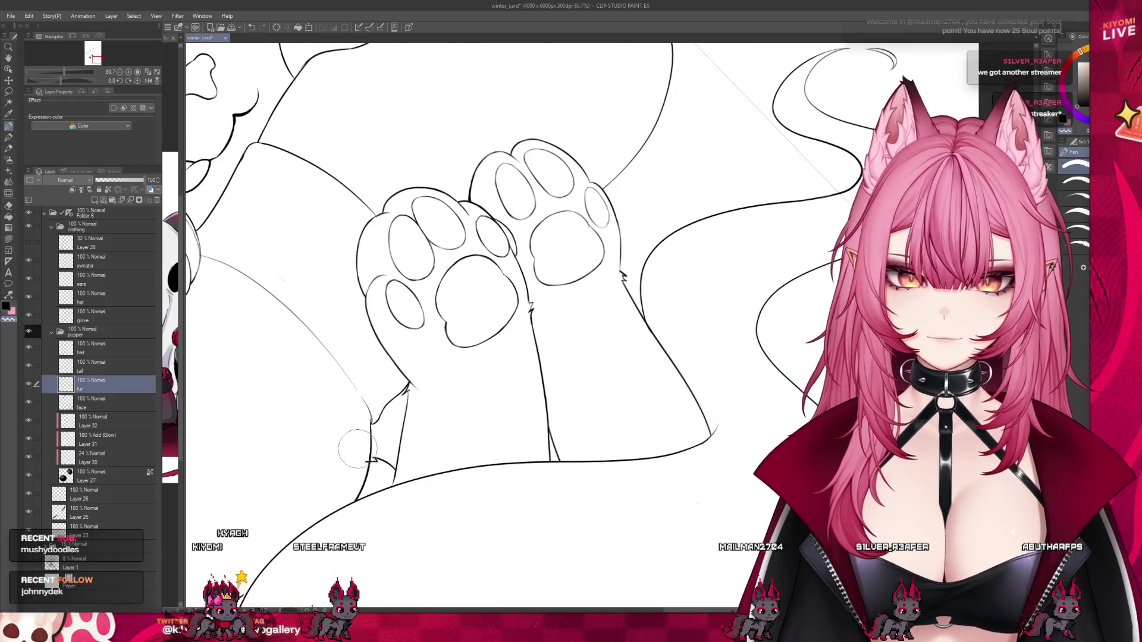
scroll(372, 410, "down", 2)
scroll(373, 417, "down", 2)
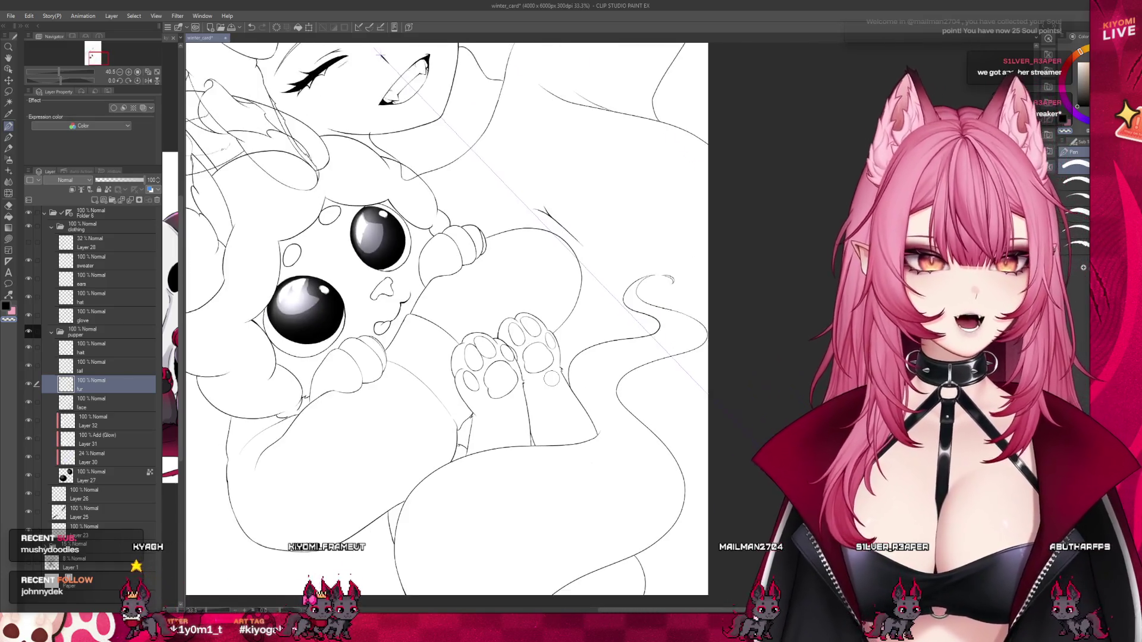
scroll(372, 434, "down", 2)
scroll(371, 449, "down", 1)
left_click_drag(458, 225, 409, 285)
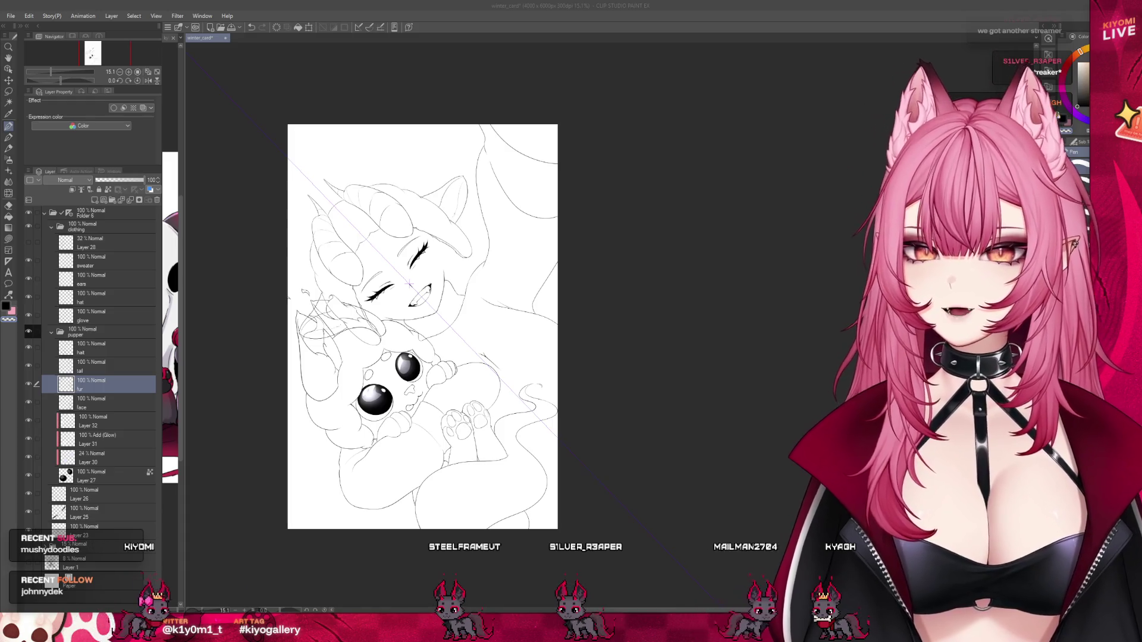
Soften a line near the creature's lower leg with the soft blending brush.
scroll(462, 517, "up", 3)
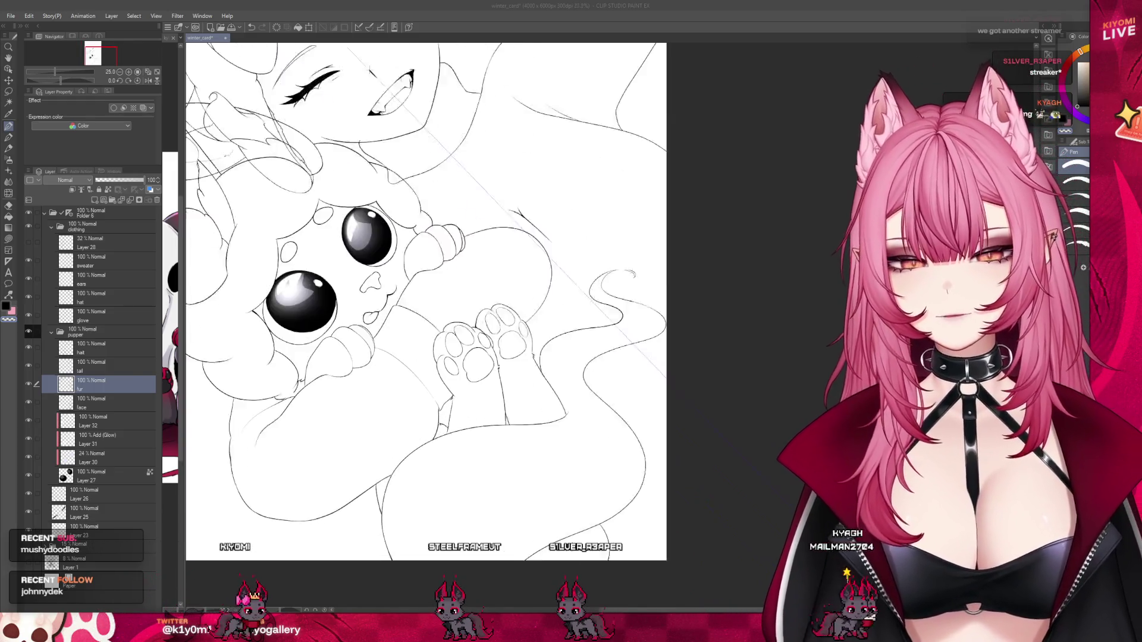
scroll(376, 533, "up", 2)
scroll(376, 534, "up", 1)
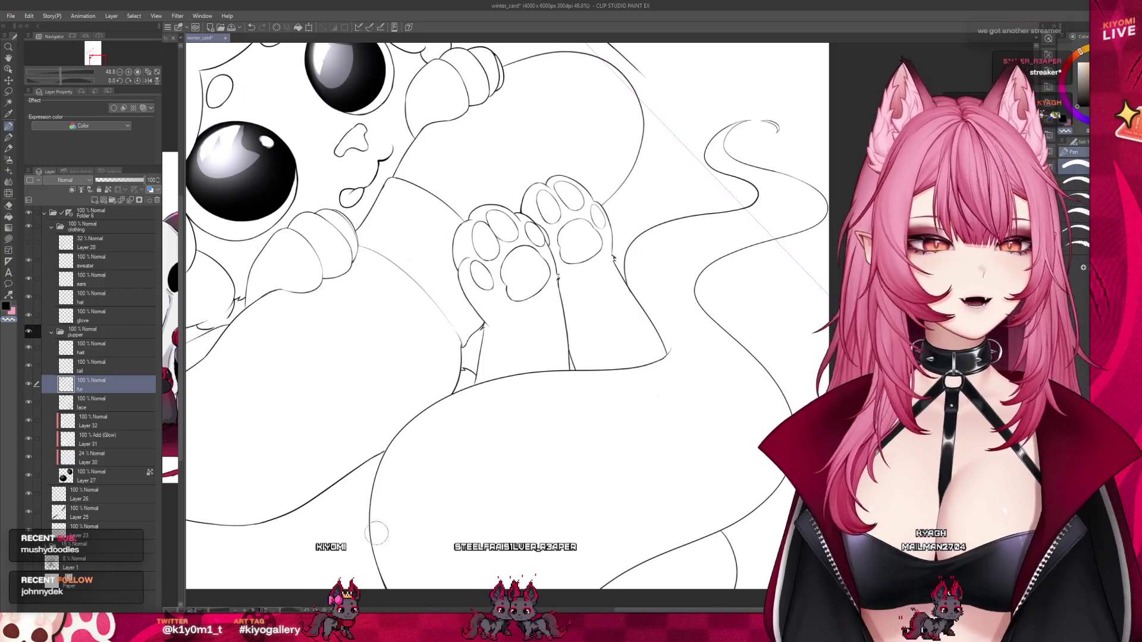
key("b")
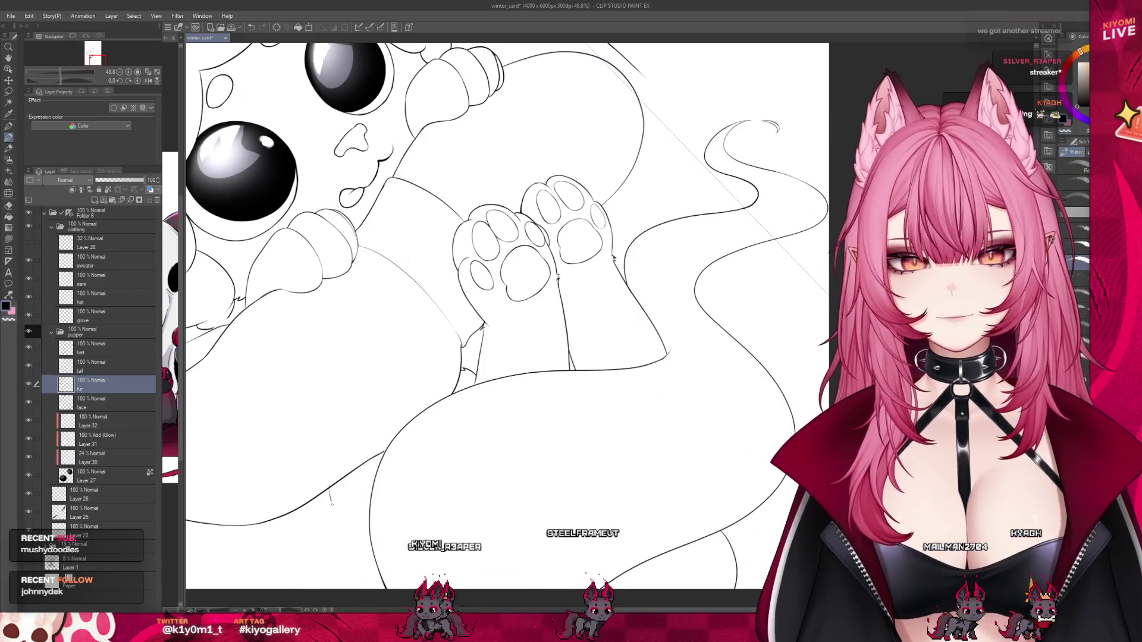
left_click_drag(332, 504, 362, 559)
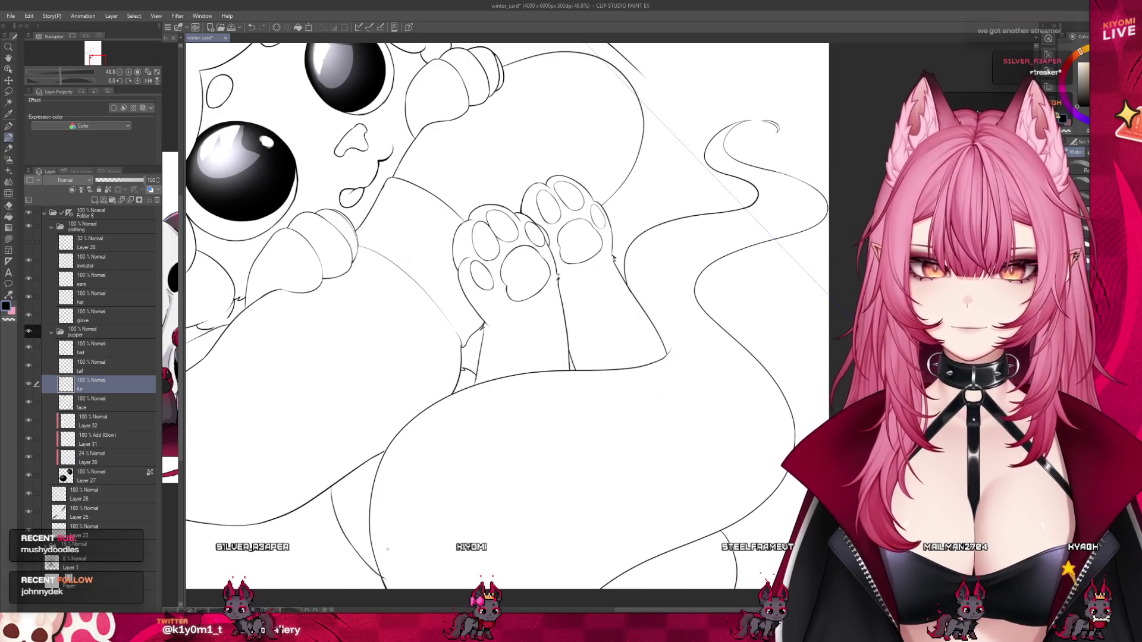
Zoom out, rotate the view about 40° clockwise, and select the sweater layer.
scroll(357, 526, "down", 5)
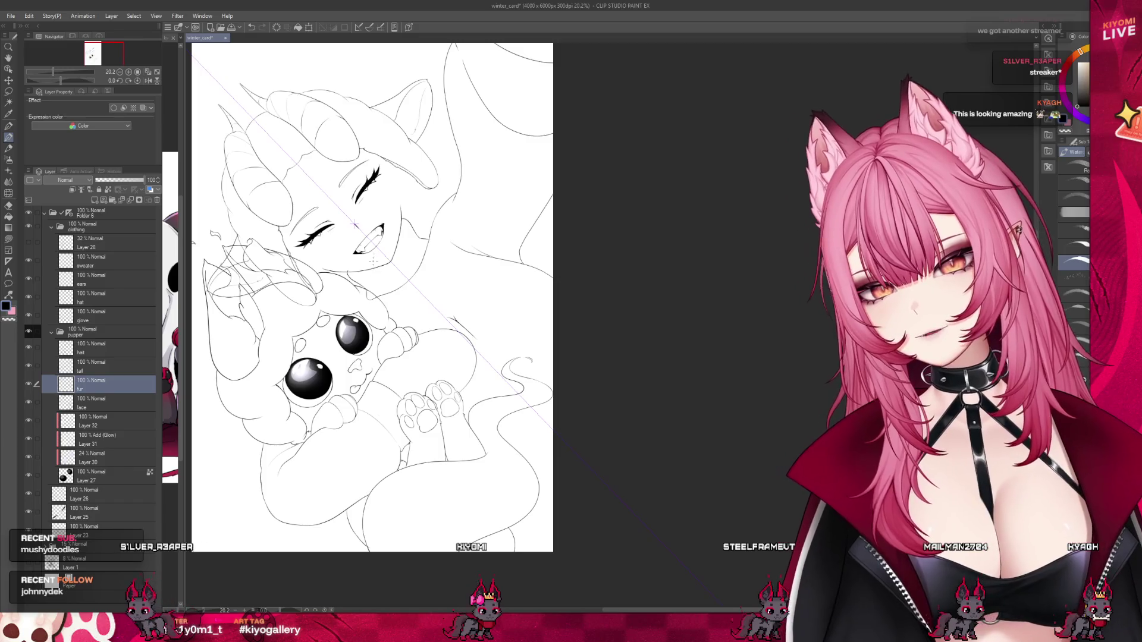
scroll(467, 405, "up", 5)
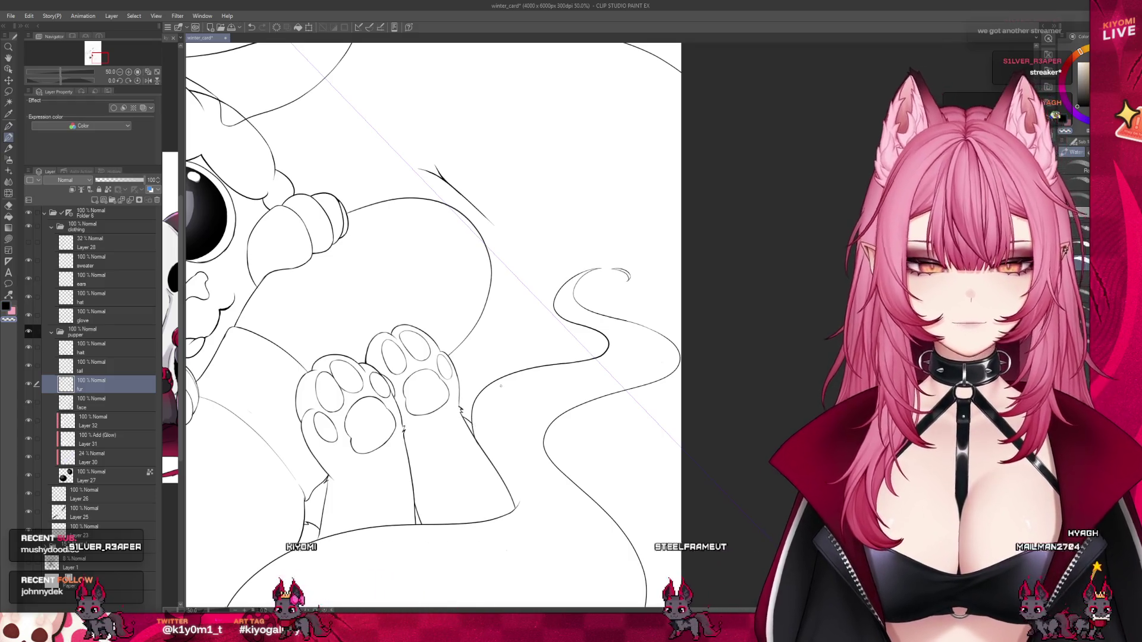
scroll(375, 309, "down", 2)
scroll(342, 193, "down", 4)
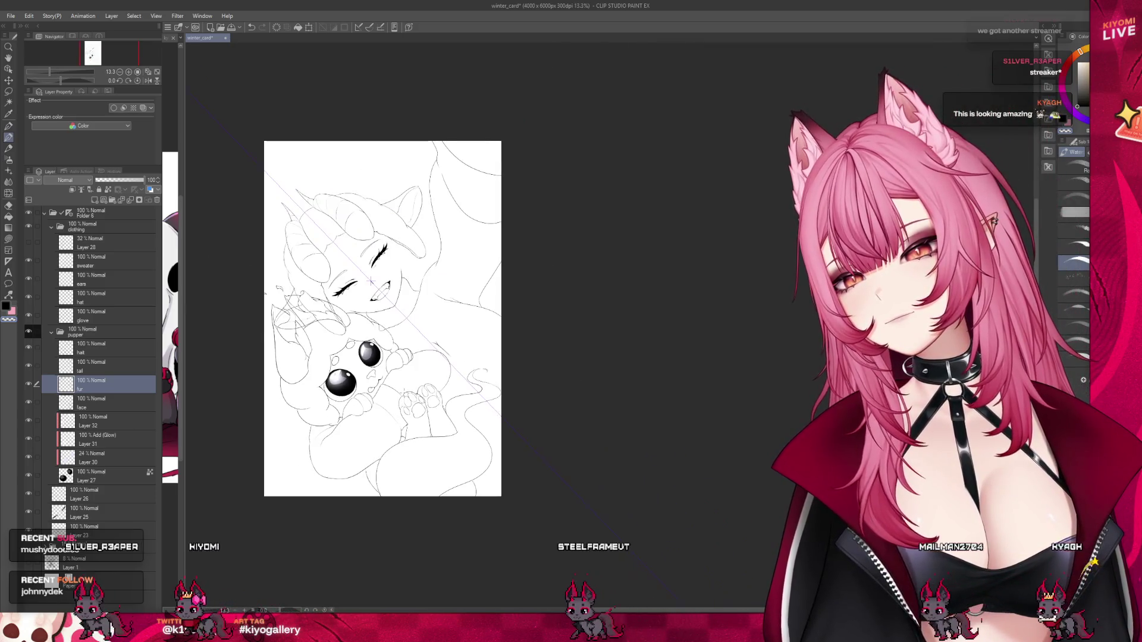
scroll(360, 244, "up", 1)
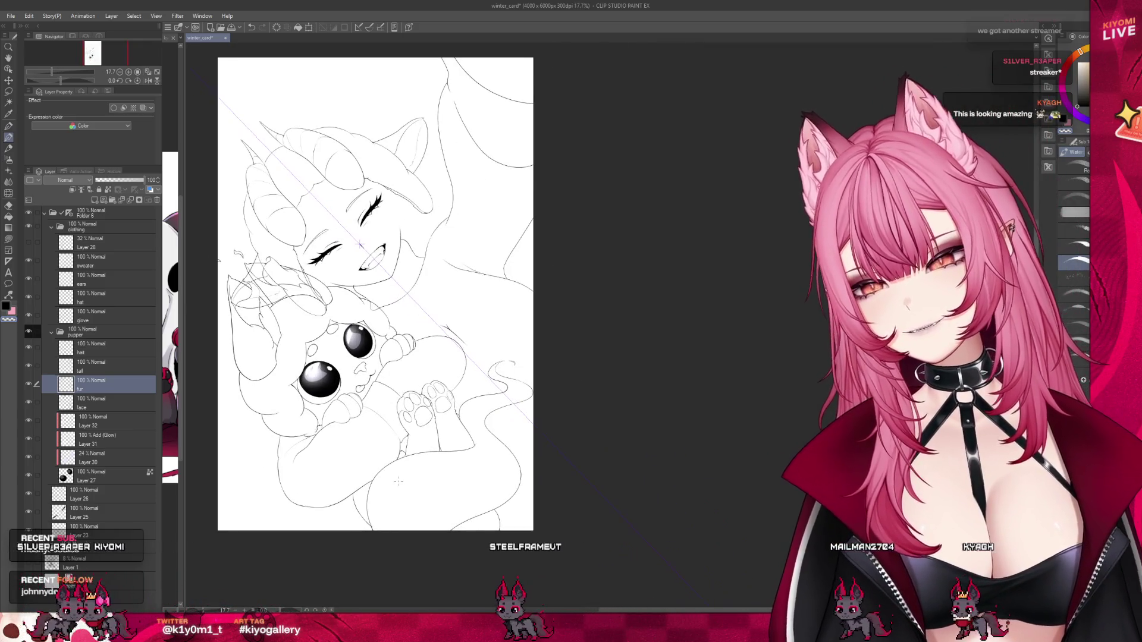
scroll(333, 190, "up", 1)
scroll(338, 192, "down", 1)
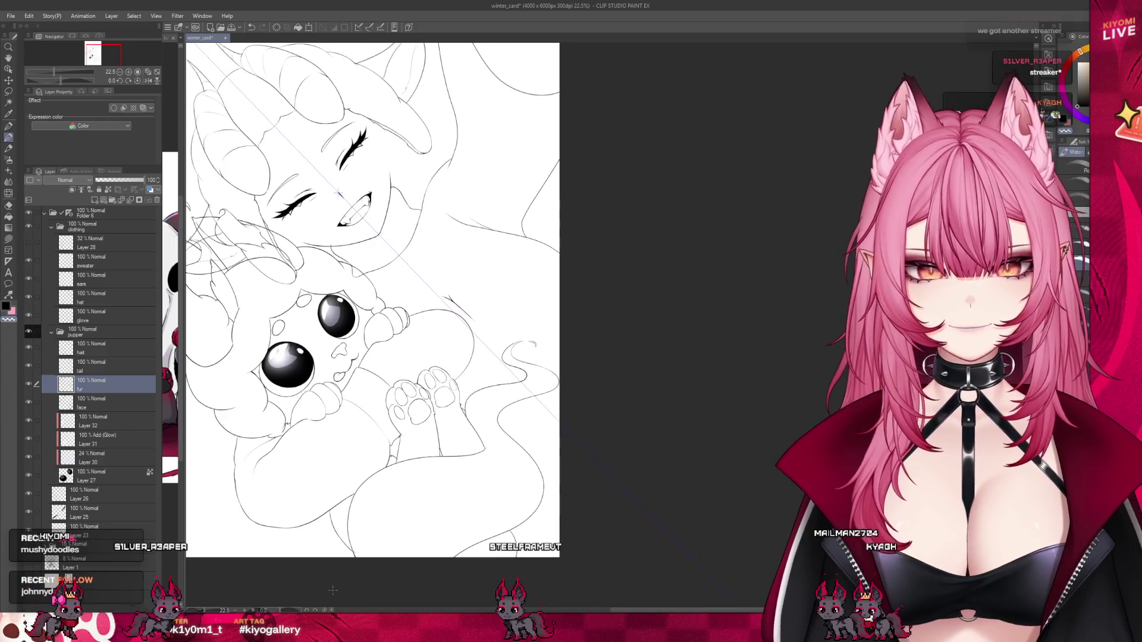
left_click_drag(338, 192, 416, 179)
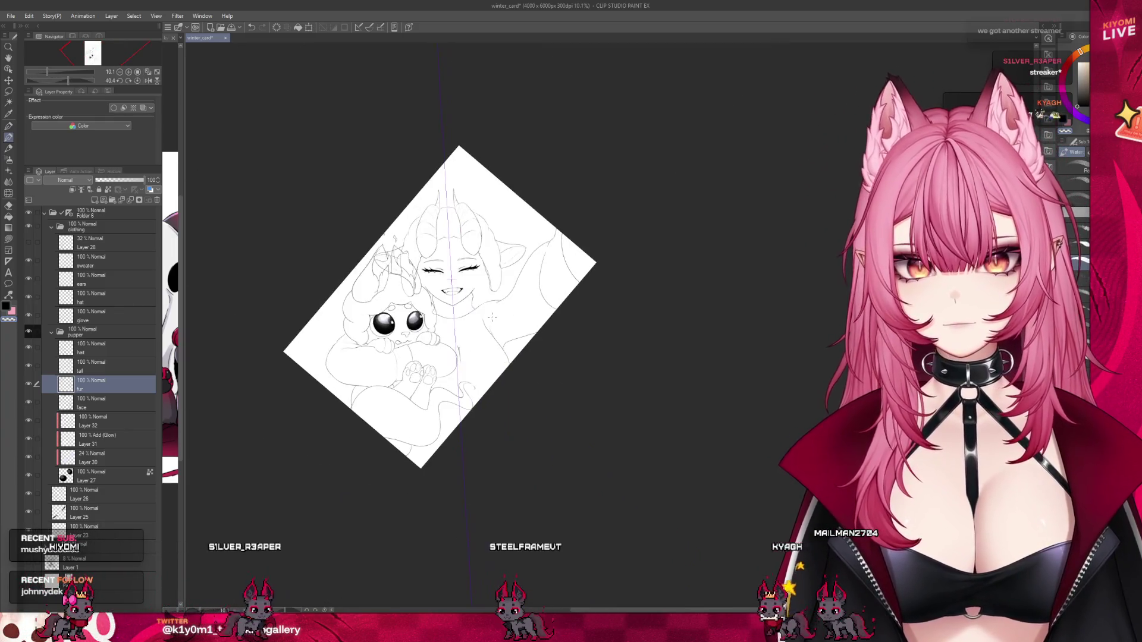
left_click(89, 261)
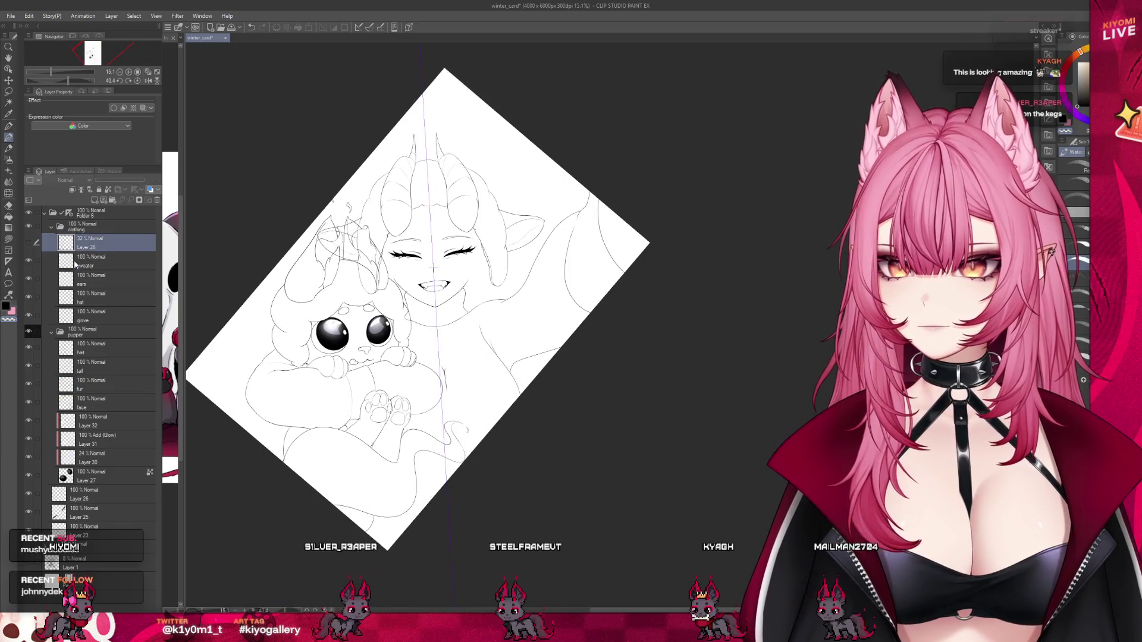
Toggle the sweater lines off and on to compare, then zoom in on the face and torso.
left_click(28, 261)
left_click(29, 261)
key("ctrl+plus")
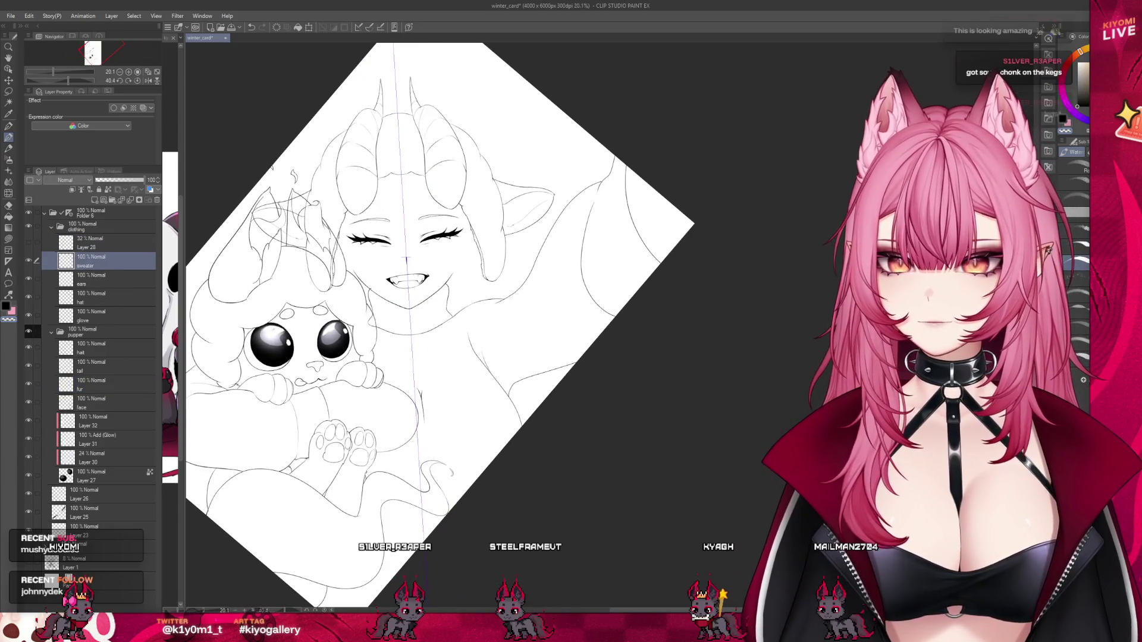
key("ctrl+plus")
key("ctrl+plus")
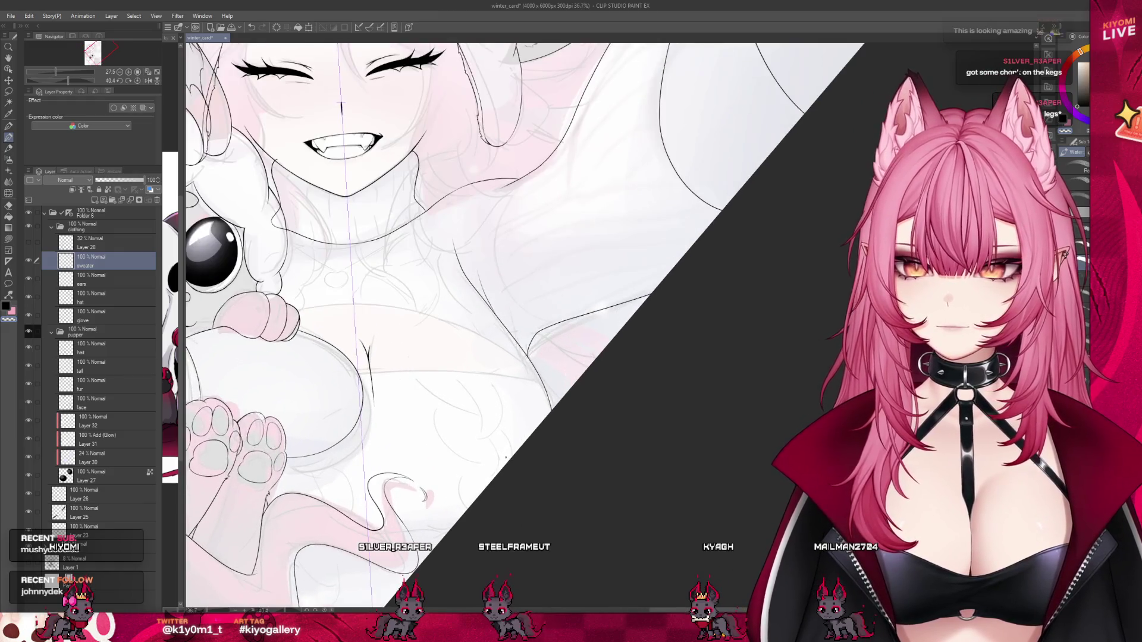
scroll(489, 355, "up", 2)
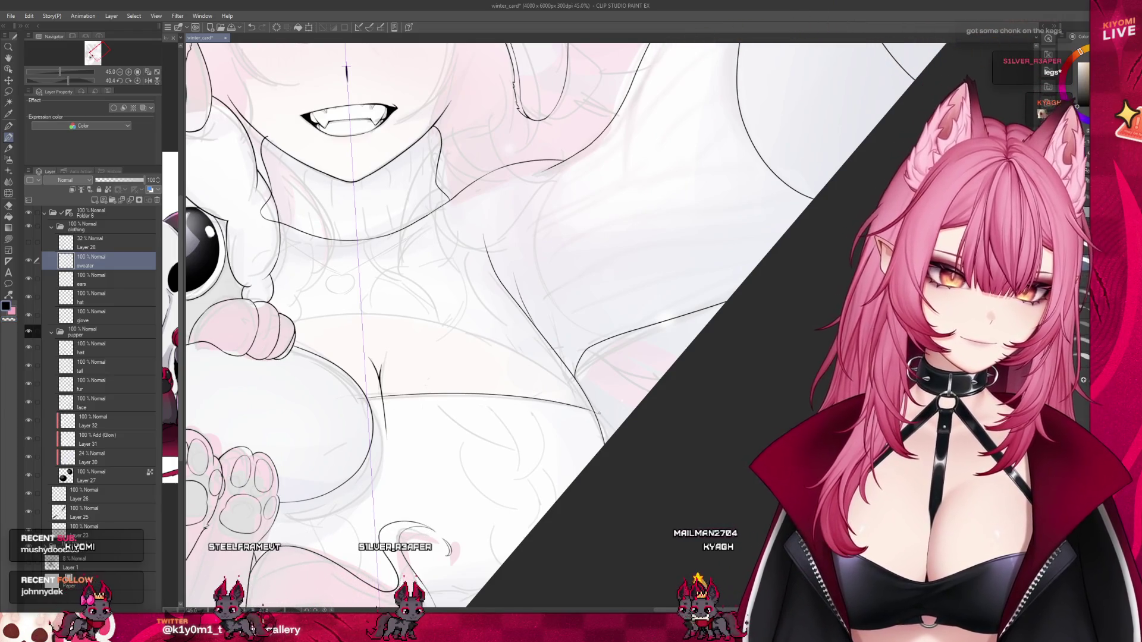
Try three times to ink a line across the sweater chest, undoing each attempt.
left_click_drag(583, 408, 385, 411)
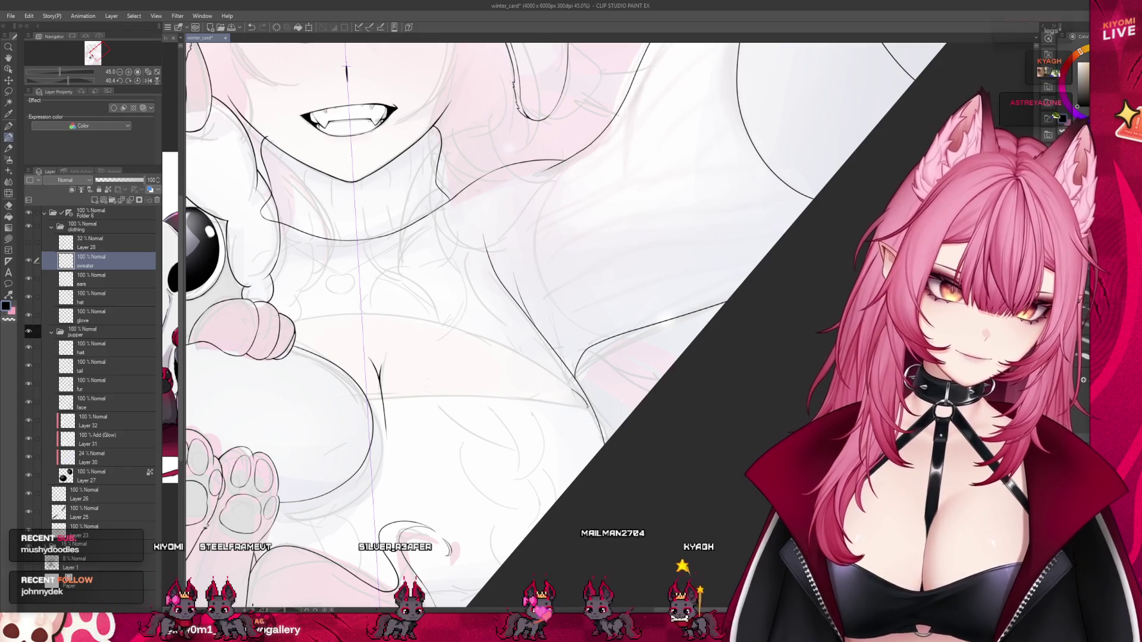
key("ctrl+z")
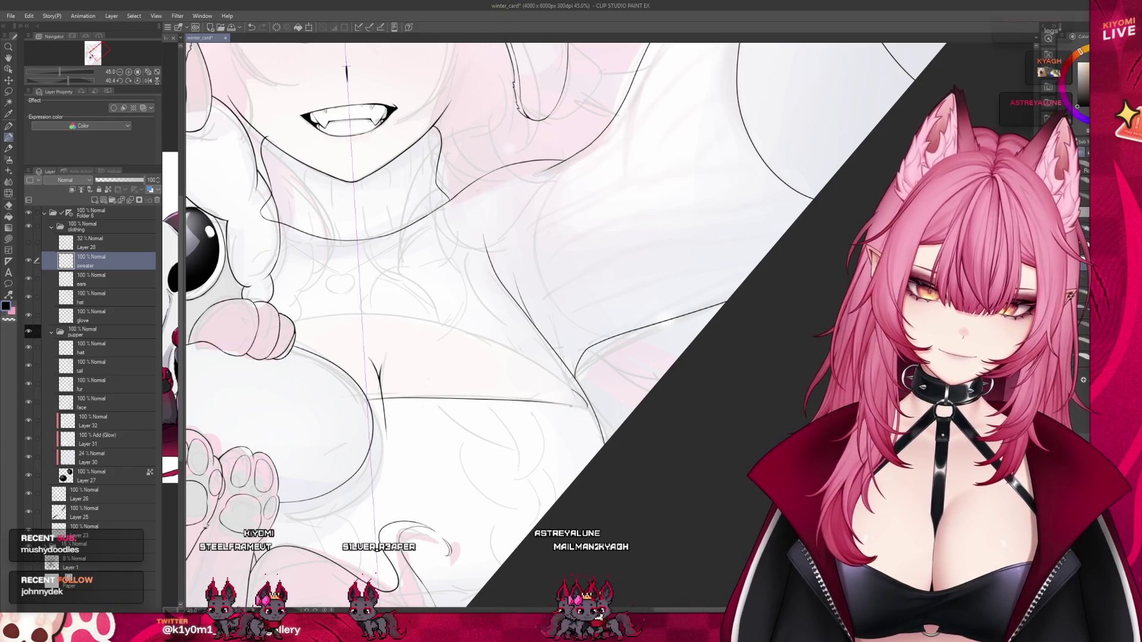
left_click_drag(586, 408, 351, 395)
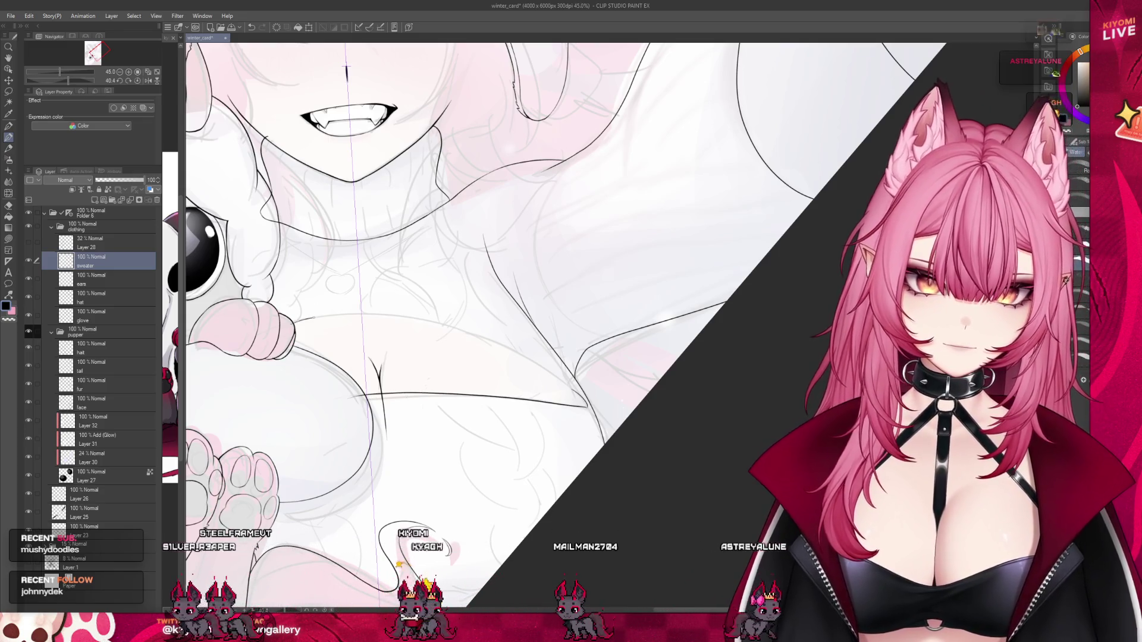
key("ctrl+z")
mouse_move(574, 375)
left_mouse_down()
mouse_move(338, 324)
mouse_move(543, 368)
left_mouse_up()
key("ctrl+z")
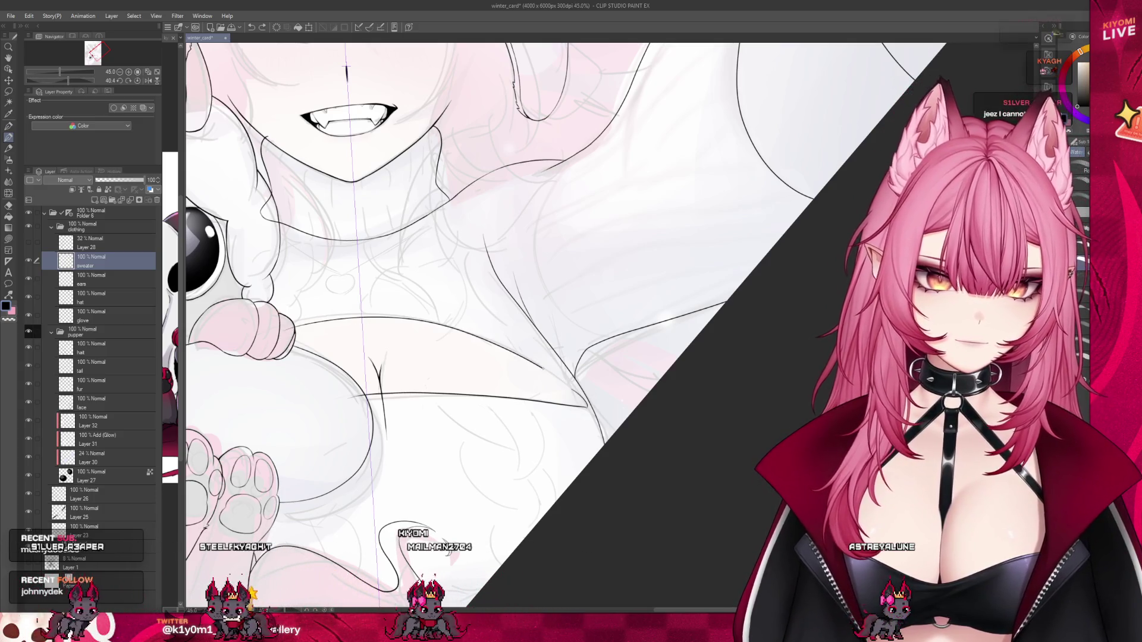
Bring the chest area back into view and switch to a watercolor brush.
scroll(625, 374, "up", 2)
scroll(595, 351, "up", 2)
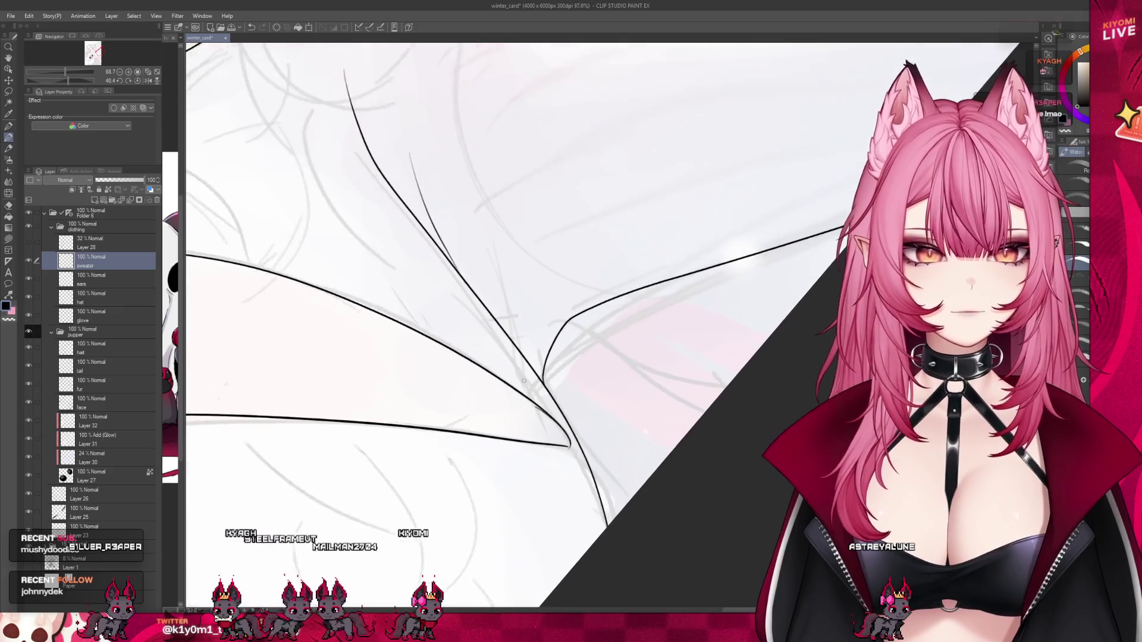
scroll(565, 324, "up", 2)
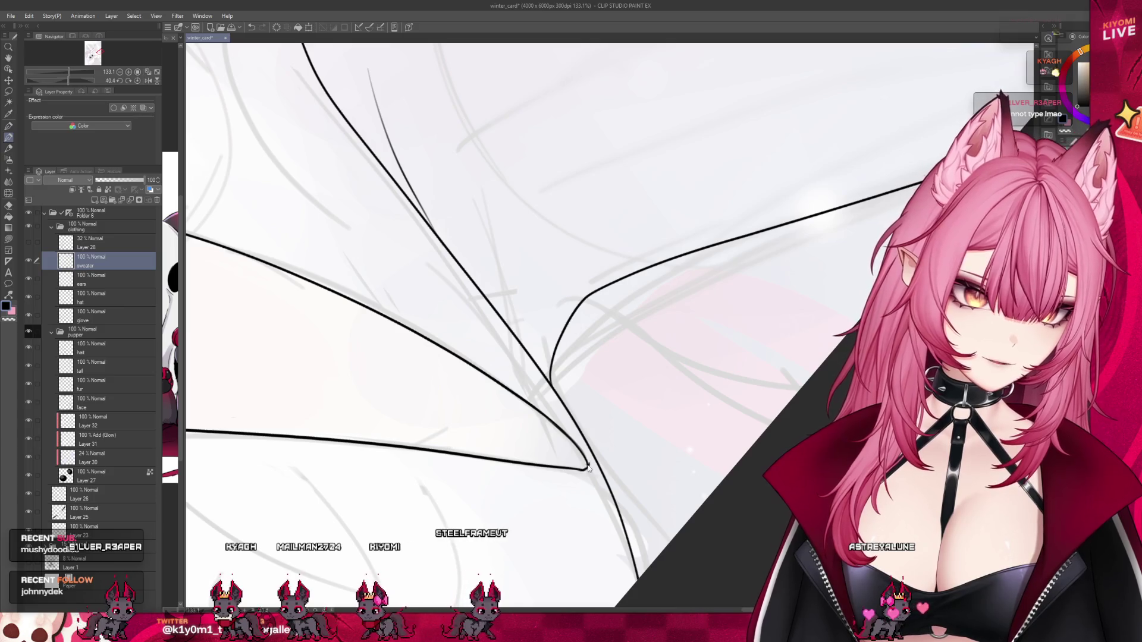
scroll(582, 423, "down", 2)
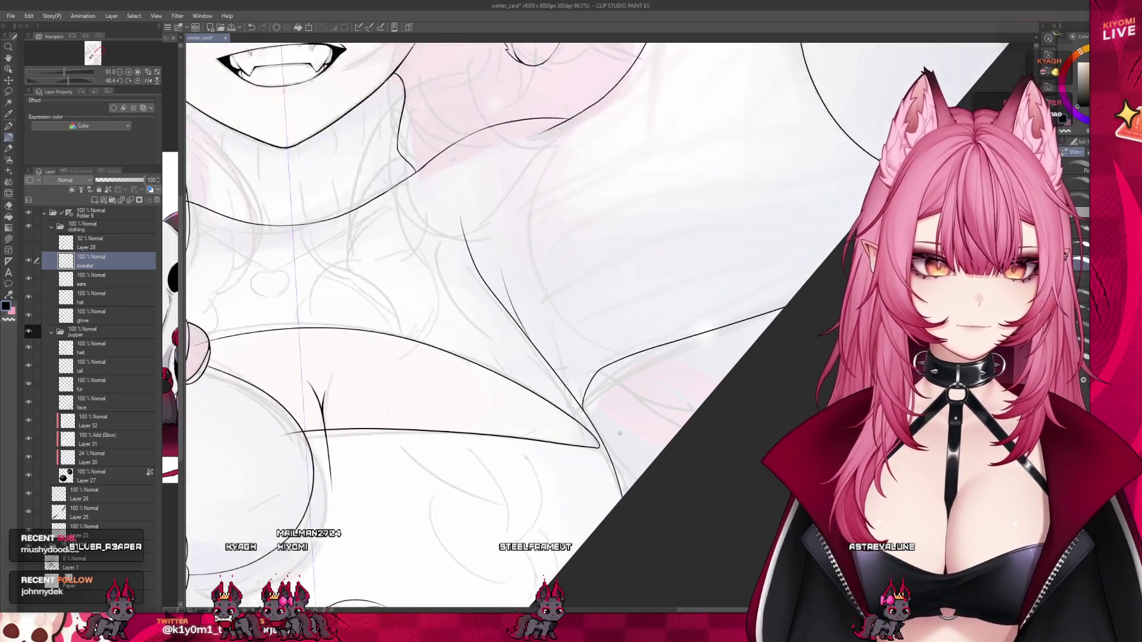
left_click_drag(582, 423, 259, 407)
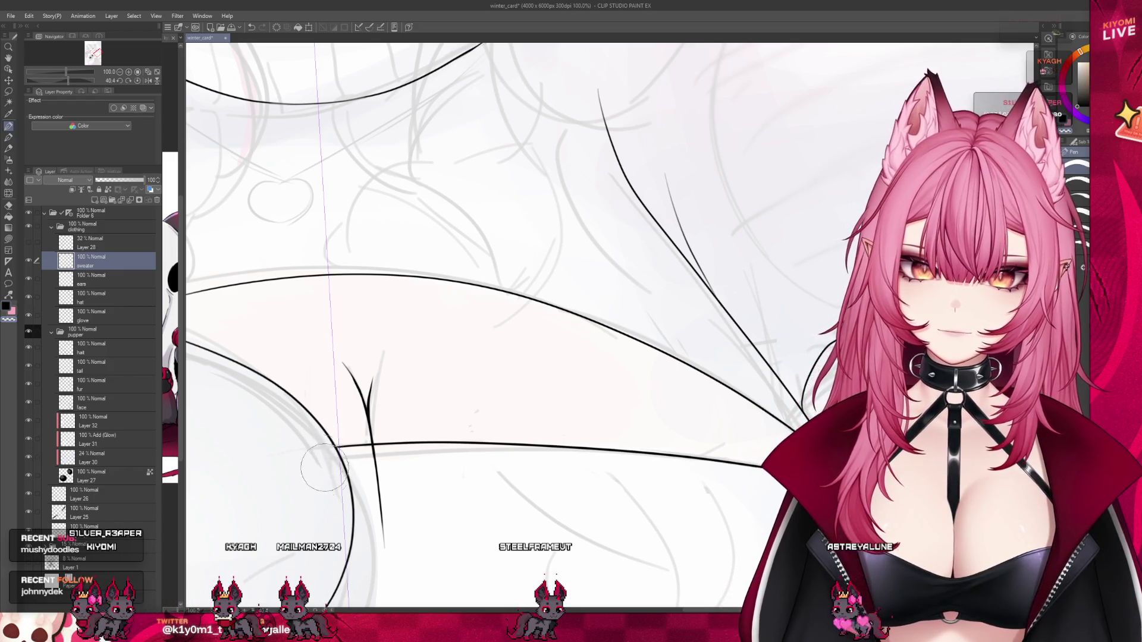
scroll(411, 474, "down", 3)
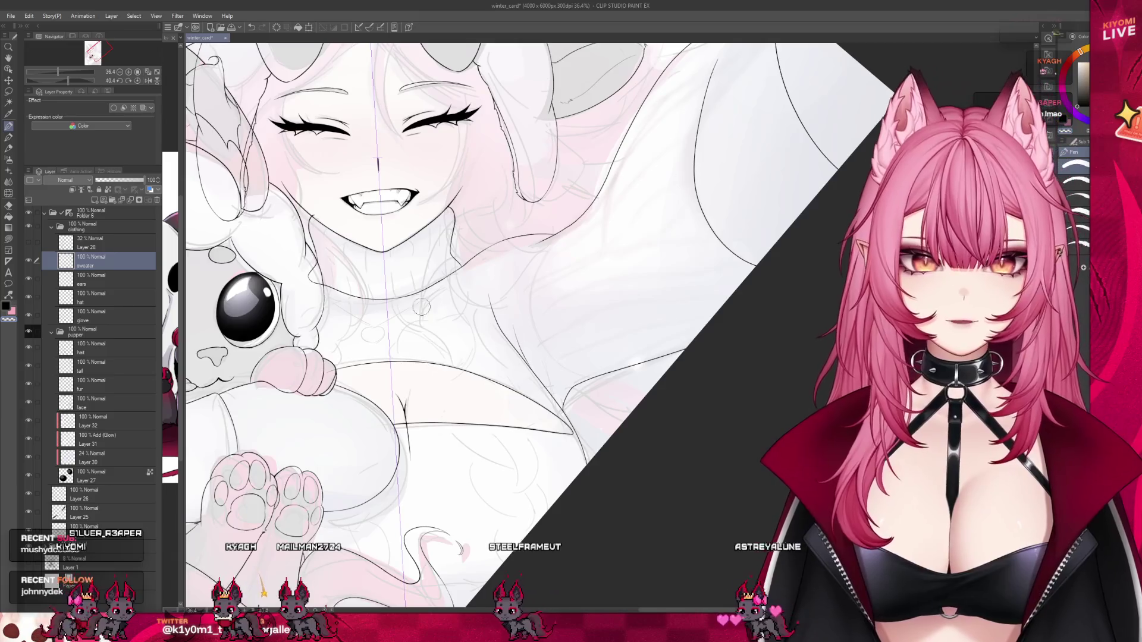
scroll(421, 307, "down", 3)
scroll(421, 307, "up", 2)
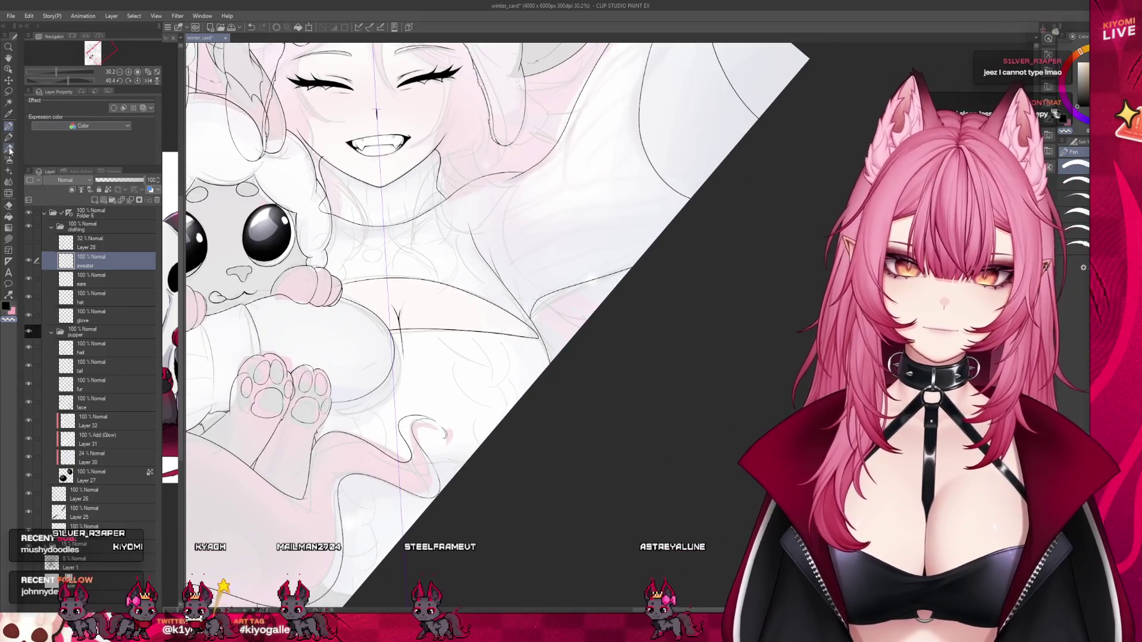
left_click(8, 137)
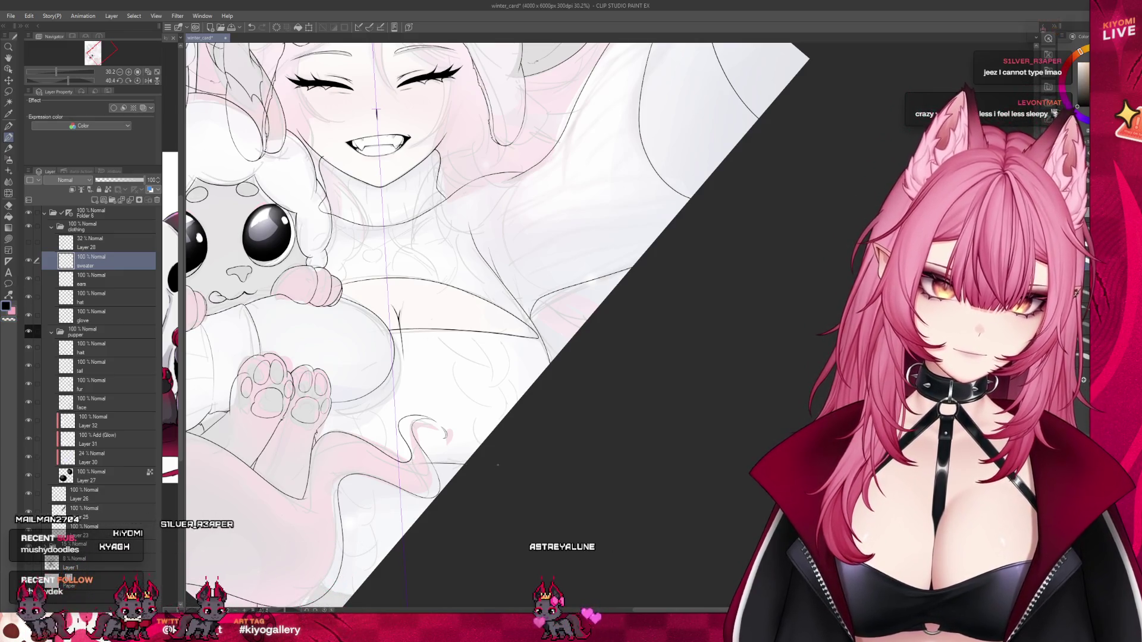
With the sweater and tail area in view, make Layer 23 the active layer.
scroll(537, 436, "up", 3)
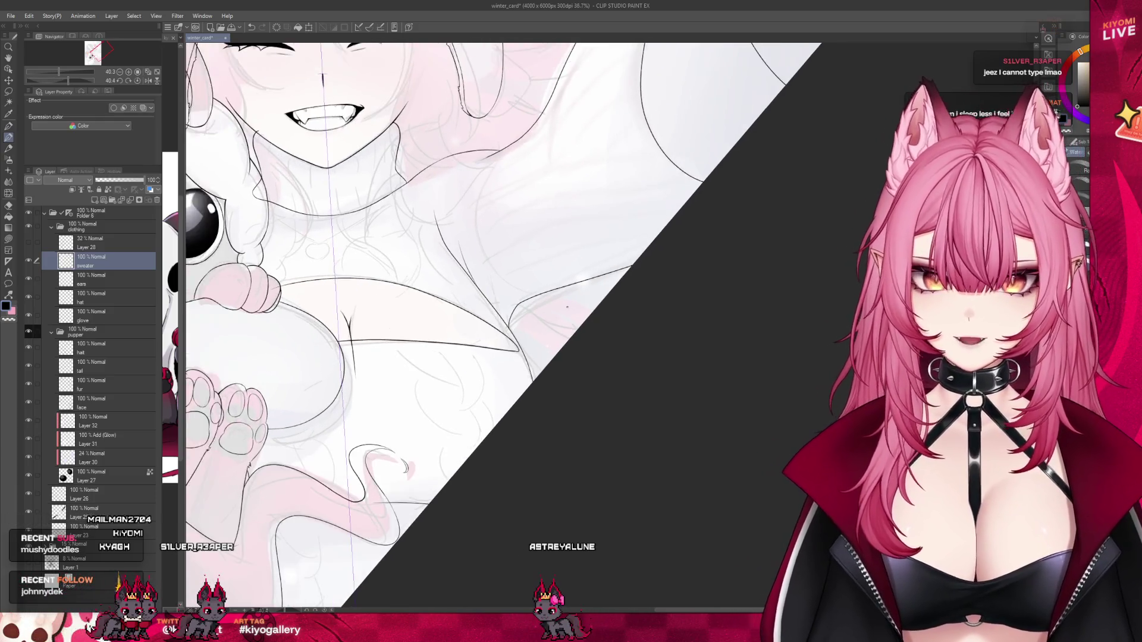
scroll(531, 358, "down", 1)
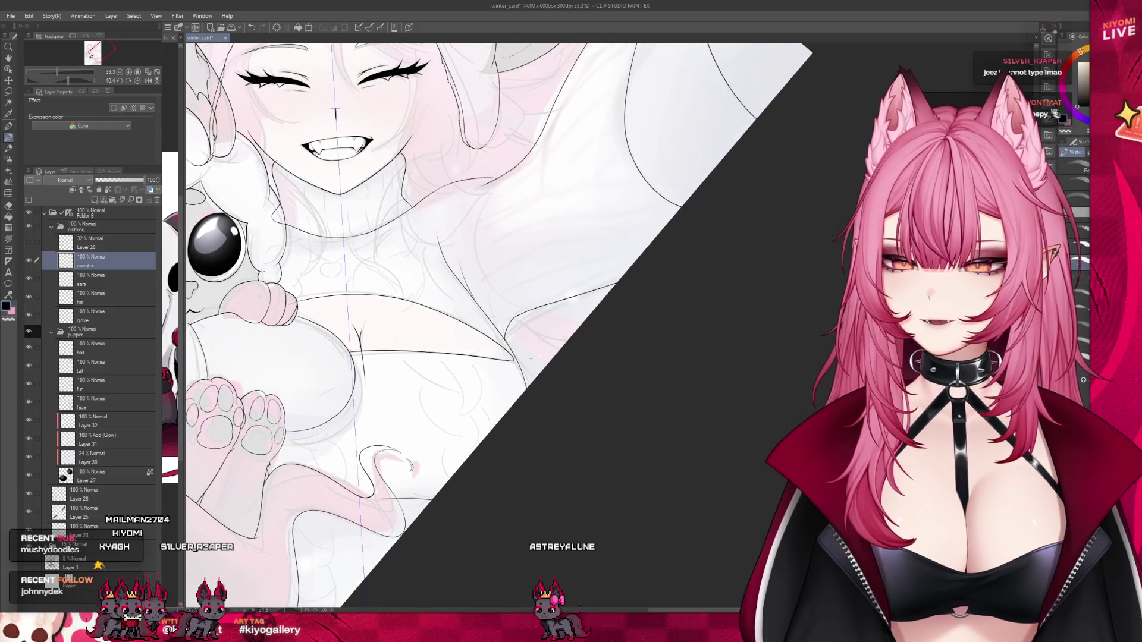
scroll(531, 359, "down", 1)
scroll(530, 358, "up", 2)
scroll(337, 206, "up", 1)
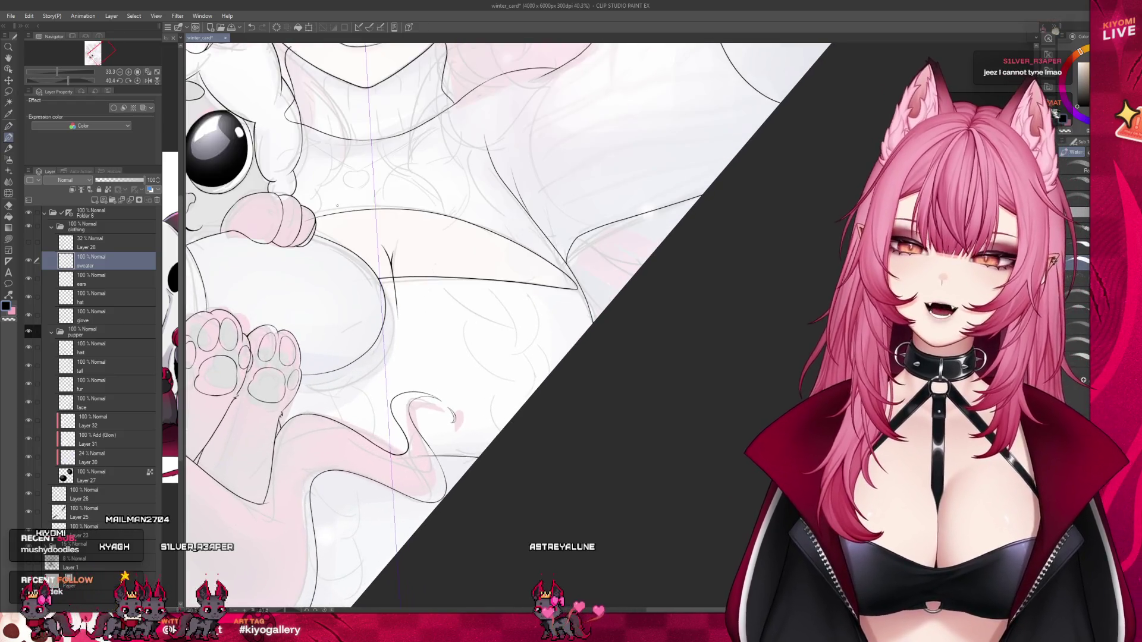
scroll(431, 438, "up", 2)
scroll(432, 438, "up", 1)
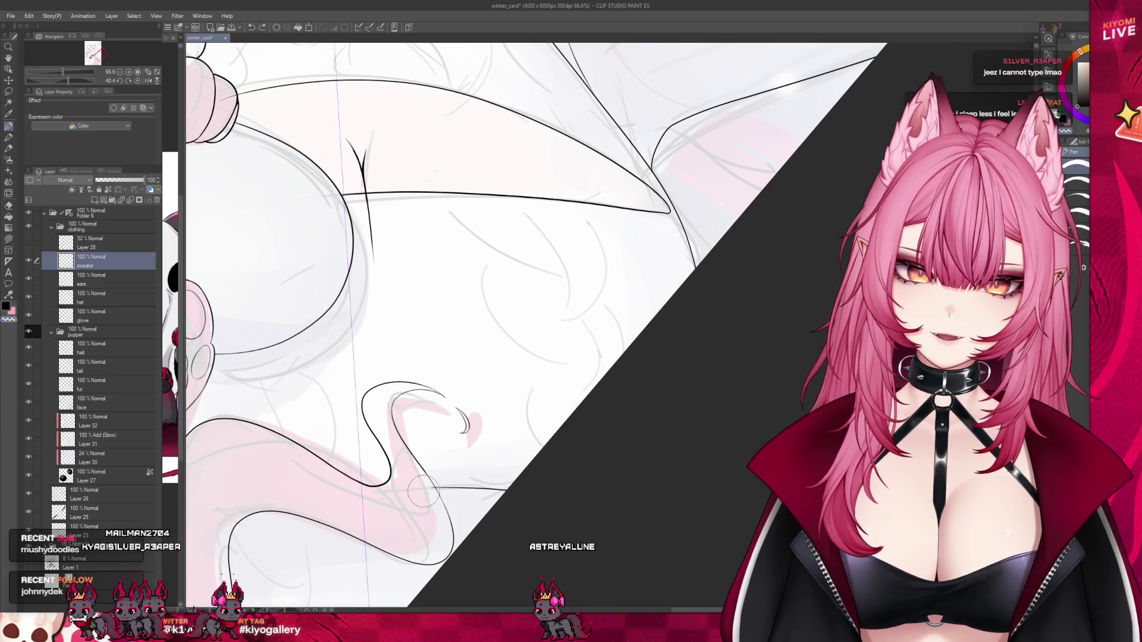
left_click_drag(422, 494, 455, 590)
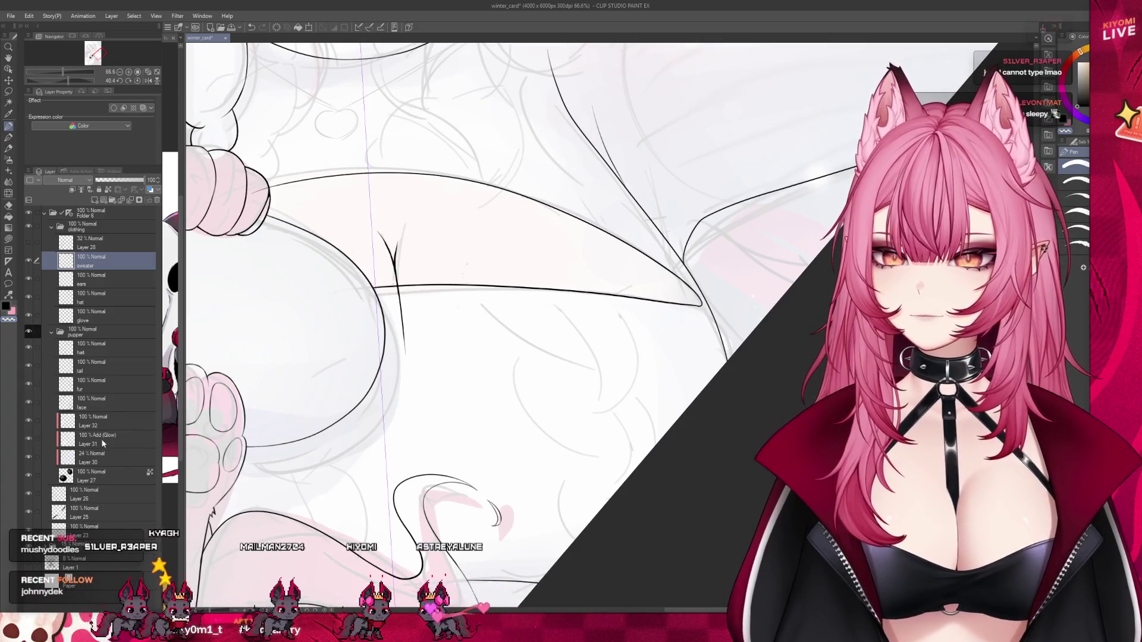
left_click(91, 532)
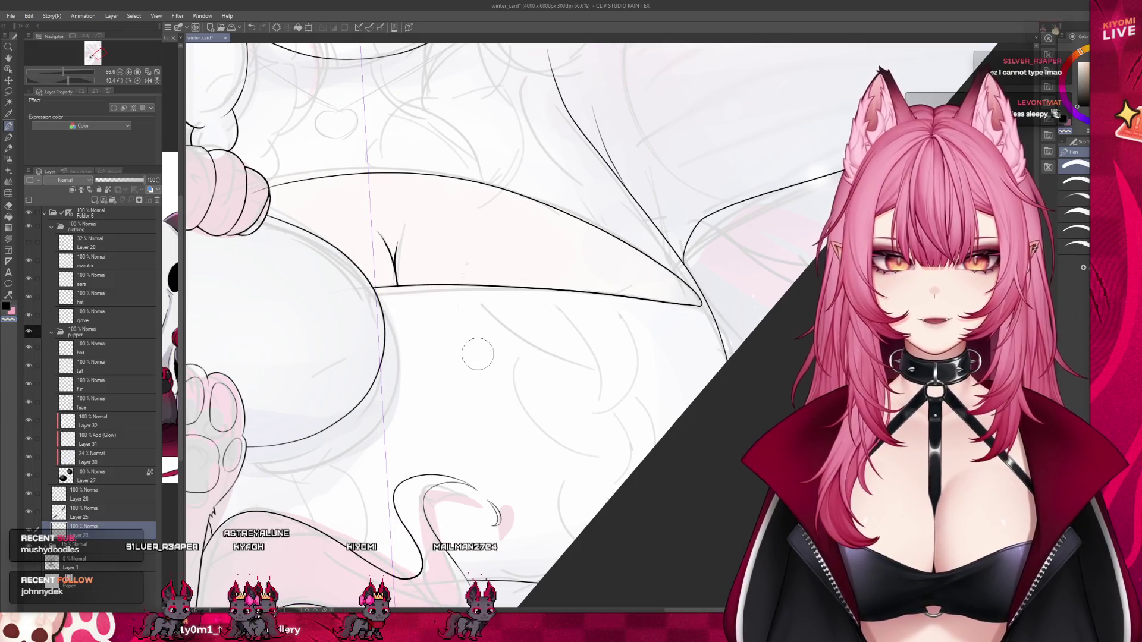
Return to the sweater layer for editing and check the sweater lines at different zoom levels.
scroll(452, 344, "down", 2)
scroll(321, 122, "up", 1)
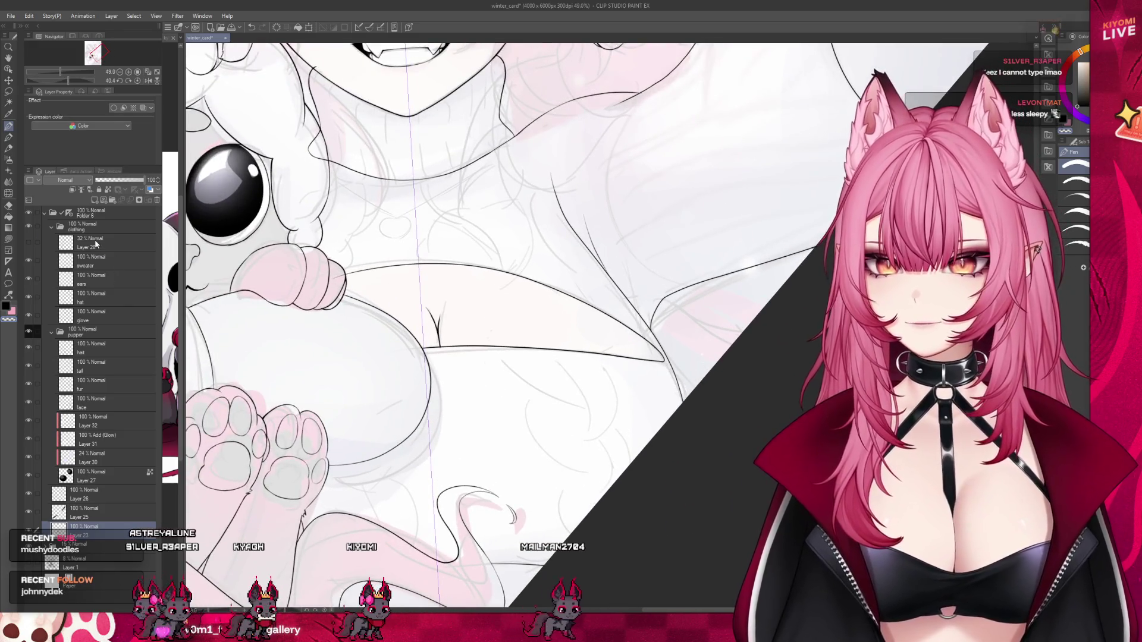
left_click(92, 260)
scroll(366, 324, "up", 1)
scroll(365, 324, "up", 1)
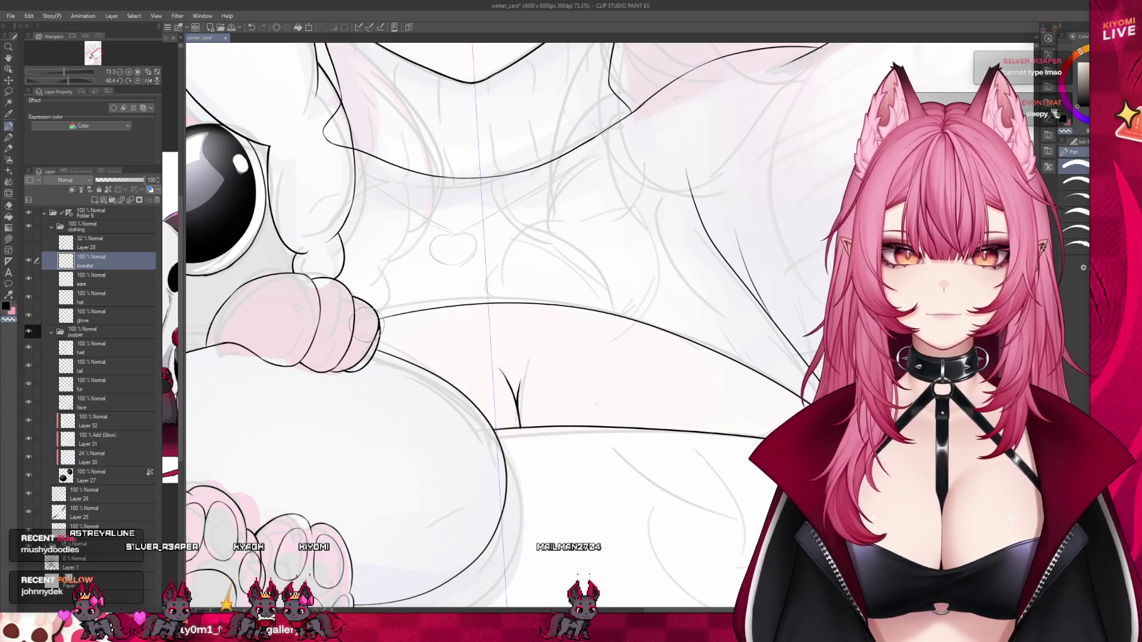
scroll(420, 332, "down", 1)
scroll(452, 280, "down", 1)
scroll(488, 220, "down", 1)
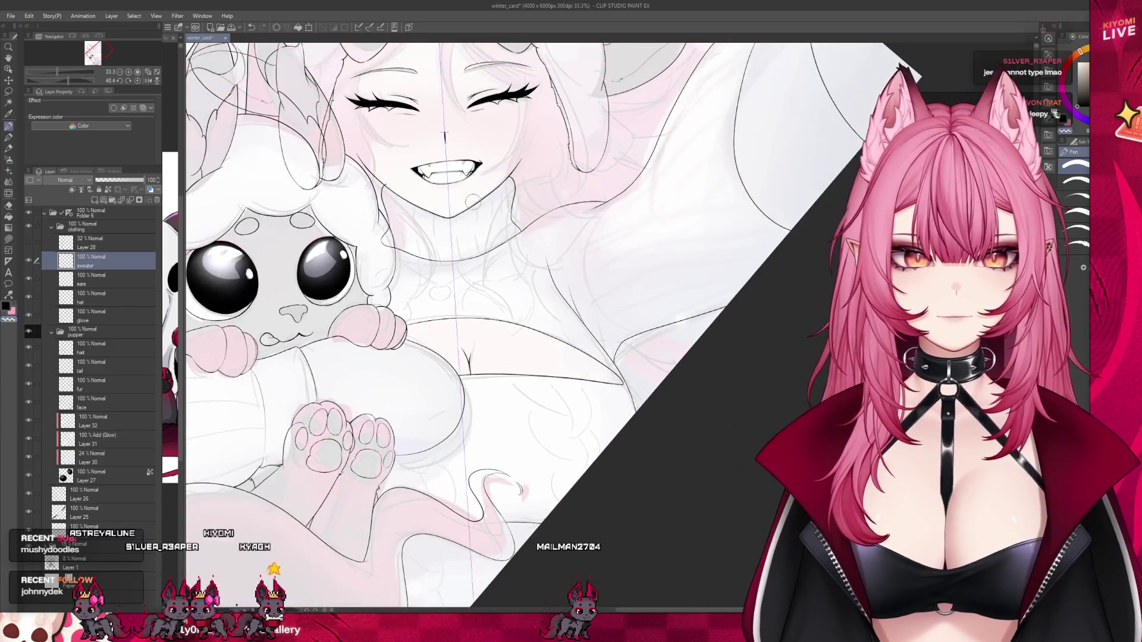
scroll(520, 167, "down", 1)
scroll(520, 167, "up", 1)
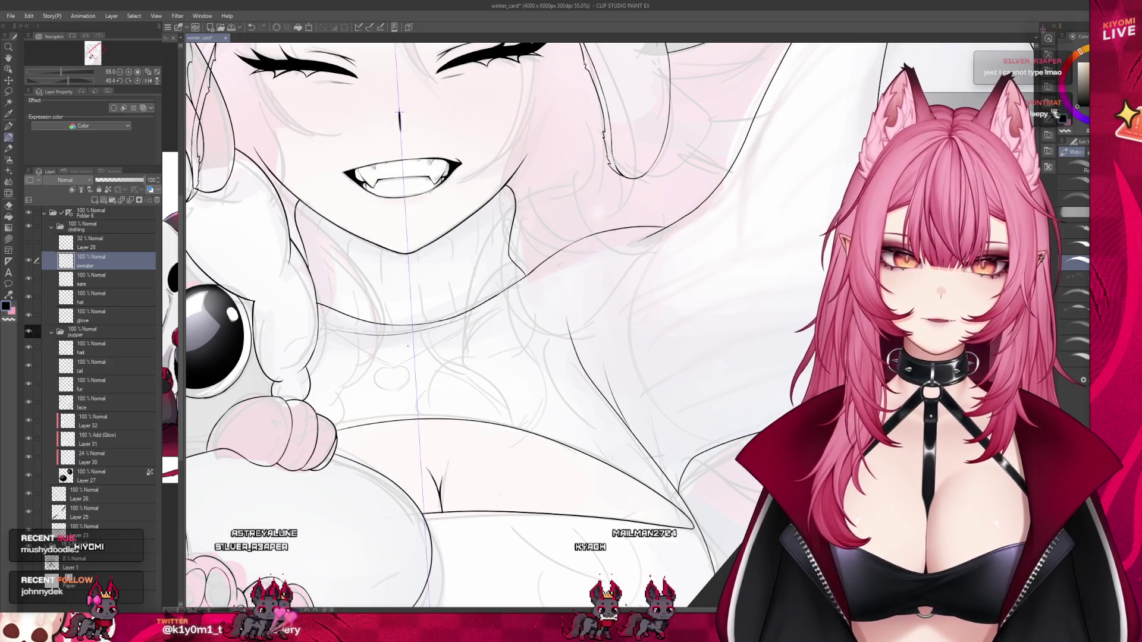
scroll(408, 345, "down", 3)
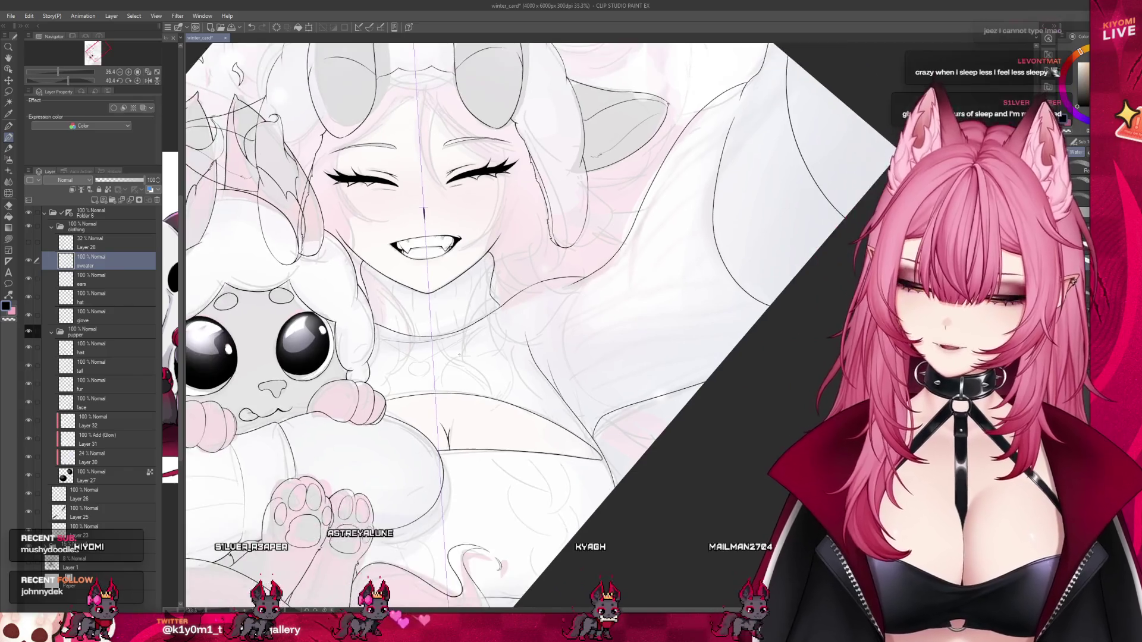
scroll(459, 355, "down", 2)
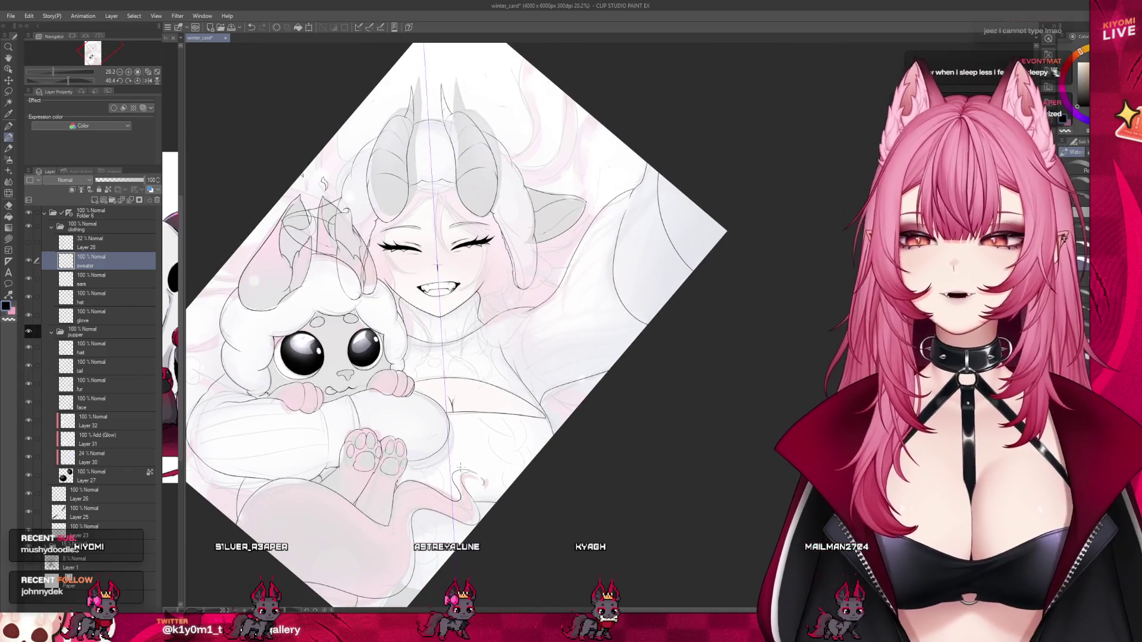
scroll(360, 320, "down", 1)
scroll(397, 539, "up", 1)
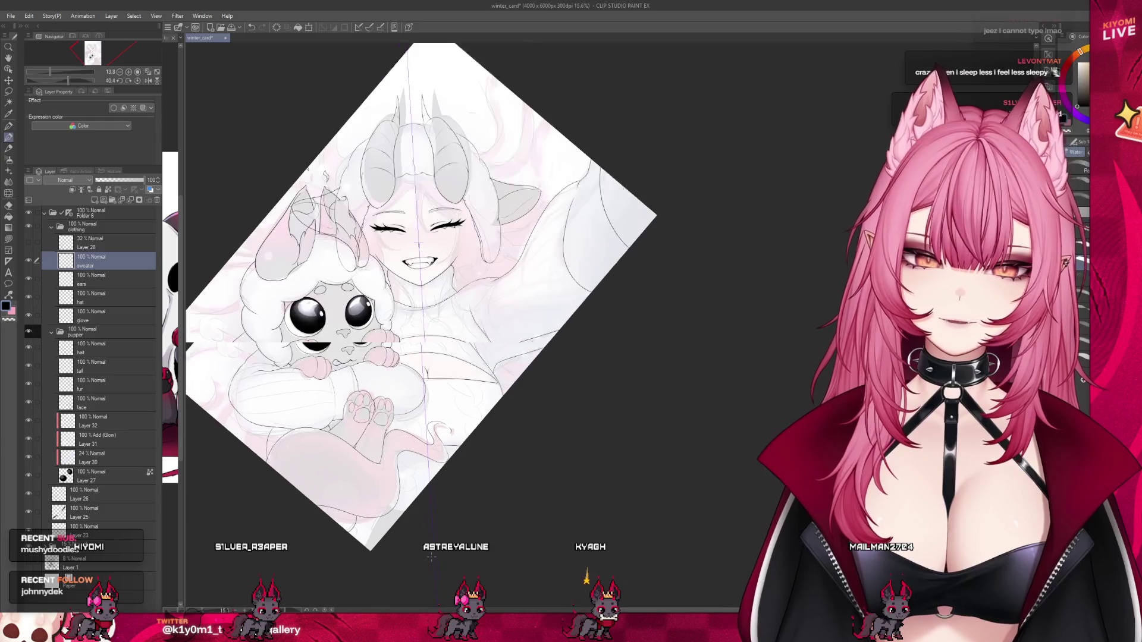
Zoom in and add one ink stroke extending the creature's curling tail outline, then zoom out to review.
scroll(397, 538, "up", 1)
scroll(397, 538, "up", 1)
scroll(506, 536, "up", 2)
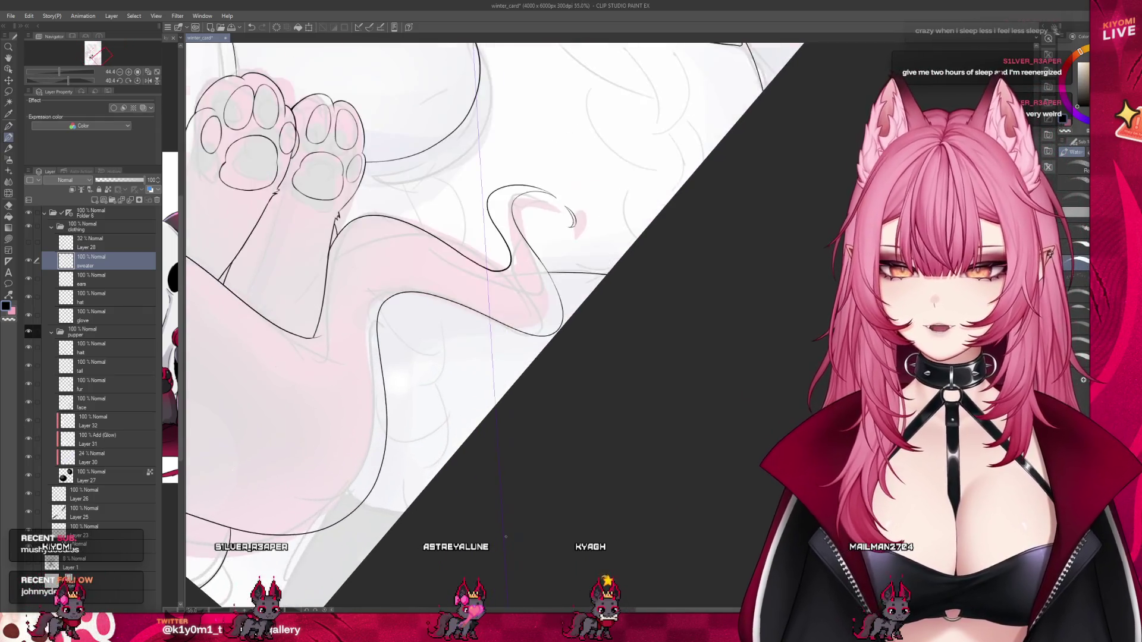
scroll(505, 536, "up", 2)
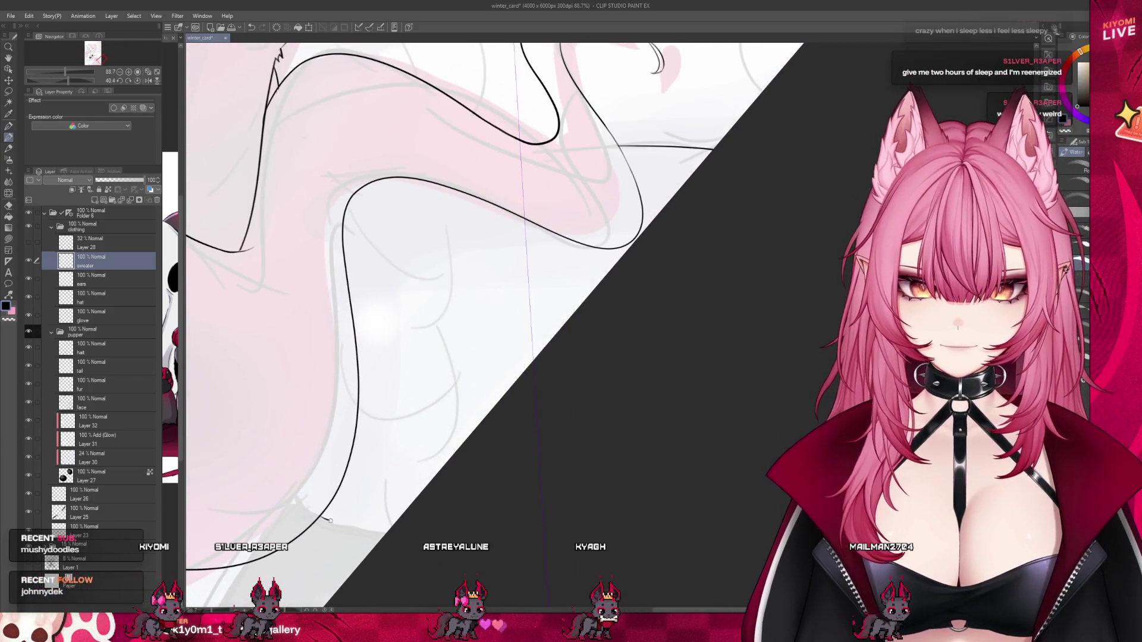
left_click_drag(326, 518, 388, 531)
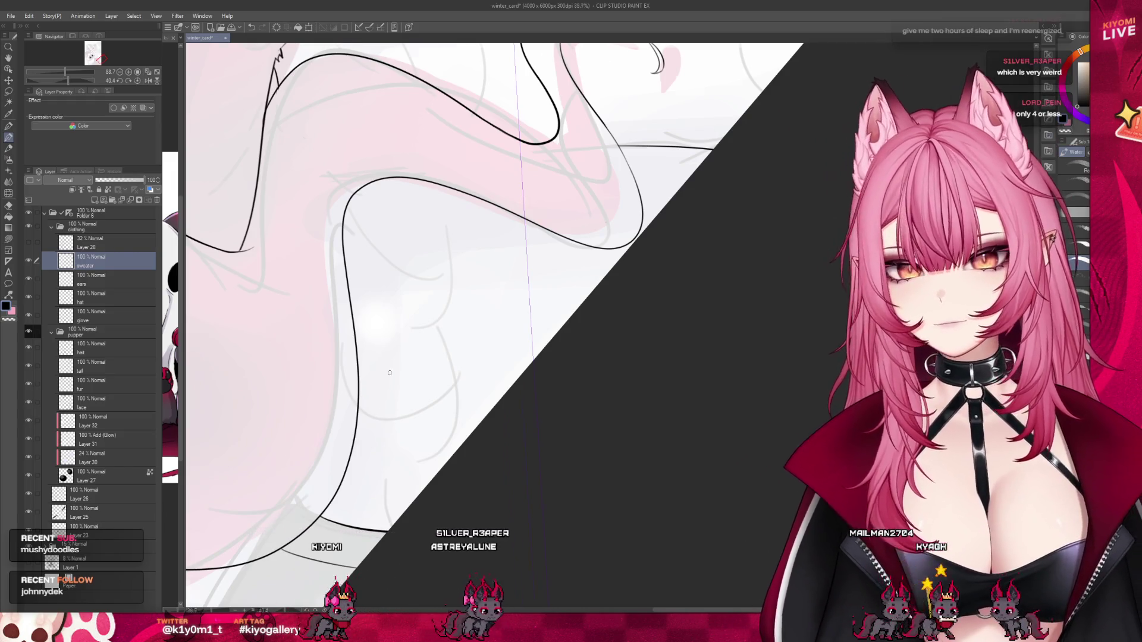
scroll(390, 373, "down", 2)
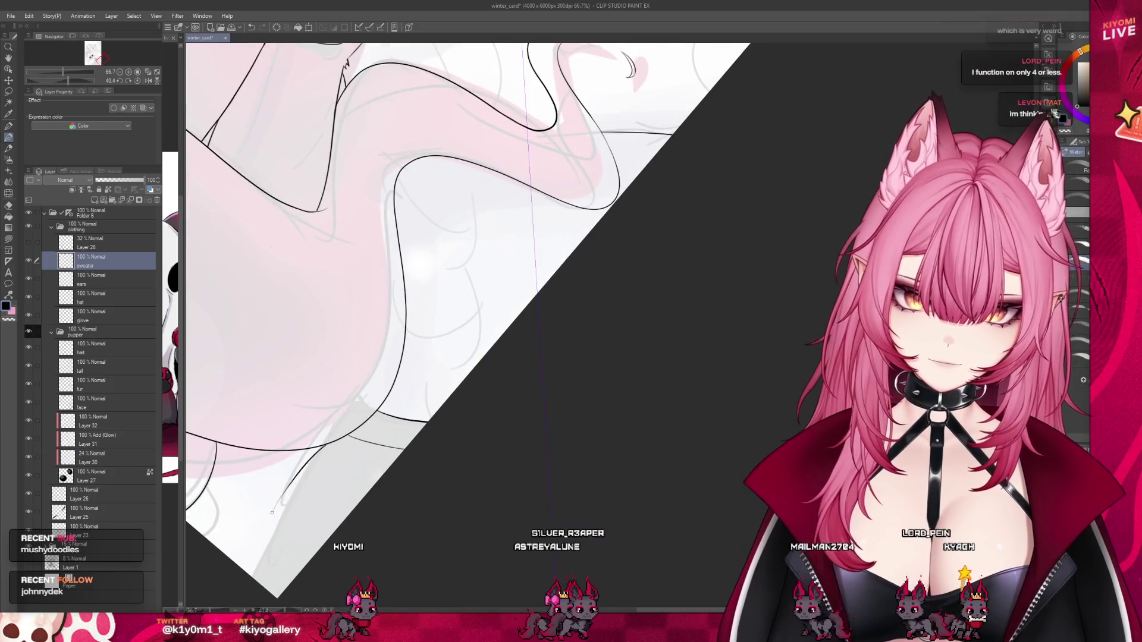
scroll(452, 474, "down", 1)
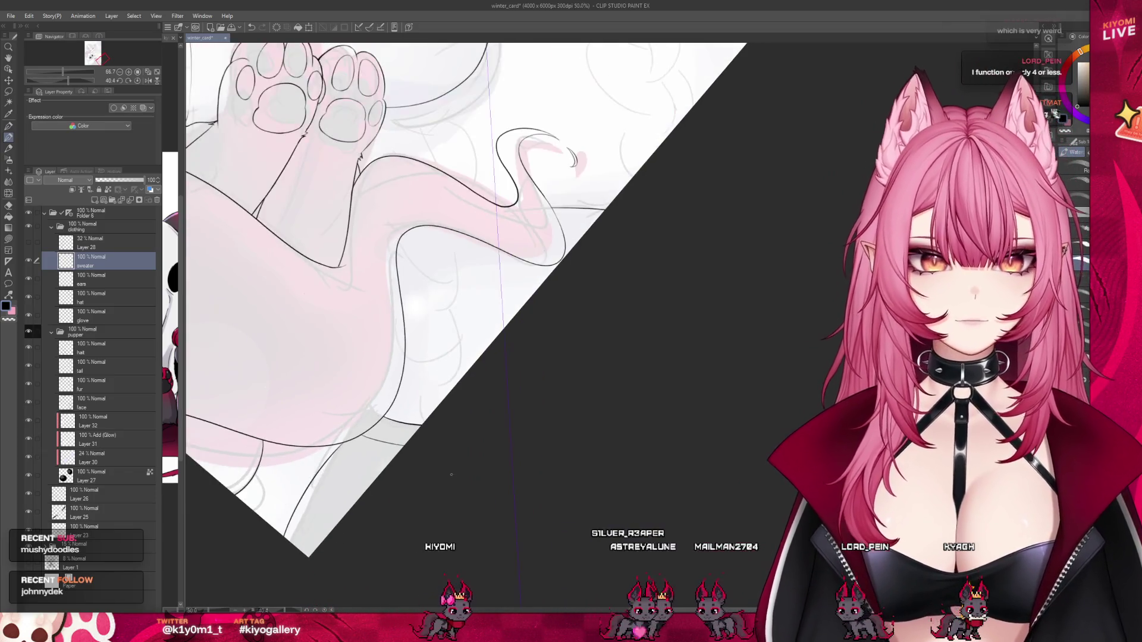
scroll(451, 474, "down", 3)
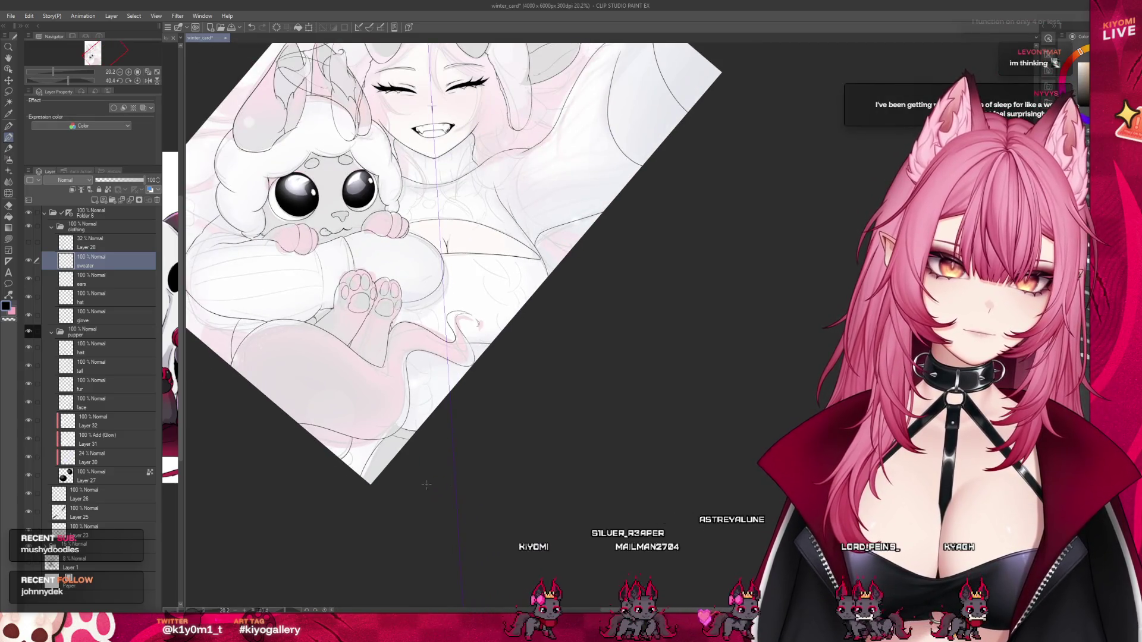
scroll(427, 484, "up", 1)
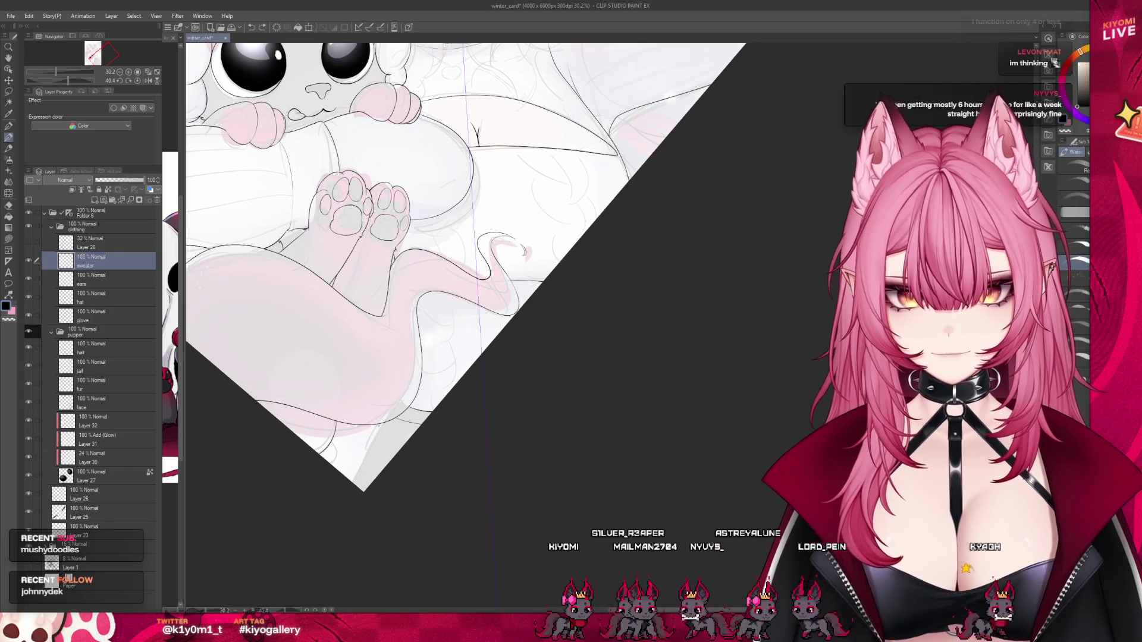
scroll(518, 276, "down", 2)
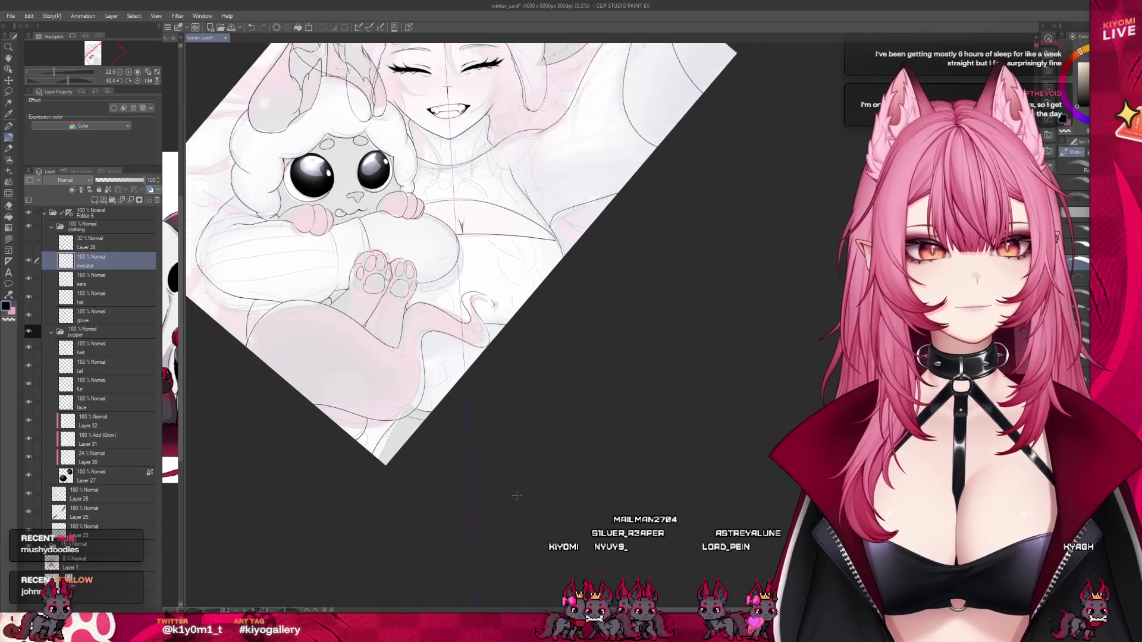
scroll(518, 277, "down", 1)
scroll(446, 368, "up", 1)
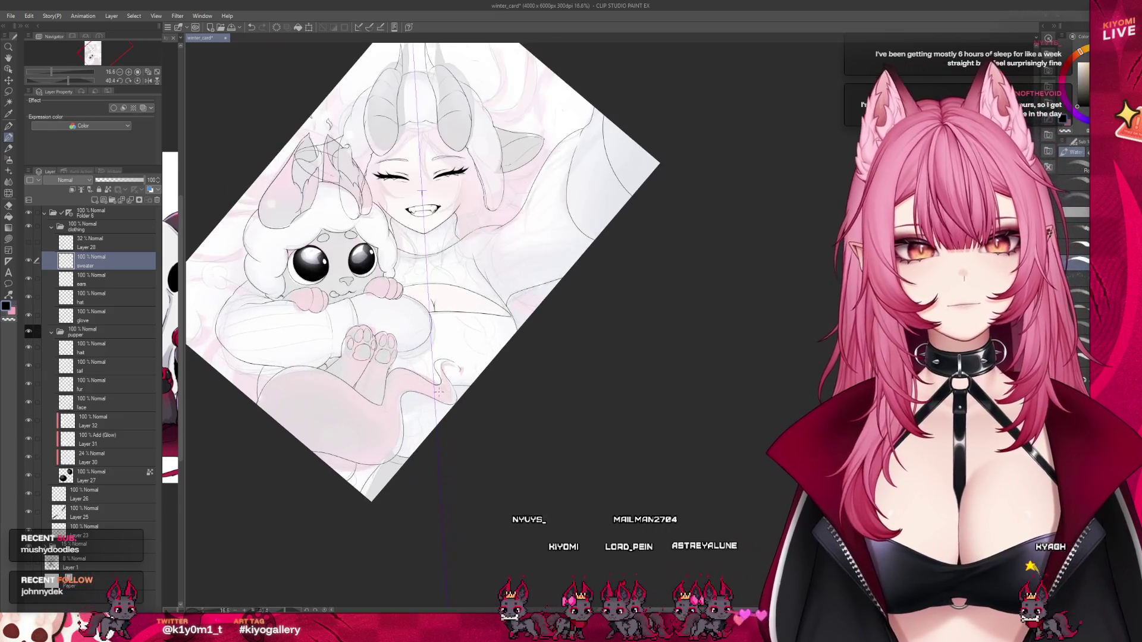
scroll(431, 396, "up", 1)
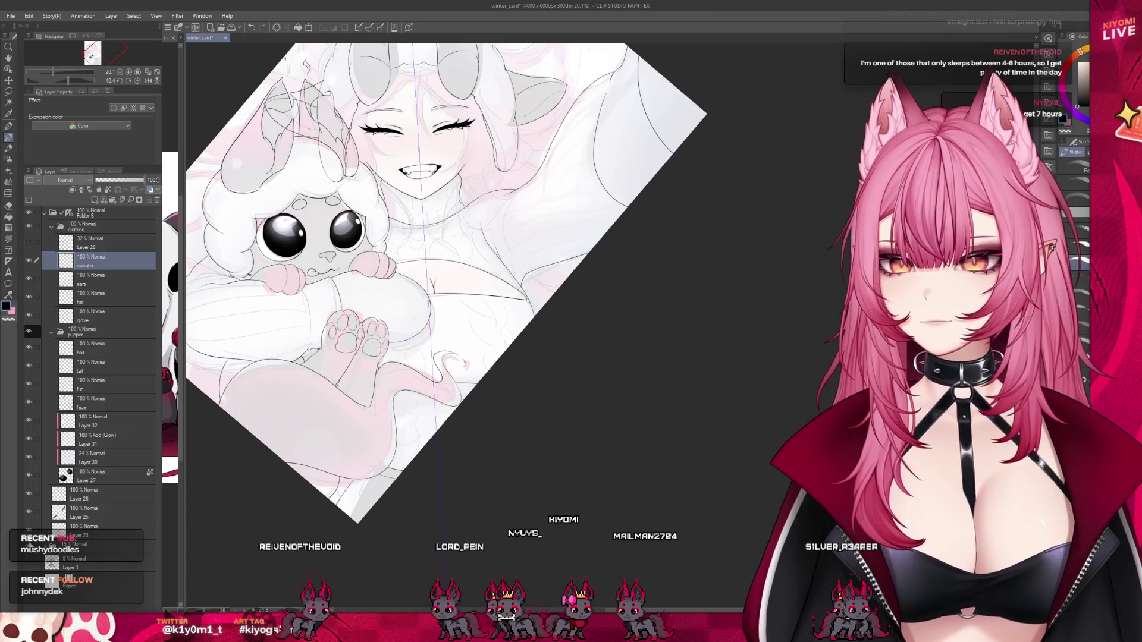
scroll(399, 507, "down", 1)
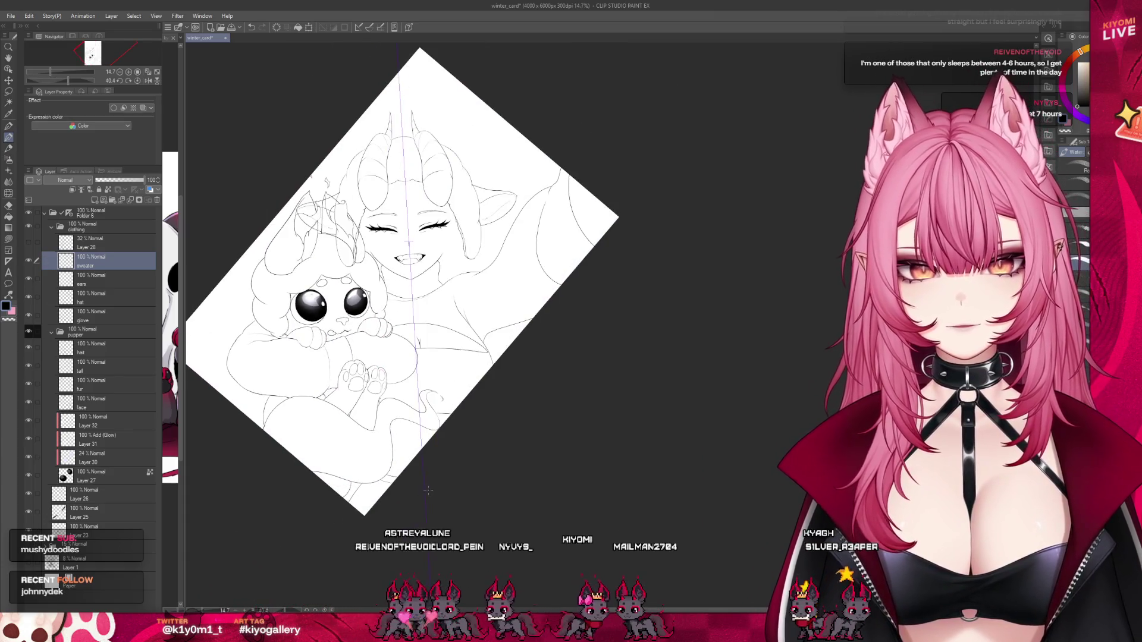
Nudge the lasso-selected line segment slightly down-left, apply the move, and deselect.
scroll(392, 517, "up", 1)
scroll(387, 525, "up", 1)
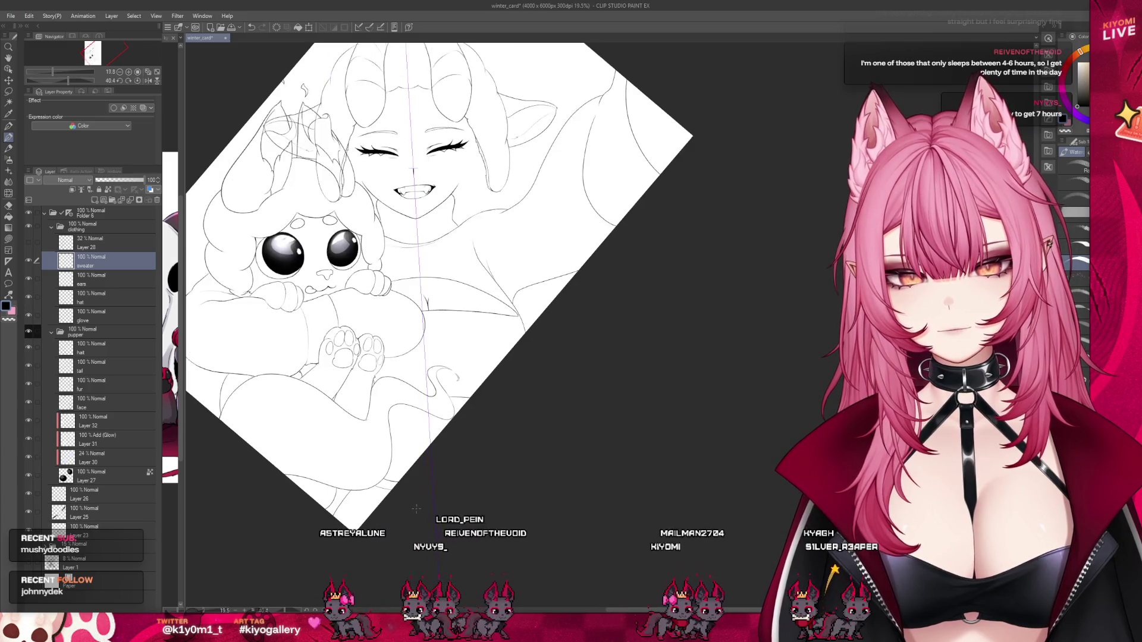
scroll(388, 526, "up", 2)
scroll(383, 506, "up", 1)
scroll(377, 487, "up", 2)
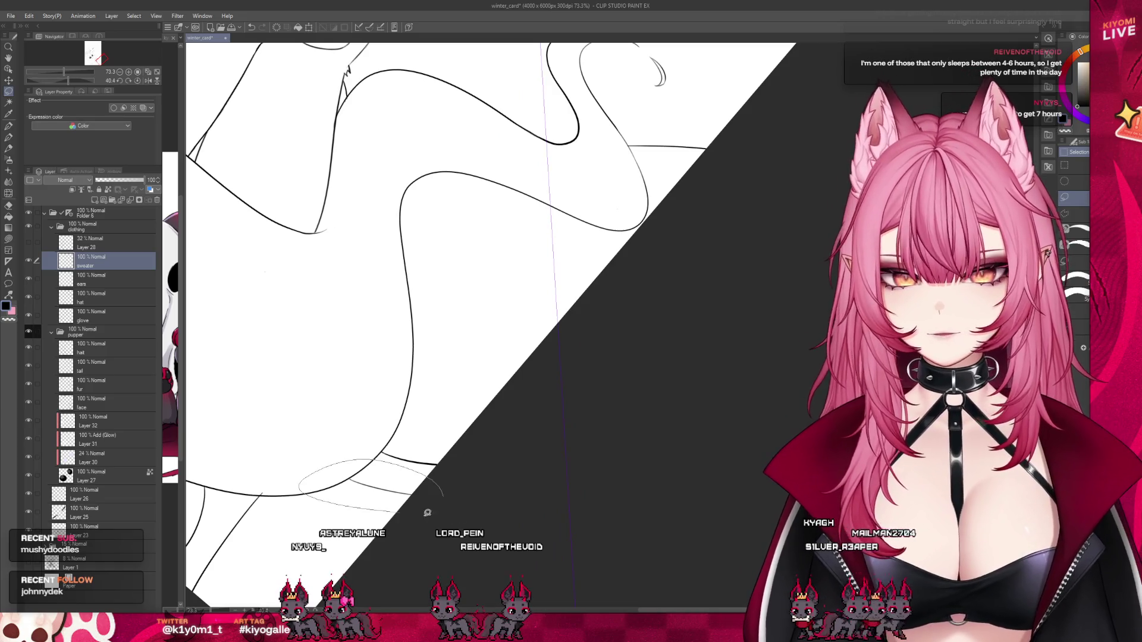
key("ctrl+t")
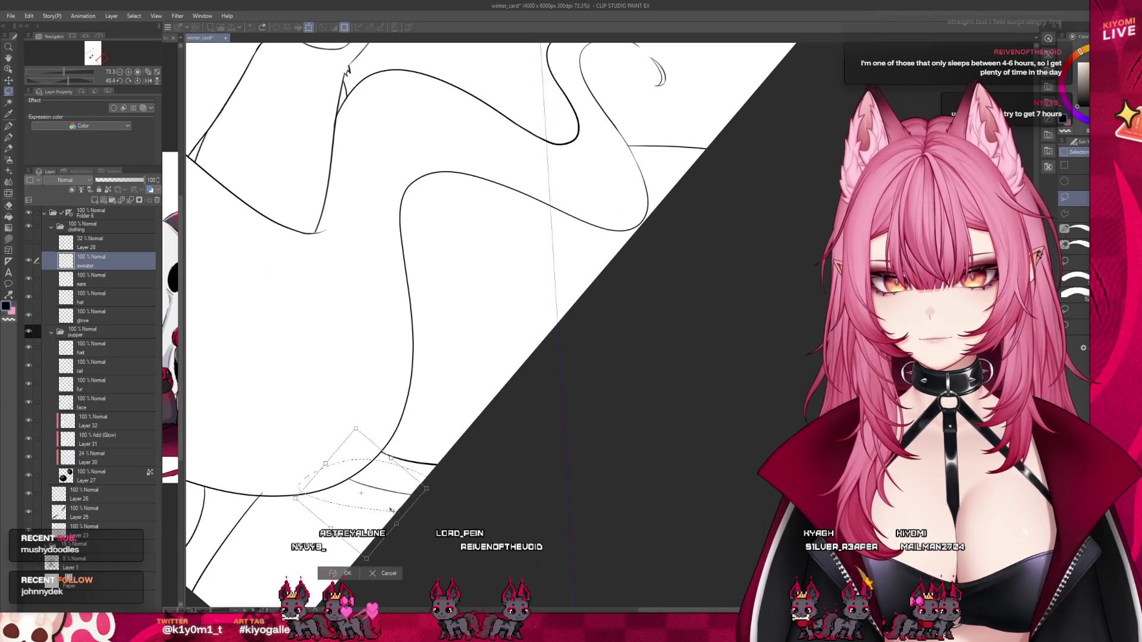
left_click_drag(390, 510, 383, 521)
key("Return")
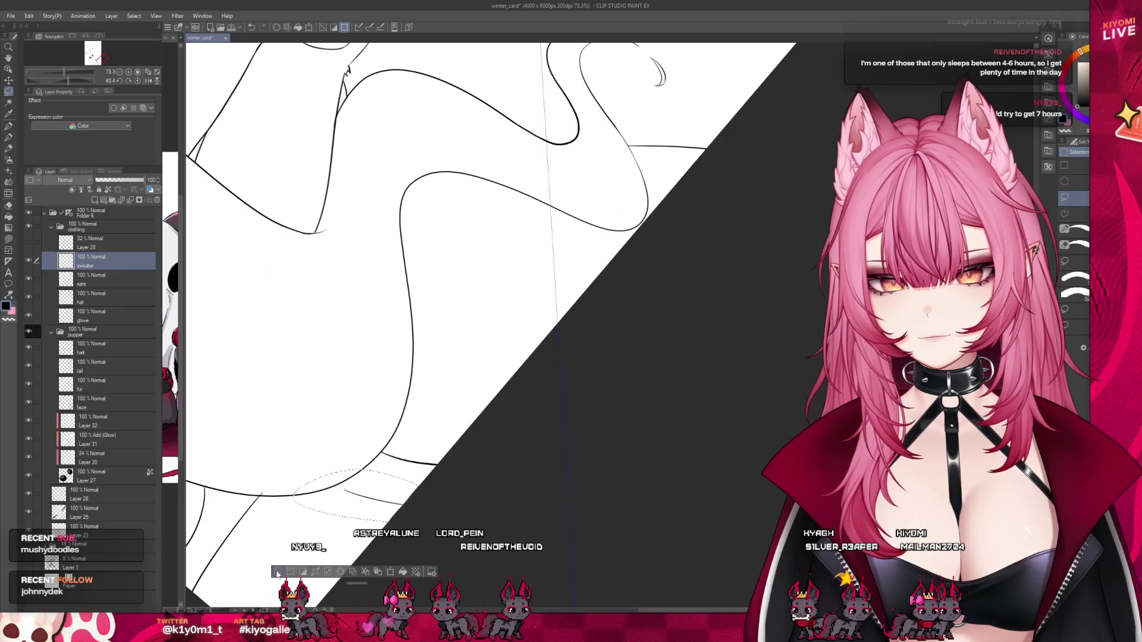
left_click(276, 572)
Extend the thin lower line with the brush so it meets the thick body curve.
key("b")
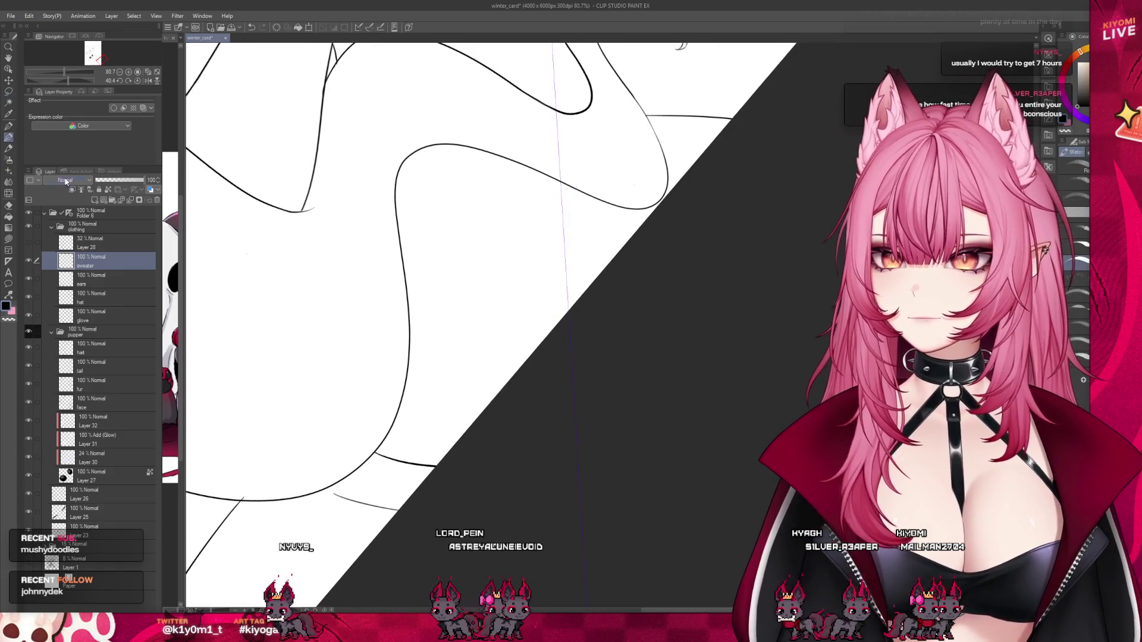
scroll(383, 409, "up", 3)
scroll(383, 410, "up", 2)
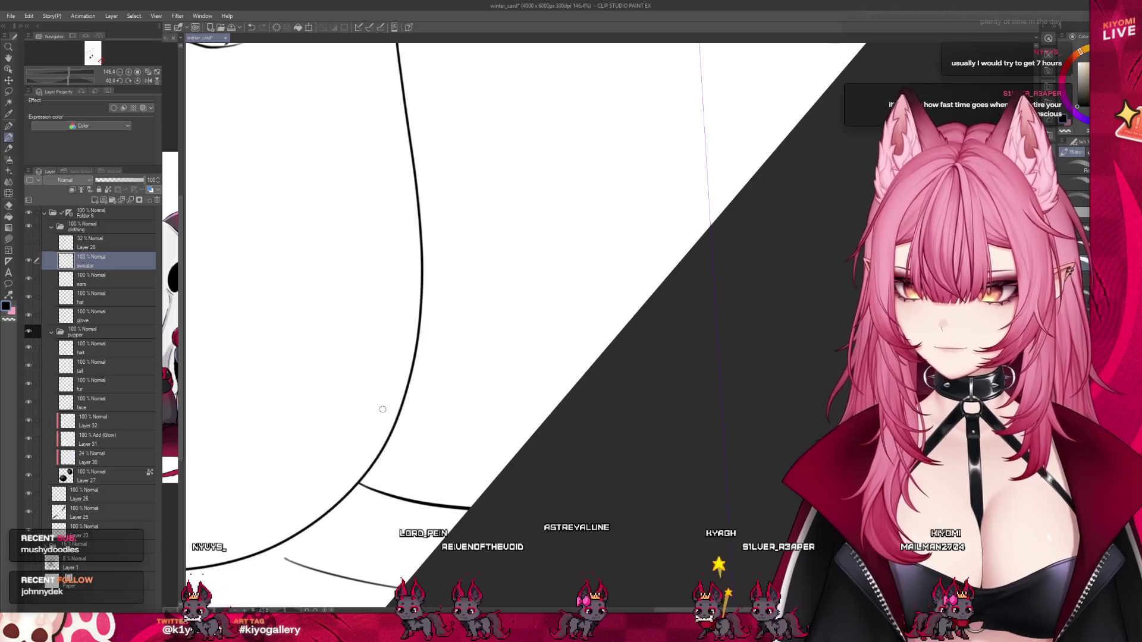
left_click_drag(268, 552, 301, 564)
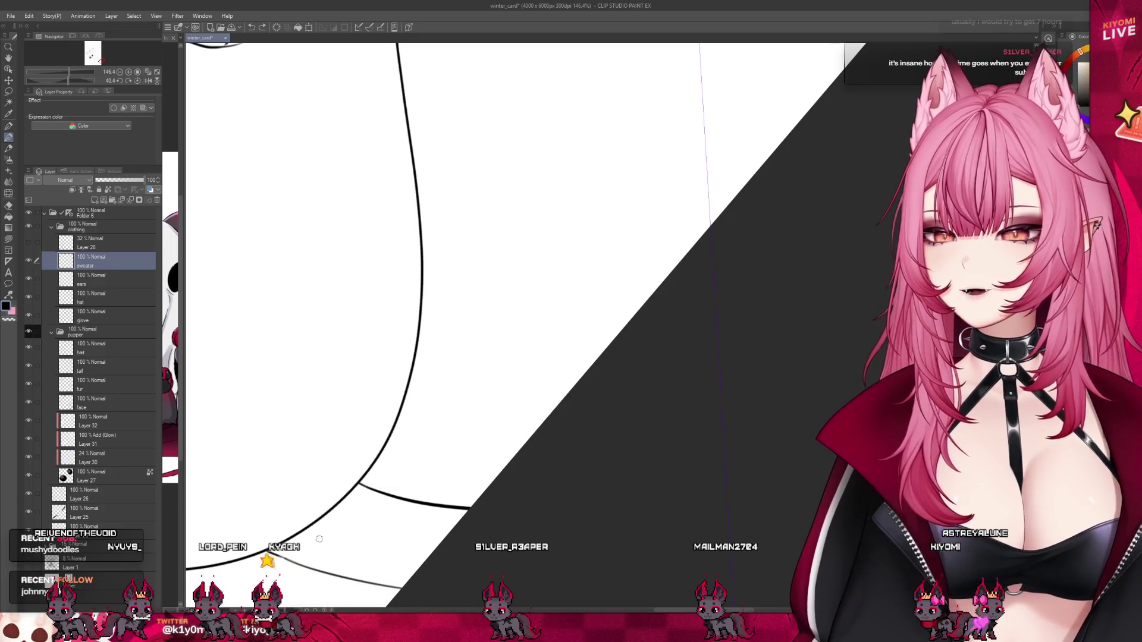
scroll(357, 530, "down", 2)
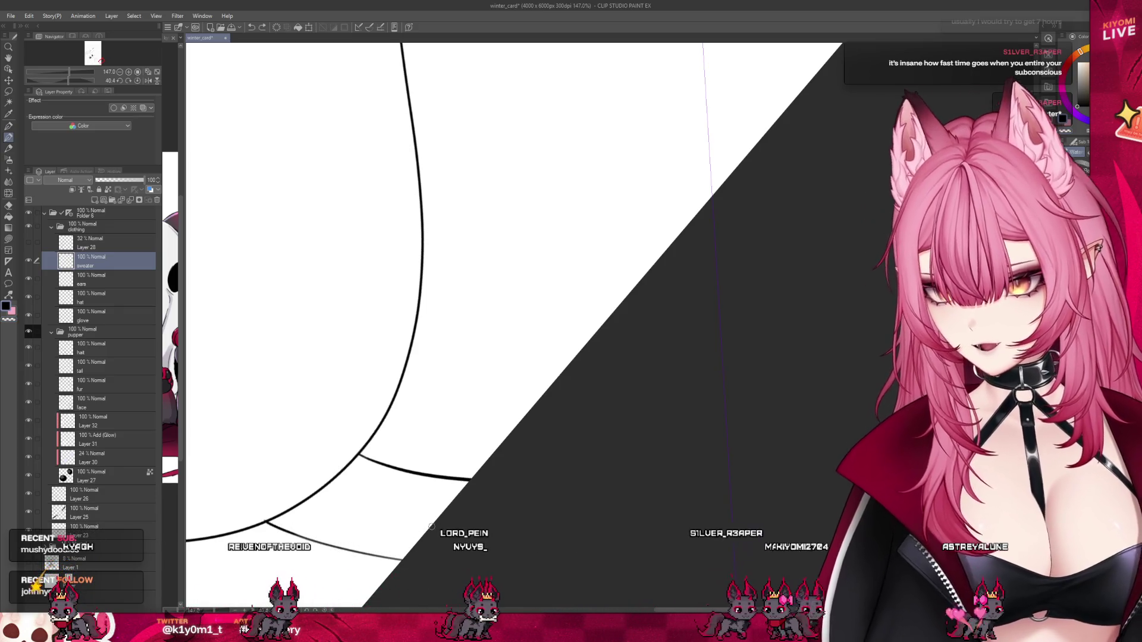
scroll(431, 526, "down", 5)
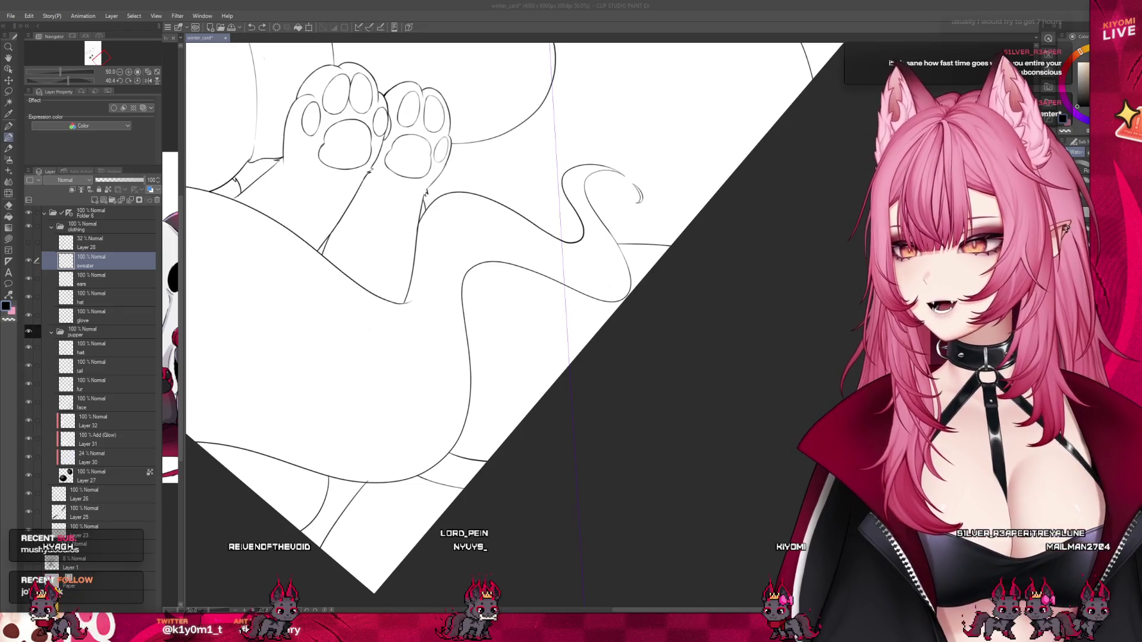
scroll(452, 297, "up", 3)
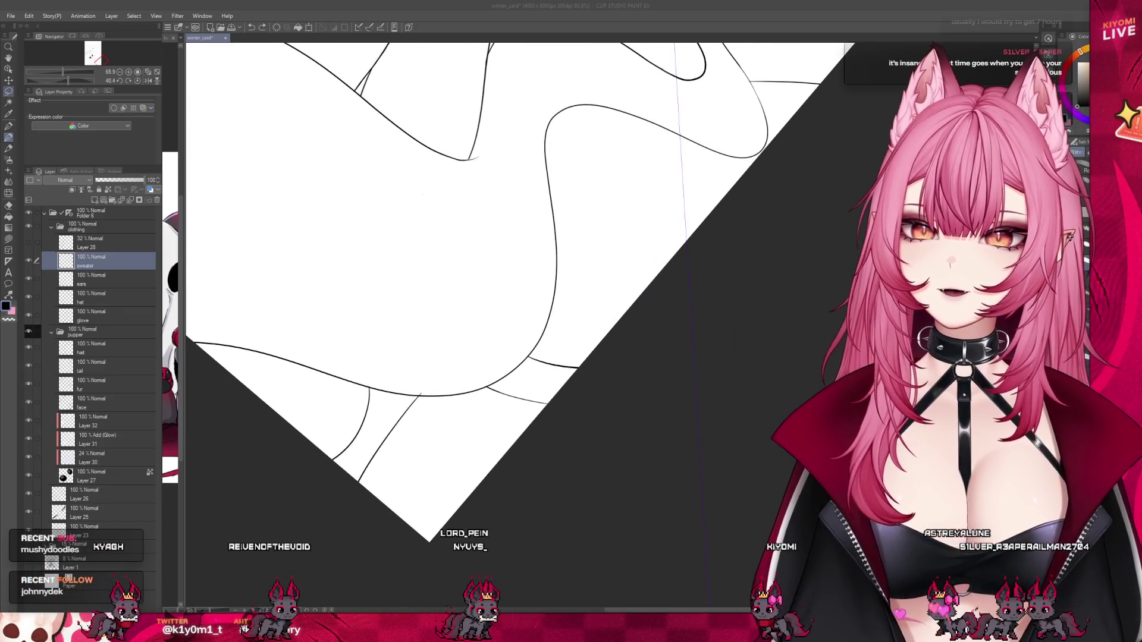
Lasso the lower lines and confirm a free transform to reposition them.
key("m")
left_click_drag(446, 410, 443, 406)
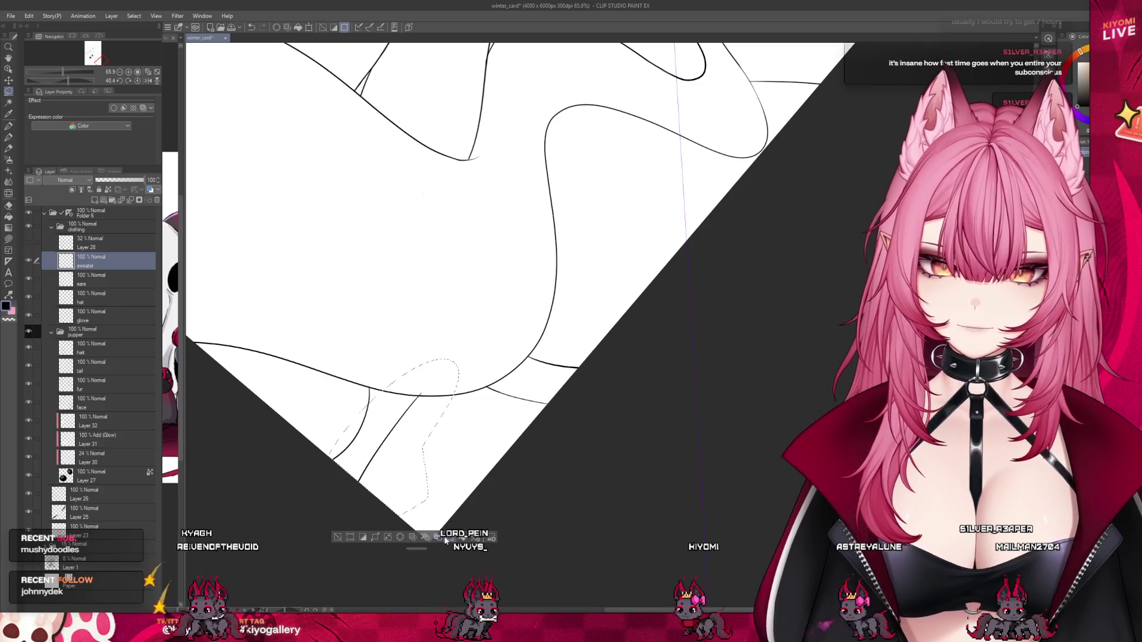
key("ctrl+t")
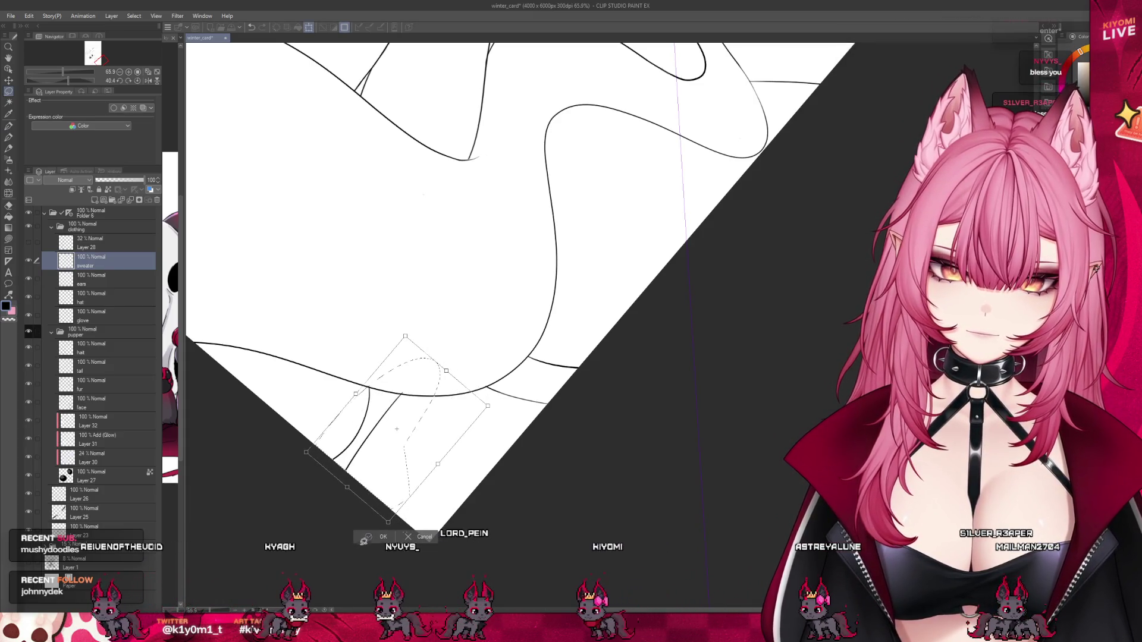
left_click(381, 537)
scroll(380, 511, "down", 2)
scroll(440, 505, "down", 2)
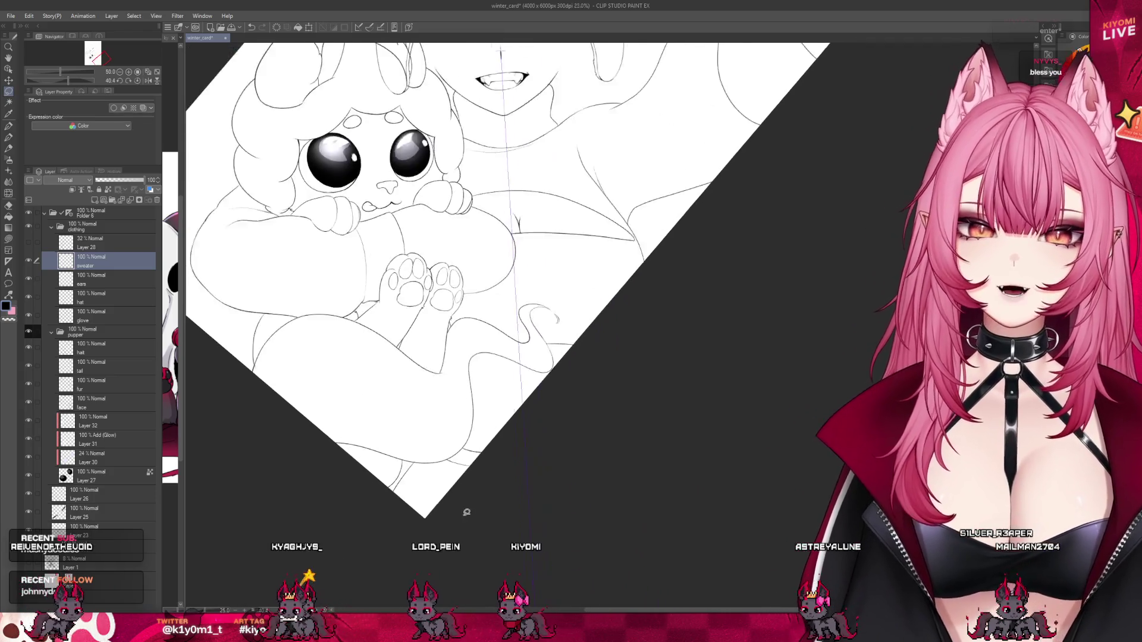
Collapse clothing, create a folder named 'hair' above it, and add a layer inside.
scroll(470, 509, "down", 2)
scroll(480, 512, "down", 2)
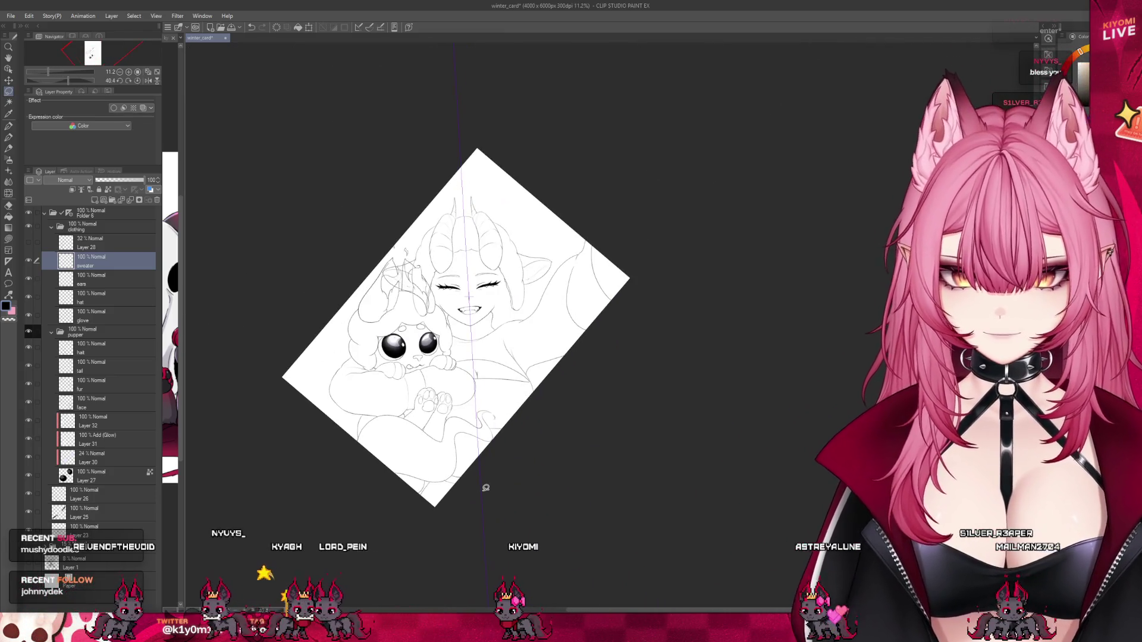
scroll(476, 395, "up", 1)
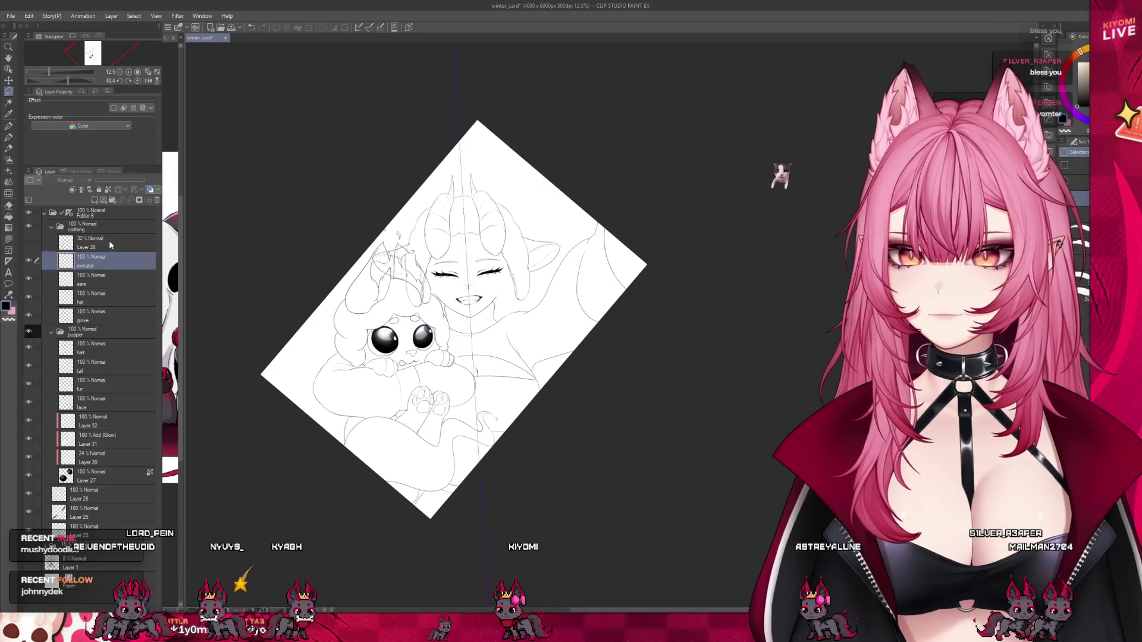
left_click(92, 230)
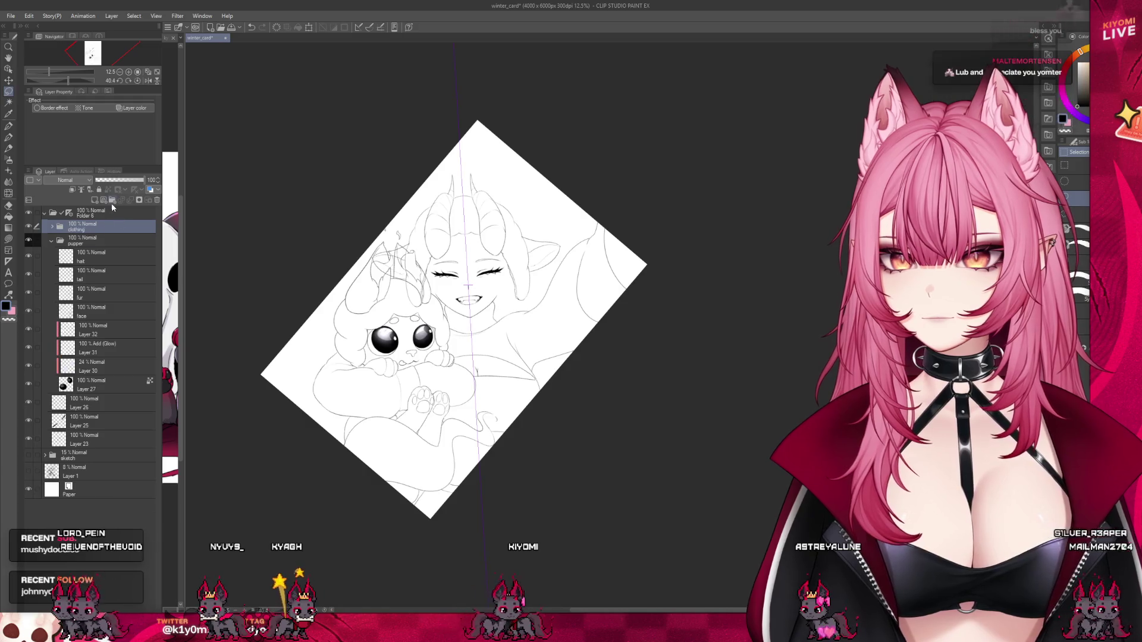
left_click(112, 201)
double_click(93, 229)
type("hair")
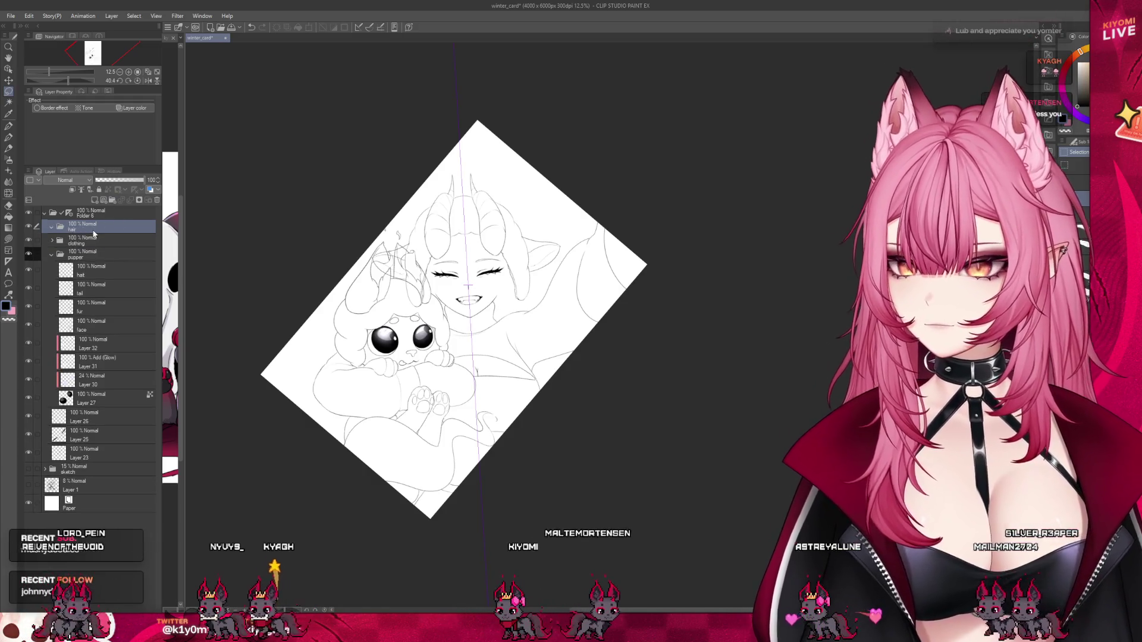
key("Return")
left_click(94, 200)
Add a new layer directly above the sweater layer in the clothing folder.
key("p")
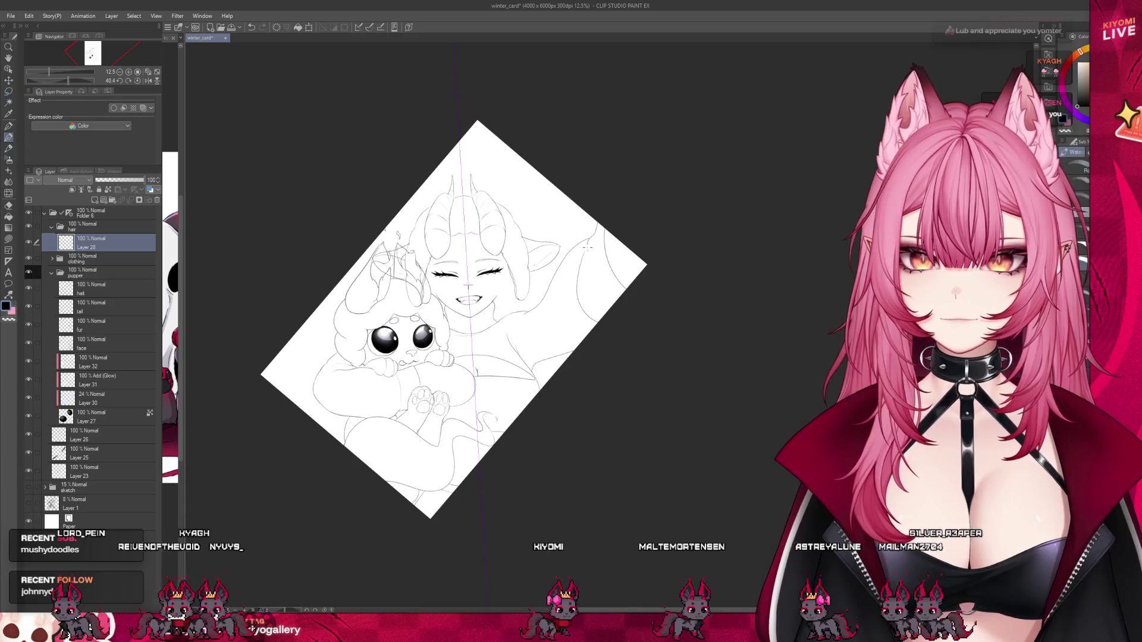
scroll(559, 271, "up", 1)
scroll(559, 272, "down", 2)
scroll(559, 272, "up", 1)
scroll(559, 271, "up", 1)
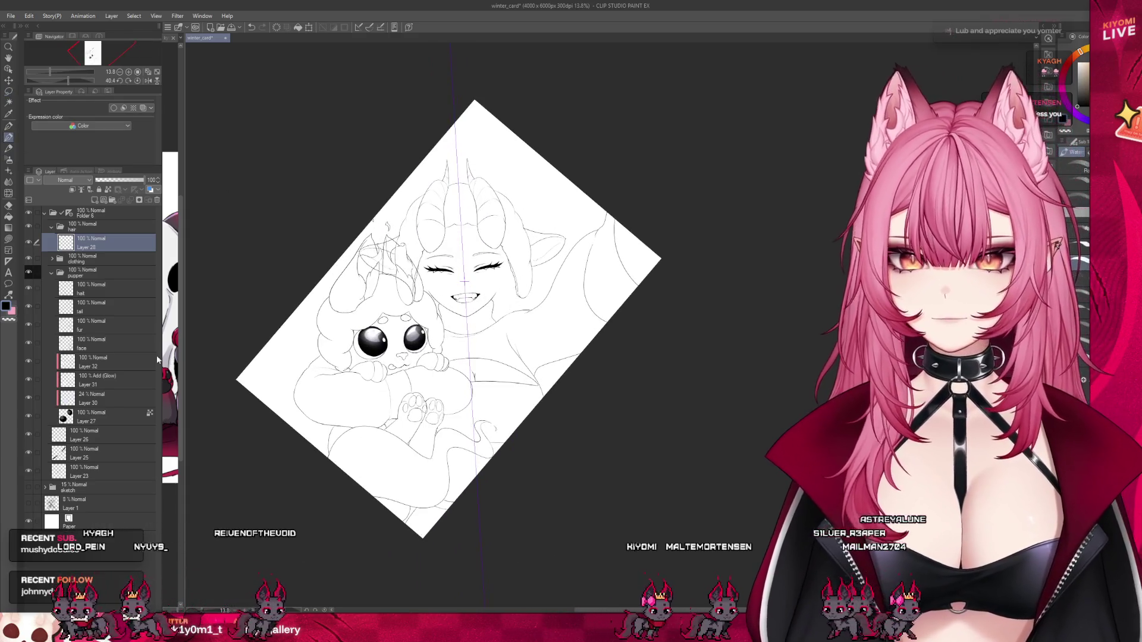
left_click(52, 259)
left_click(76, 272)
left_click(94, 200)
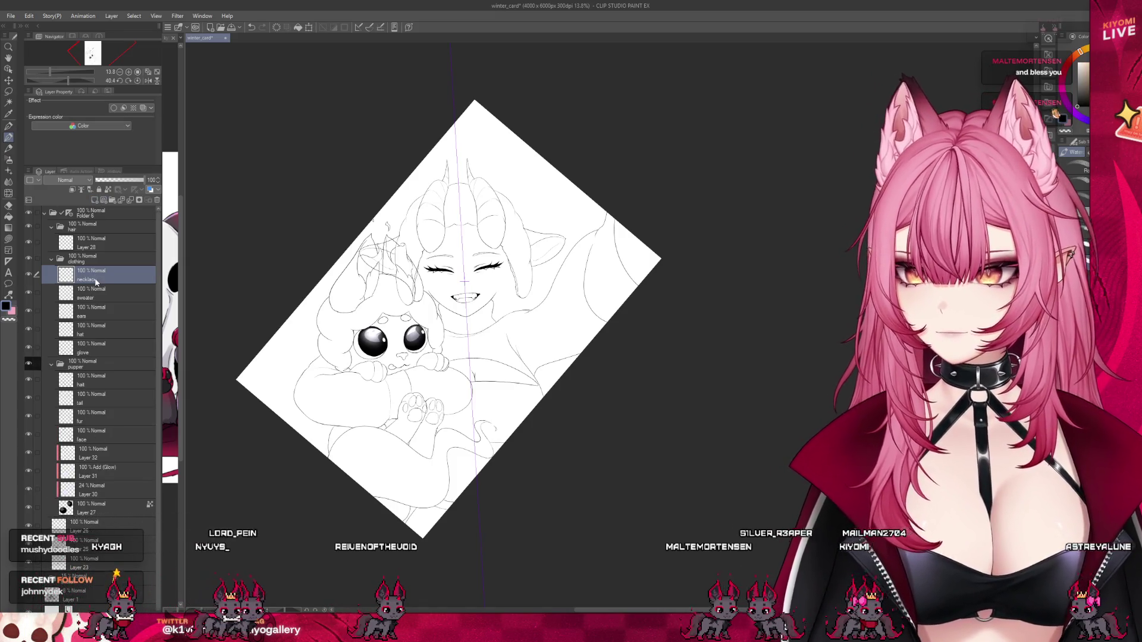
scroll(499, 359, "up", 1)
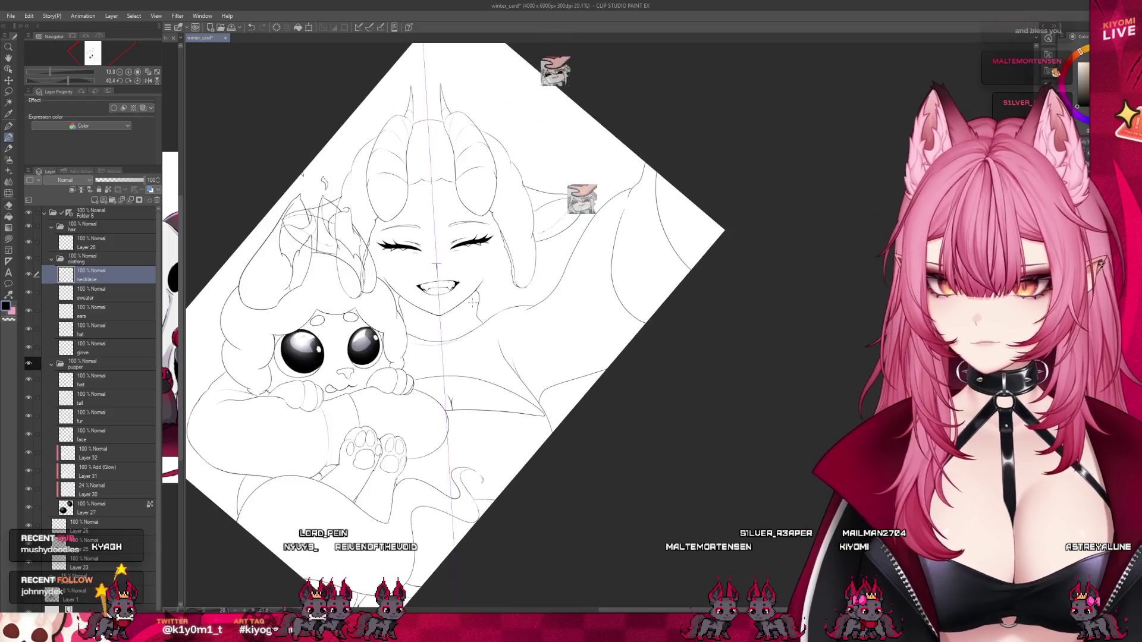
scroll(482, 352, "up", 1)
scroll(468, 348, "up", 1)
scroll(463, 345, "up", 2)
scroll(440, 339, "up", 1)
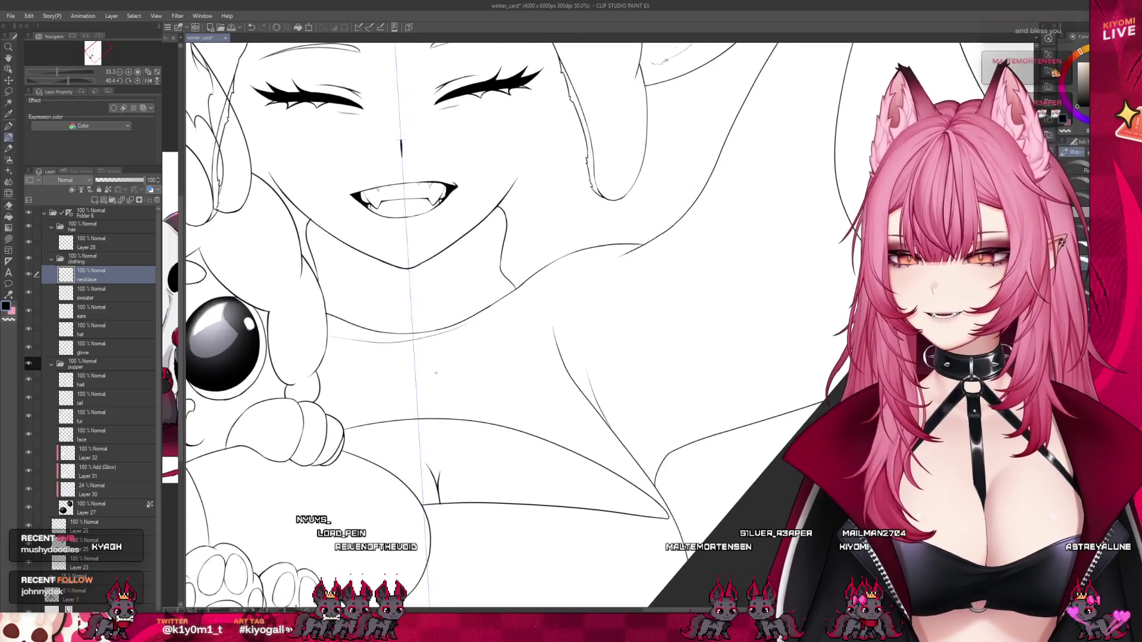
scroll(416, 333, "up", 2)
scroll(387, 325, "up", 1)
scroll(376, 322, "up", 1)
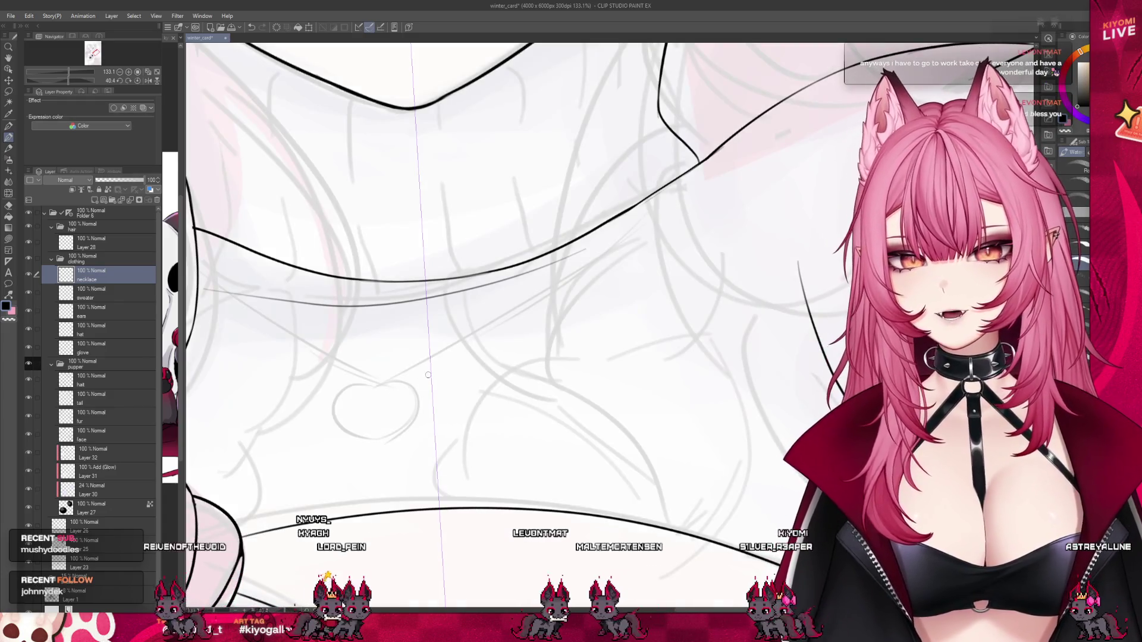
key("ctrl+z")
key("ctrl+z")
mouse_move(397, 370)
left_mouse_down()
mouse_move(443, 367)
mouse_move(413, 362)
left_mouse_up()
key("ctrl+z")
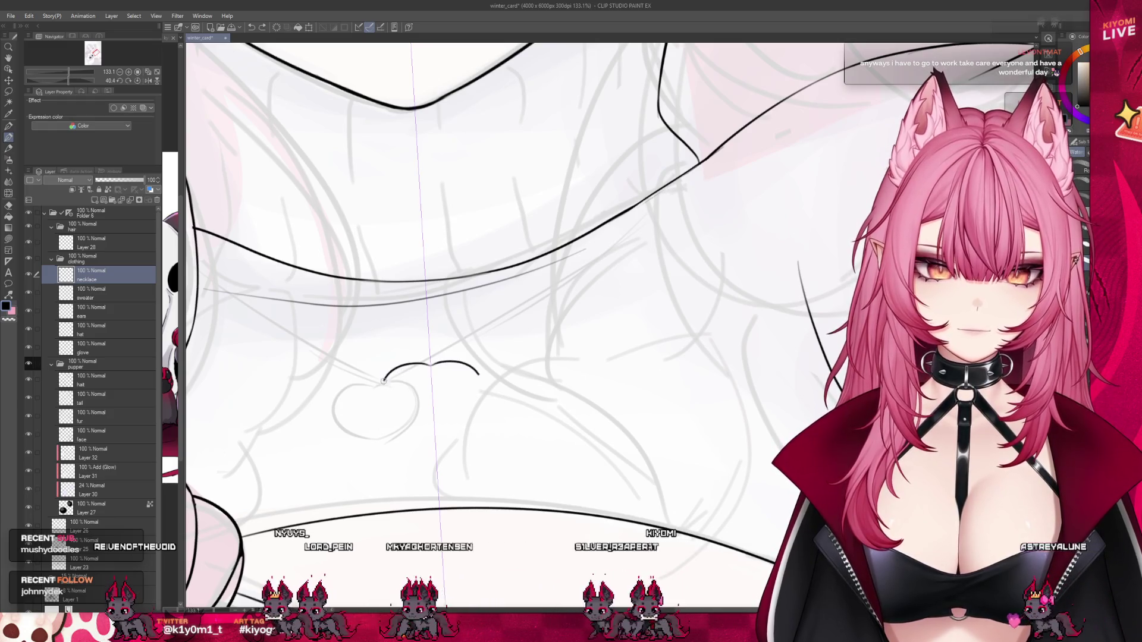
mouse_move(458, 416)
left_mouse_down()
mouse_move(411, 420)
mouse_move(383, 391)
left_mouse_up()
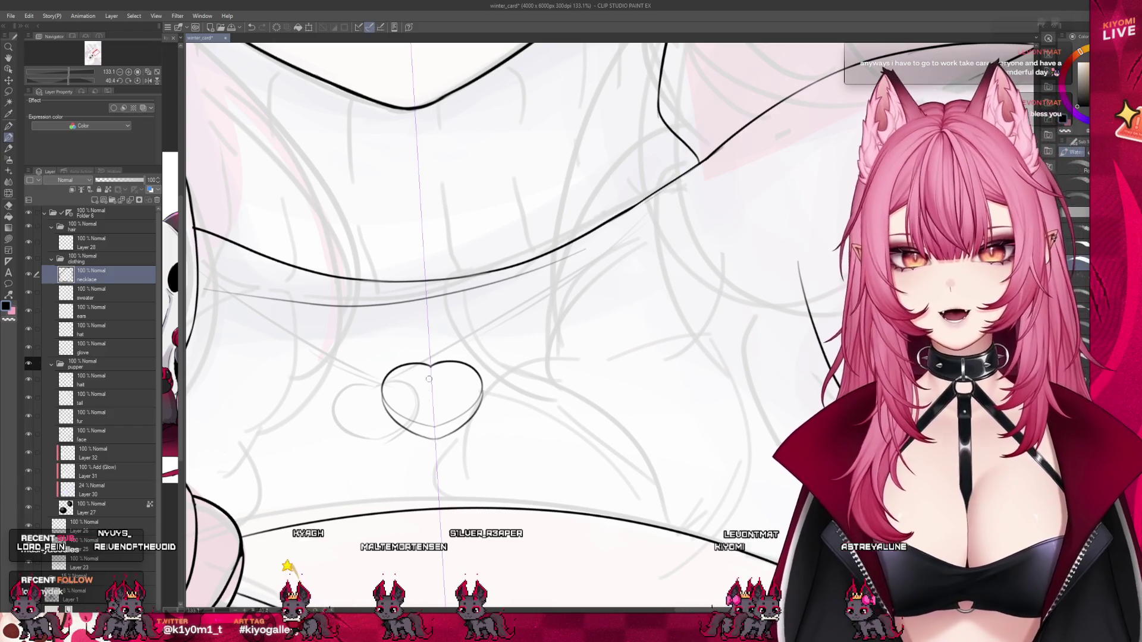
scroll(404, 352, "down", 2)
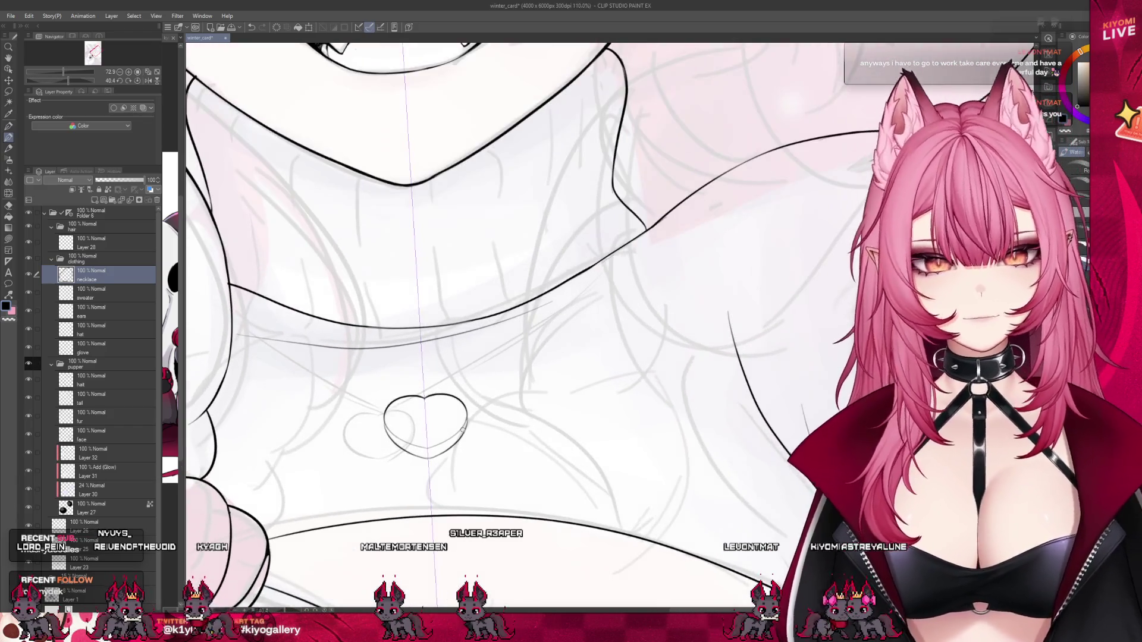
scroll(474, 419, "up", 3)
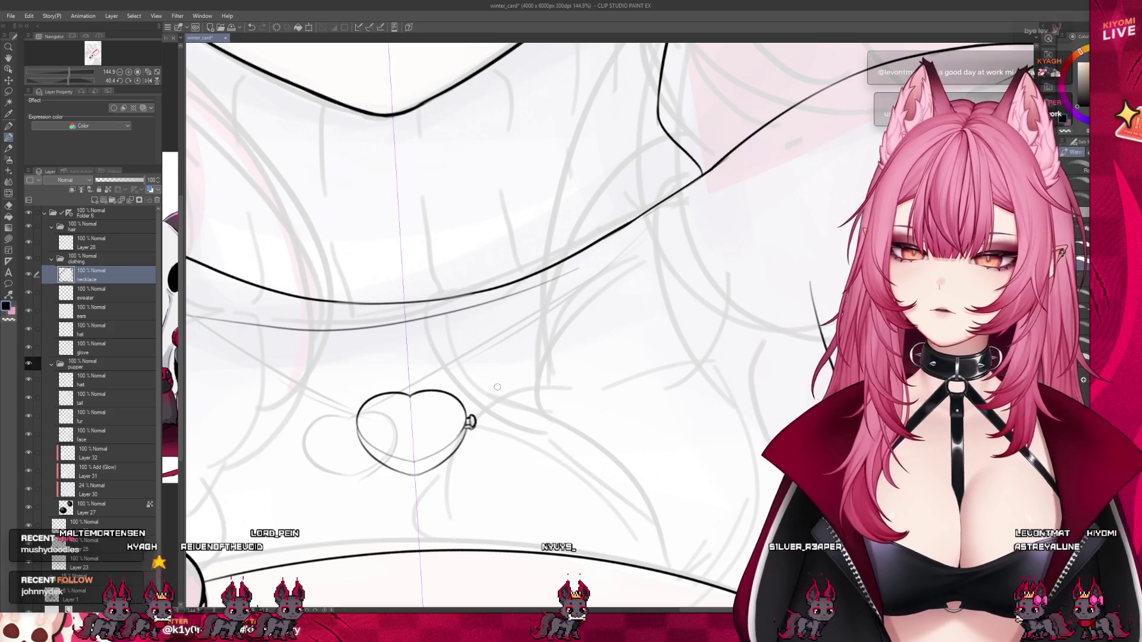
scroll(498, 388, "down", 2)
scroll(498, 387, "down", 2)
scroll(493, 393, "up", 1)
scroll(493, 394, "up", 1)
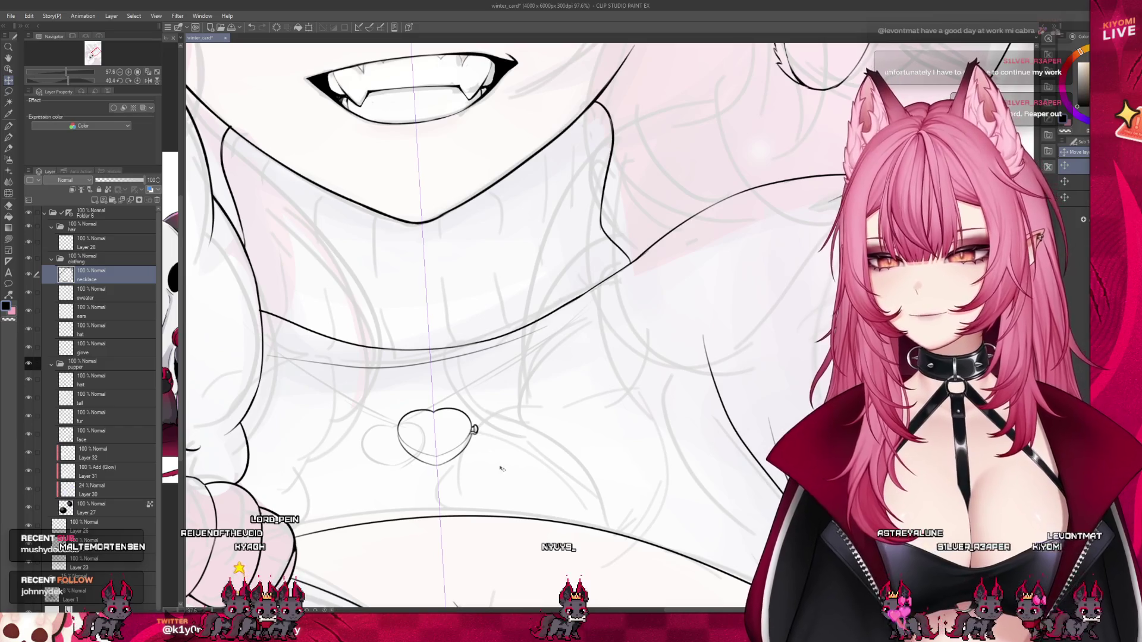
scroll(488, 440, "down", 2)
scroll(473, 406, "down", 1)
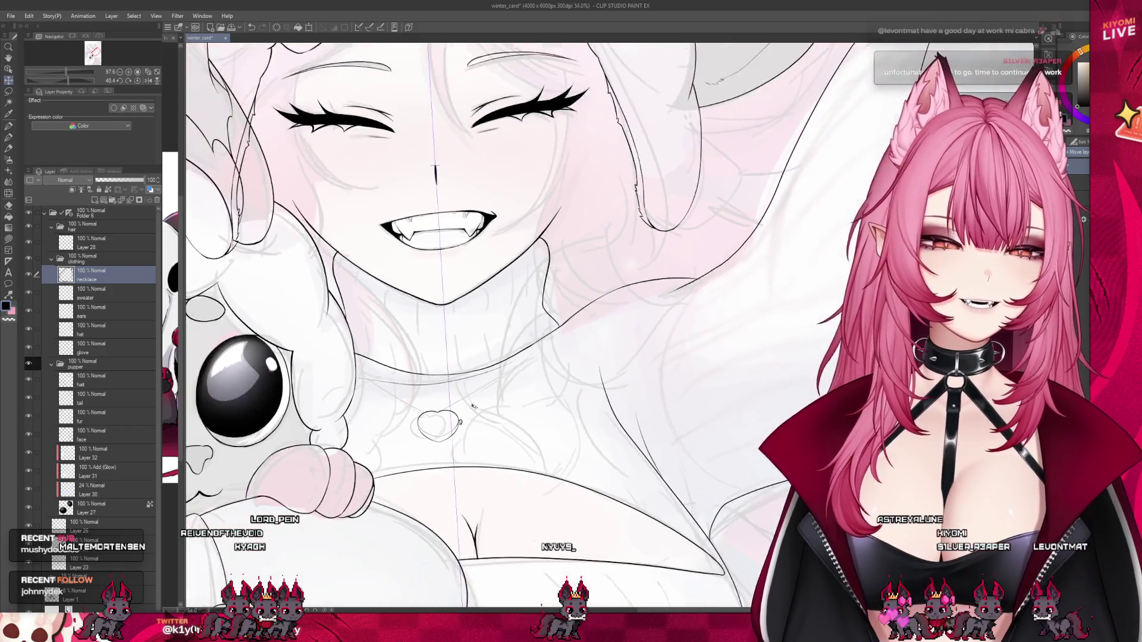
scroll(474, 409, "down", 1)
scroll(486, 456, "up", 1)
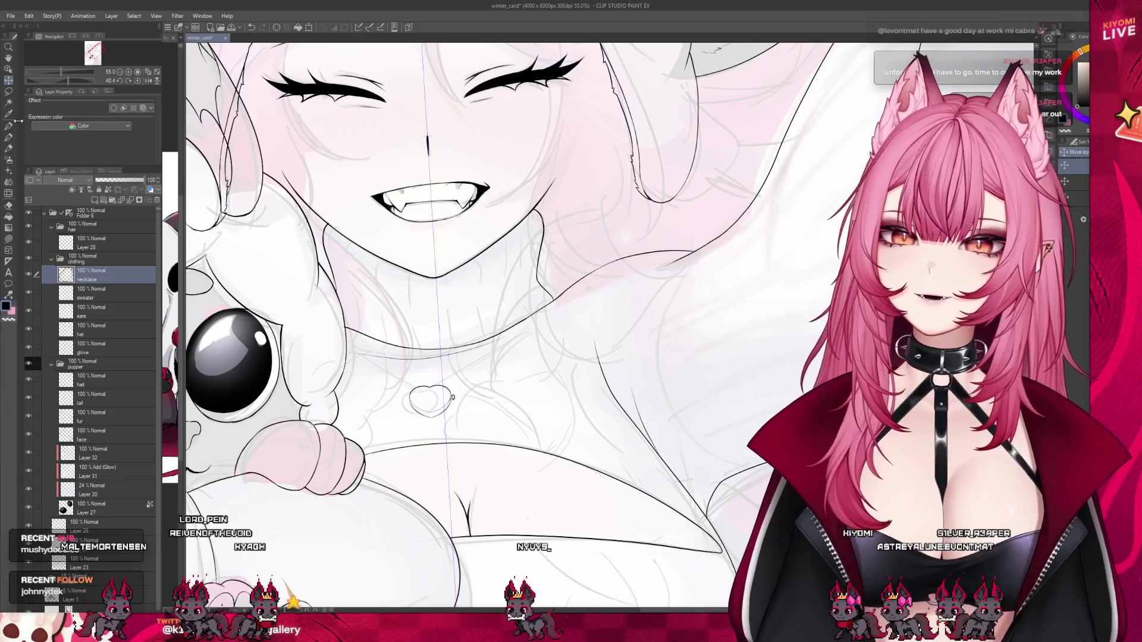
scroll(472, 342, "up", 1)
scroll(472, 342, "up", 1)
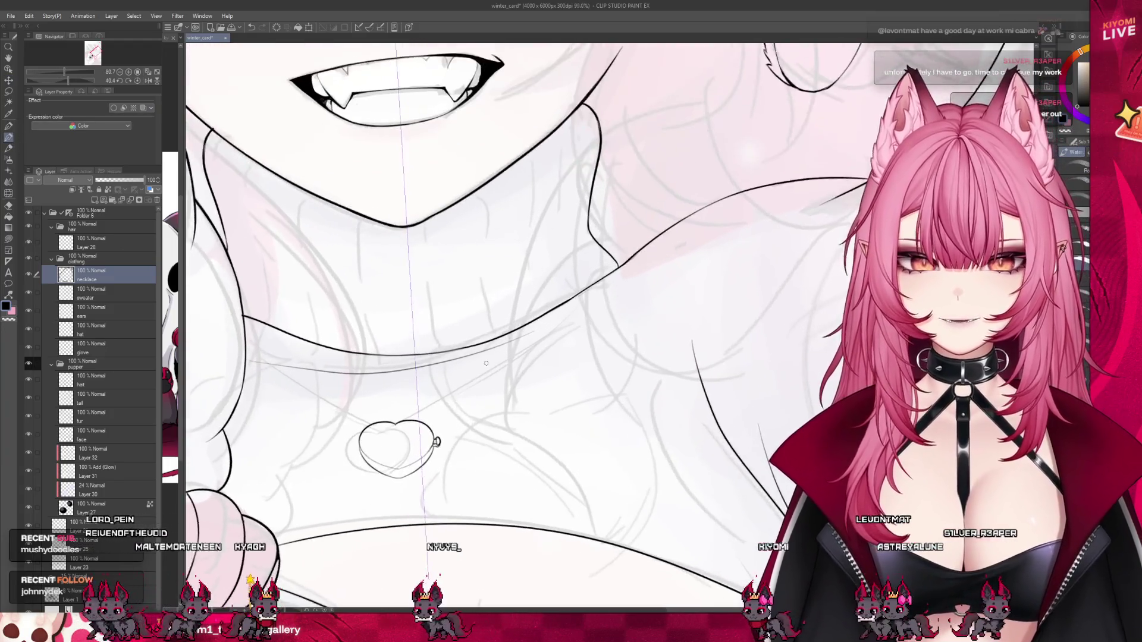
left_click_drag(451, 392, 608, 280)
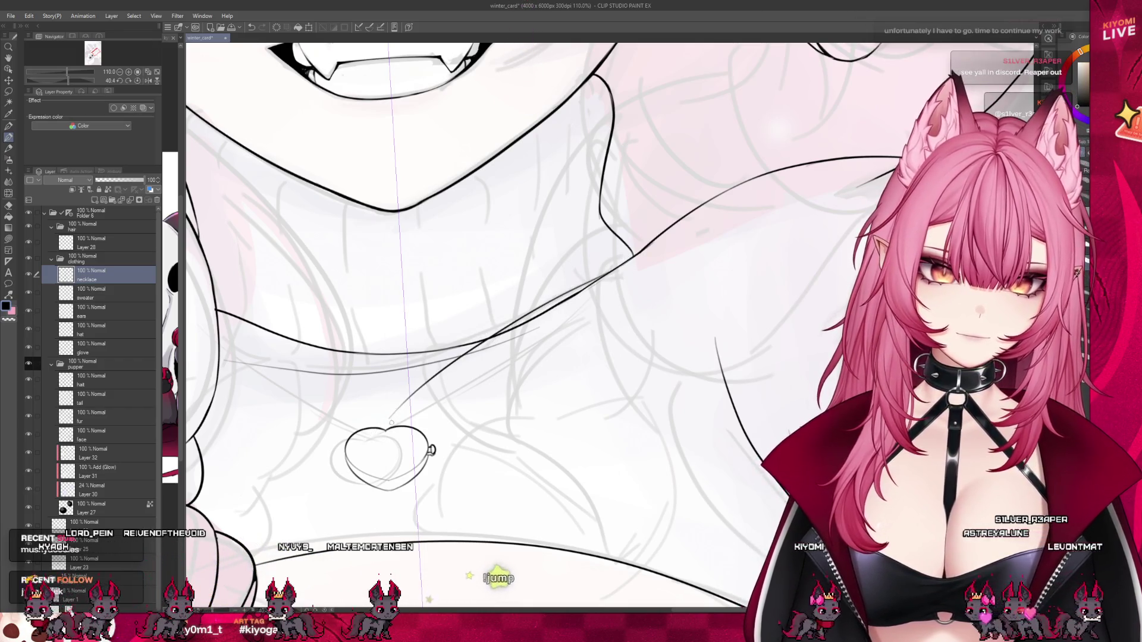
left_click_drag(427, 384, 605, 276)
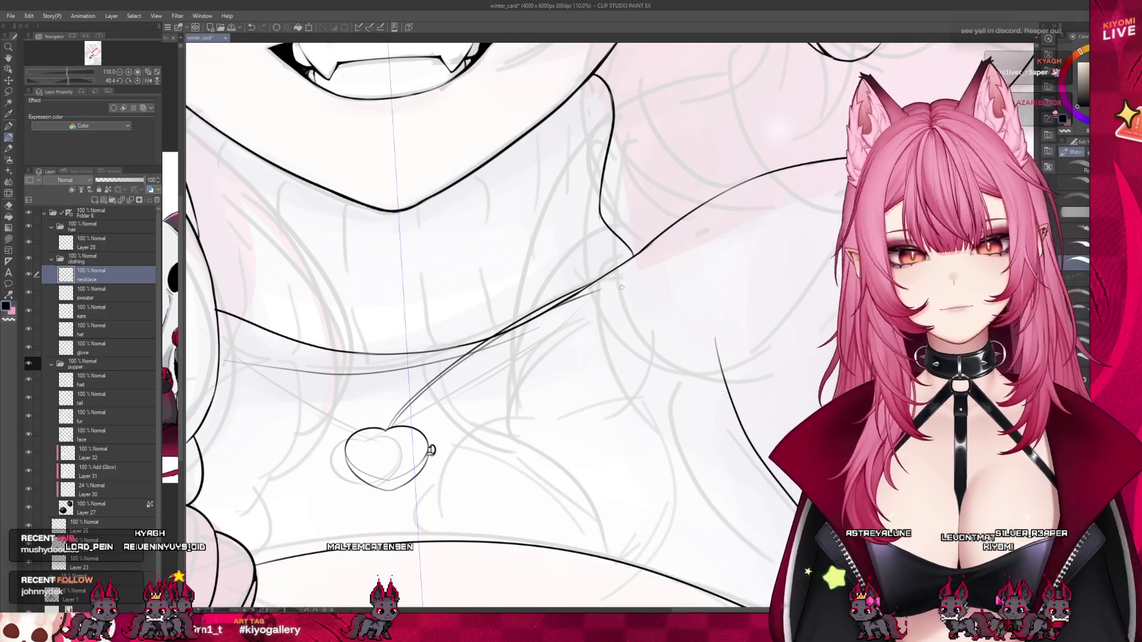
scroll(622, 287, "down", 10)
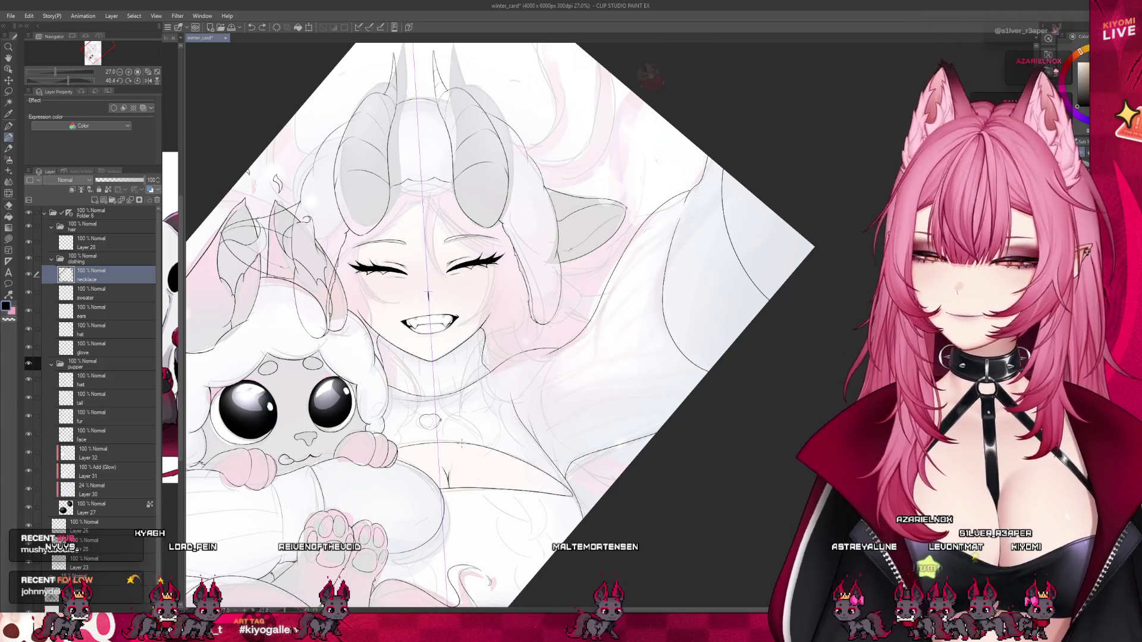
scroll(461, 443, "up", 3)
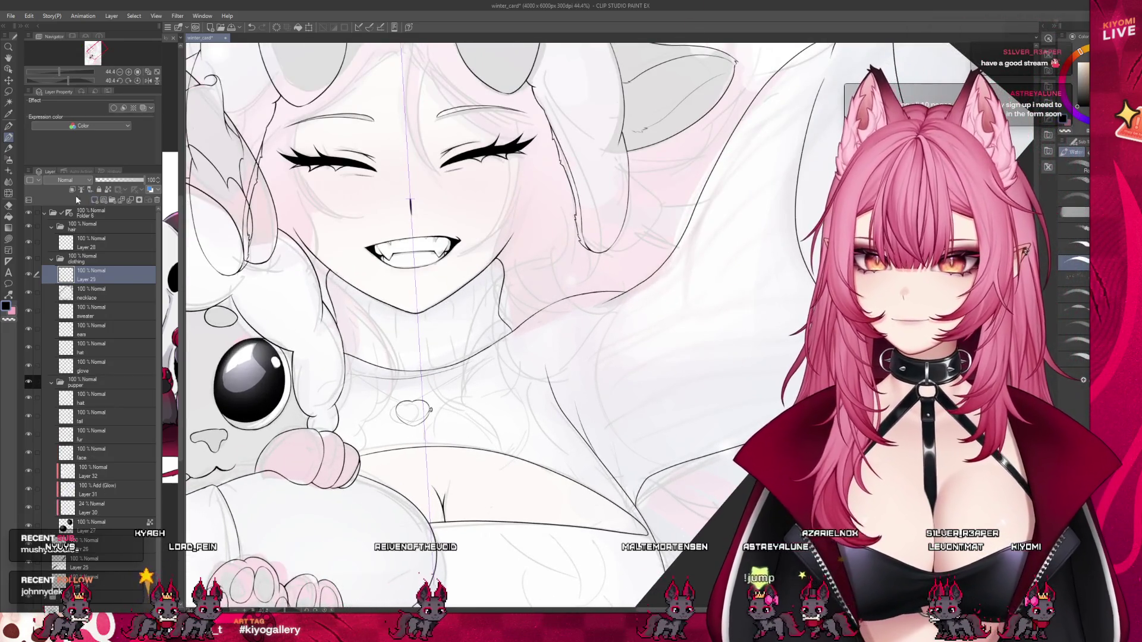
Enable the Edge border effect on the necklace layer.
left_click(114, 107)
key("p")
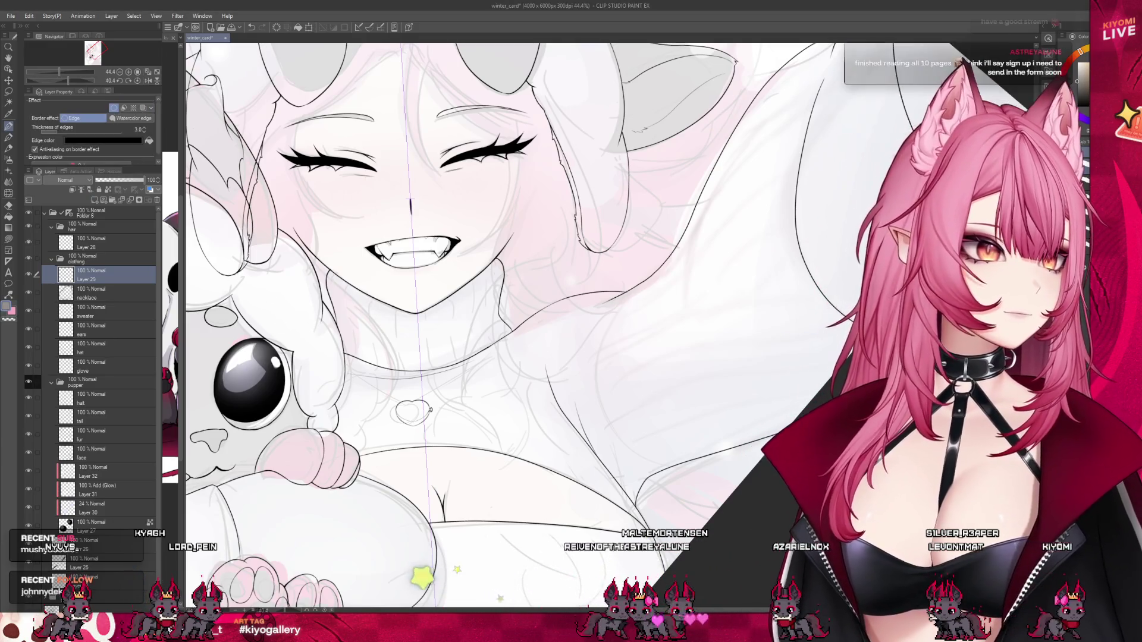
scroll(430, 409, "up", 1)
scroll(430, 409, "up", 2)
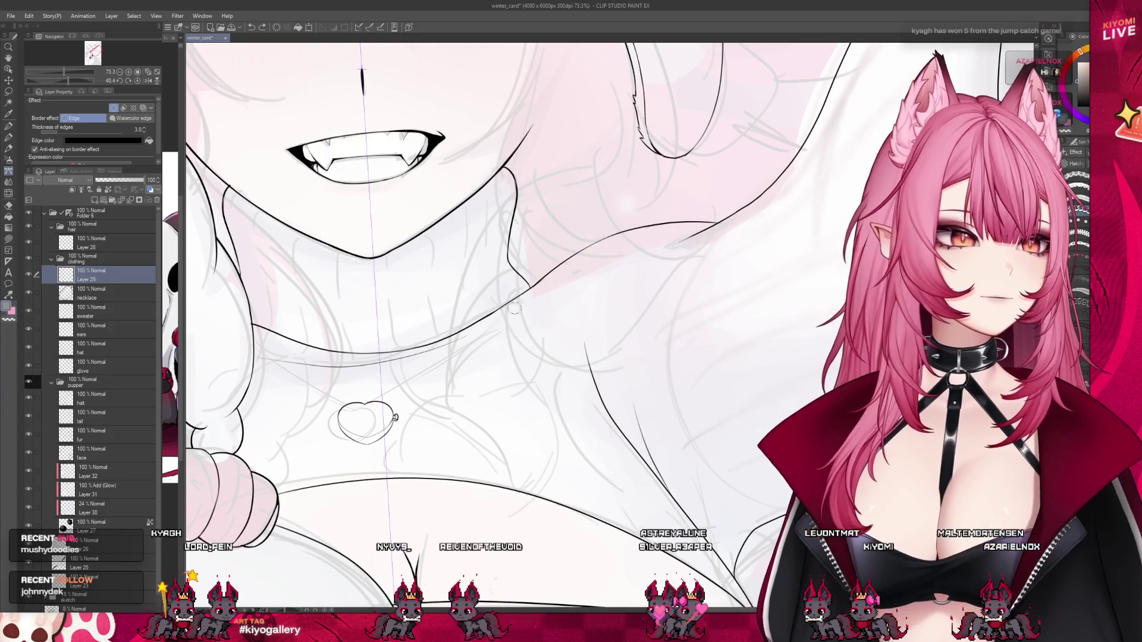
Draw the right chain strand from the heart pendant up to the collar, retrying several times.
left_click_drag(425, 410, 552, 361)
key("ctrl+z")
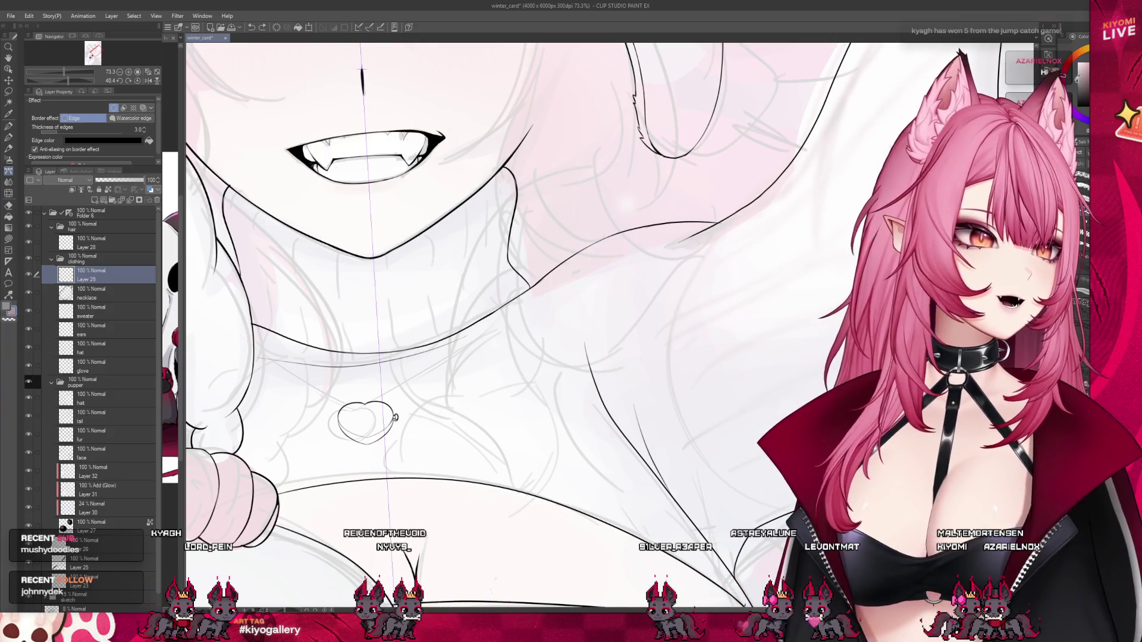
left_click_drag(416, 488, 565, 322)
key("ctrl+z")
scroll(344, 396, "up", 2)
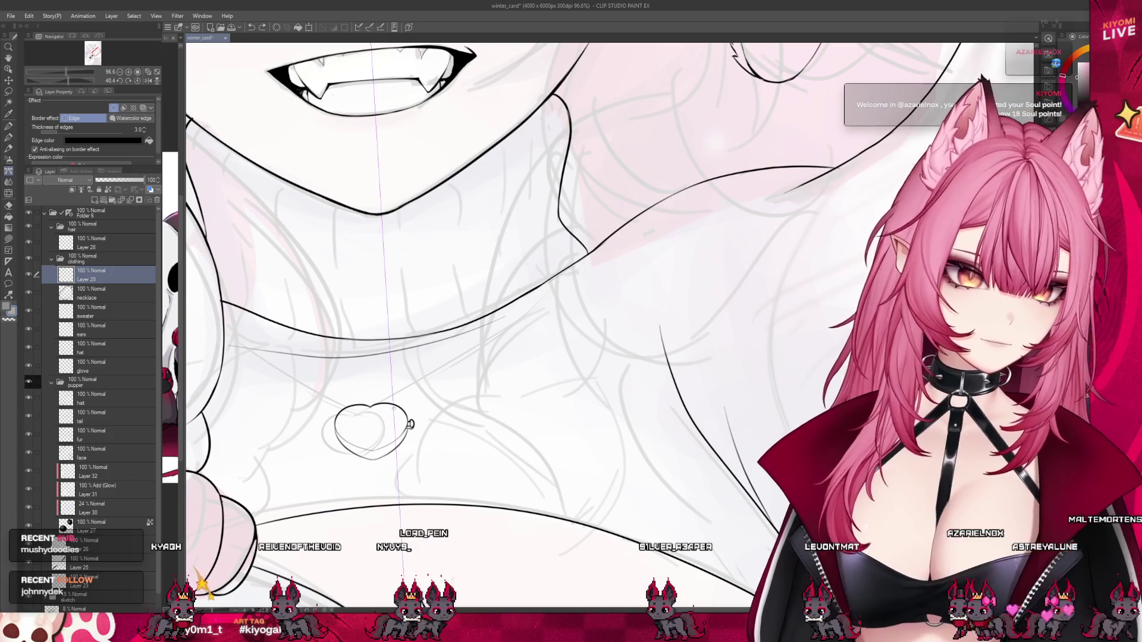
left_click_drag(425, 359, 586, 259)
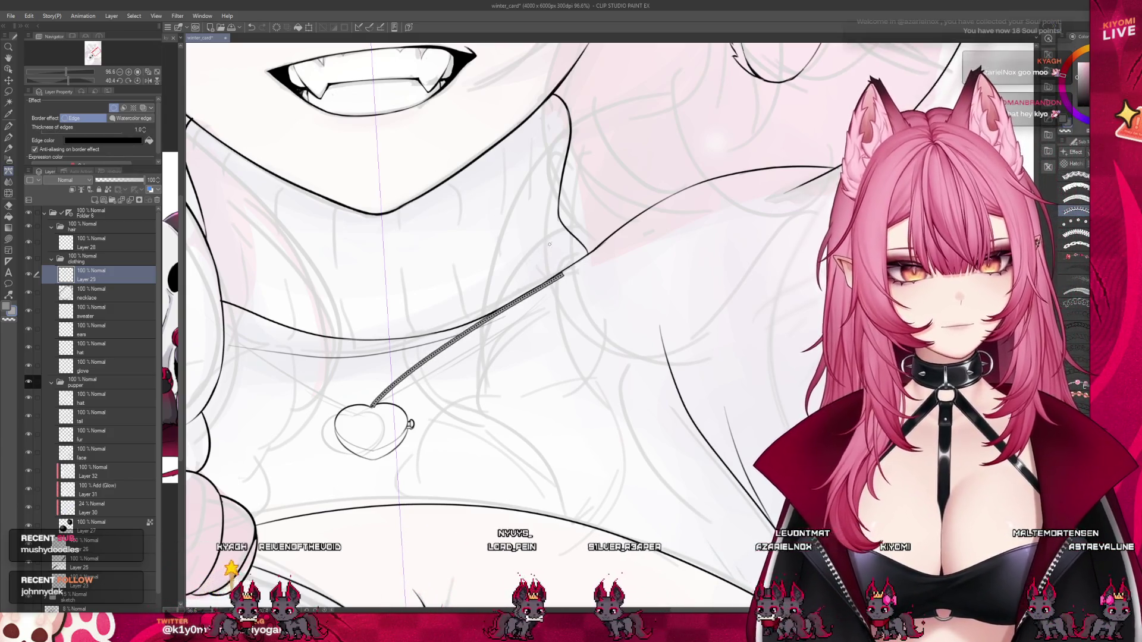
key("ctrl+z")
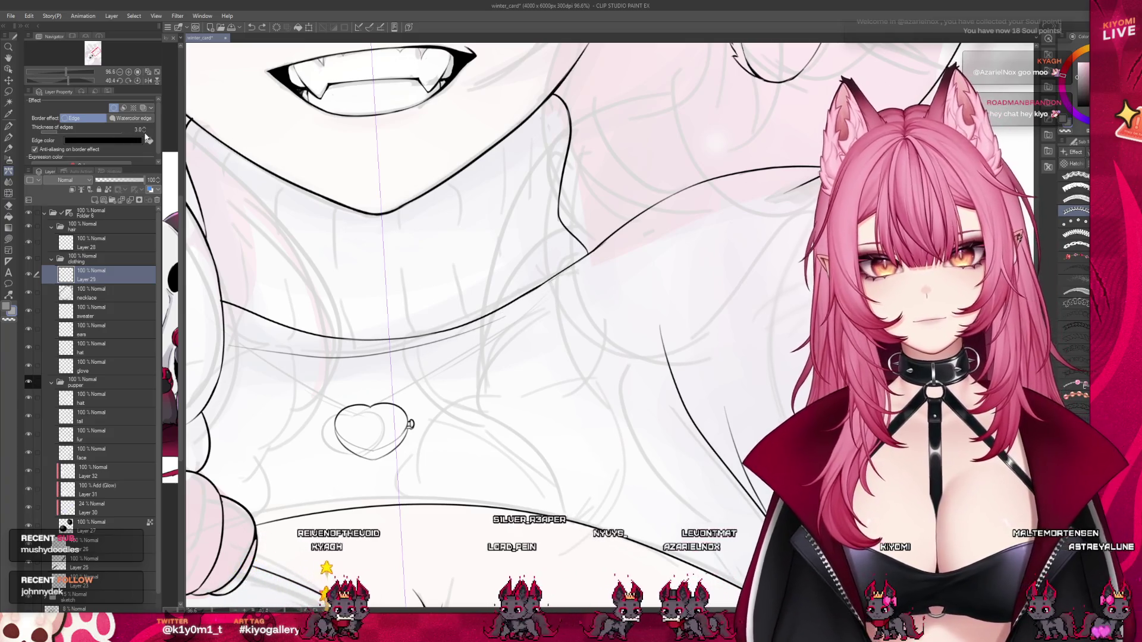
left_click_drag(370, 408, 595, 250)
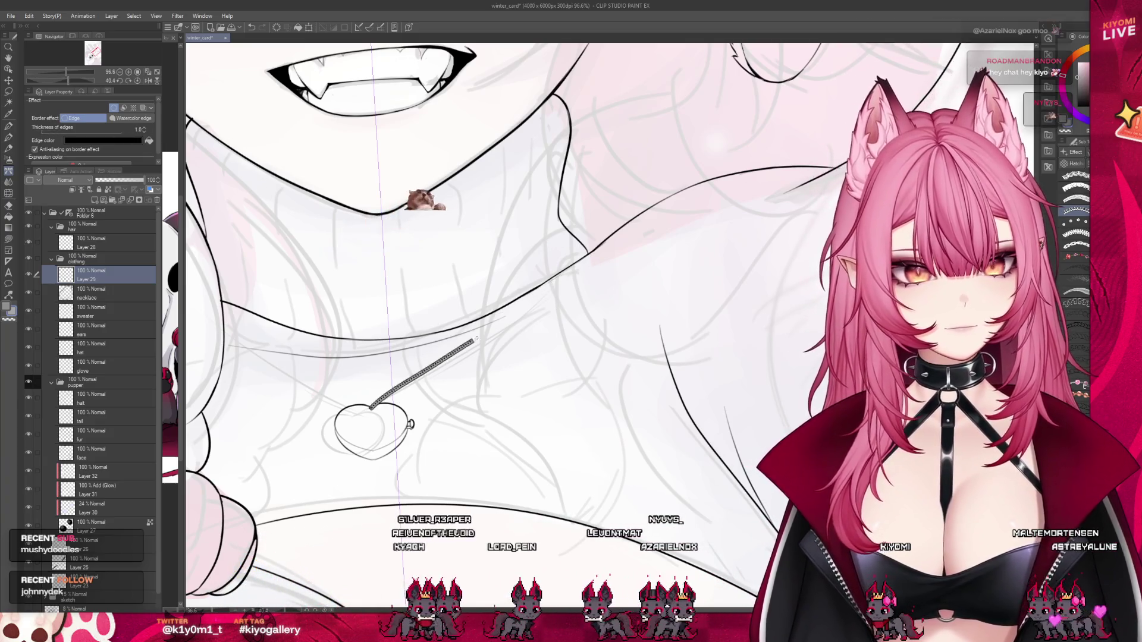
key("ctrl+z")
left_click_drag(372, 408, 595, 250)
key("ctrl+z")
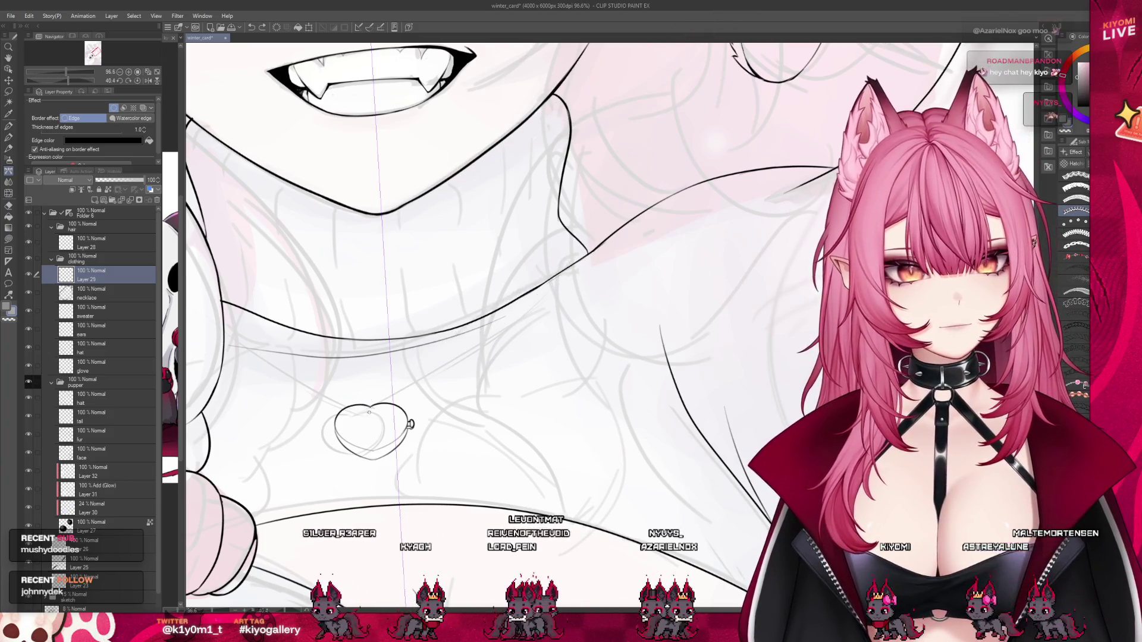
mouse_move(373, 408)
left_mouse_down()
mouse_move(607, 247)
mouse_move(380, 409)
left_mouse_up()
key("ctrl+z")
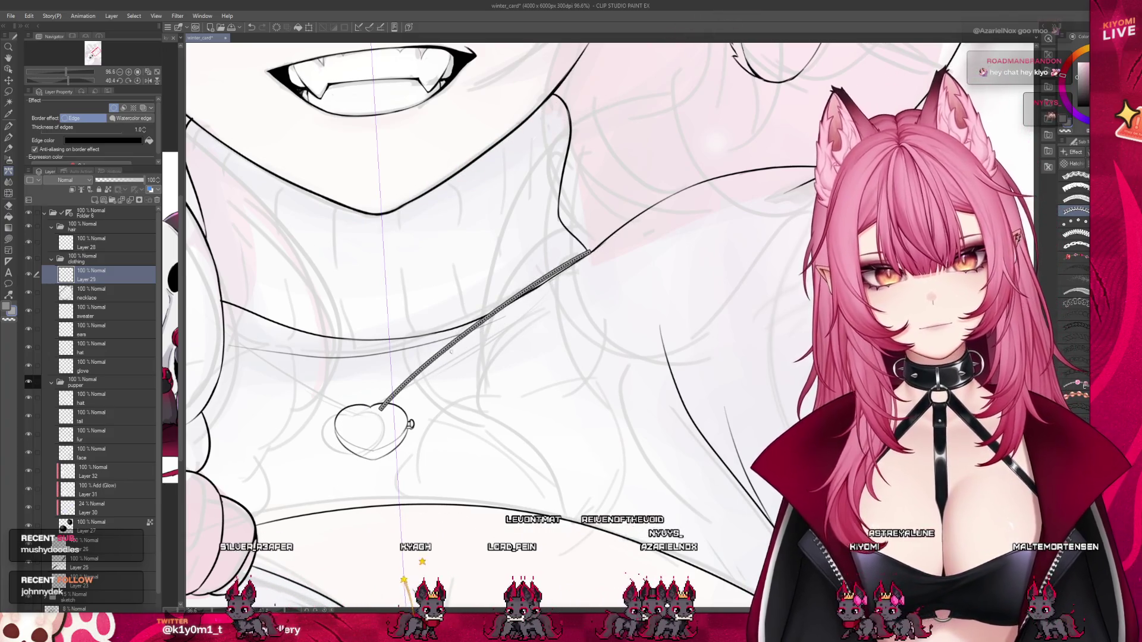
key("ctrl+z")
key("ctrl+z")
Draw the remaining chain strand between the heart and collar, retrying once, then zoom out.
left_click_drag(375, 410, 591, 252)
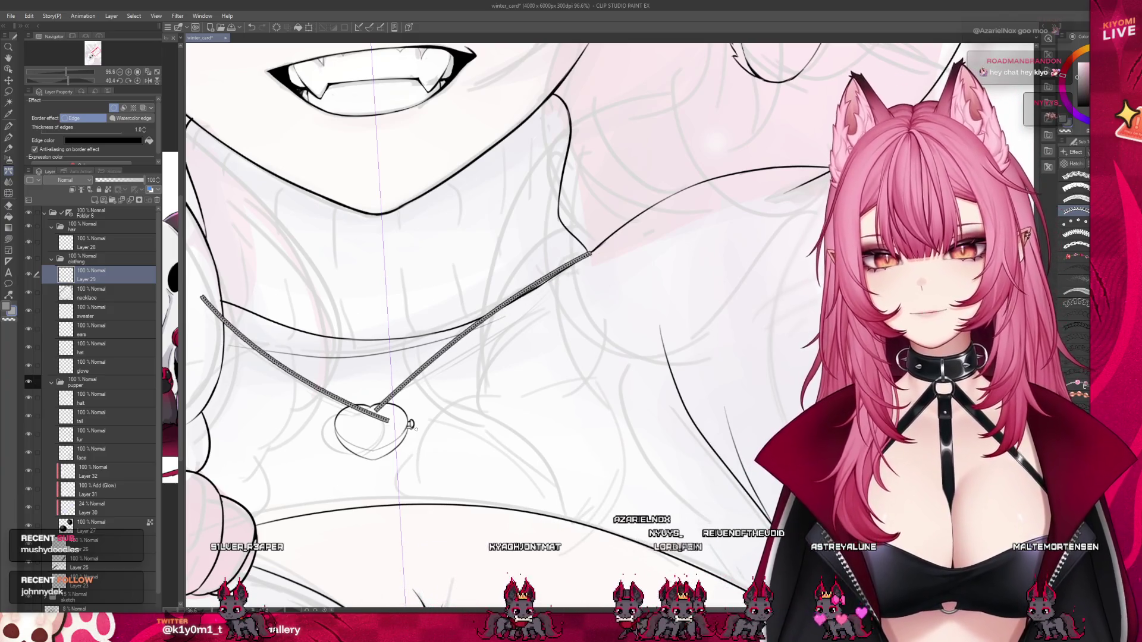
key("ctrl+z")
mouse_move(380, 410)
left_mouse_down()
mouse_move(205, 300)
mouse_move(371, 410)
left_mouse_up()
key("ctrl+z")
key("ctrl+z")
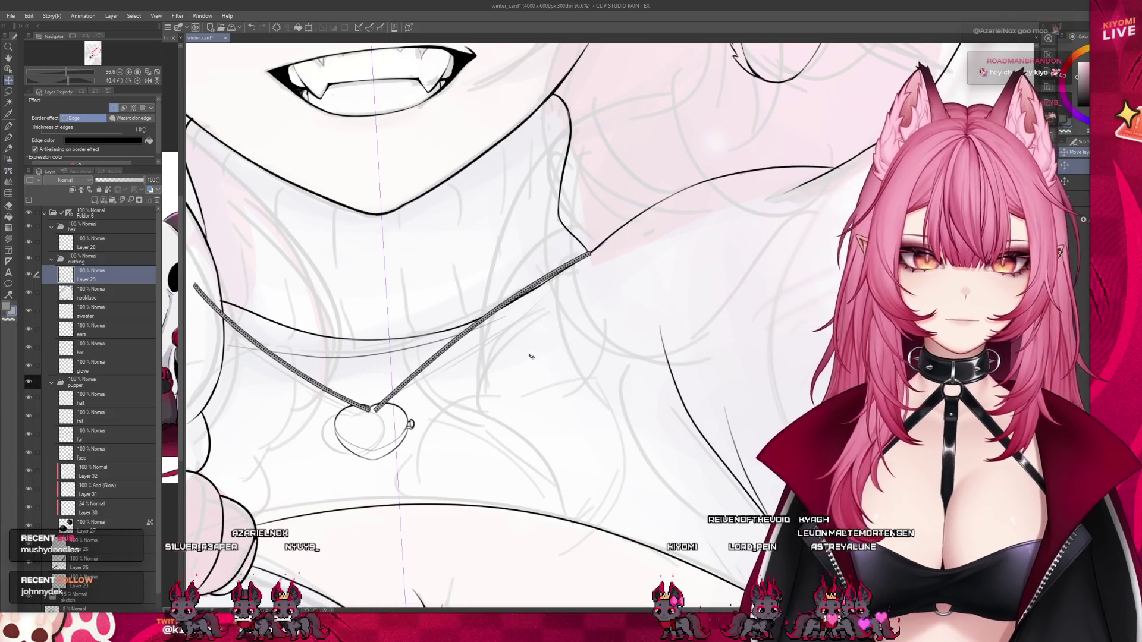
scroll(531, 356, "down", 3)
scroll(517, 363, "down", 2)
scroll(506, 369, "down", 2)
scroll(495, 374, "down", 1)
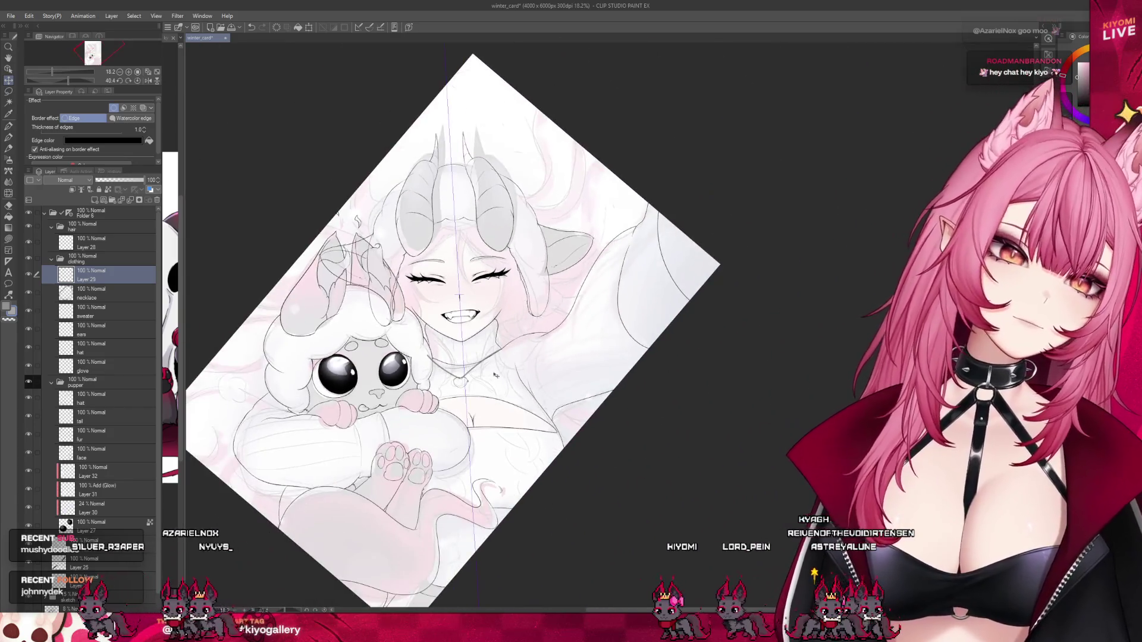
scroll(495, 375, "up", 1)
scroll(495, 375, "up", 2)
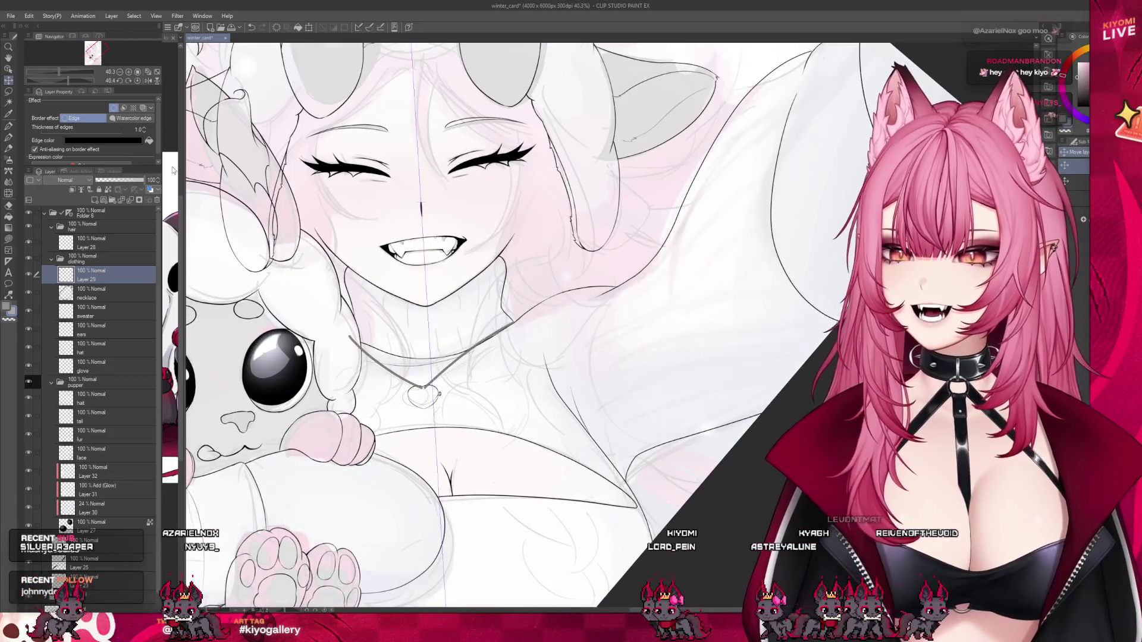
key("p")
scroll(397, 410, "up", 2)
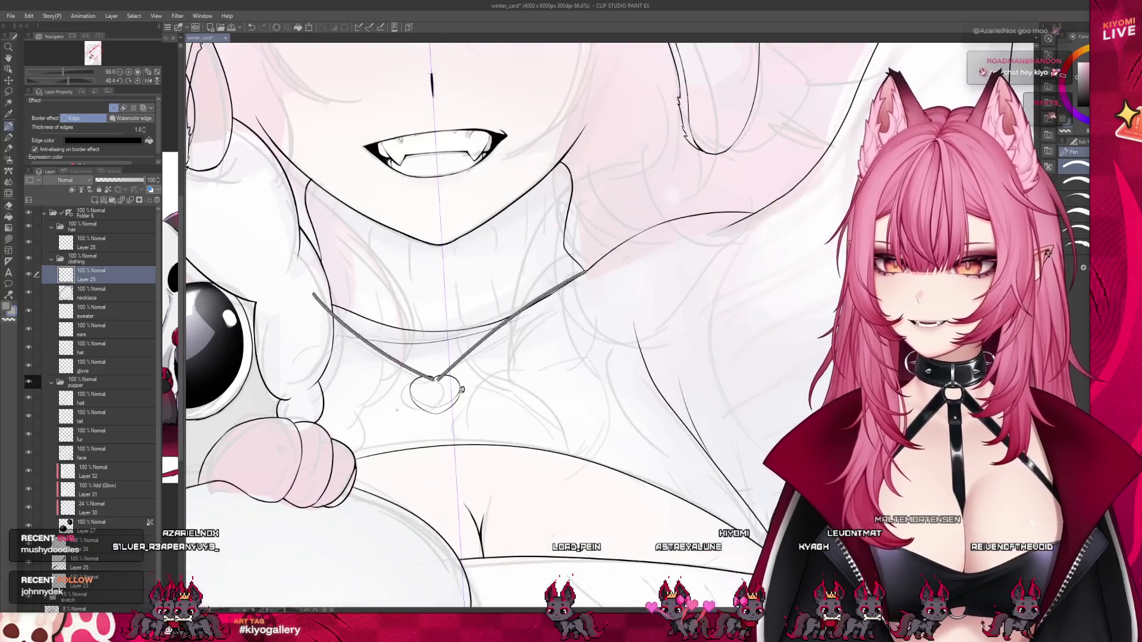
scroll(397, 410, "up", 2)
scroll(397, 410, "up", 1)
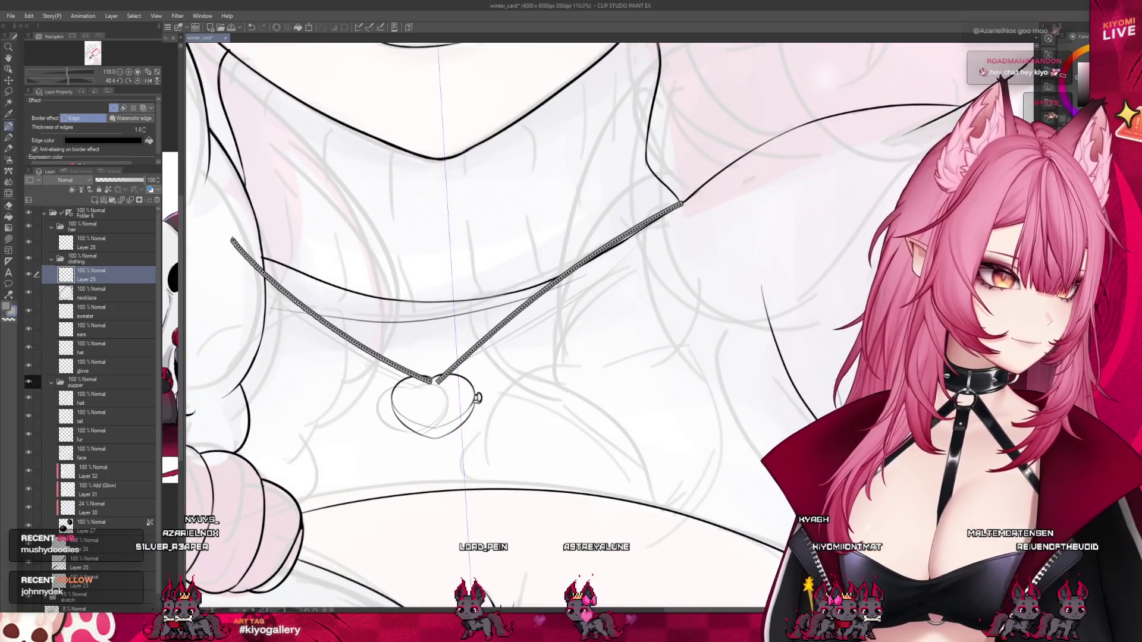
scroll(417, 386, "up", 1)
scroll(394, 370, "up", 1)
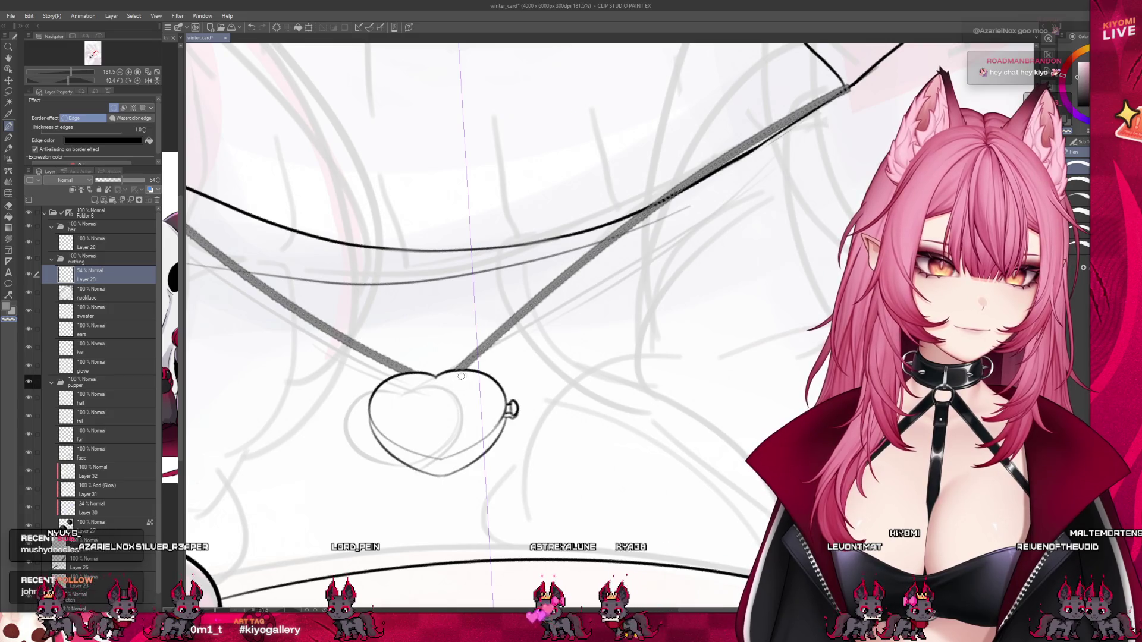
scroll(515, 339, "down", 2)
scroll(515, 338, "down", 1)
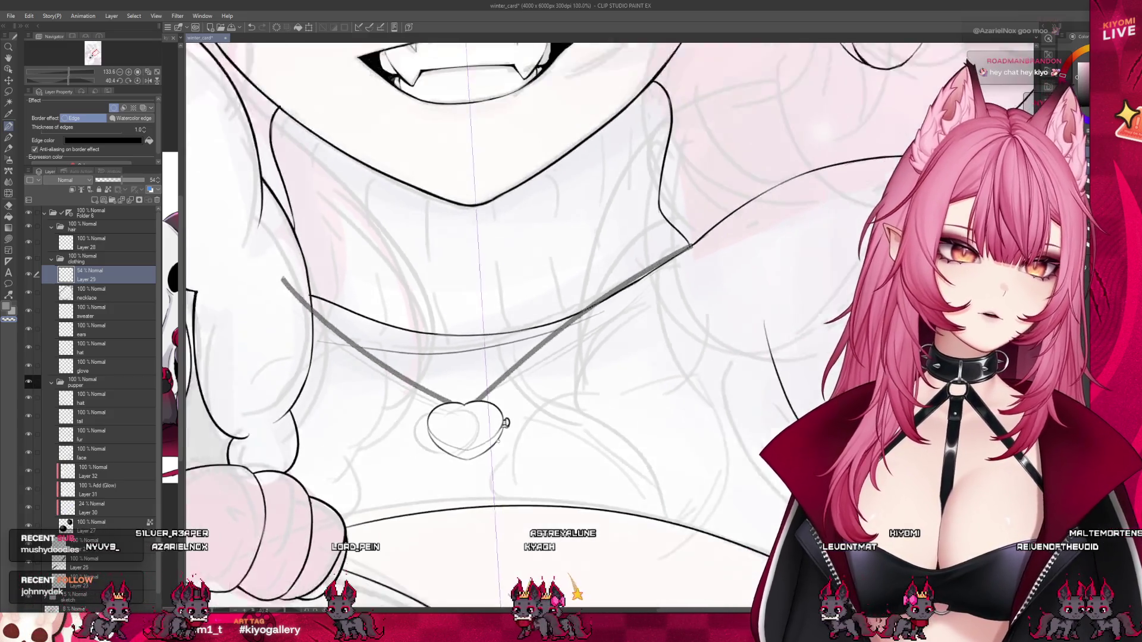
scroll(769, 189, "up", 1)
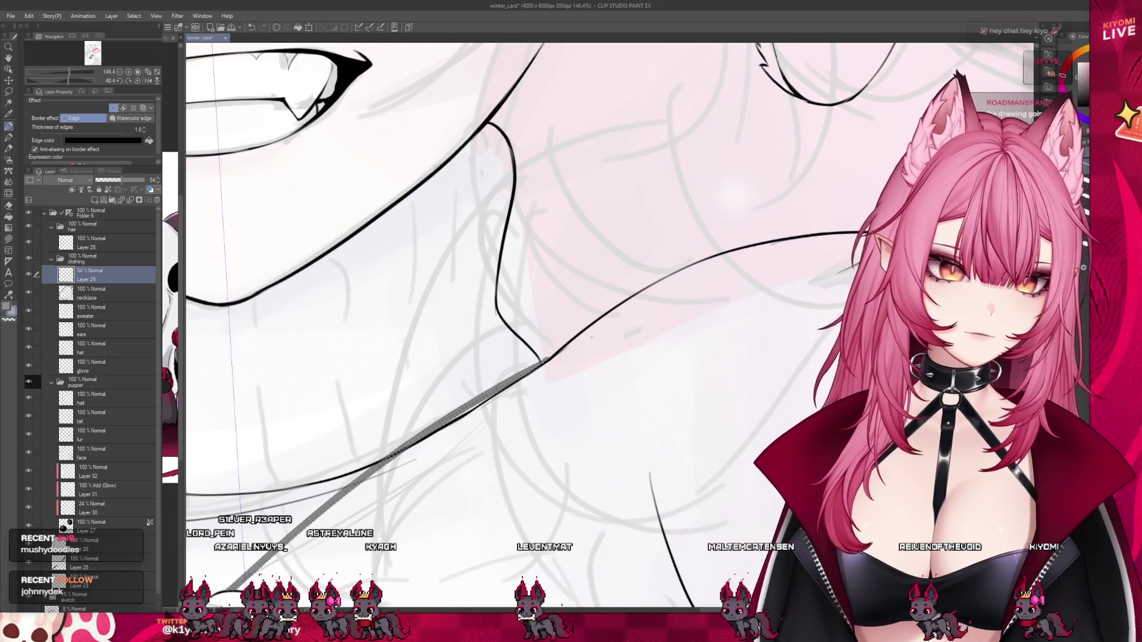
scroll(591, 336, "down", 2)
scroll(591, 336, "down", 1)
scroll(667, 553, "up", 2)
scroll(667, 552, "up", 1)
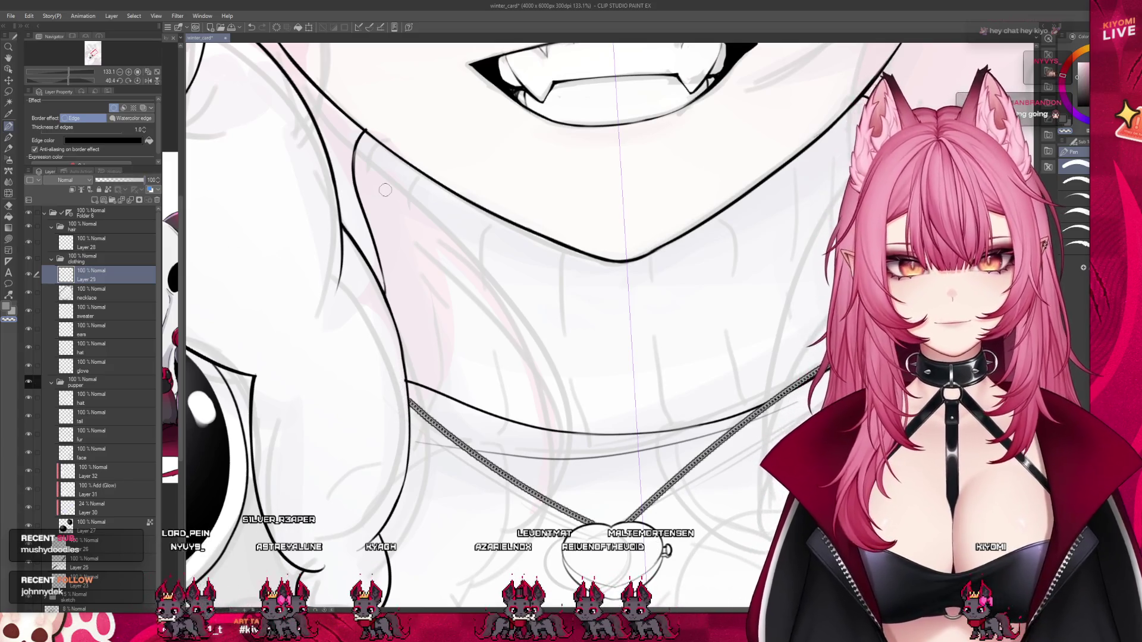
scroll(520, 320, "down", 3)
scroll(467, 380, "down", 2)
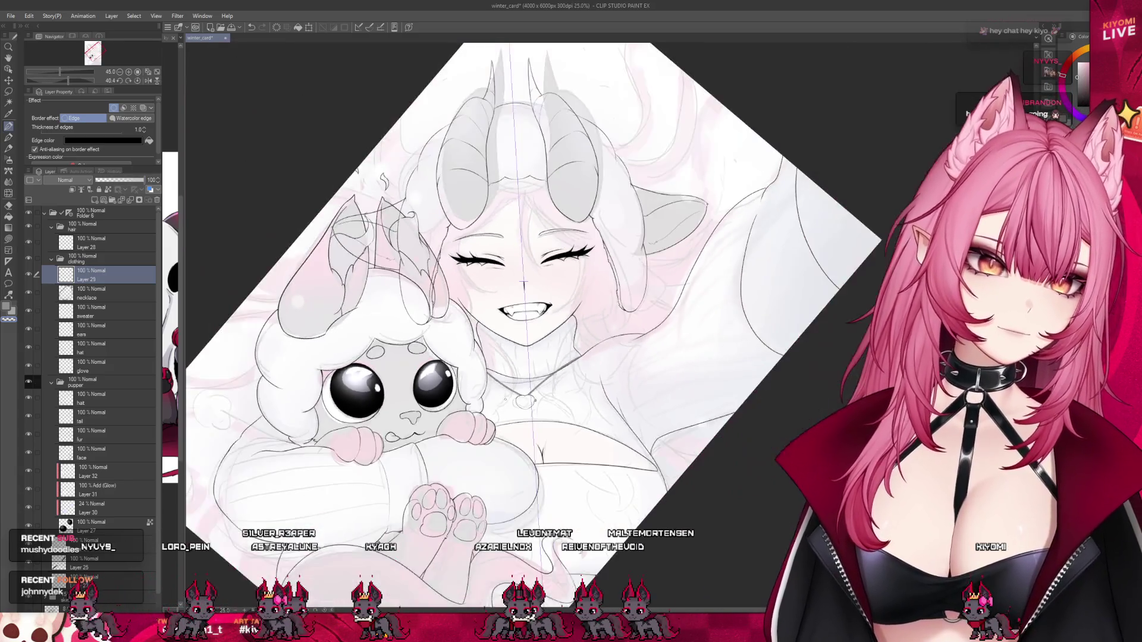
scroll(467, 379, "down", 1)
scroll(504, 289, "down", 1)
scroll(504, 290, "down", 1)
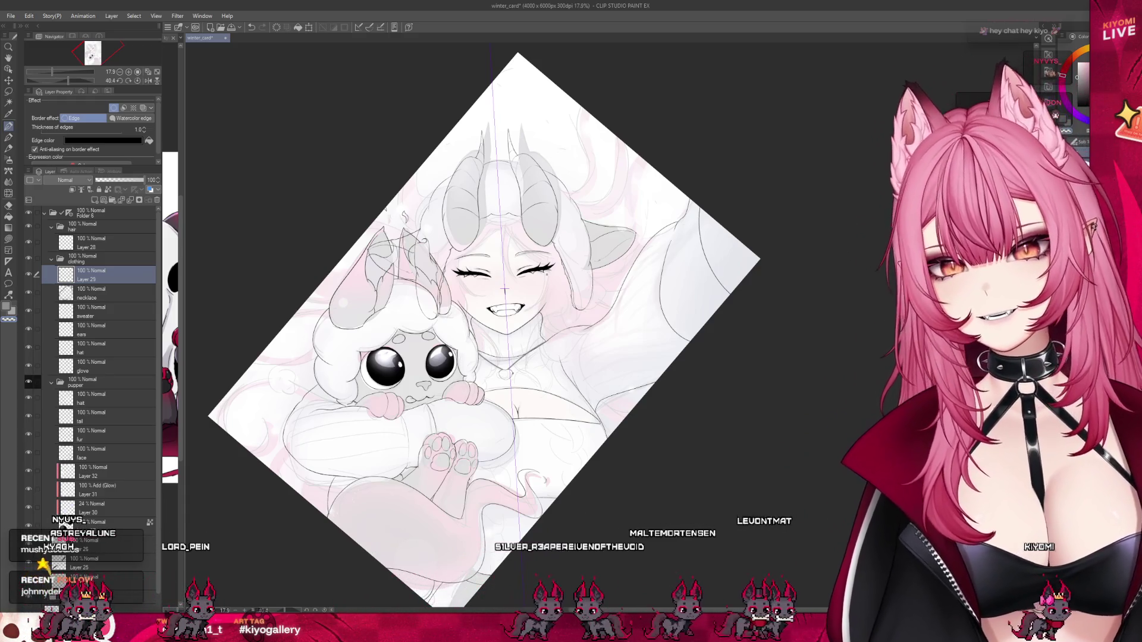
left_click(94, 251)
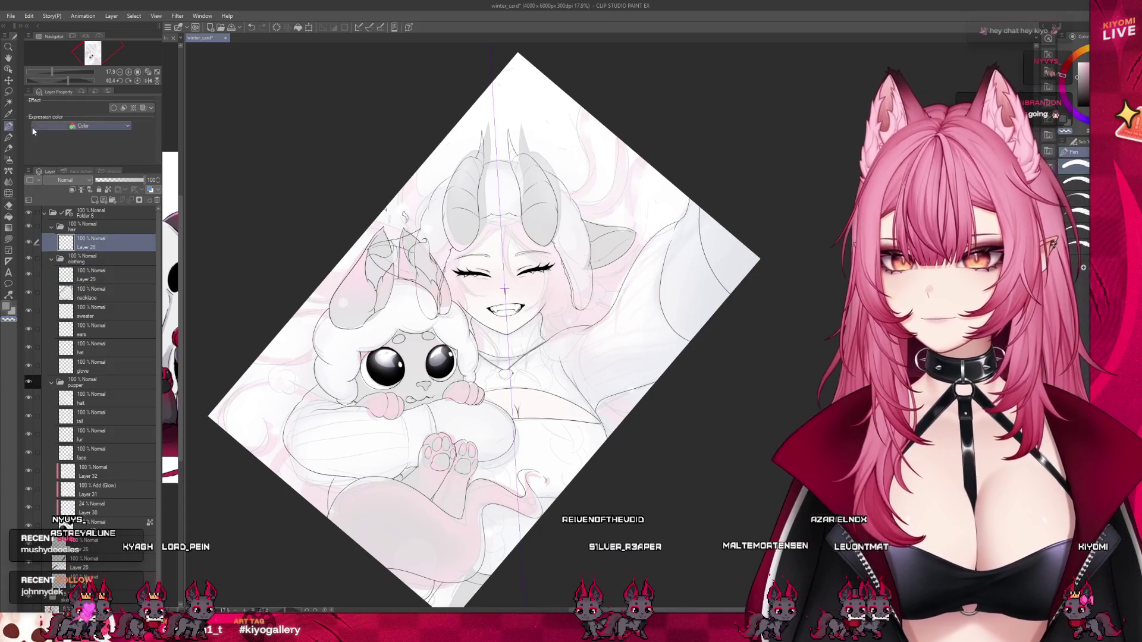
Draw a long hair strand from the hairline down across the forehead.
scroll(526, 225, "up", 1)
scroll(526, 224, "up", 1)
scroll(526, 224, "up", 1)
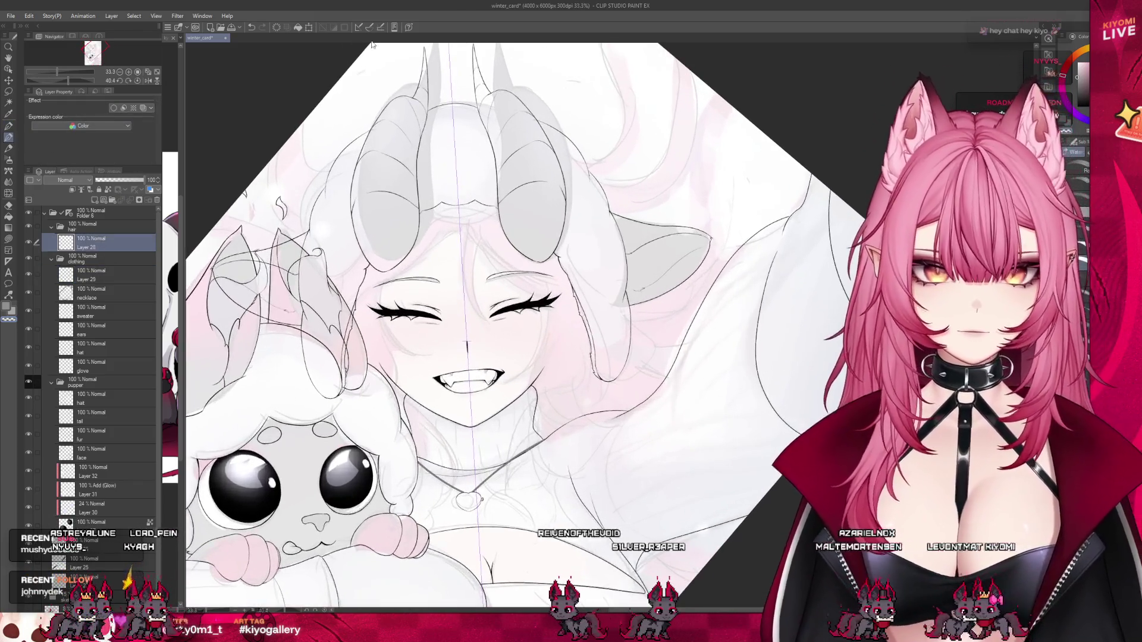
scroll(490, 286, "up", 2)
scroll(490, 286, "up", 1)
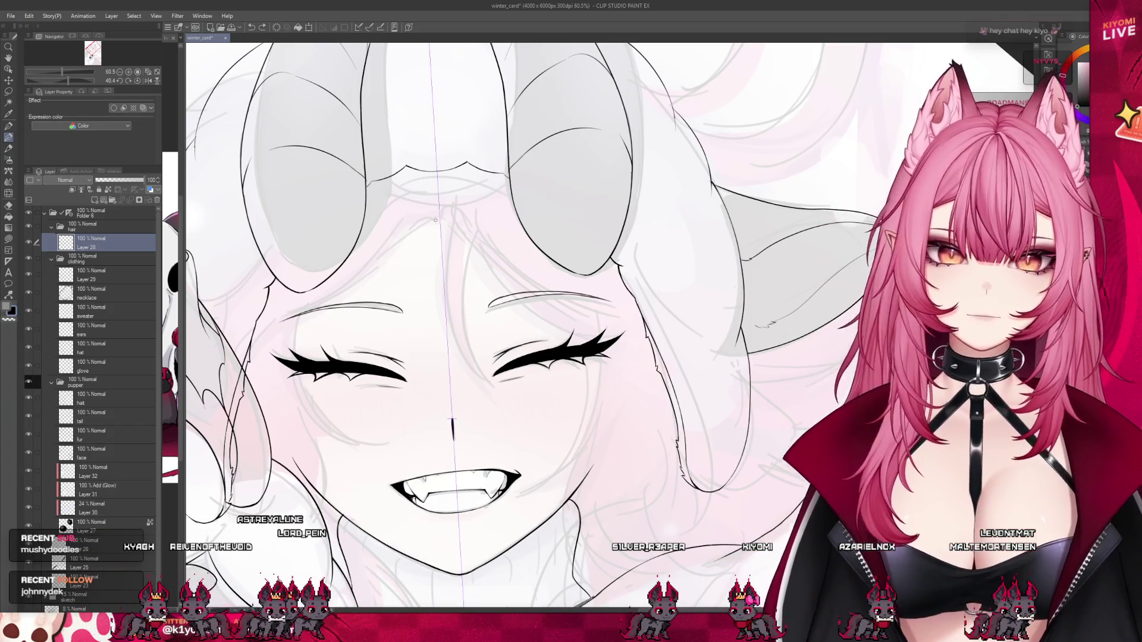
left_click_drag(436, 219, 449, 225)
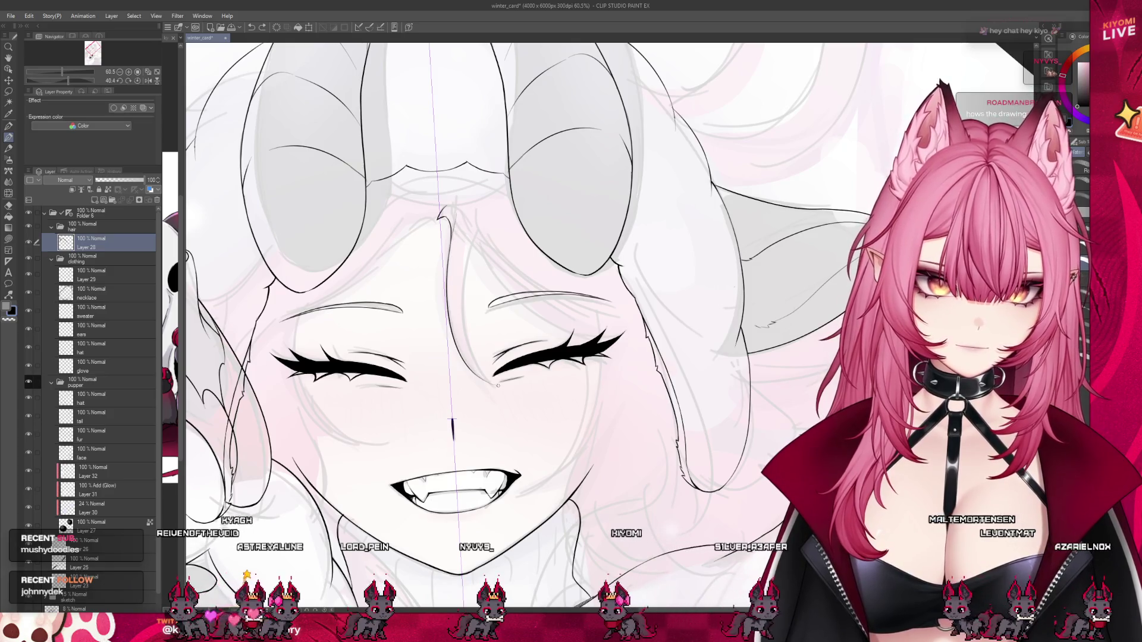
left_click_drag(453, 225, 502, 390)
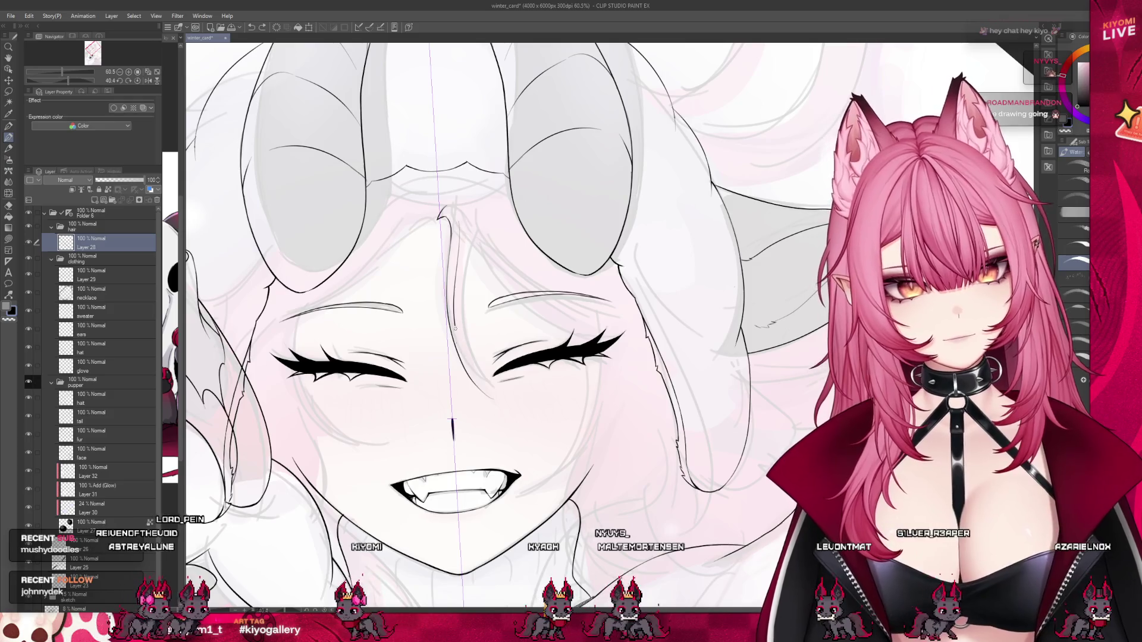
left_click_drag(451, 223, 498, 405)
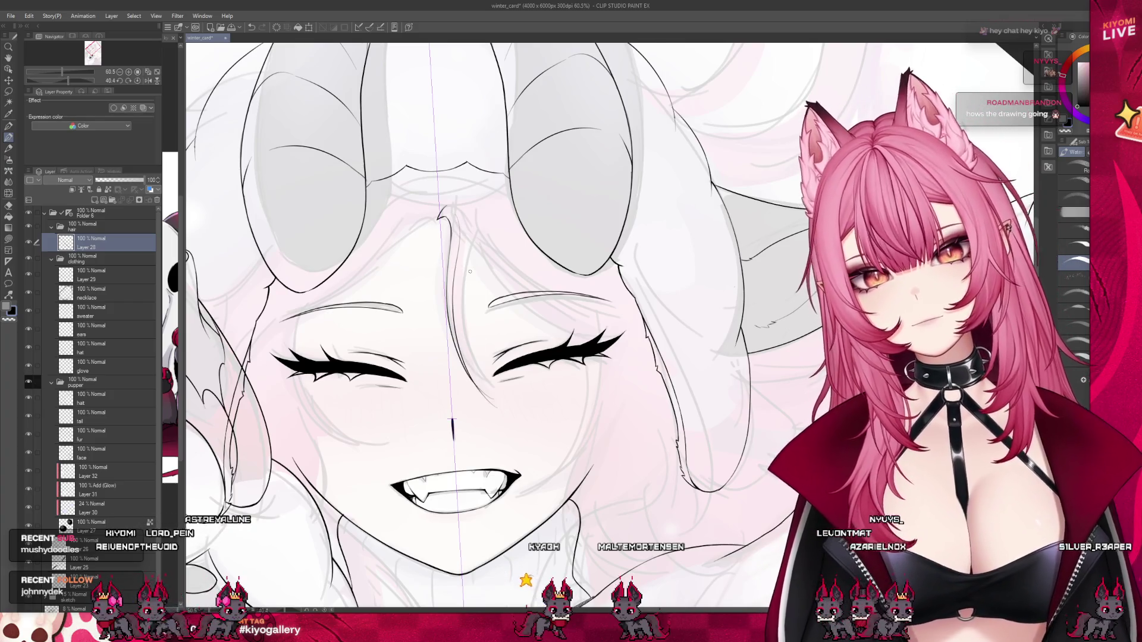
Extend and thicken the hair strand near the eye.
scroll(494, 352, "up", 1)
scroll(495, 352, "up", 2)
scroll(494, 352, "up", 1)
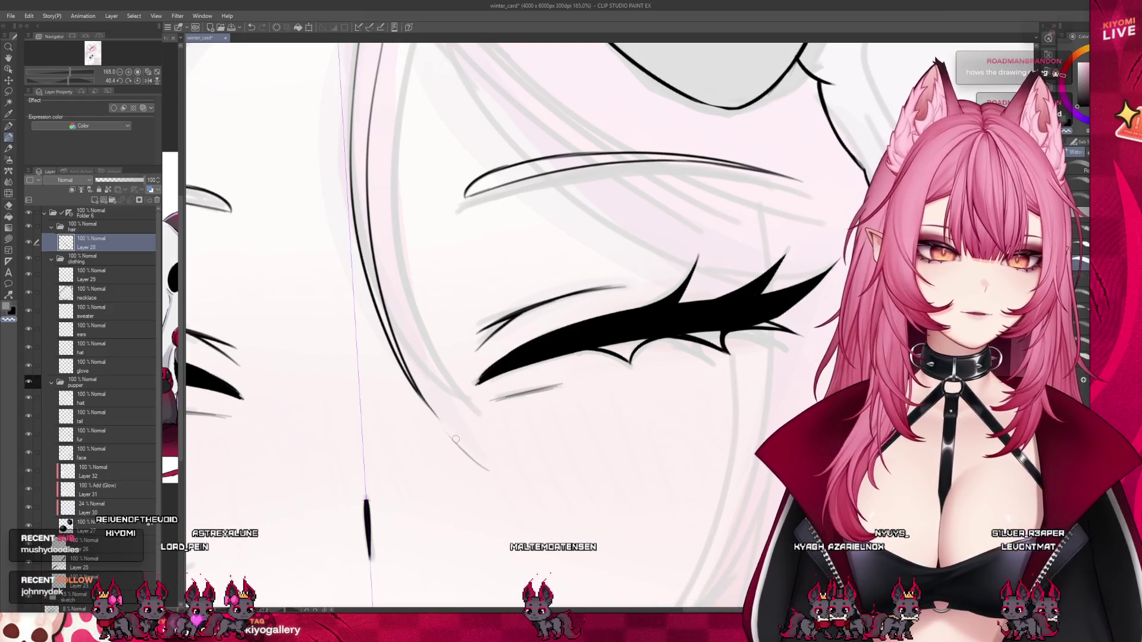
mouse_move(479, 453)
left_mouse_down()
mouse_move(420, 388)
mouse_move(489, 459)
left_mouse_up()
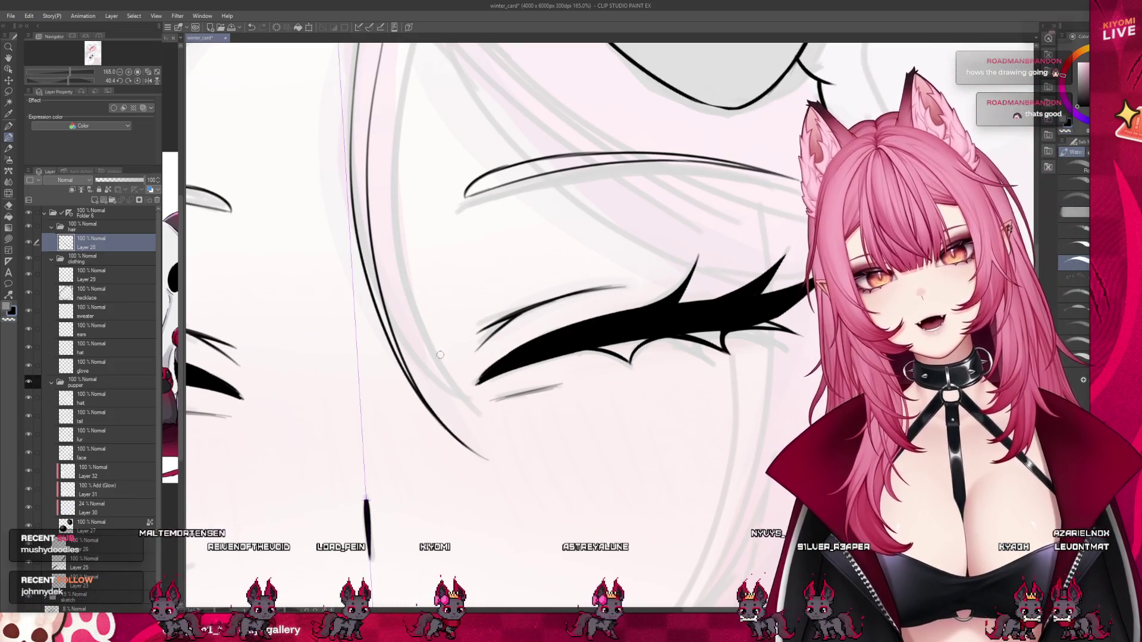
scroll(440, 355, "down", 10)
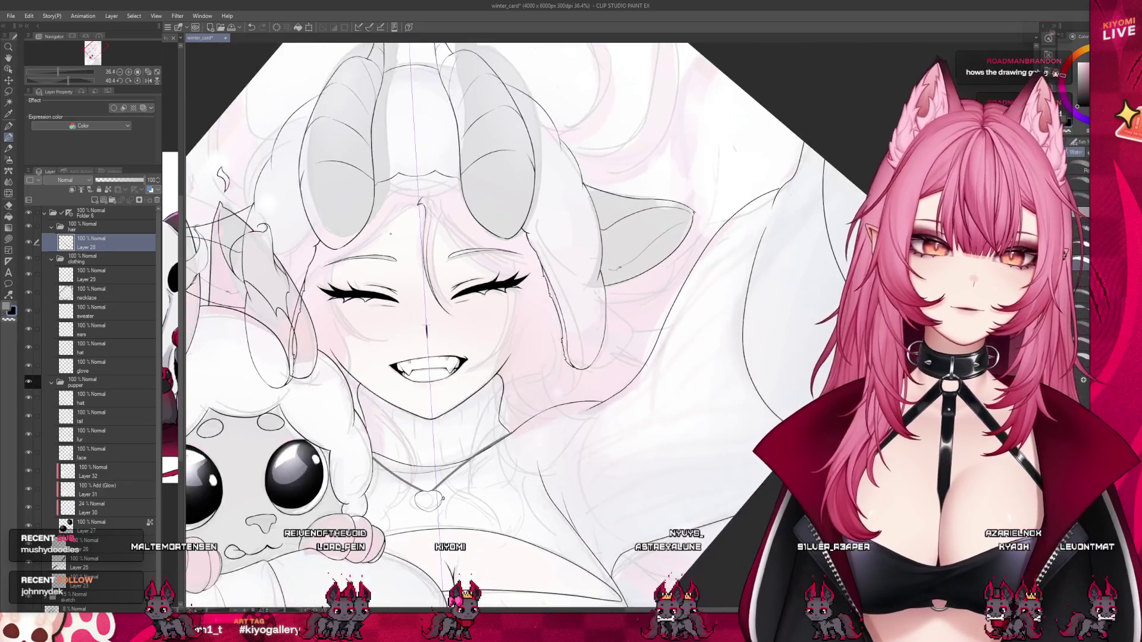
Add a curved hair line near the top of the head between the horns.
scroll(390, 233, "up", 2)
scroll(384, 196, "up", 2)
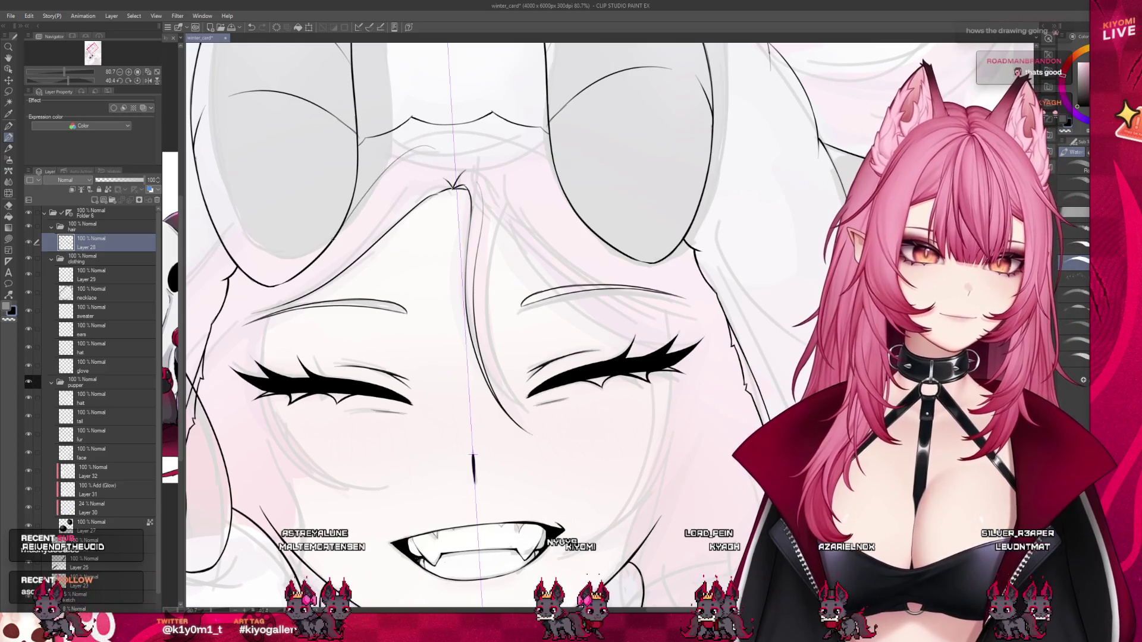
left_click_drag(452, 171, 472, 126)
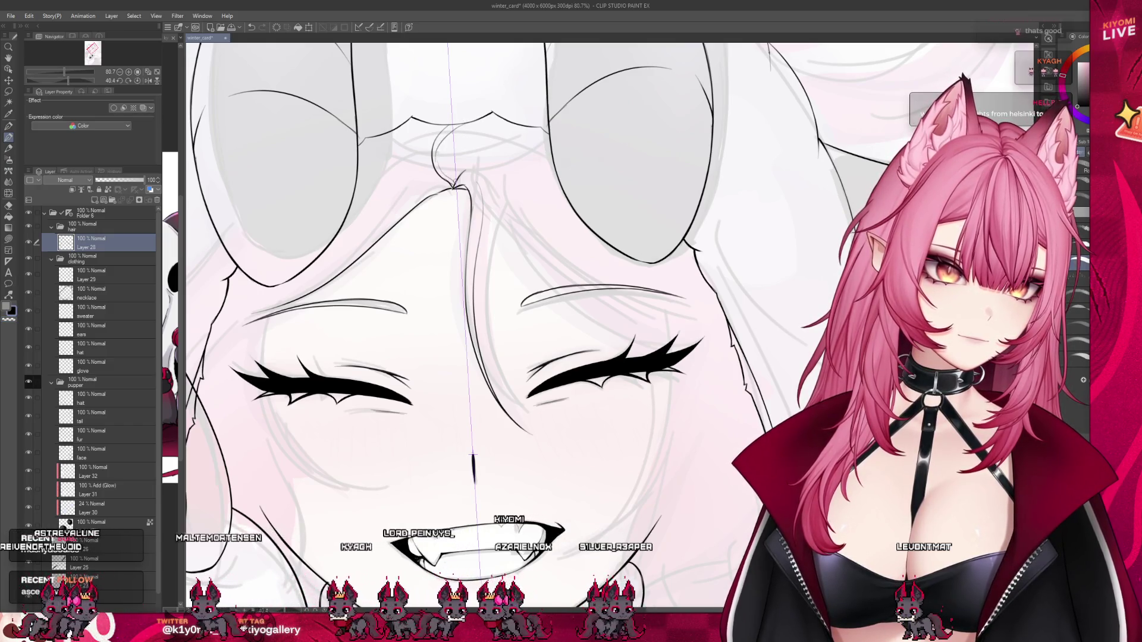
scroll(509, 124, "down", 5)
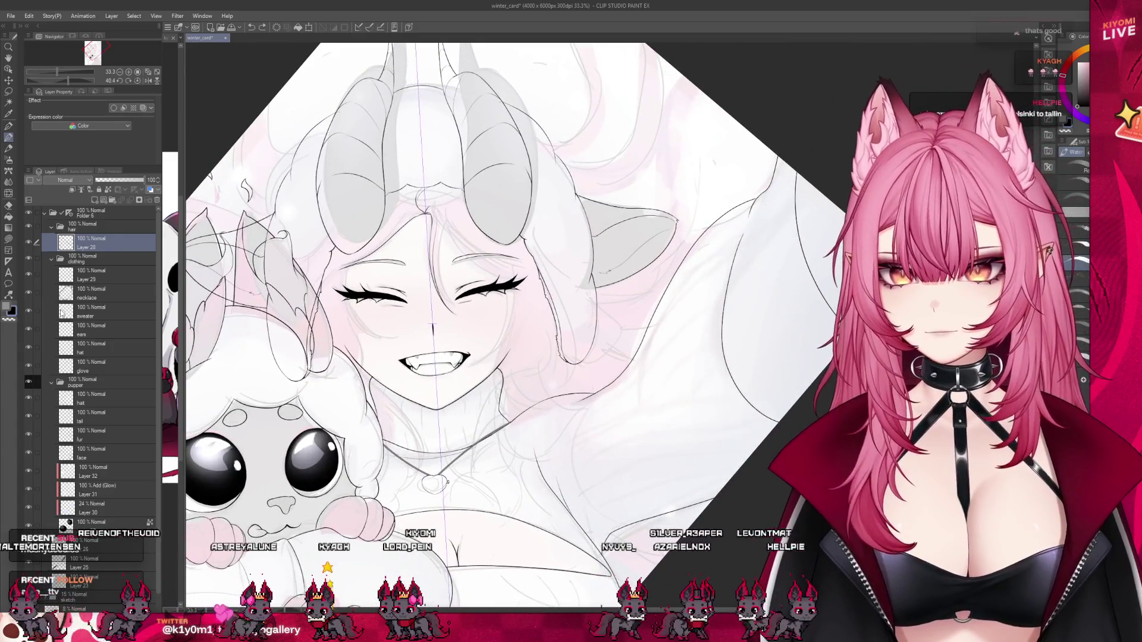
scroll(95, 368, "down", 1)
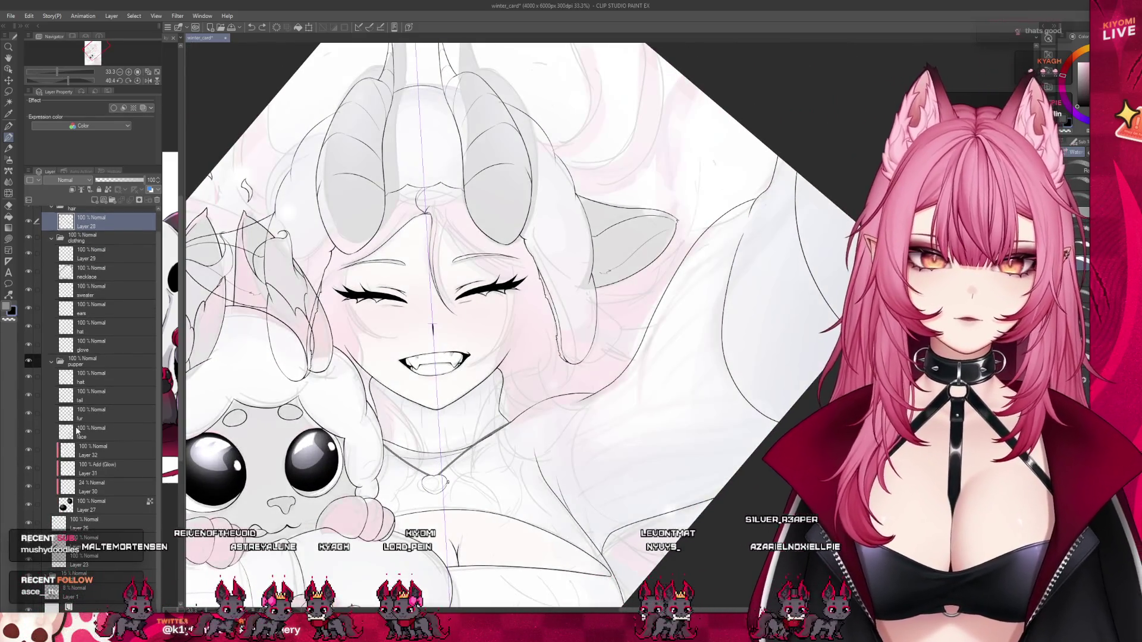
Collapse the pupper layer folder and zoom in on the hair beside the ear.
left_click(52, 360)
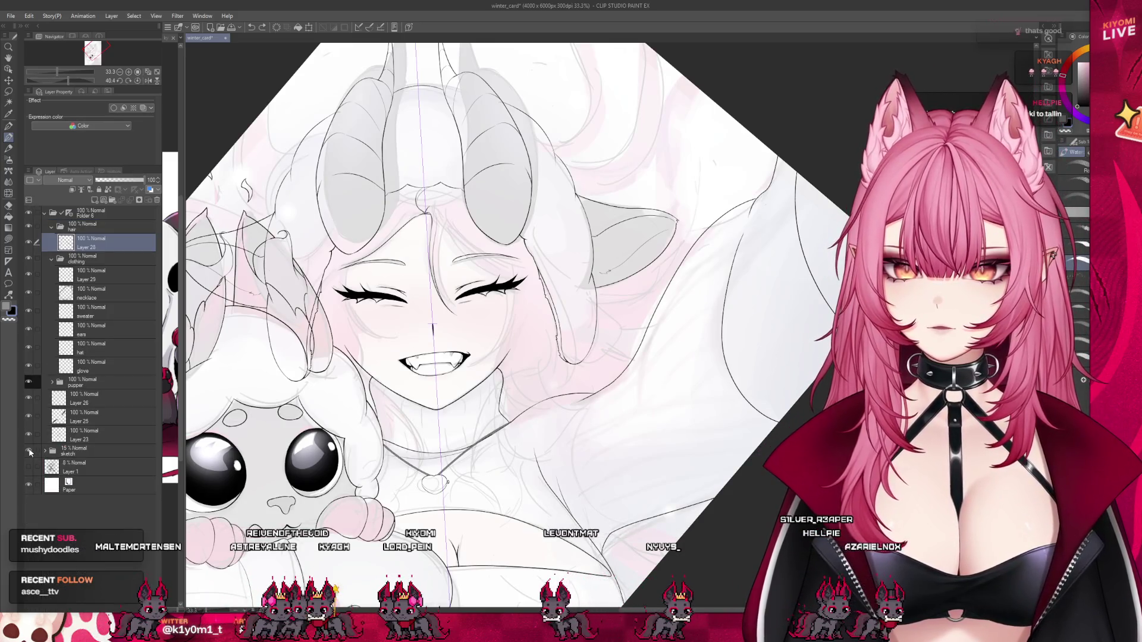
scroll(472, 390, "down", 3)
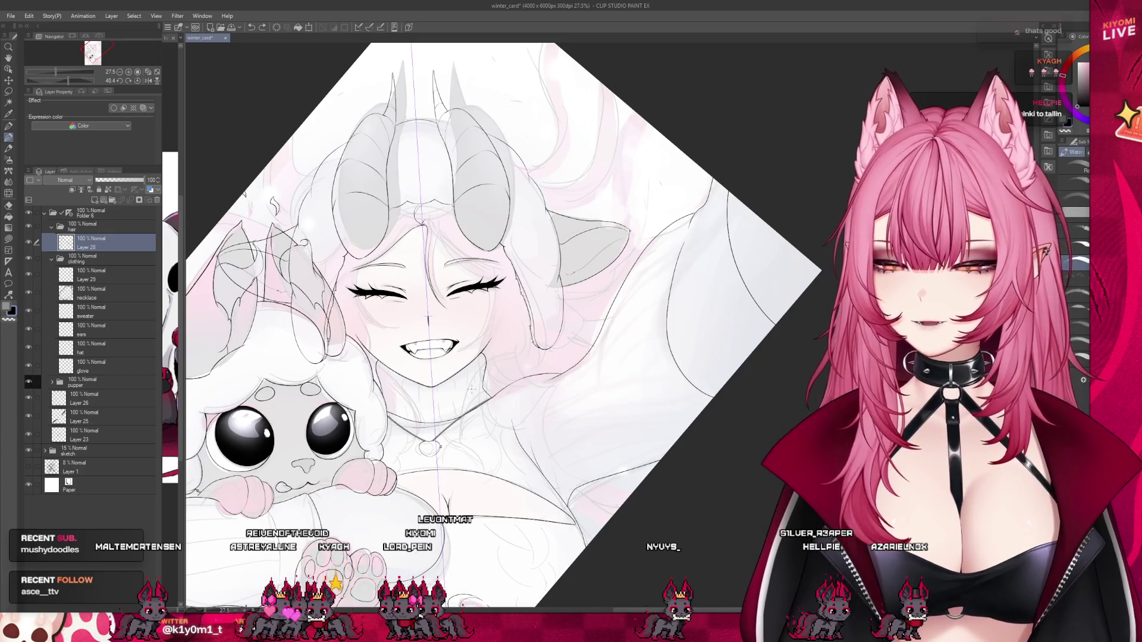
scroll(553, 237, "up", 2)
scroll(476, 238, "up", 1)
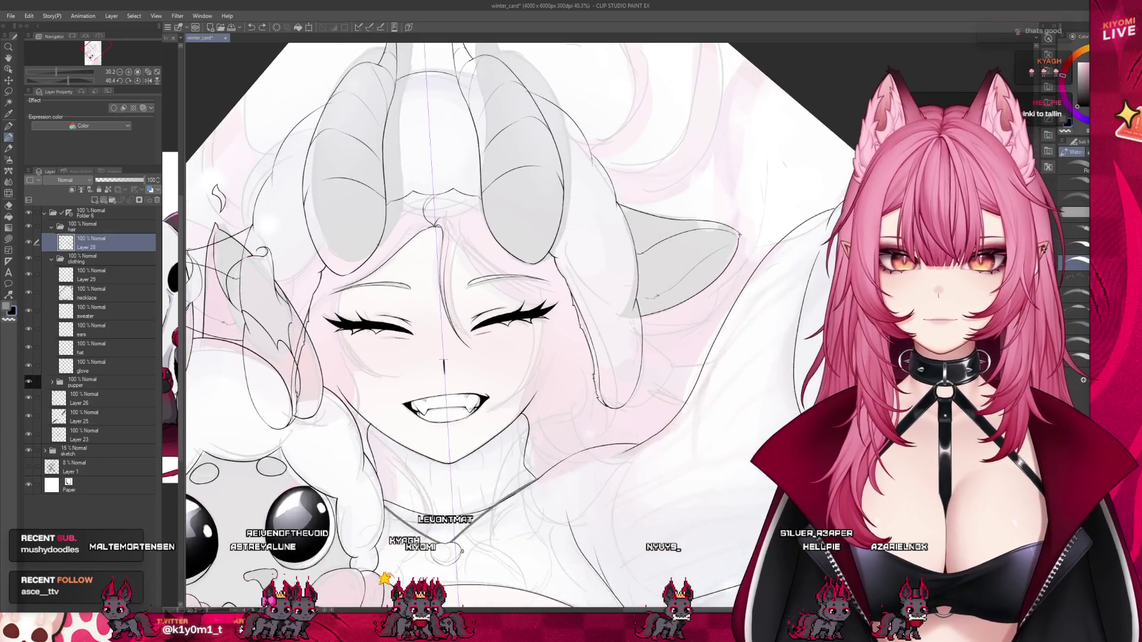
scroll(377, 244, "up", 1)
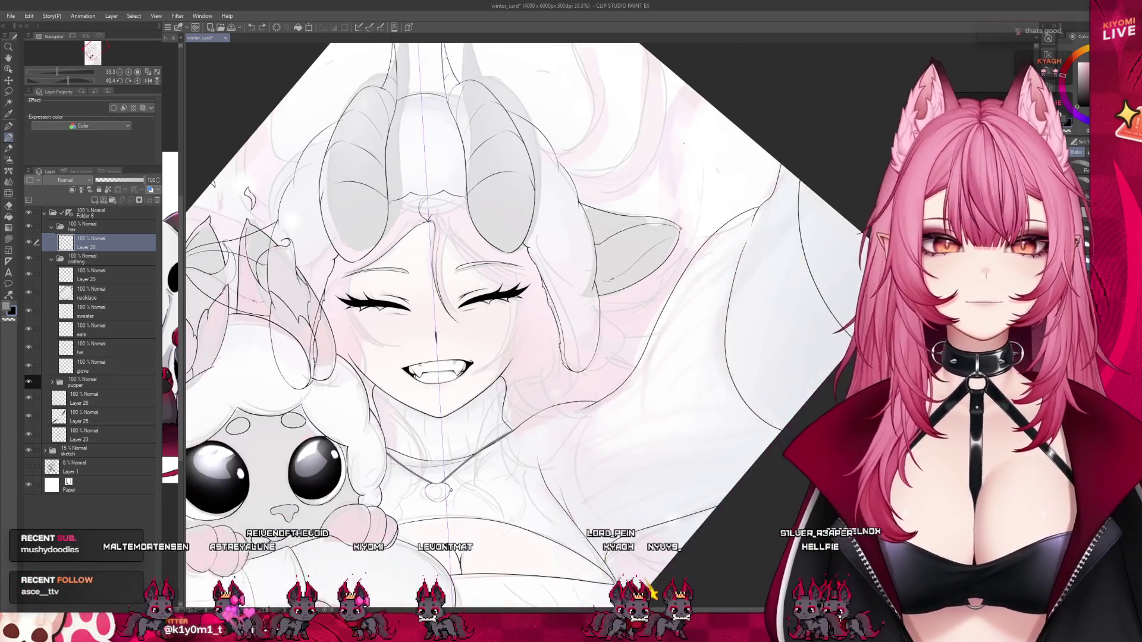
scroll(517, 250, "up", 3)
Sketch a rough box crossed by a diagonal stroke over the hair, discarding a test stroke.
left_click_drag(483, 212, 511, 204)
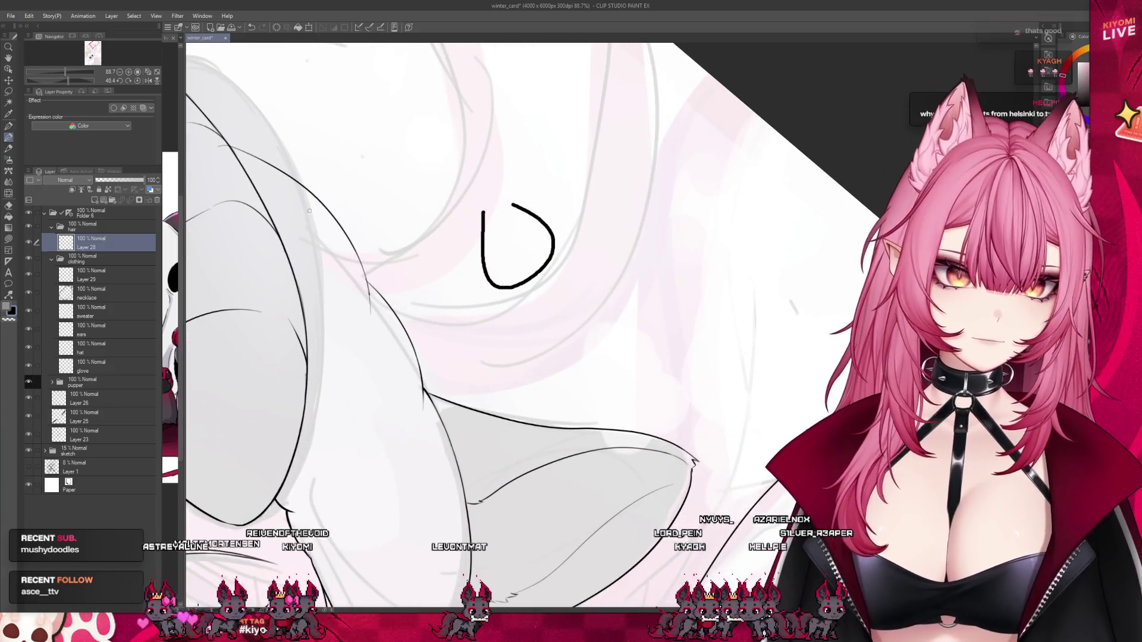
key("ctrl+z")
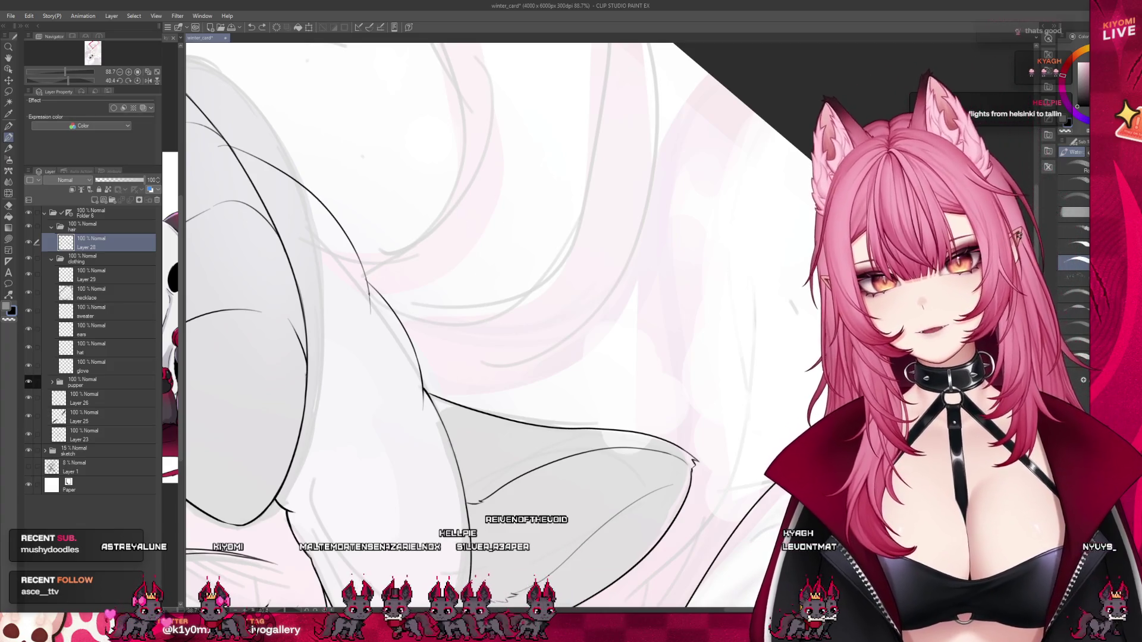
left_click_drag(444, 194, 725, 322)
left_click_drag(444, 190, 738, 348)
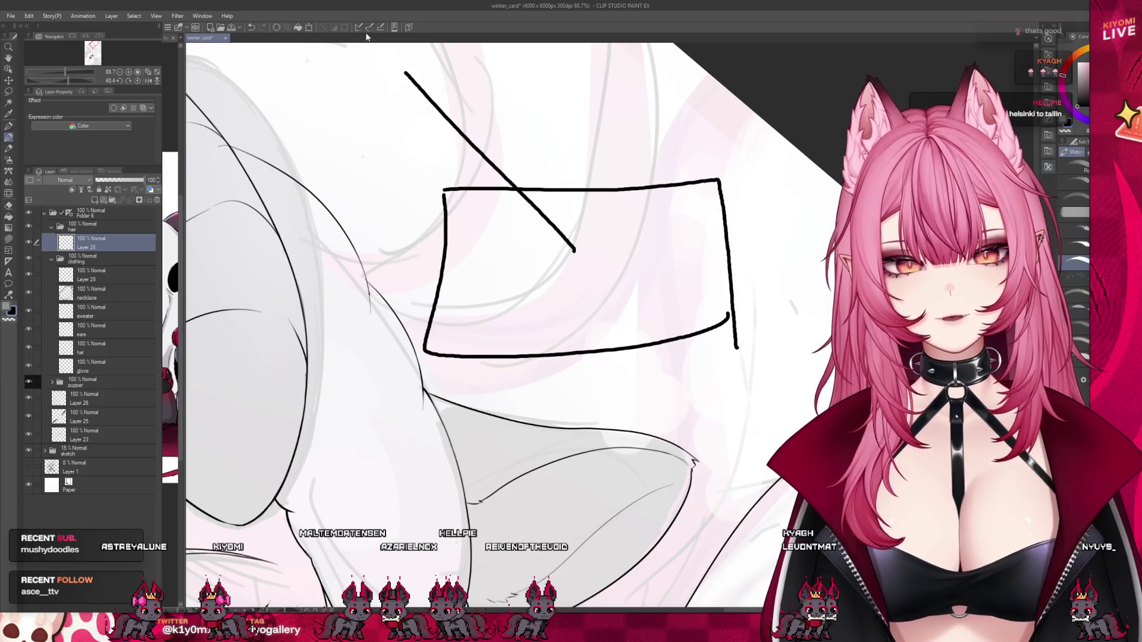
Draw an arrow down into the box and scribble a small 'EN' note beside it.
left_click_drag(572, 140, 584, 287)
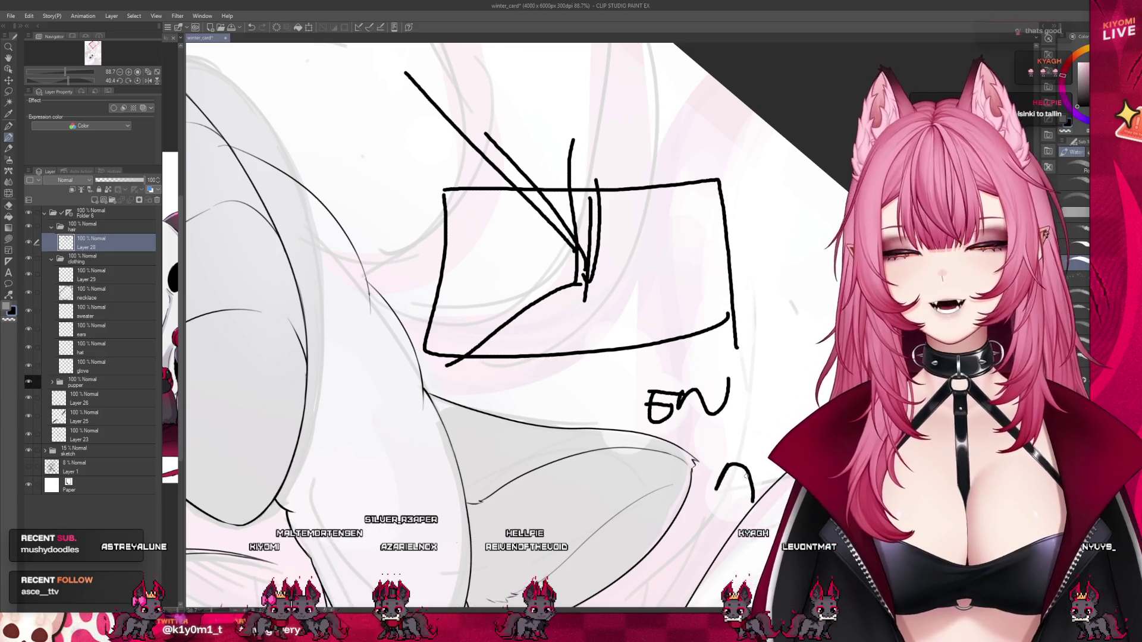
left_click_drag(701, 467, 744, 509)
key("ctrl+z")
left_click_drag(744, 357, 741, 412)
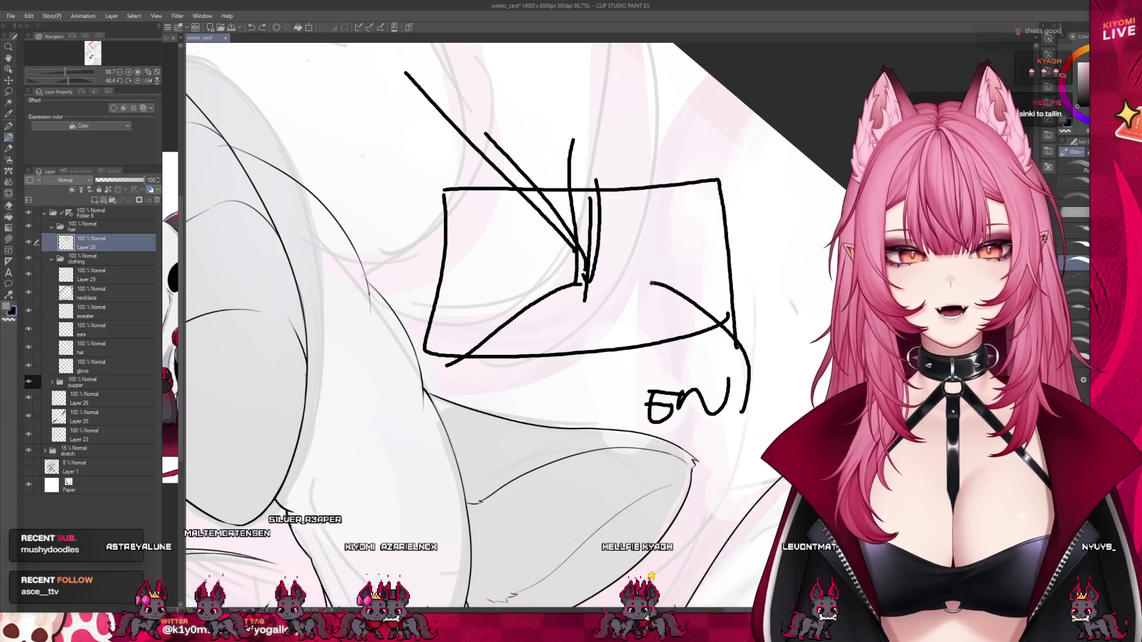
left_click_drag(626, 271, 738, 348)
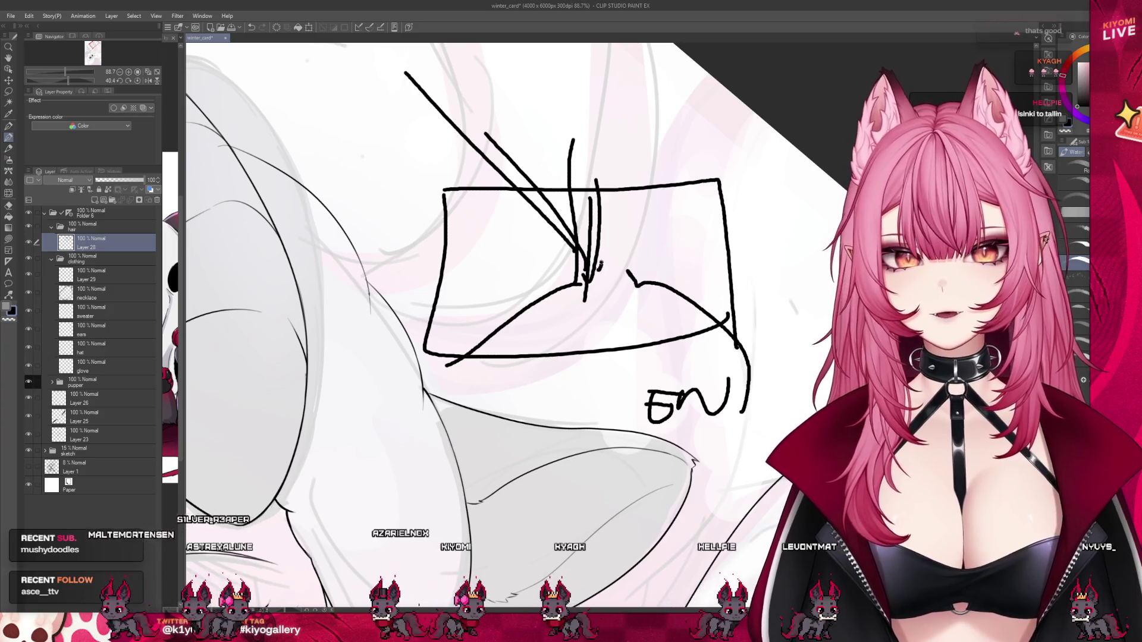
Draw a large arc from the box arching over the horns, then zoom out.
left_click_drag(598, 271, 529, 42)
left_click_drag(267, 88, 278, 107)
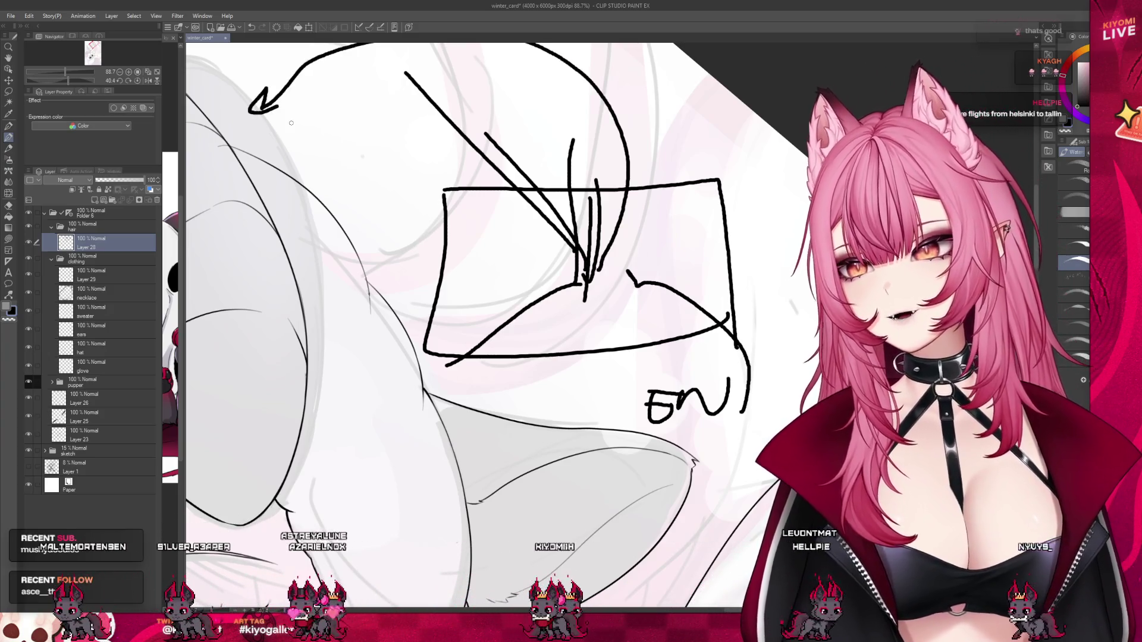
key("ctrl+z")
key("ctrl+z")
key("ctrl+y")
key("ctrl+z")
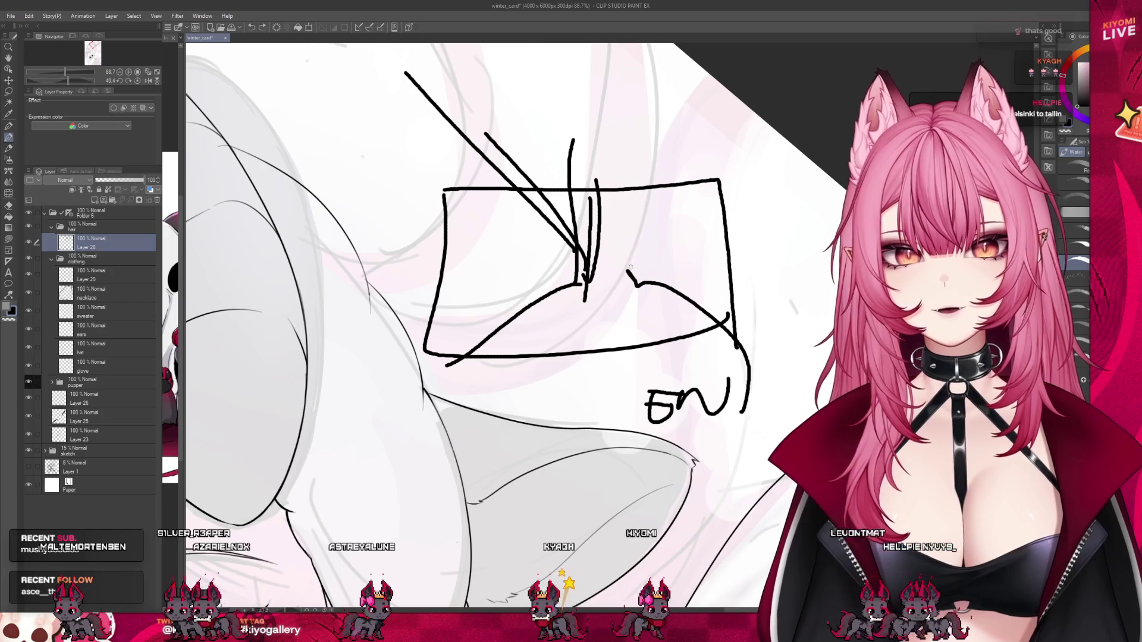
left_click_drag(613, 278, 247, 73)
key("ctrl+minus")
key("ctrl+minus")
key("ctrl+minus")
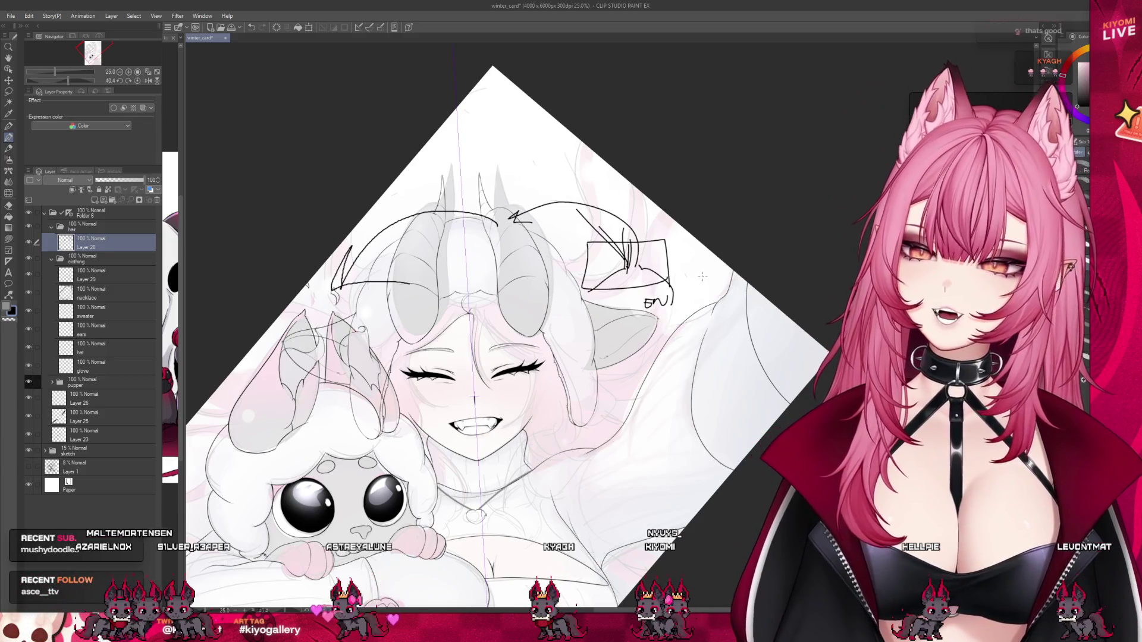
Undo the big arc, arrowhead and arrow strokes inside the box.
scroll(701, 276, "up", 1)
key("ctrl+z")
key("ctrl+z")
key("ctrl+z")
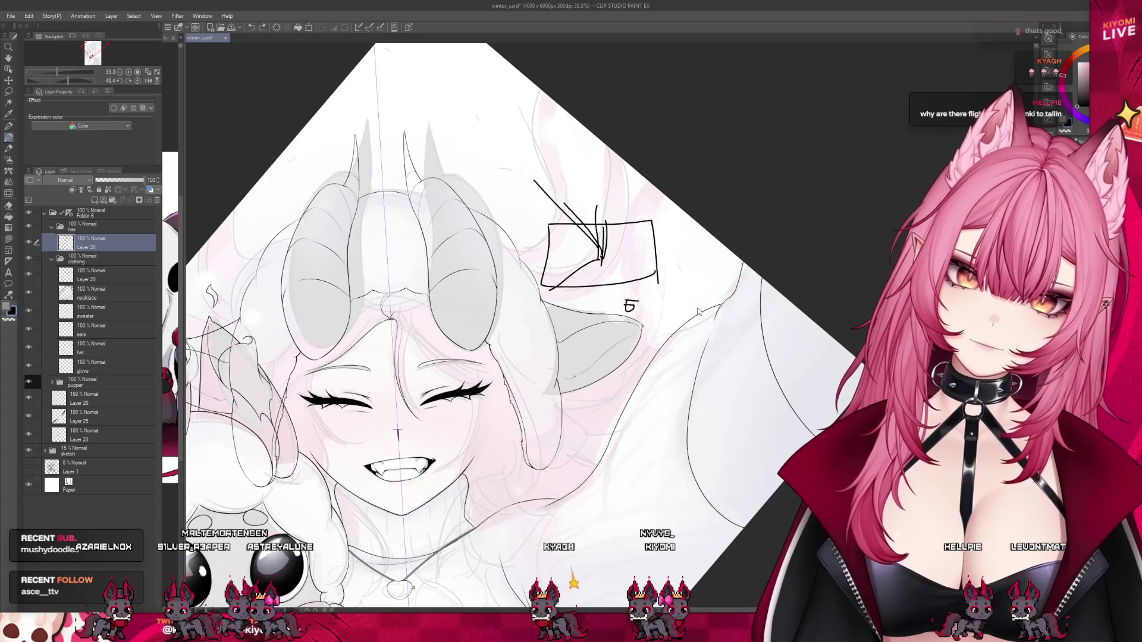
key("ctrl+z")
key("ctrl+z")
key("ctrl+z")
key("ctrl+z")
key("ctrl+z")
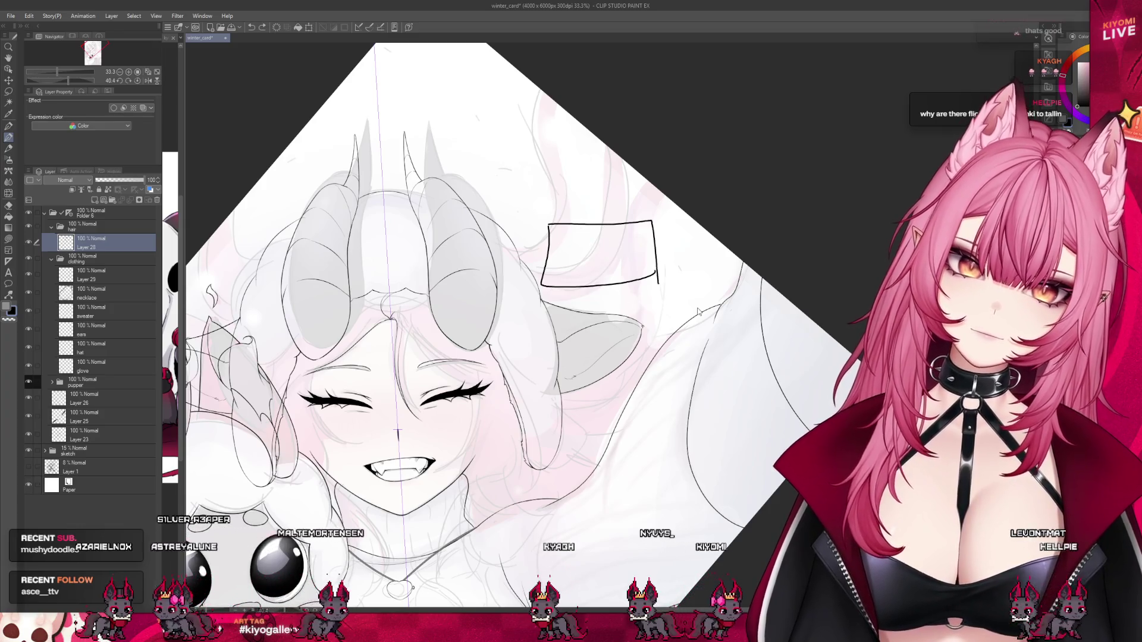
key("ctrl+z")
key("ctrl+z")
key("ctrl+z")
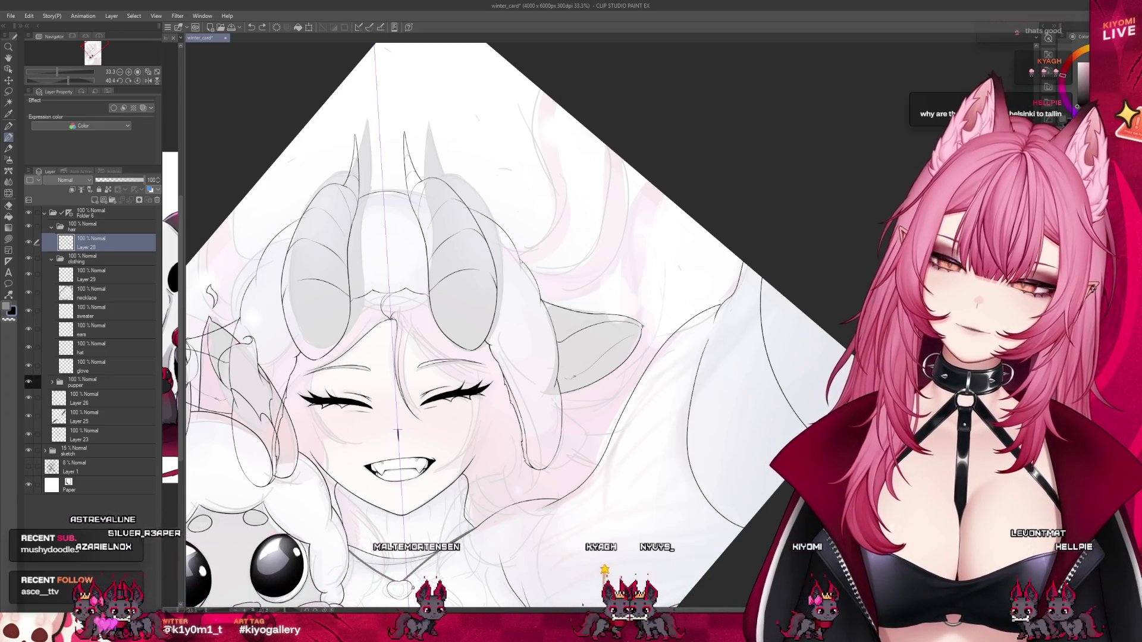
Undo the hat-brim stroke across the head and zoom back onto the face.
scroll(583, 374, "down", 1)
scroll(583, 374, "down", 1)
scroll(583, 374, "up", 1)
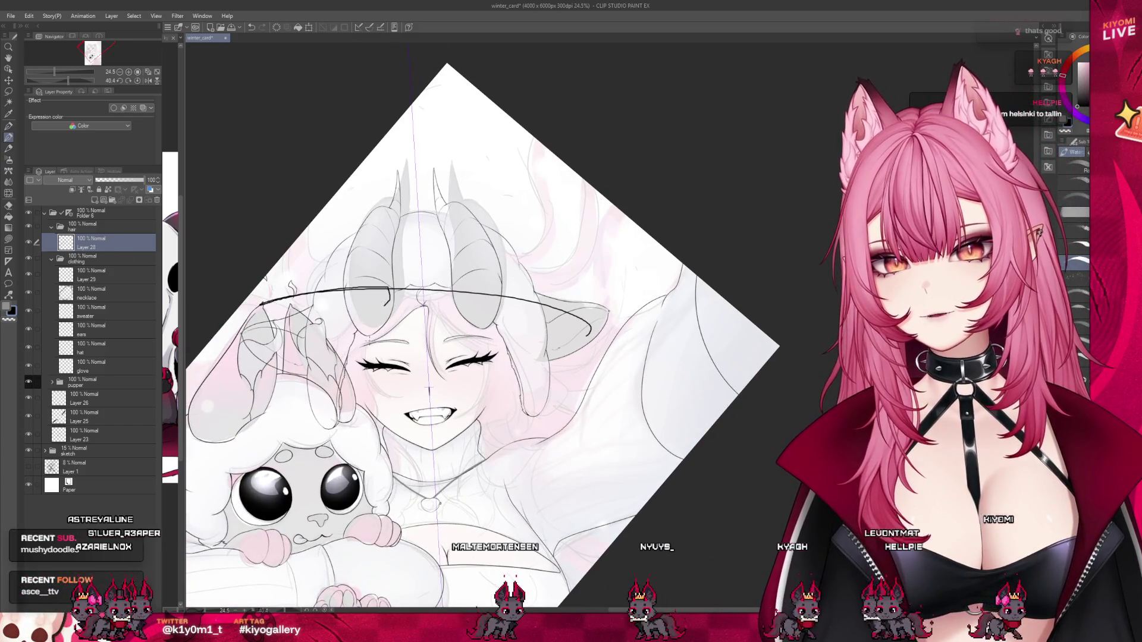
key("ctrl+z")
key("ctrl+z")
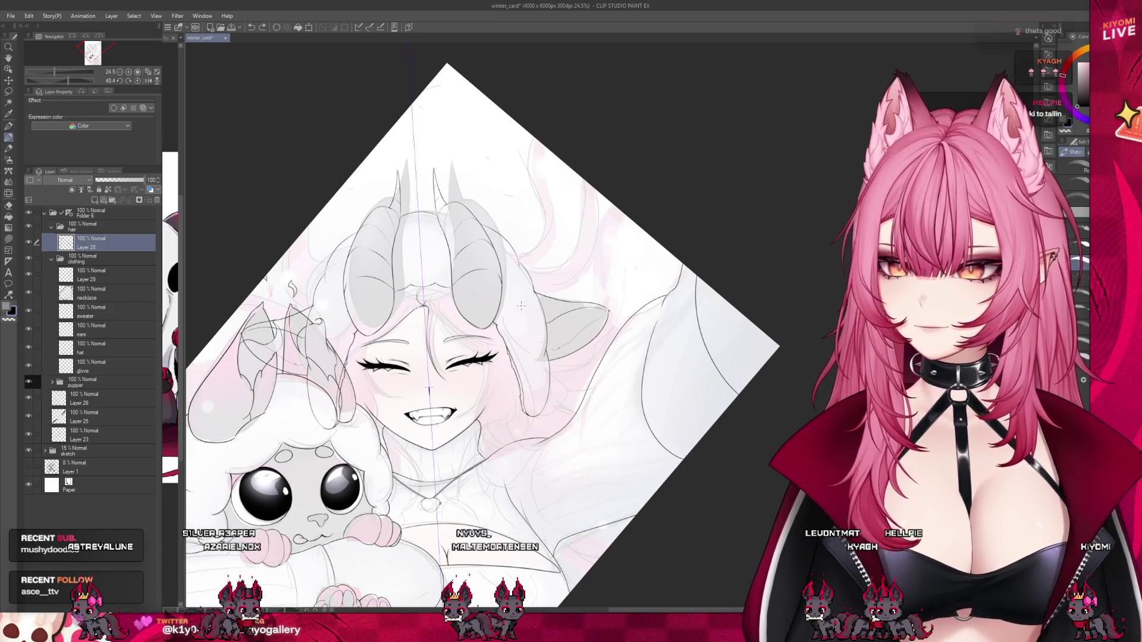
scroll(429, 153, "down", 2)
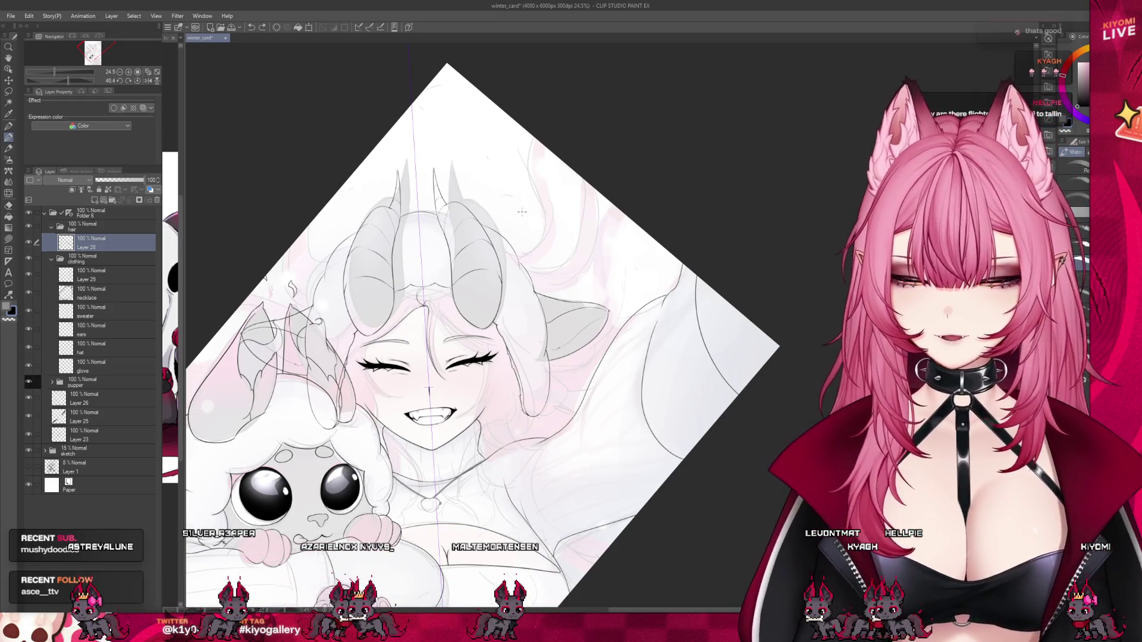
scroll(491, 338, "up", 1)
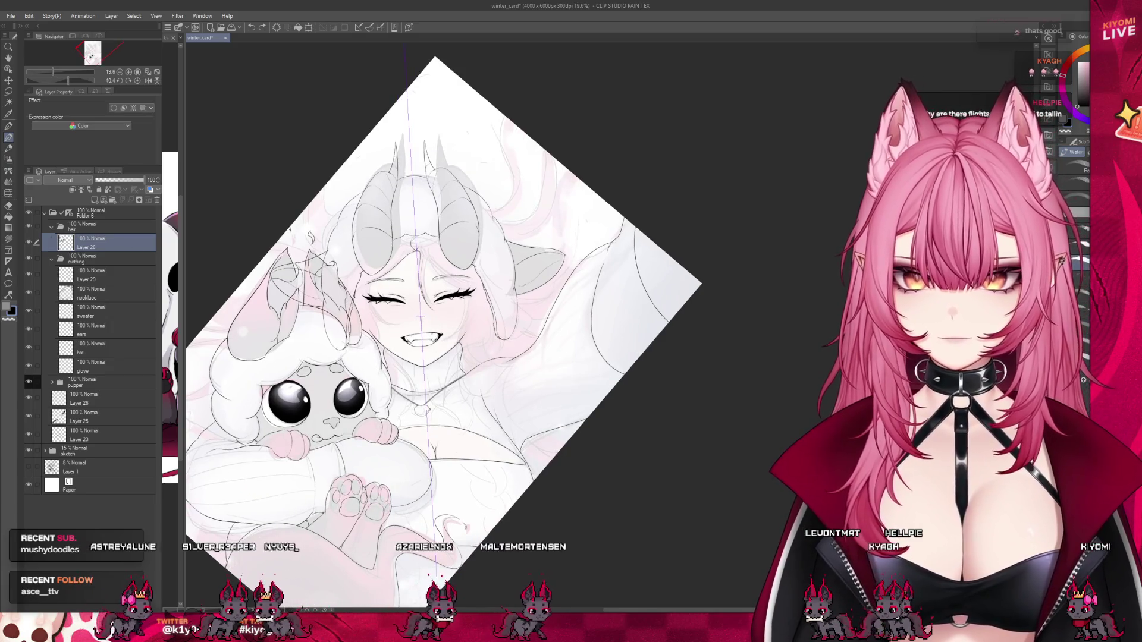
scroll(429, 268, "up", 1)
scroll(422, 256, "up", 1)
scroll(417, 238, "up", 1)
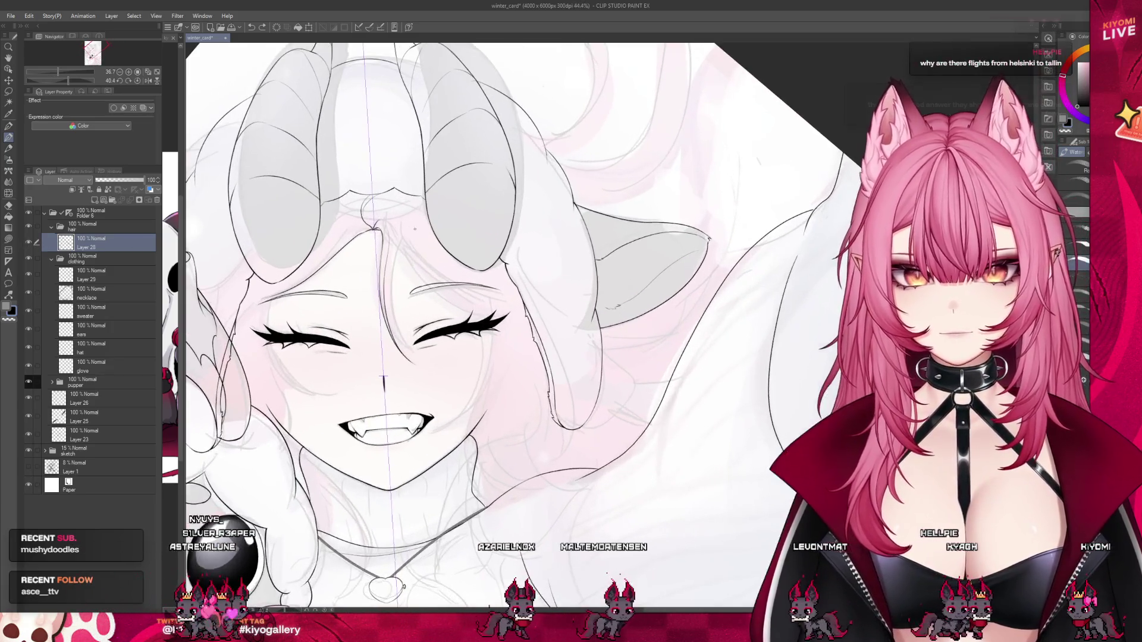
Extend a hair line between the horns so it meets the strand above.
scroll(409, 226, "up", 1)
scroll(409, 226, "up", 1)
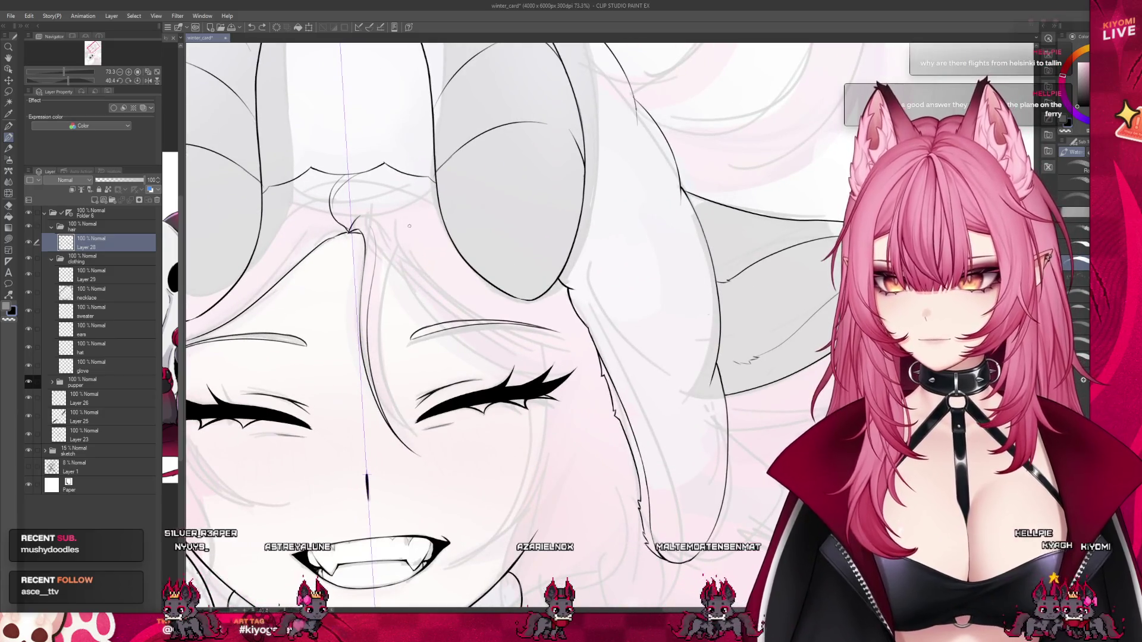
scroll(409, 226, "up", 1)
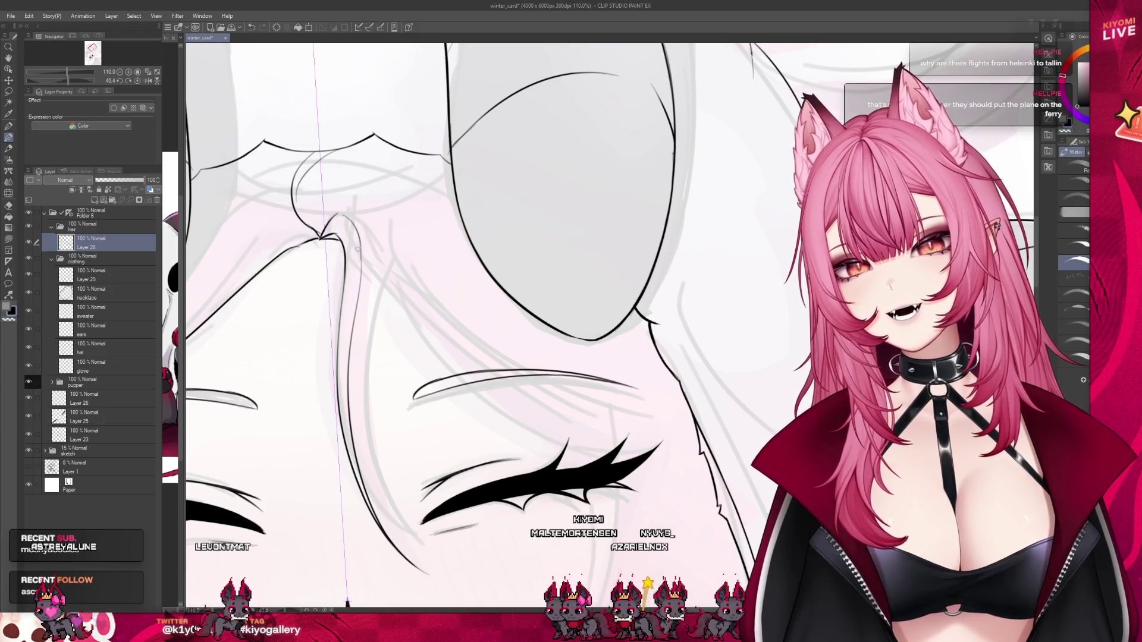
scroll(364, 290, "down", 2)
scroll(364, 291, "down", 3)
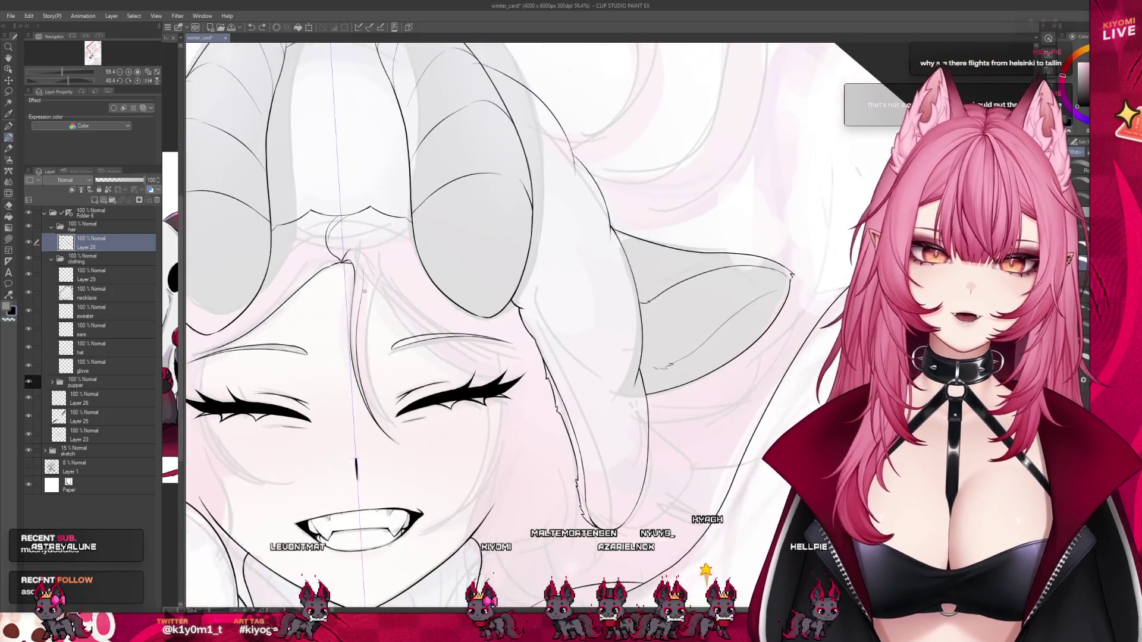
scroll(339, 220, "up", 3)
scroll(339, 220, "up", 2)
scroll(339, 220, "up", 1)
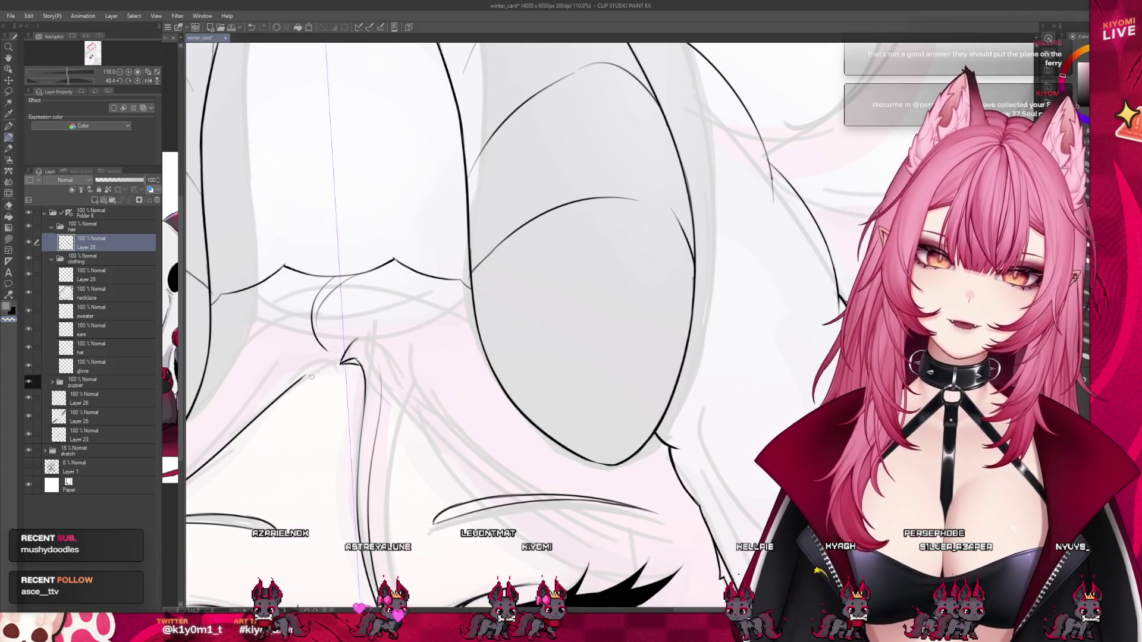
left_click_drag(306, 380, 331, 361)
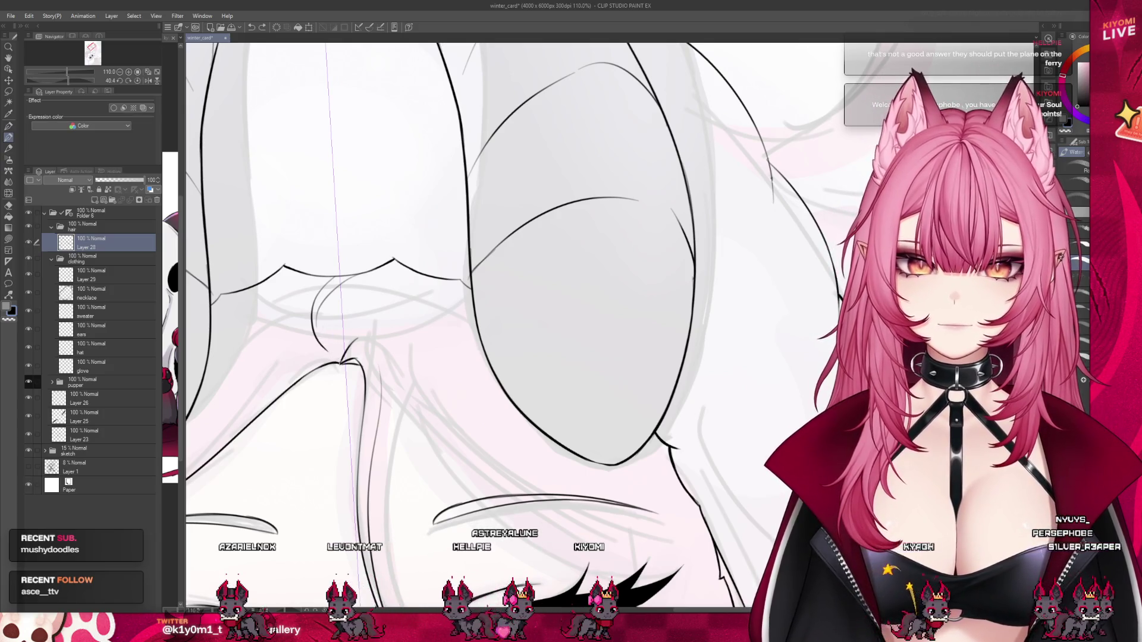
Ink a thin hair strand across the forehead down to the right eyelashes.
scroll(386, 314, "down", 2)
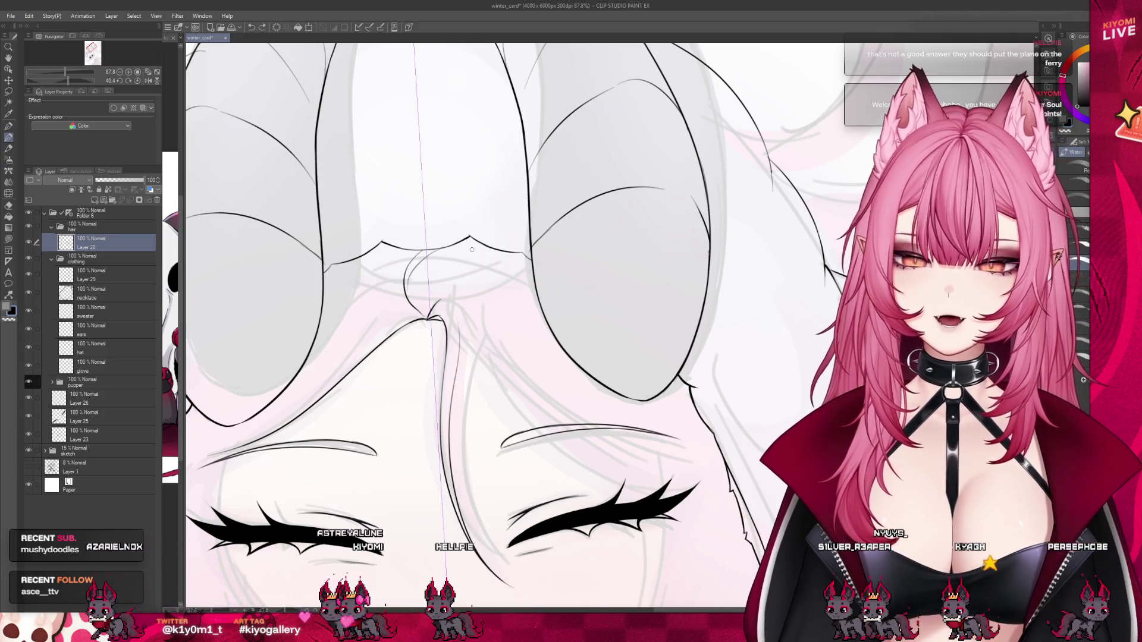
scroll(472, 233, "down", 2)
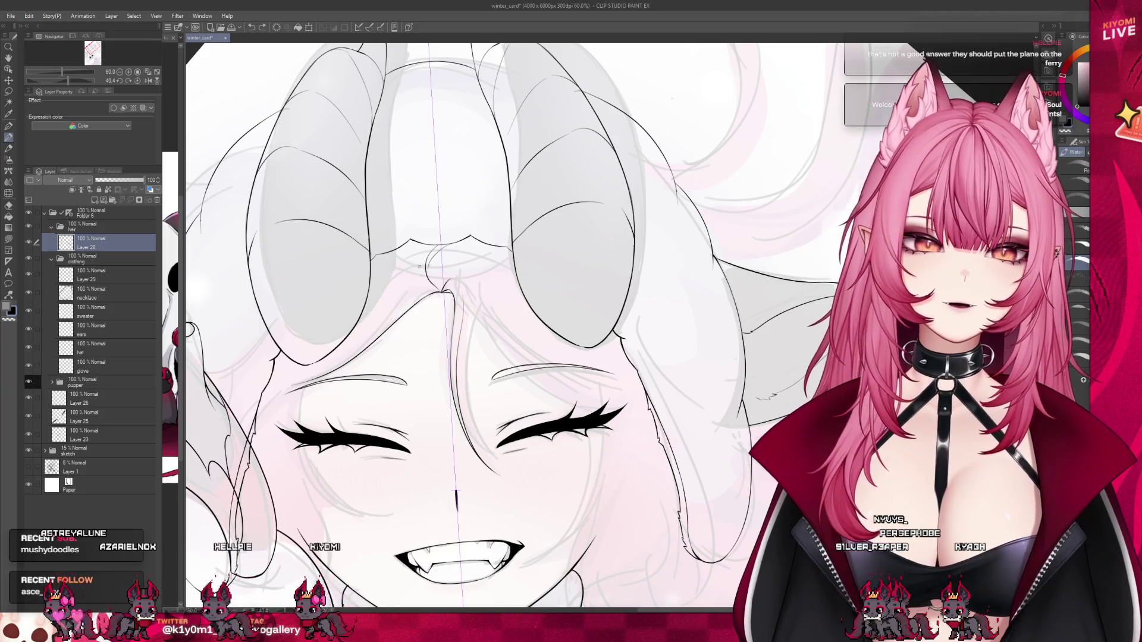
scroll(313, 424, "up", 2)
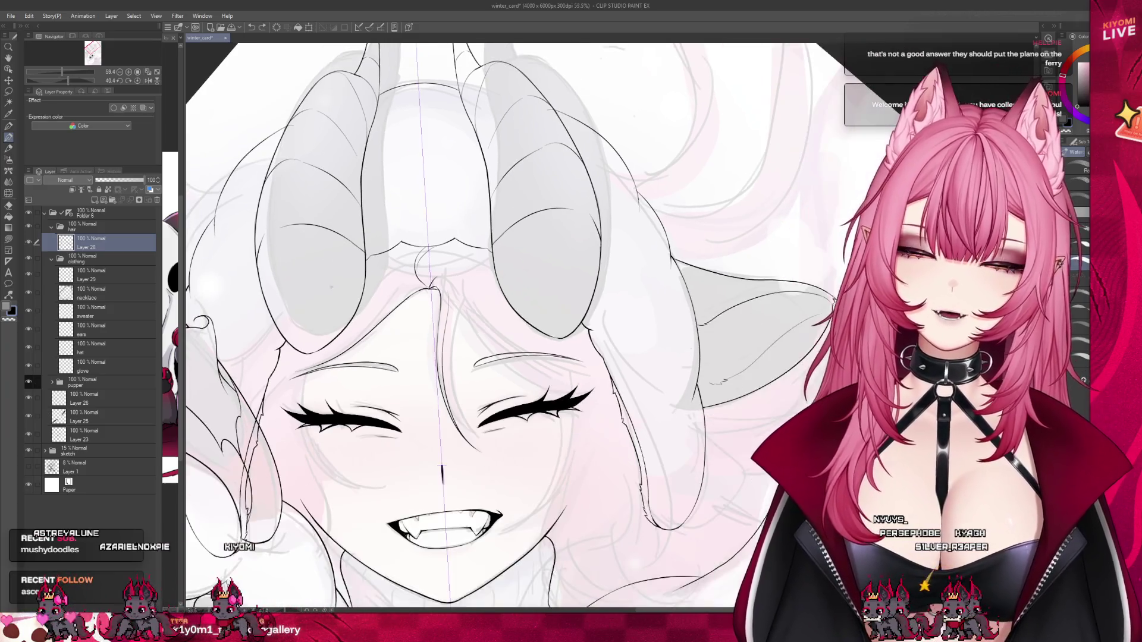
scroll(312, 423, "up", 3)
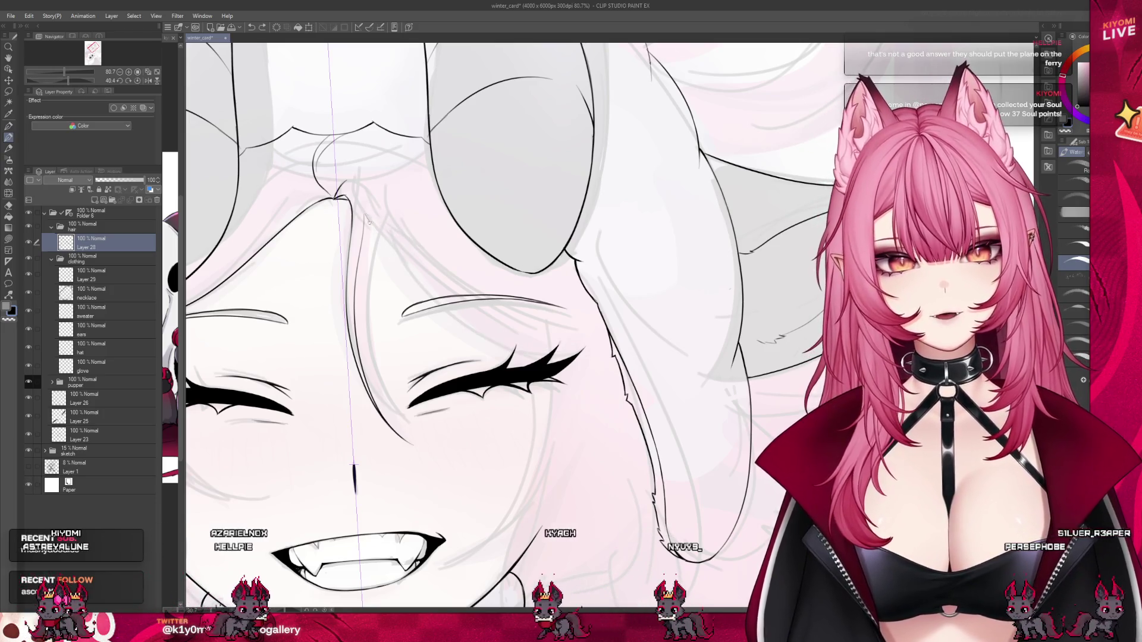
left_click_drag(369, 221, 533, 346)
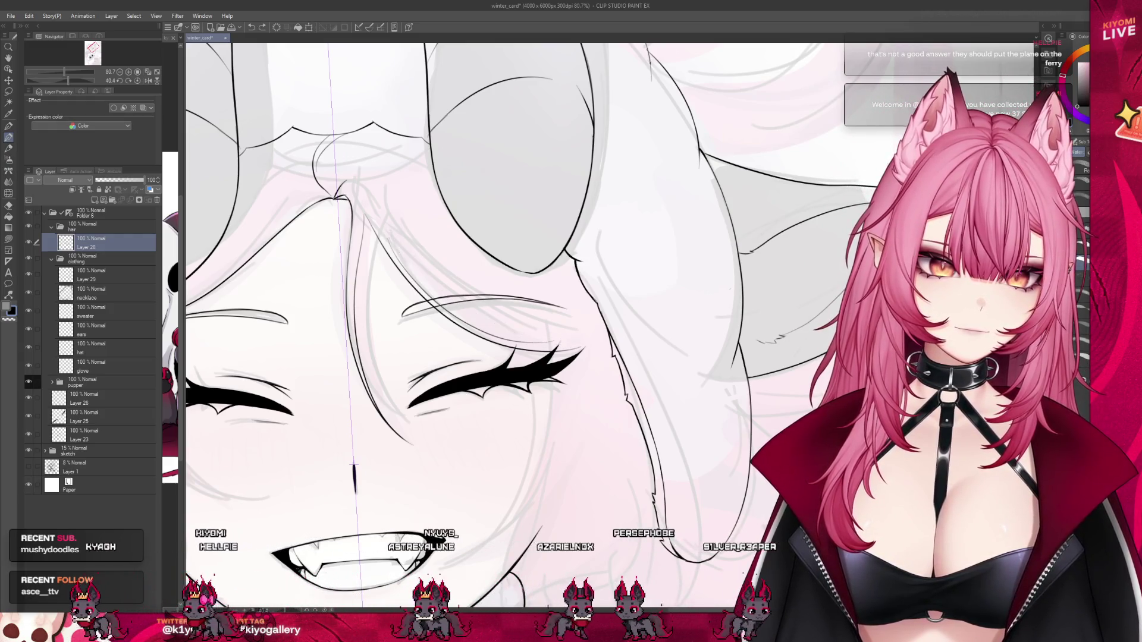
scroll(460, 266, "up", 1)
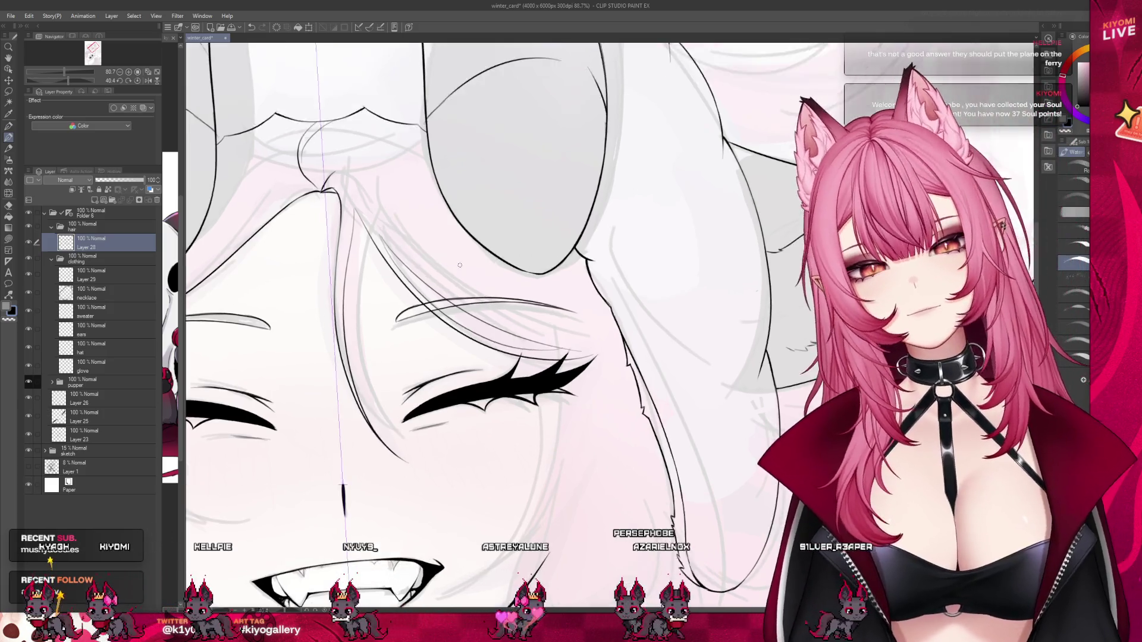
scroll(459, 265, "down", 5)
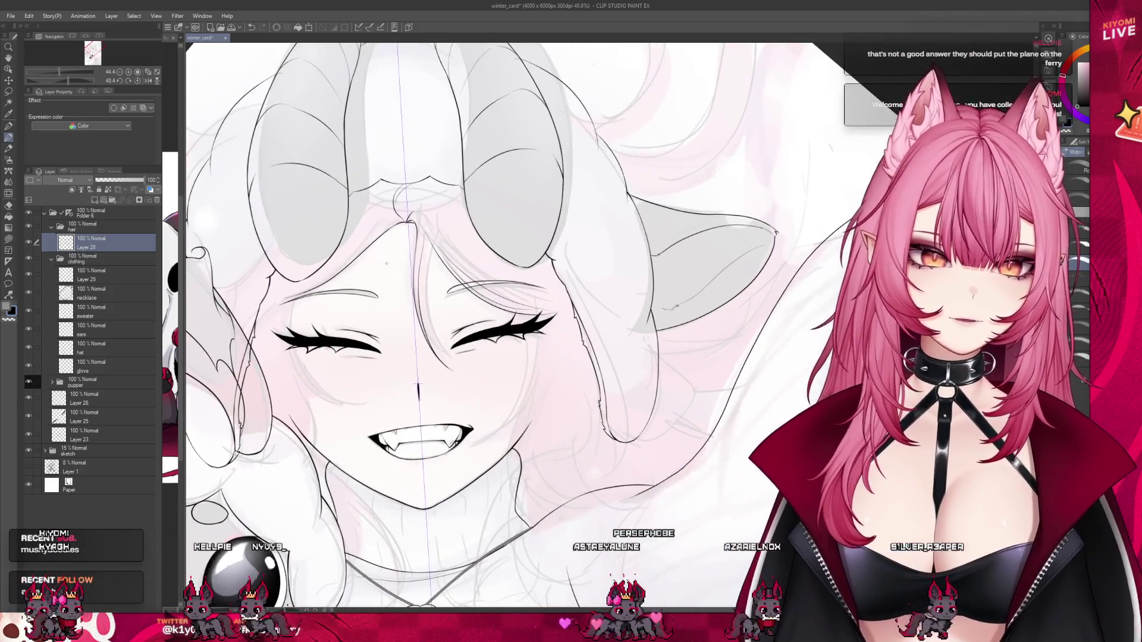
scroll(602, 320, "down", 3)
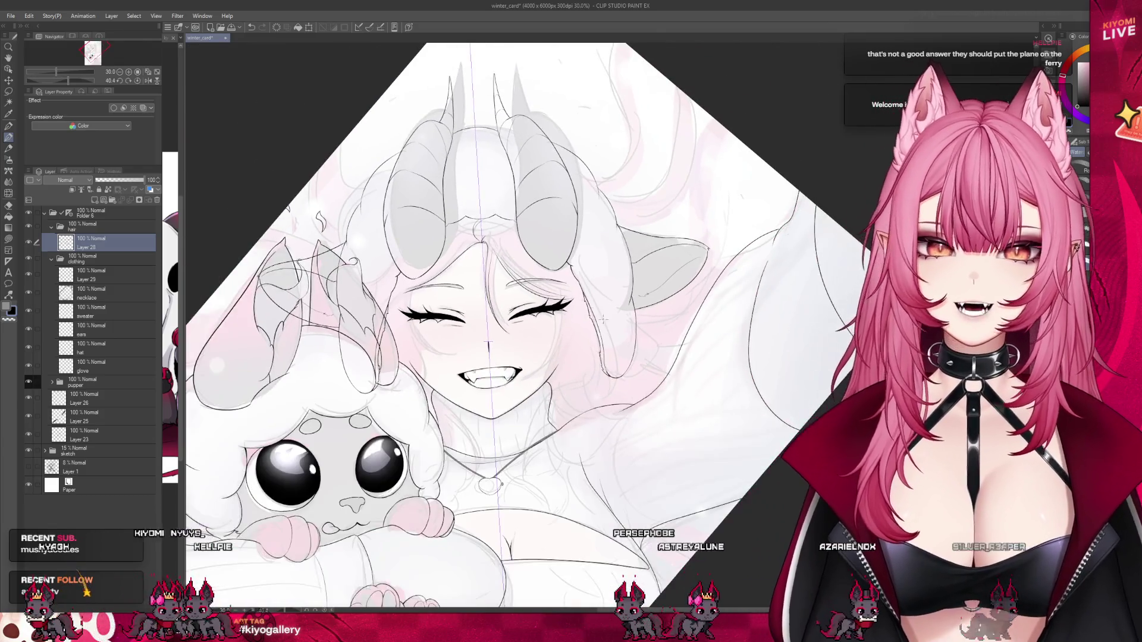
Hide and then restore the sketch folder to check the clean line art.
scroll(602, 320, "up", 1)
left_click(28, 450)
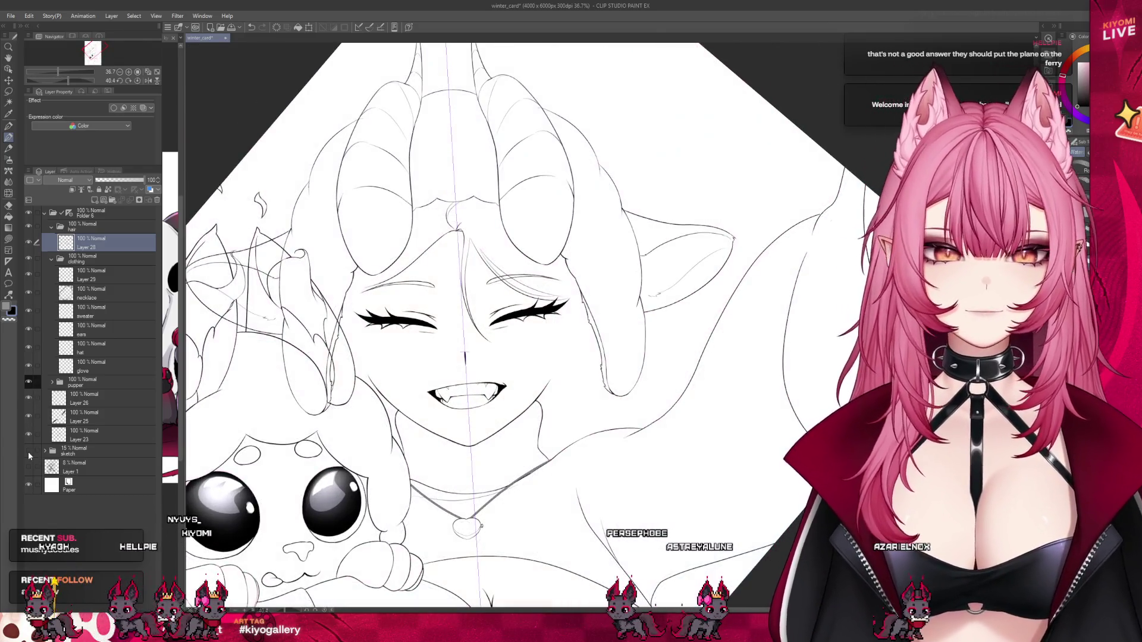
left_click(28, 451)
Ink the right cheek contour toward the chin and a line down the neck.
scroll(557, 251, "up", 2)
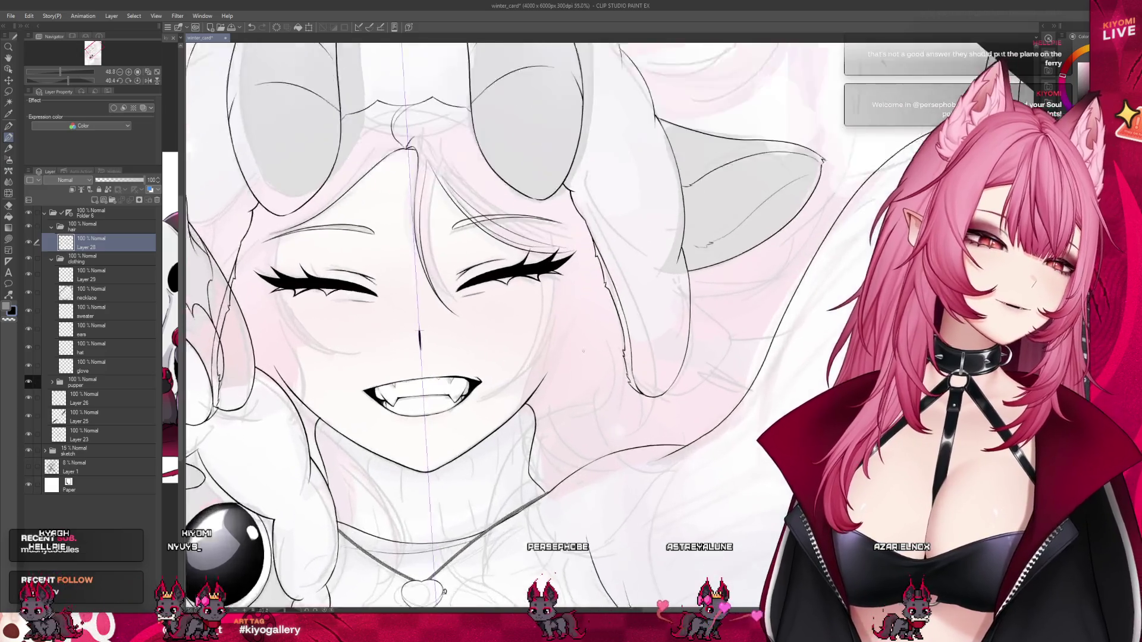
scroll(558, 251, "up", 1)
left_click_drag(542, 329, 476, 404)
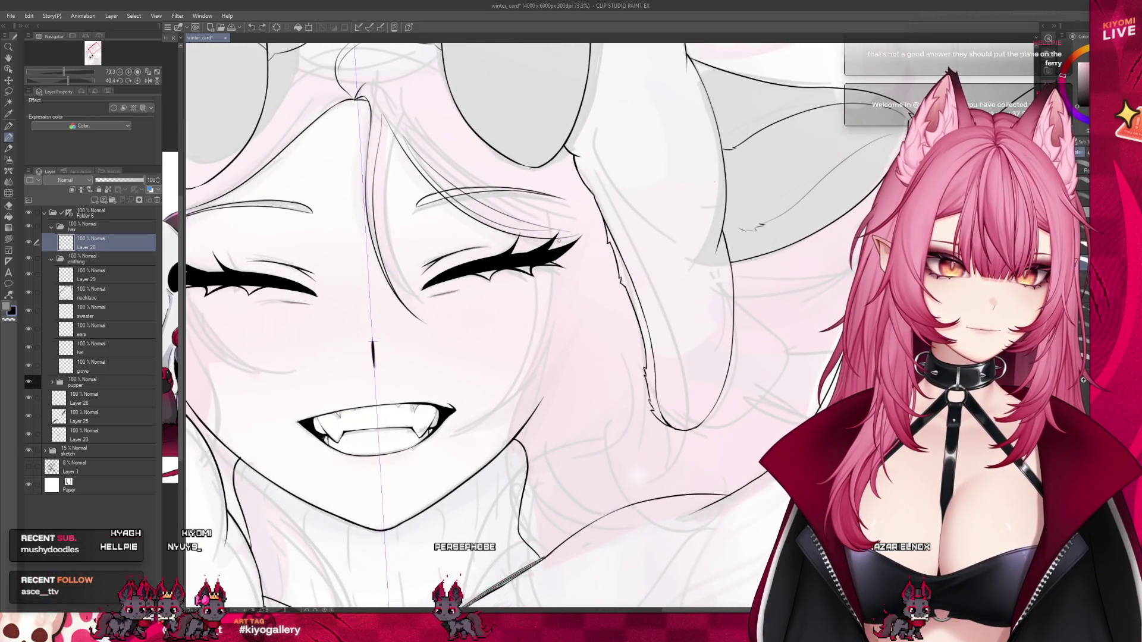
left_click_drag(541, 329, 457, 391)
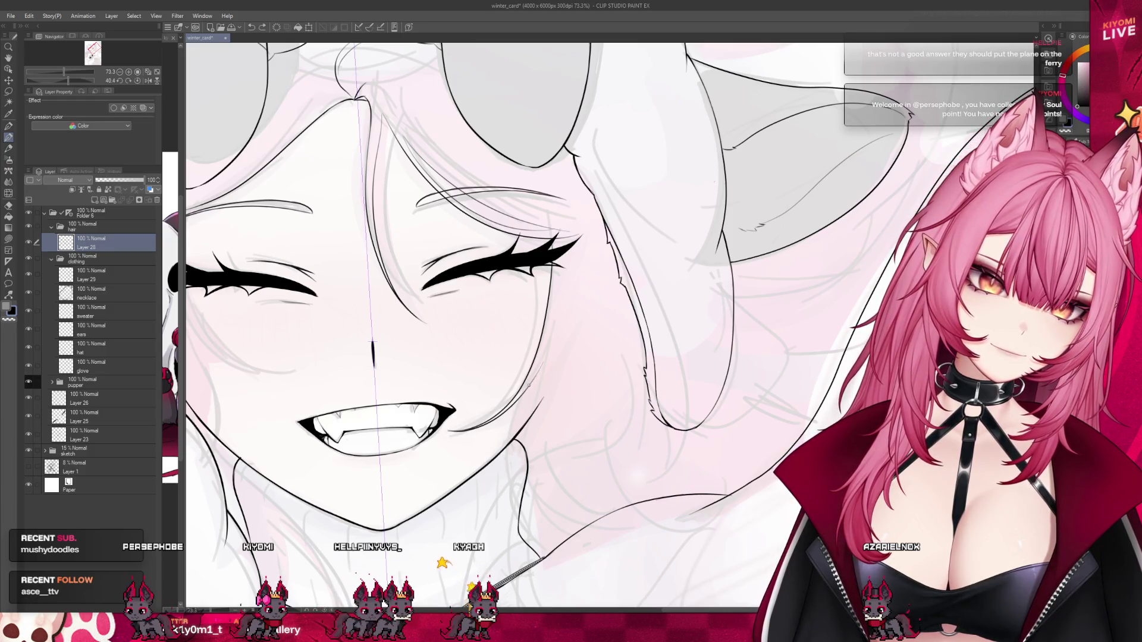
left_click_drag(541, 370, 487, 509)
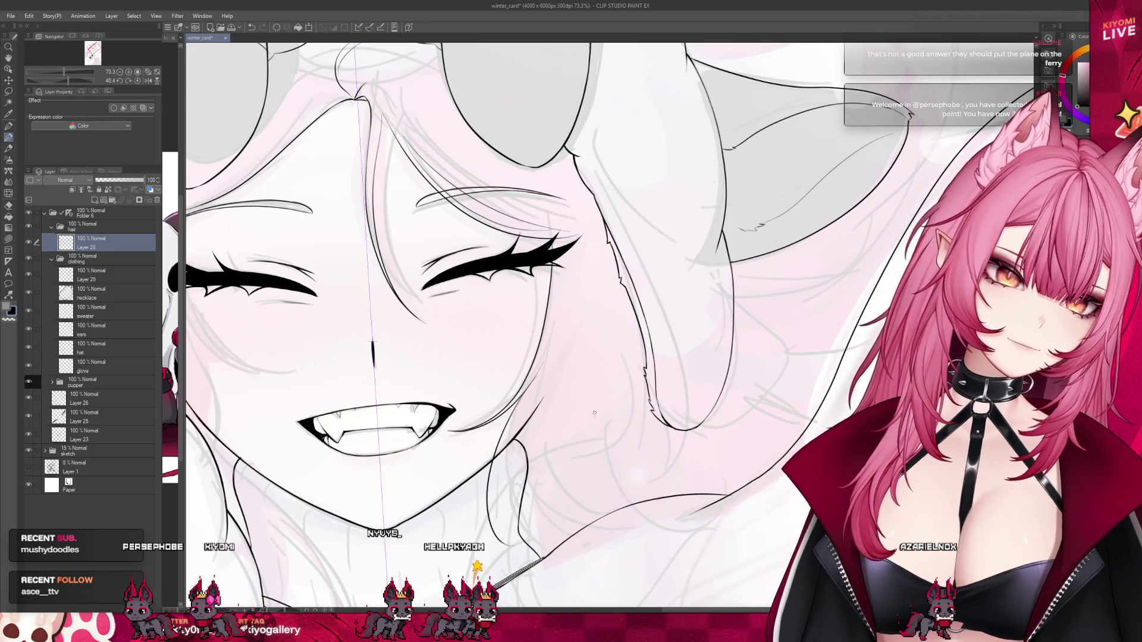
scroll(594, 412, "down", 5)
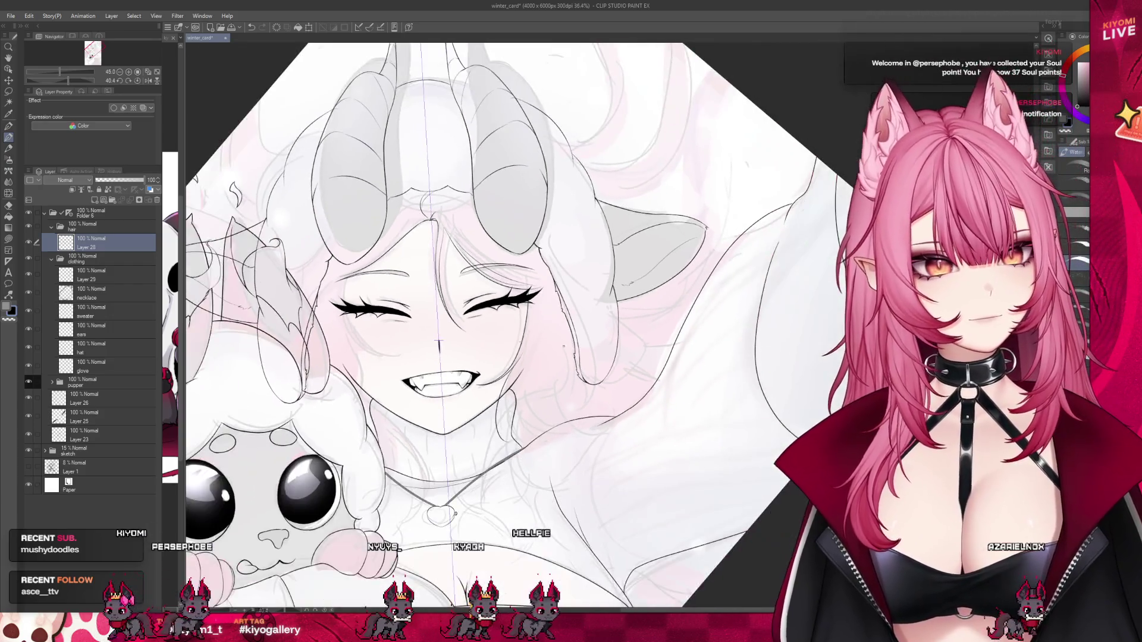
scroll(690, 351, "up", 2)
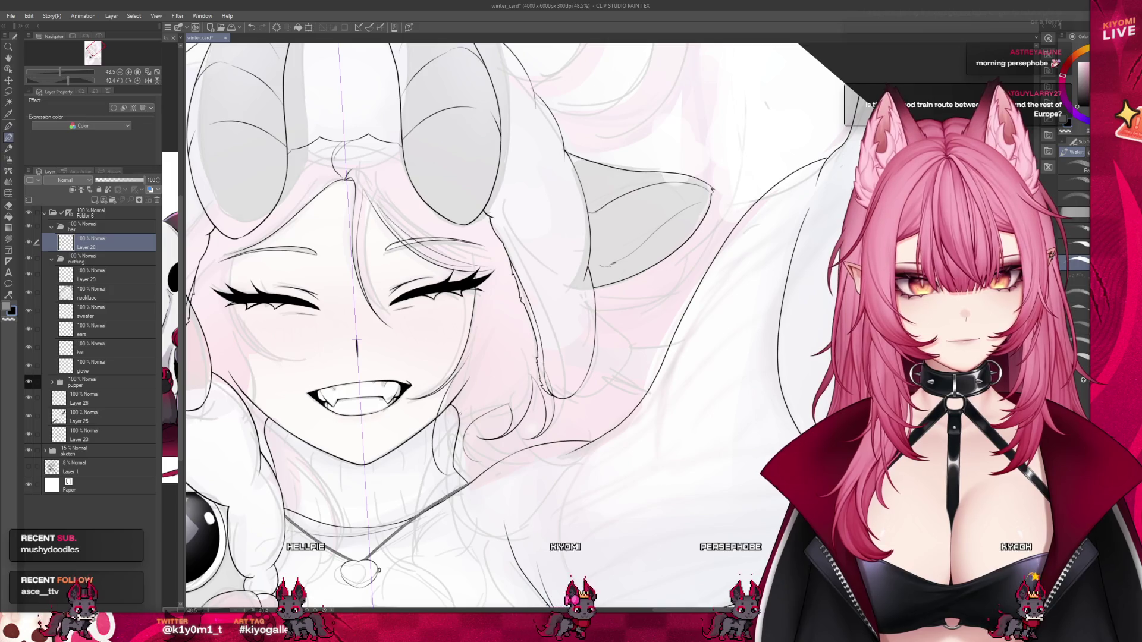
key("e")
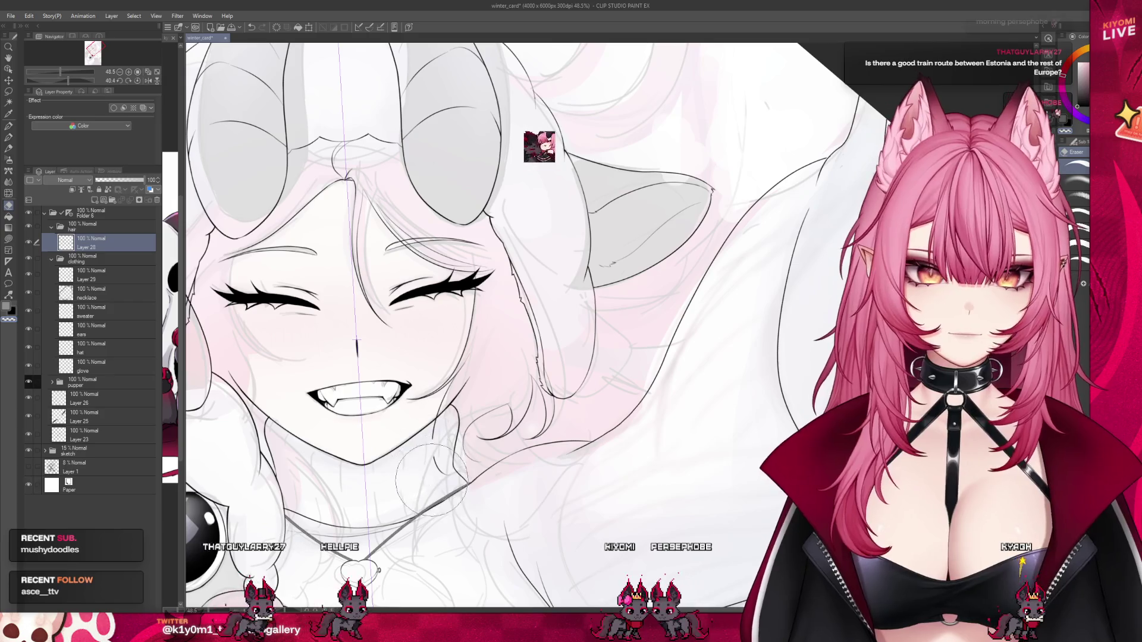
left_click(10, 139)
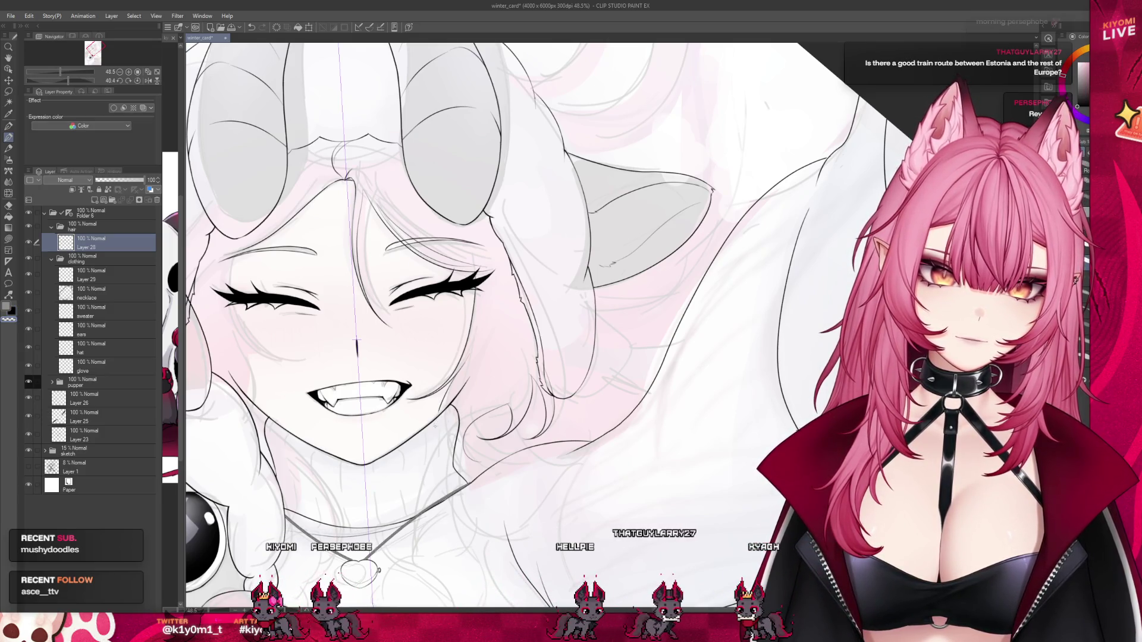
key("p")
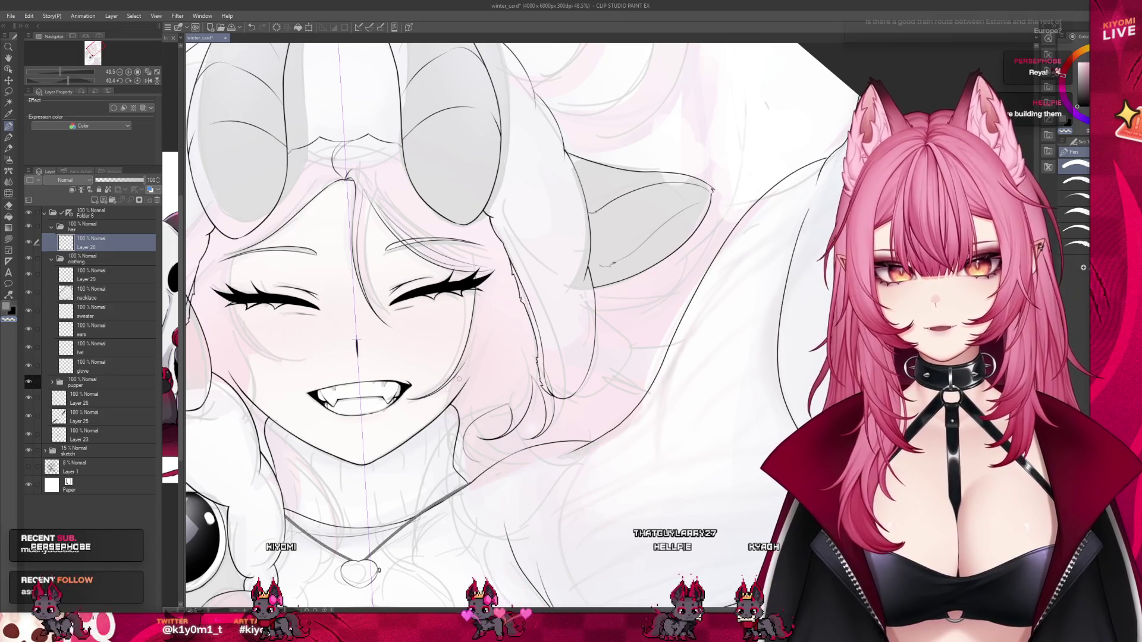
left_click(9, 137)
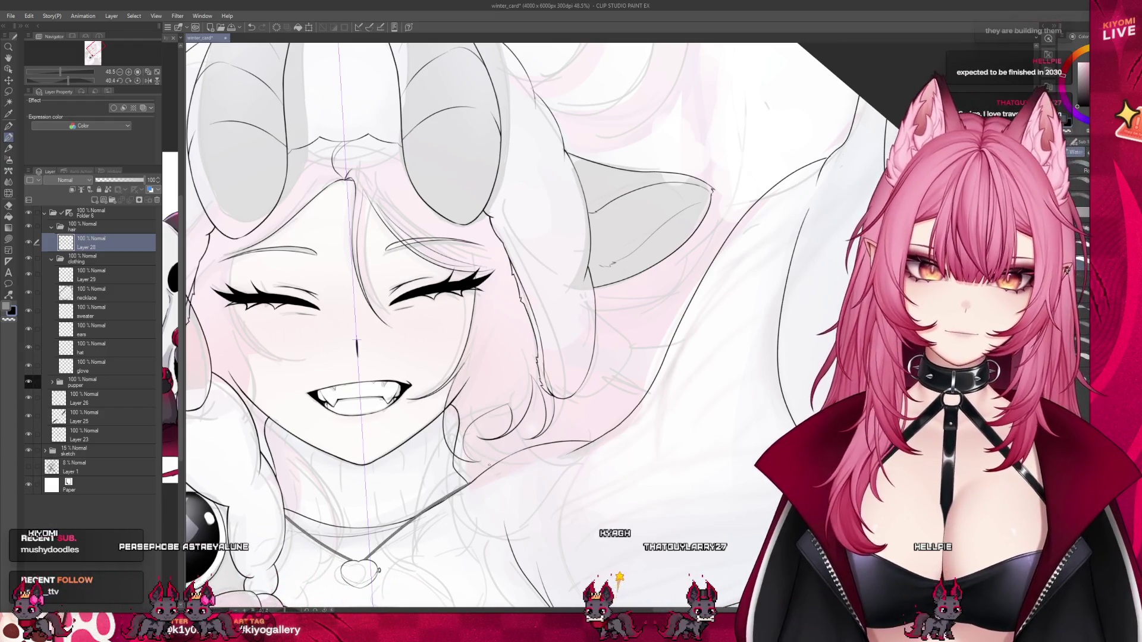
scroll(460, 462, "up", 4)
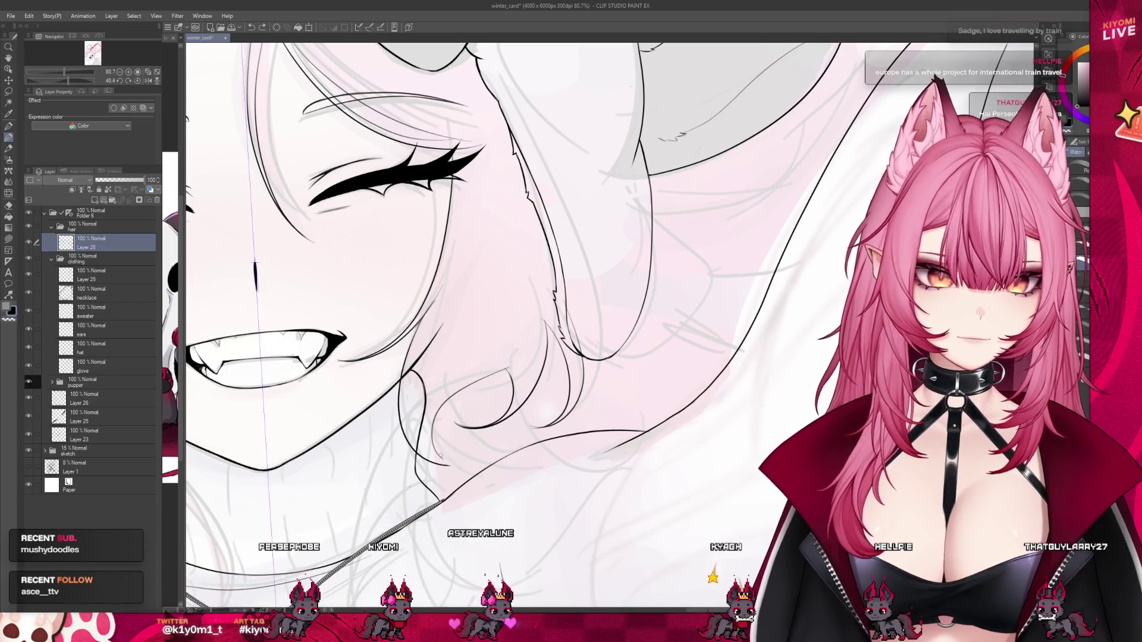
left_click_drag(435, 417, 472, 442)
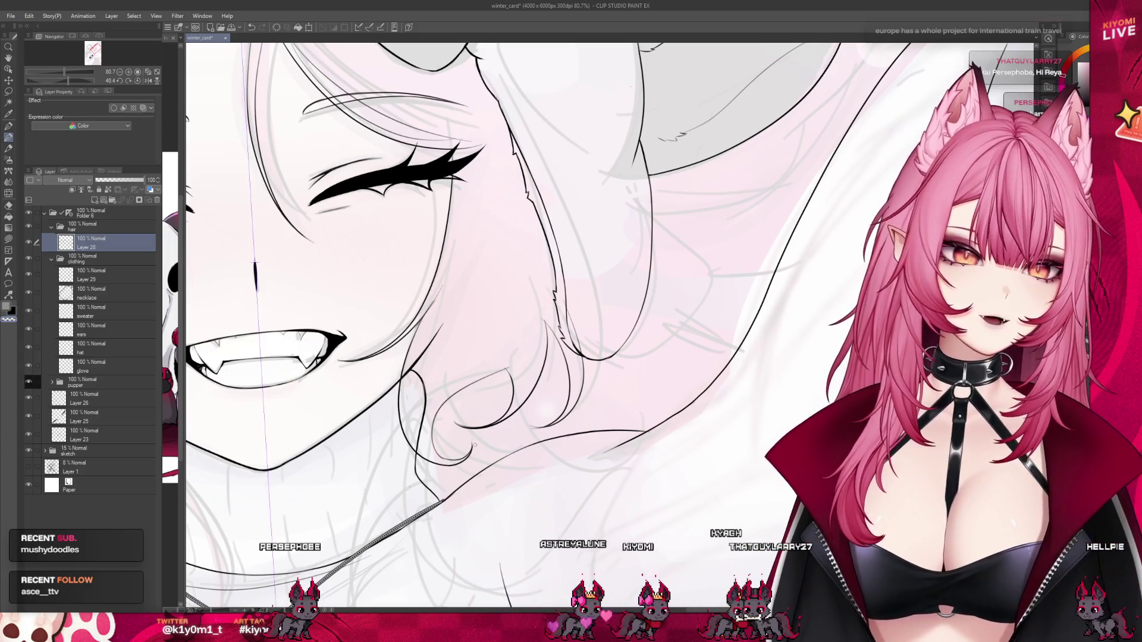
scroll(529, 424, "down", 3)
scroll(520, 428, "down", 3)
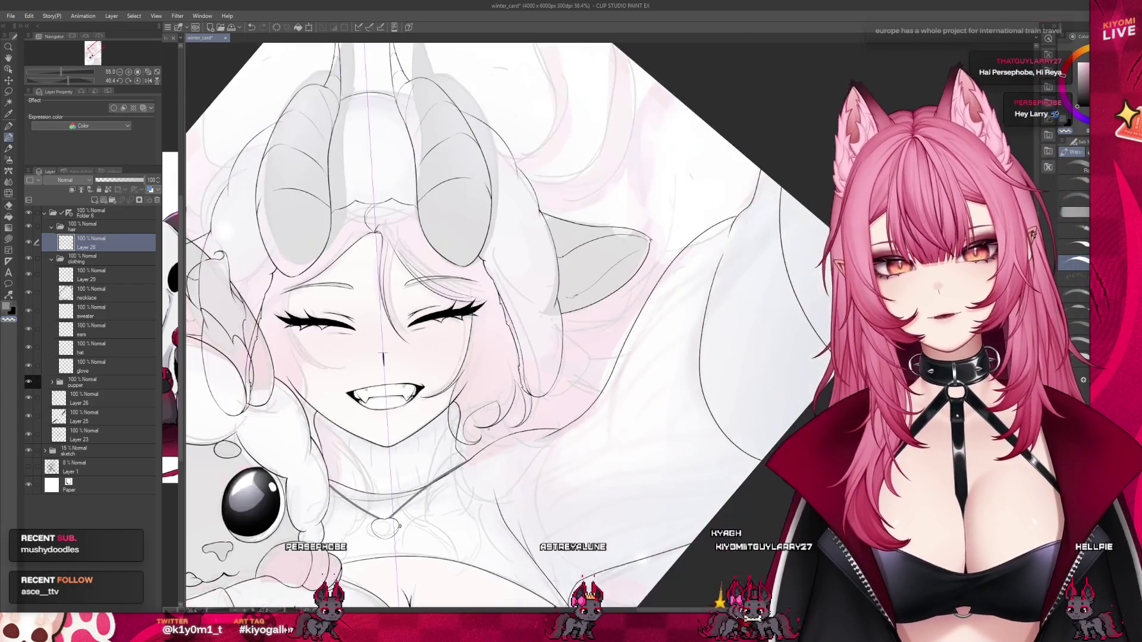
scroll(511, 434, "down", 1)
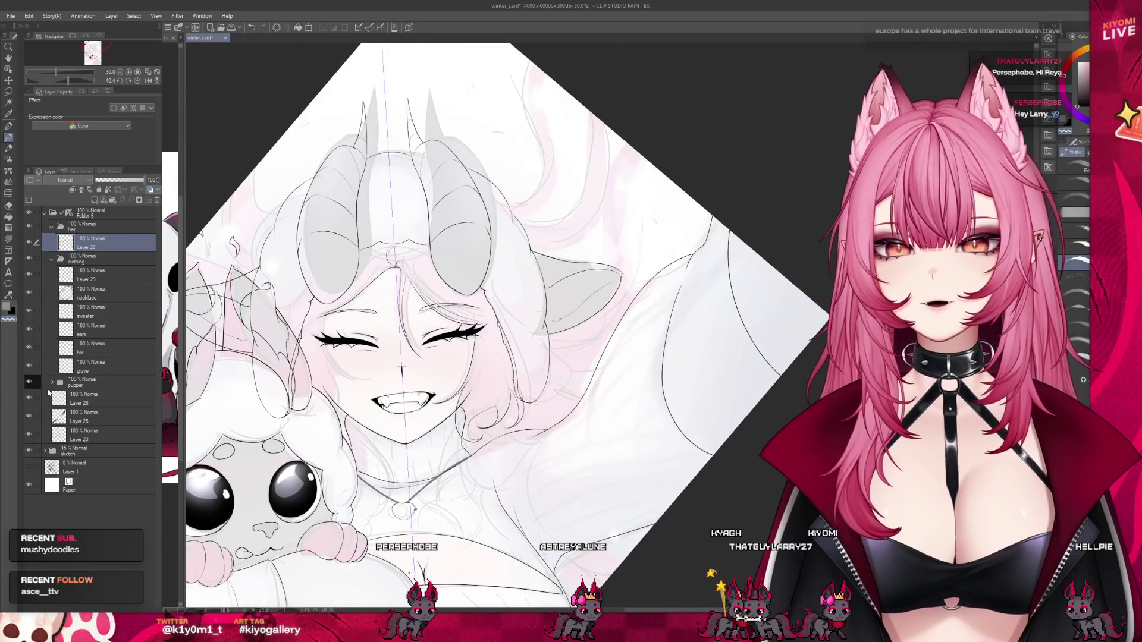
left_click(27, 450)
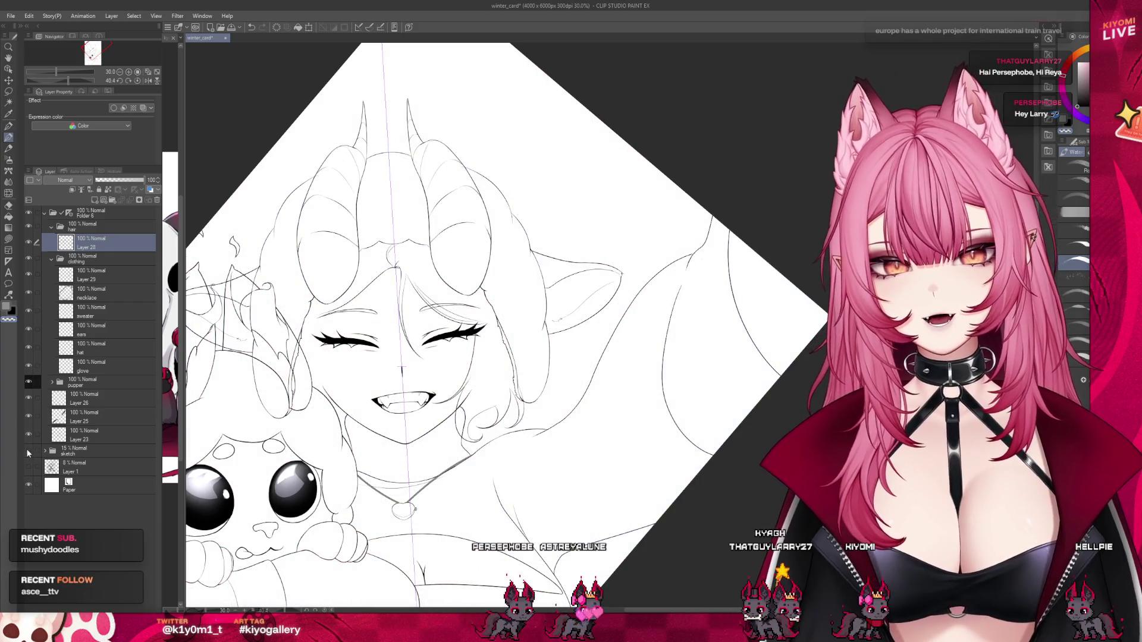
left_click(27, 450)
scroll(575, 426, "down", 1)
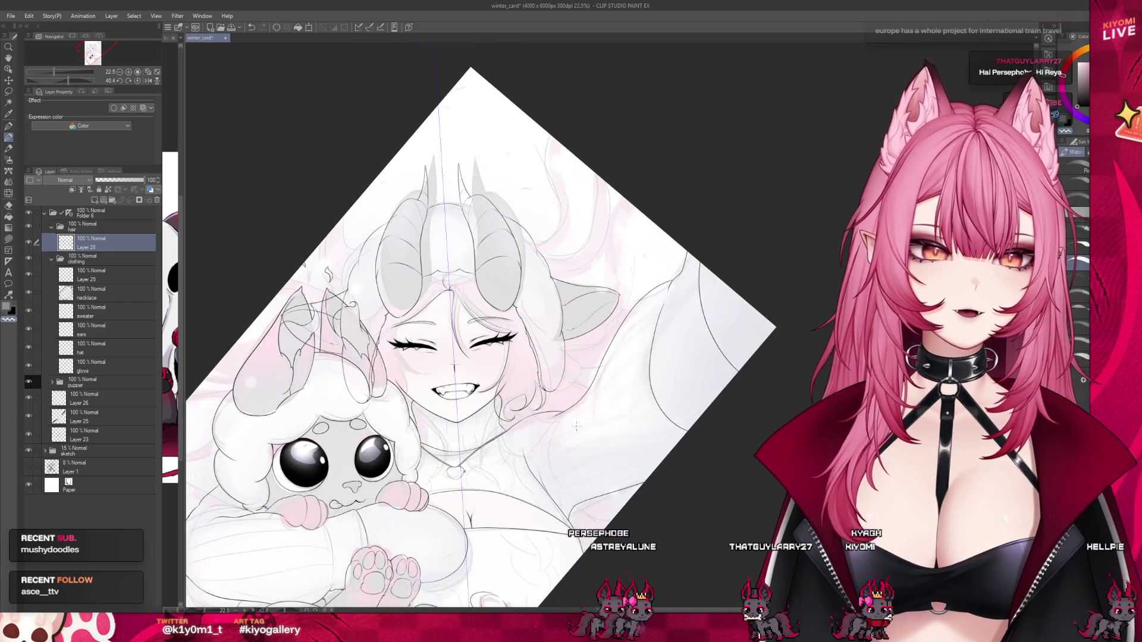
scroll(589, 462, "up", 1)
scroll(536, 428, "up", 1)
scroll(494, 407, "up", 2)
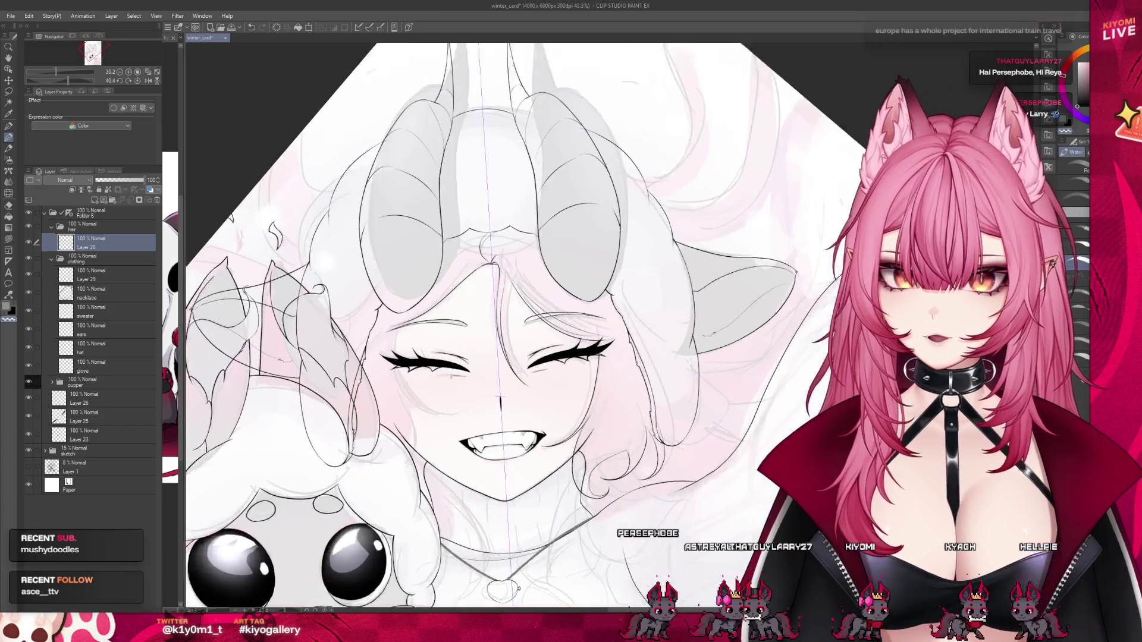
scroll(459, 386, "up", 2)
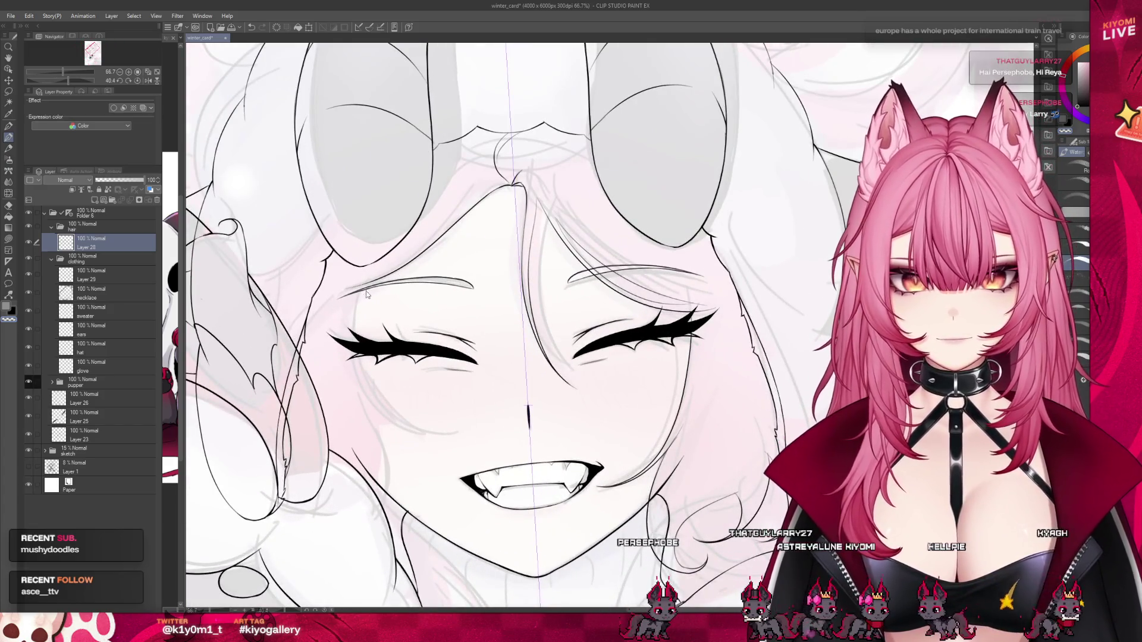
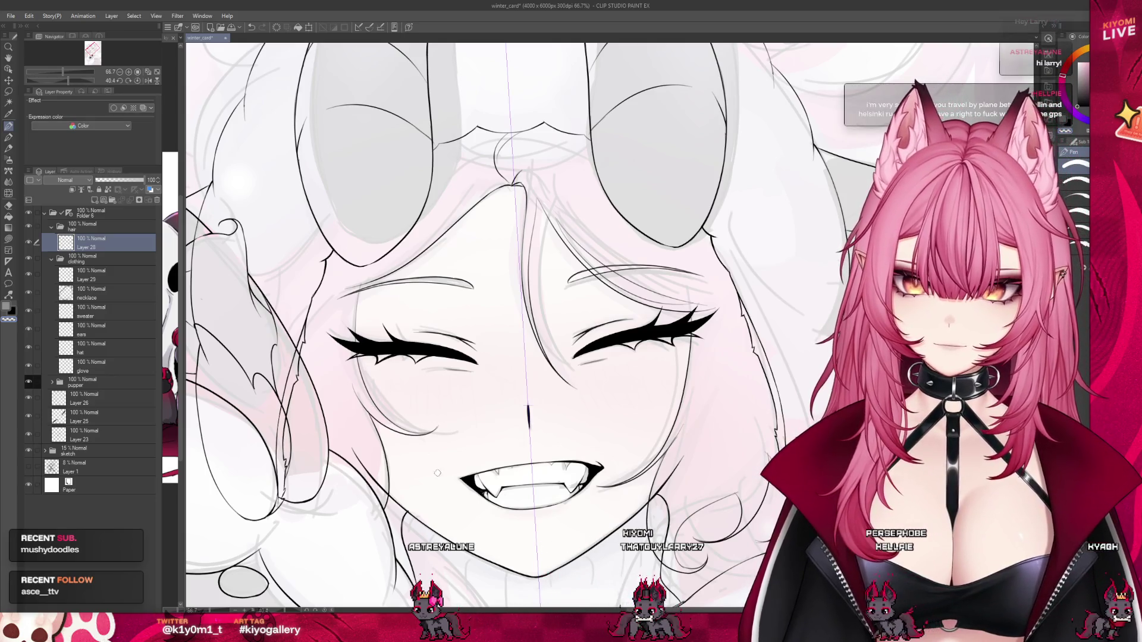
Hide the pink sketch briefly to check the lineart alone, then show it again.
scroll(466, 423, "down", 3)
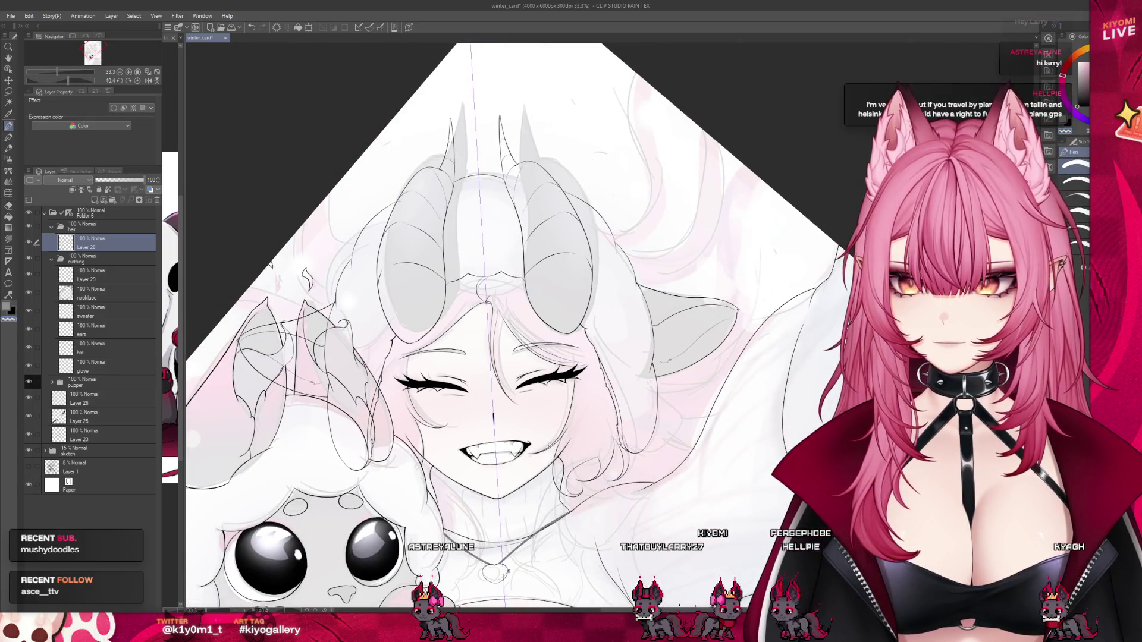
scroll(403, 310, "up", 2)
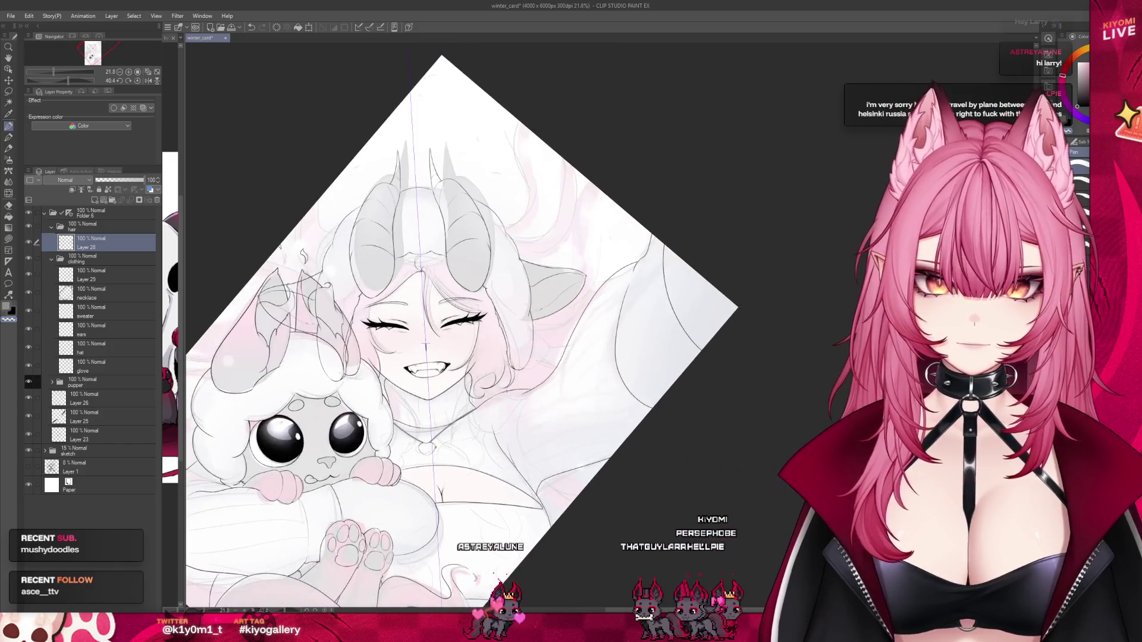
scroll(455, 342, "down", 2)
scroll(485, 346, "down", 1)
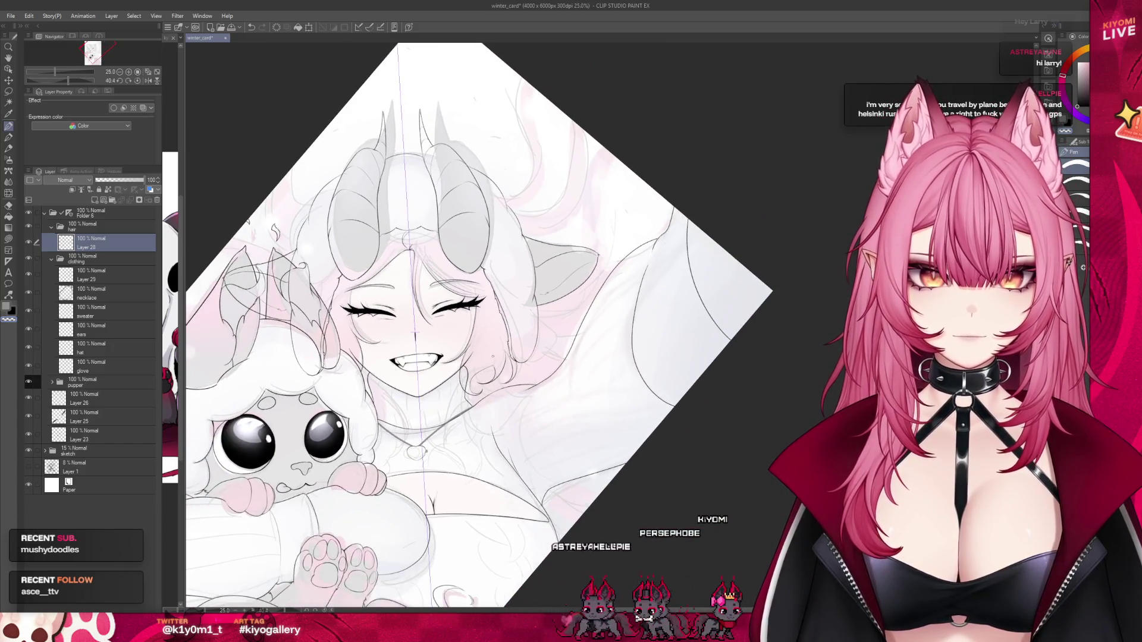
left_click(29, 450)
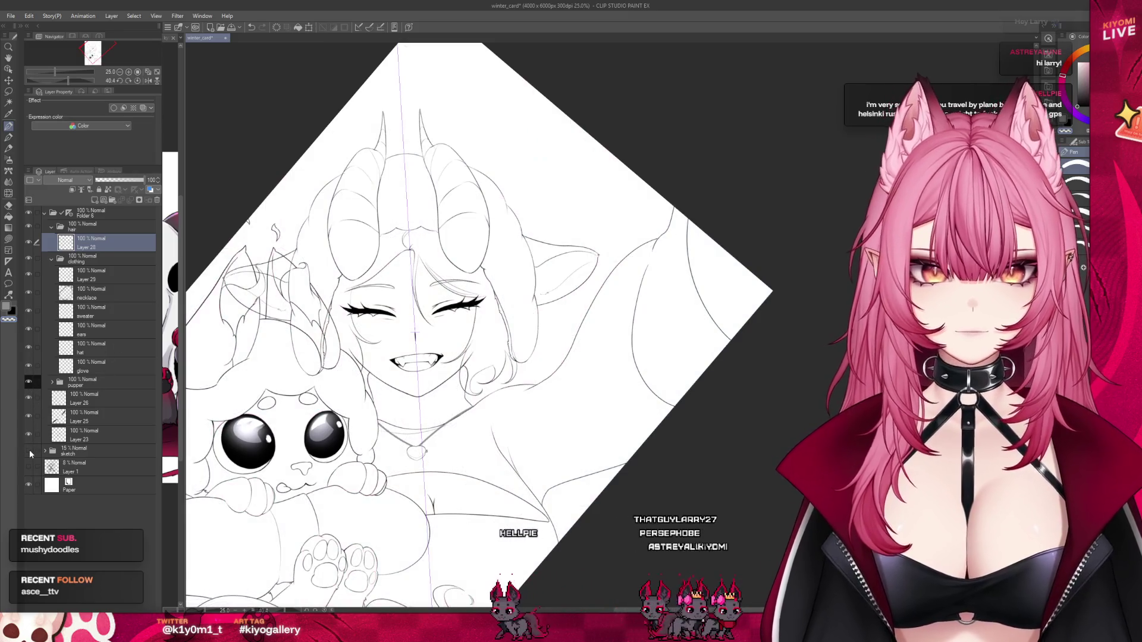
scroll(479, 346, "down", 1)
scroll(479, 346, "down", 1)
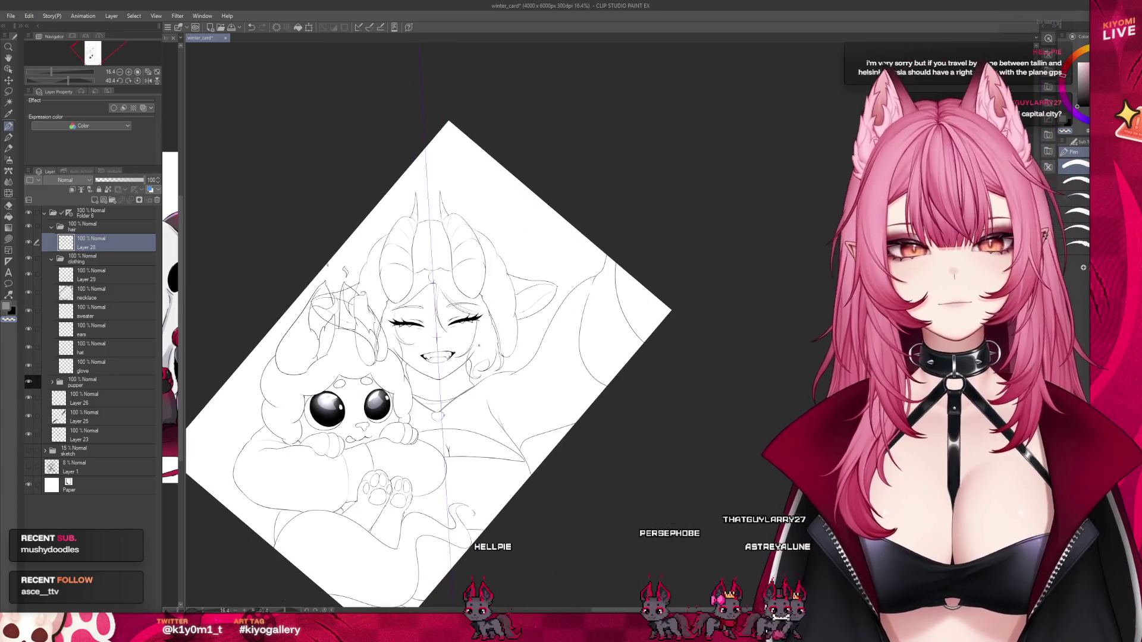
scroll(478, 345, "up", 2)
scroll(476, 339, "up", 1)
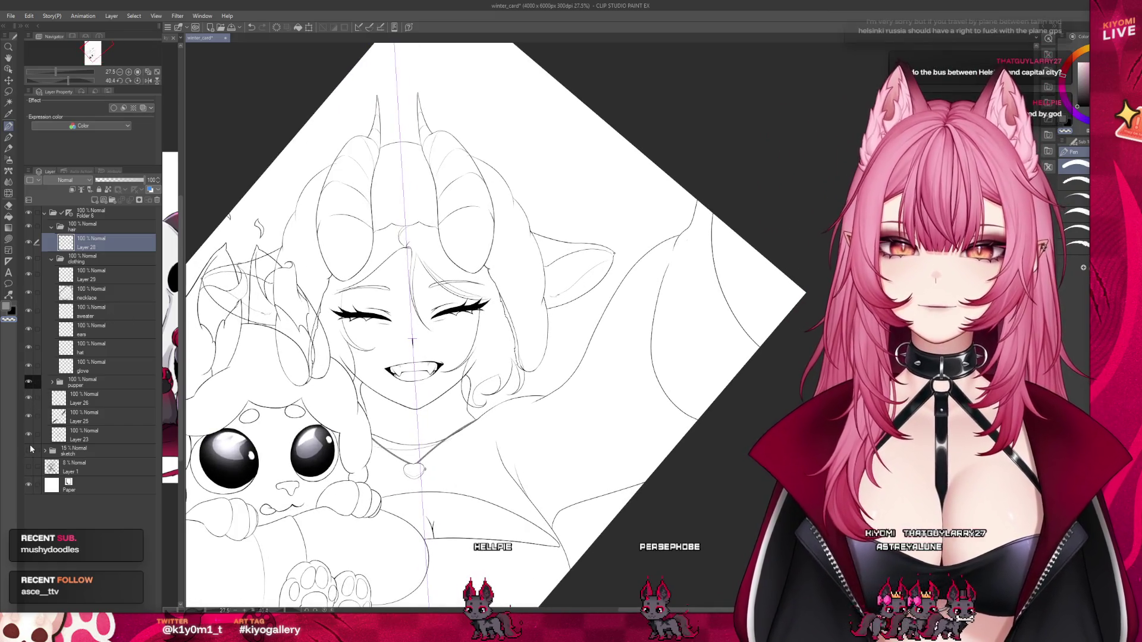
left_click(29, 450)
Zoom out to the whole page and hide the sketch folder to view the lineart.
scroll(413, 348, "down", 1)
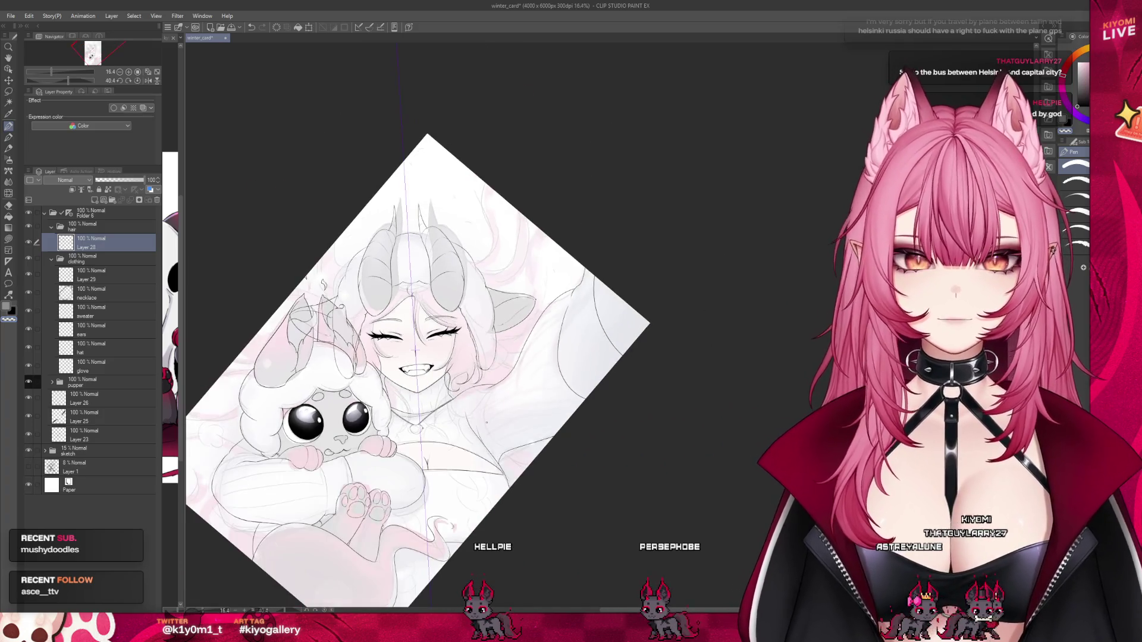
scroll(413, 345, "up", 1)
scroll(357, 310, "up", 2)
scroll(309, 273, "up", 1)
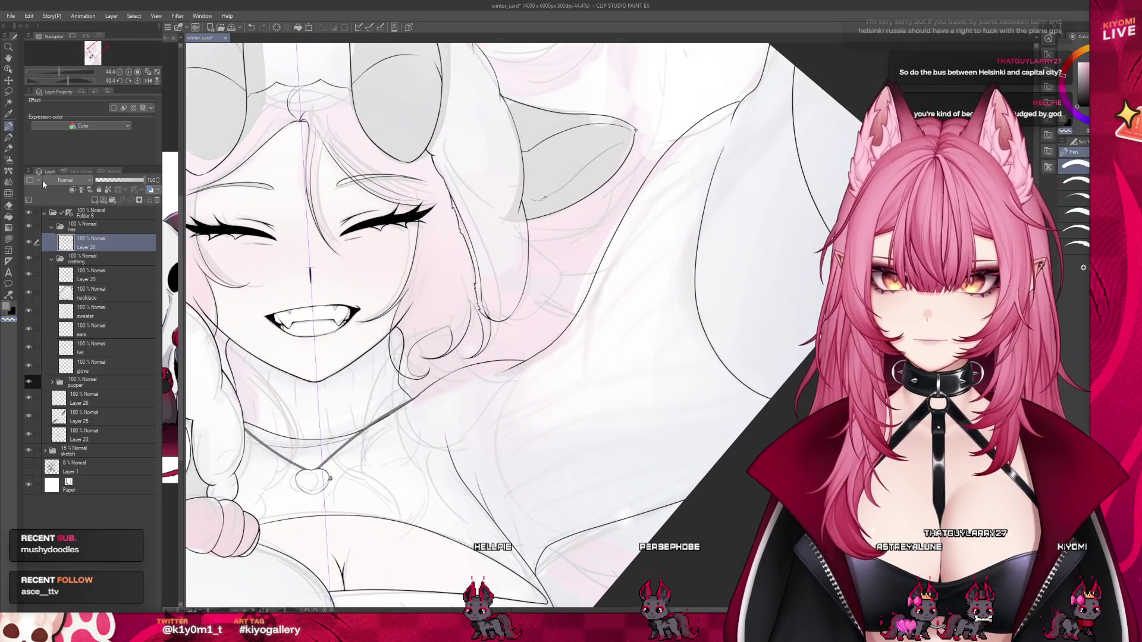
scroll(442, 407, "up", 1)
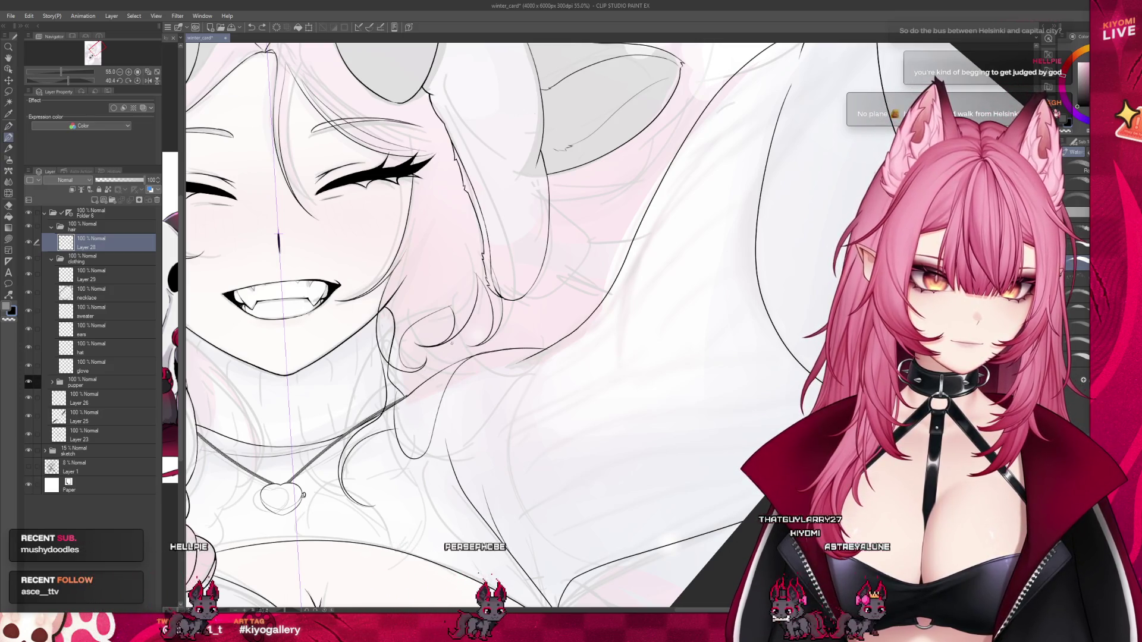
key("ctrl+minus")
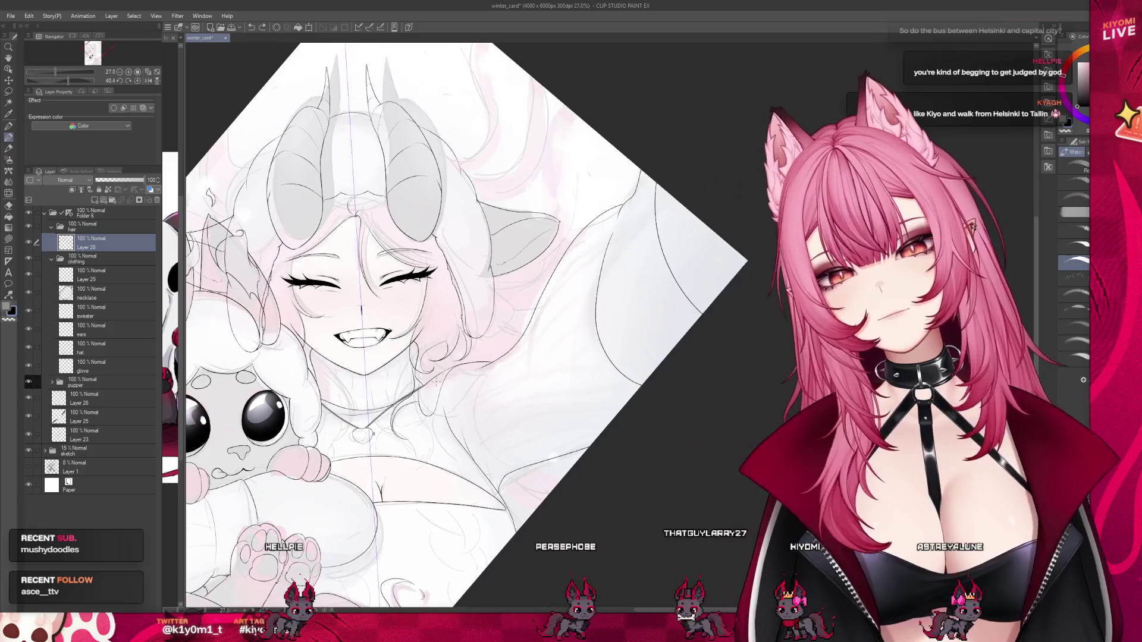
key("ctrl+minus")
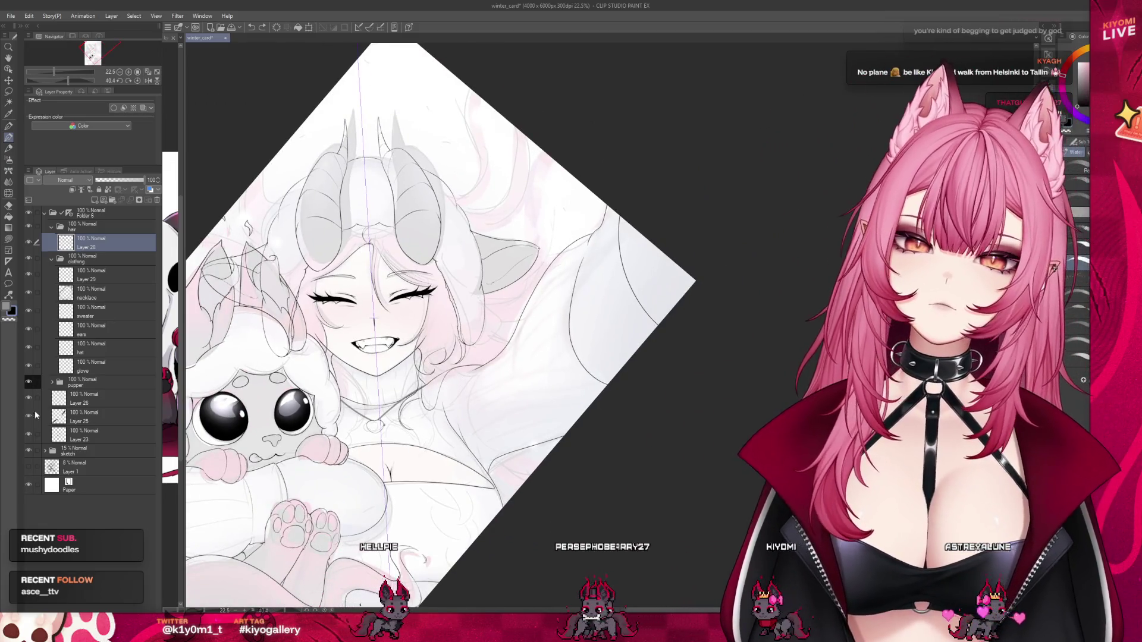
left_click(28, 450)
key("ctrl+minus")
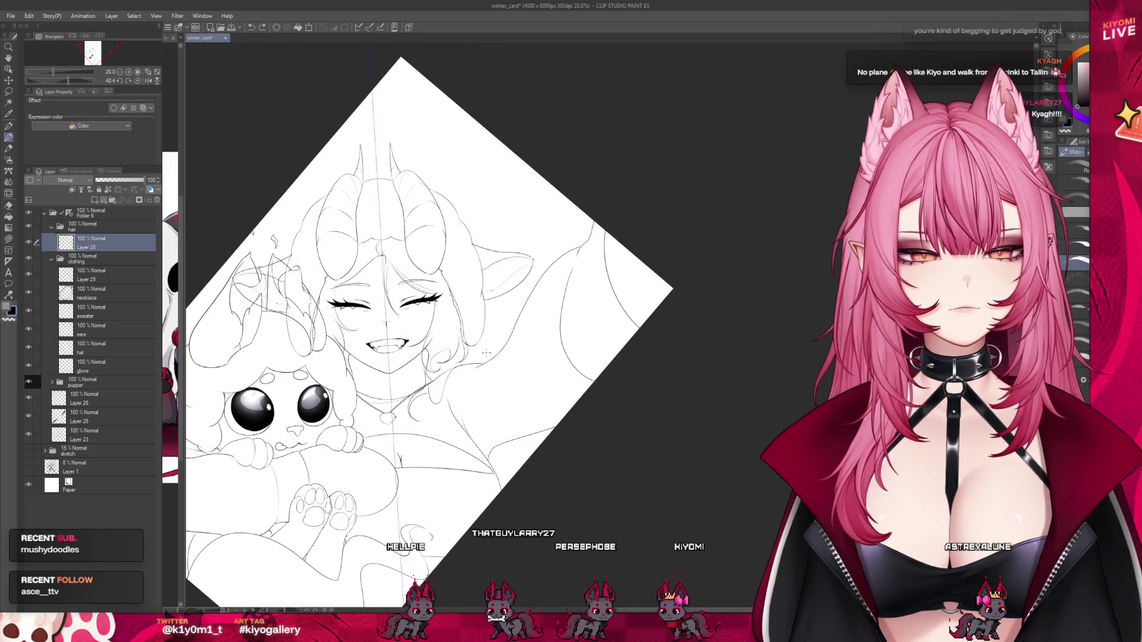
scroll(486, 353, "down", 2)
scroll(475, 334, "up", 2)
scroll(462, 312, "up", 2)
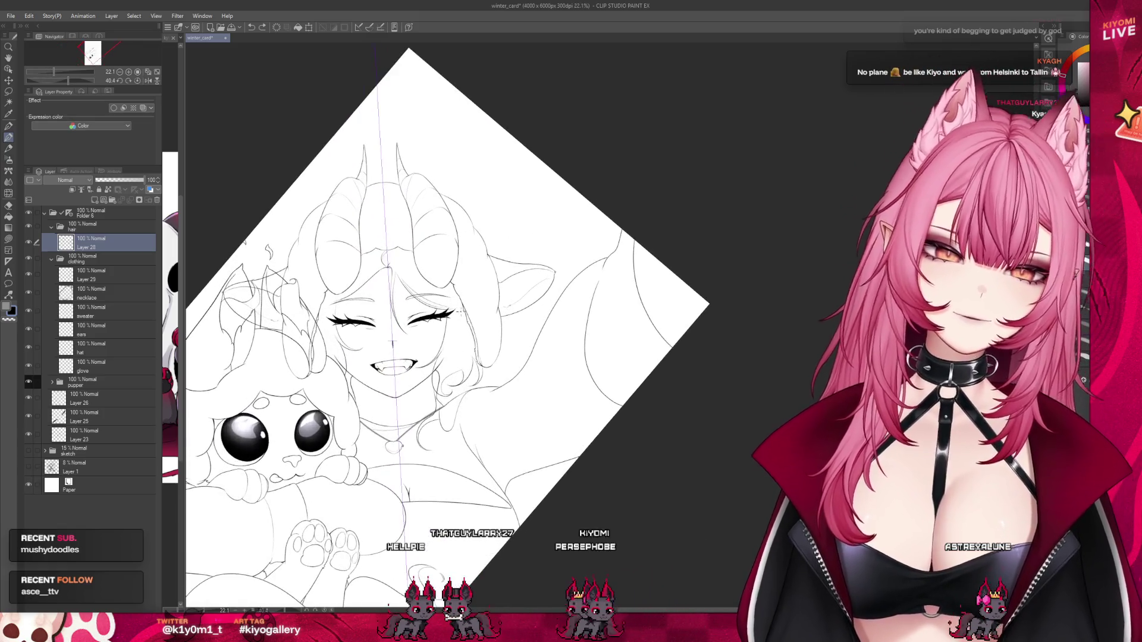
scroll(461, 312, "up", 2)
scroll(461, 318, "up", 2)
scroll(462, 327, "up", 1)
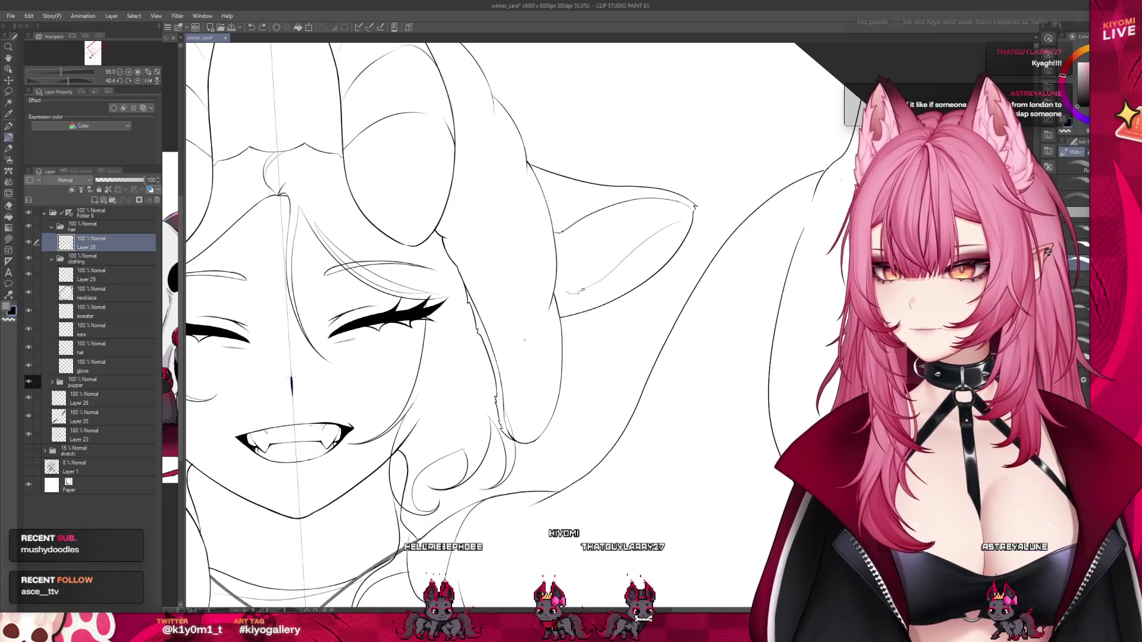
Save winter_card and switch to the other Illustration document.
scroll(524, 340, "down", 3)
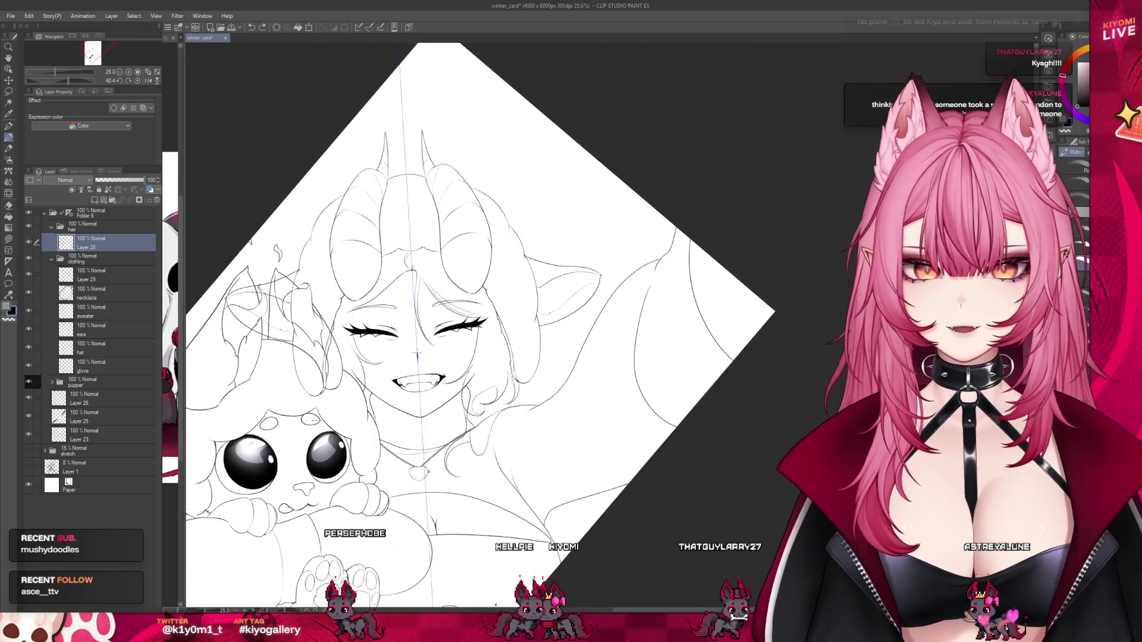
scroll(437, 403, "down", 1)
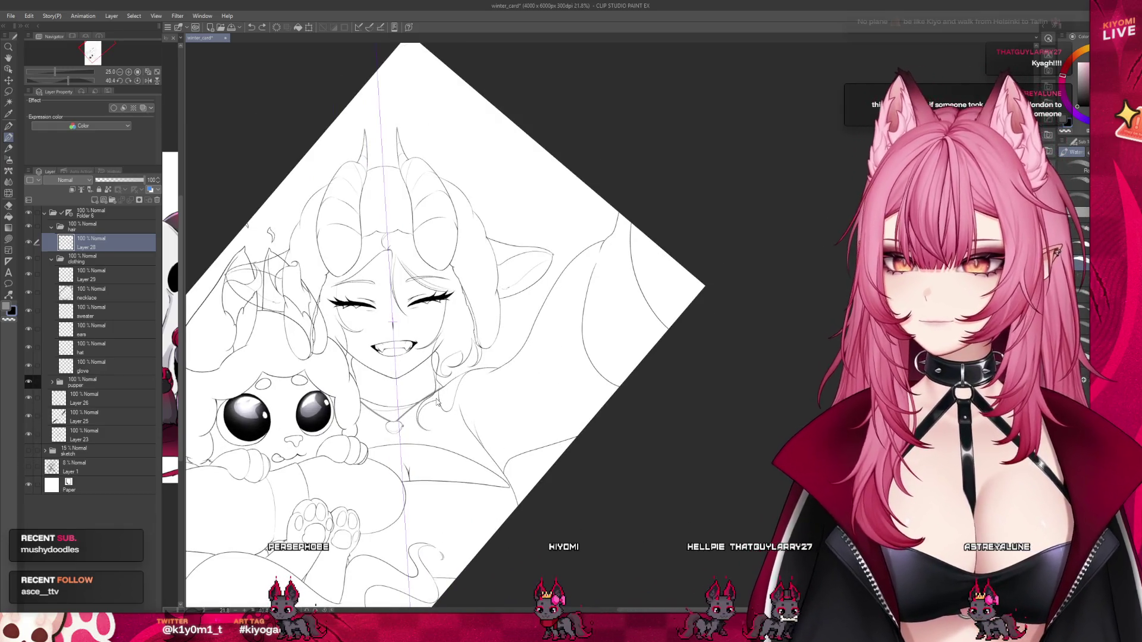
key("ctrl+s")
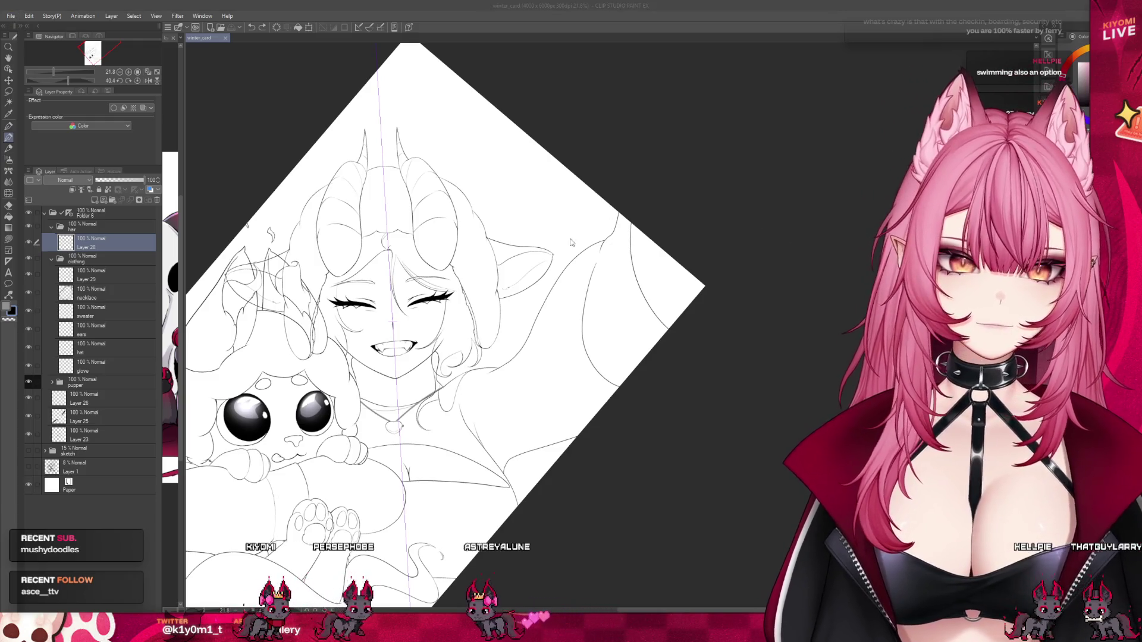
key("Return")
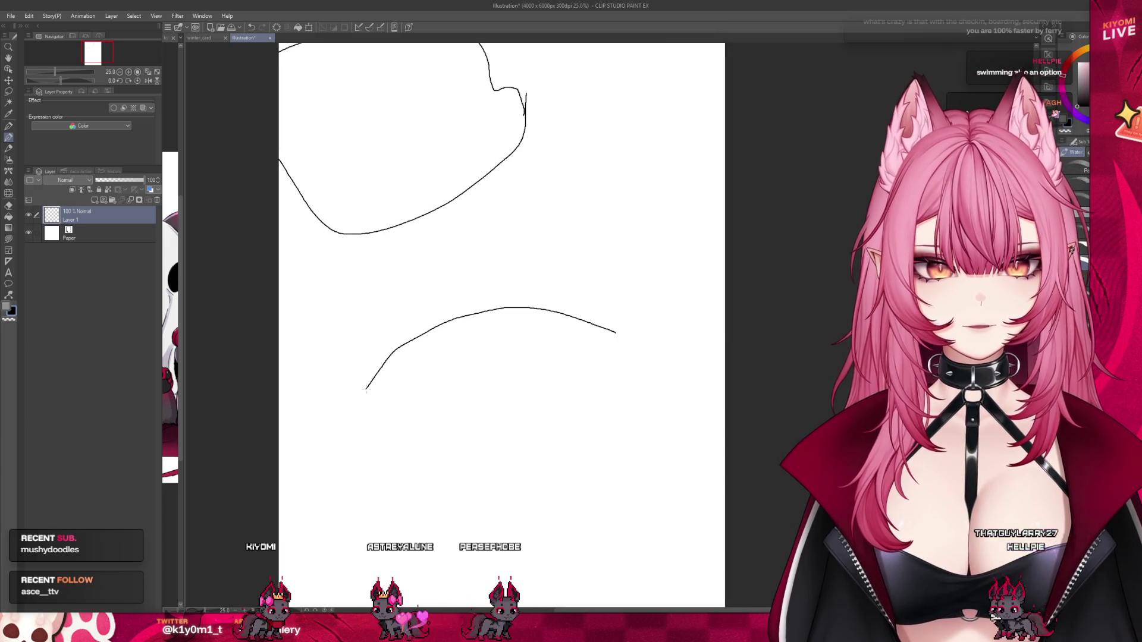
Undo the long black stroke, redraw test lines in pink, then go back to black.
key("ctrl+minus")
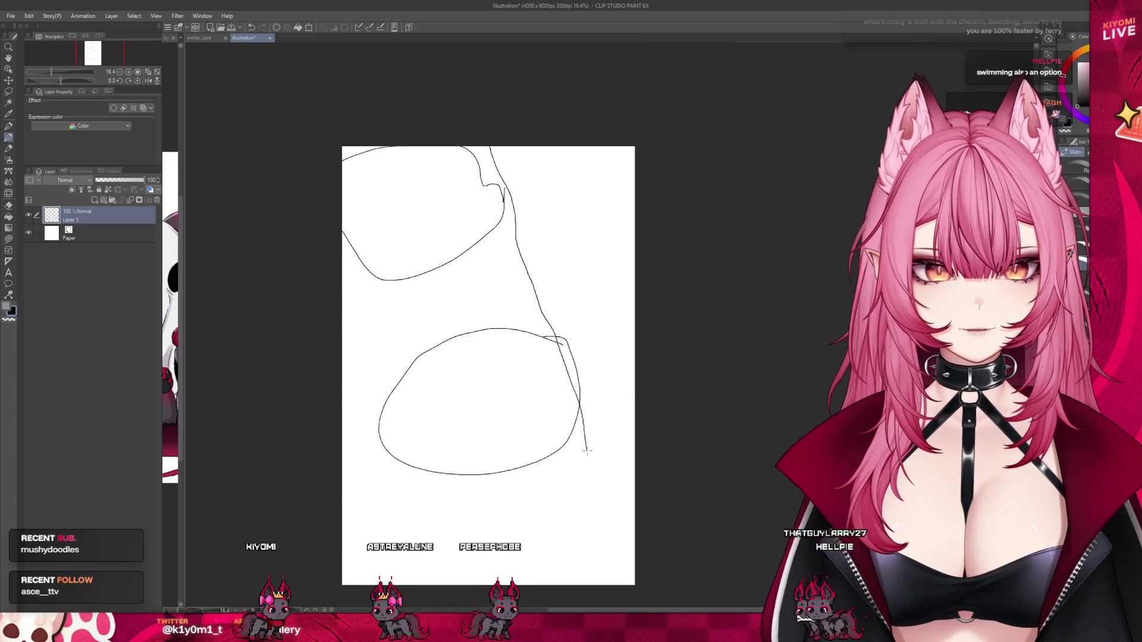
key("ctrl+z")
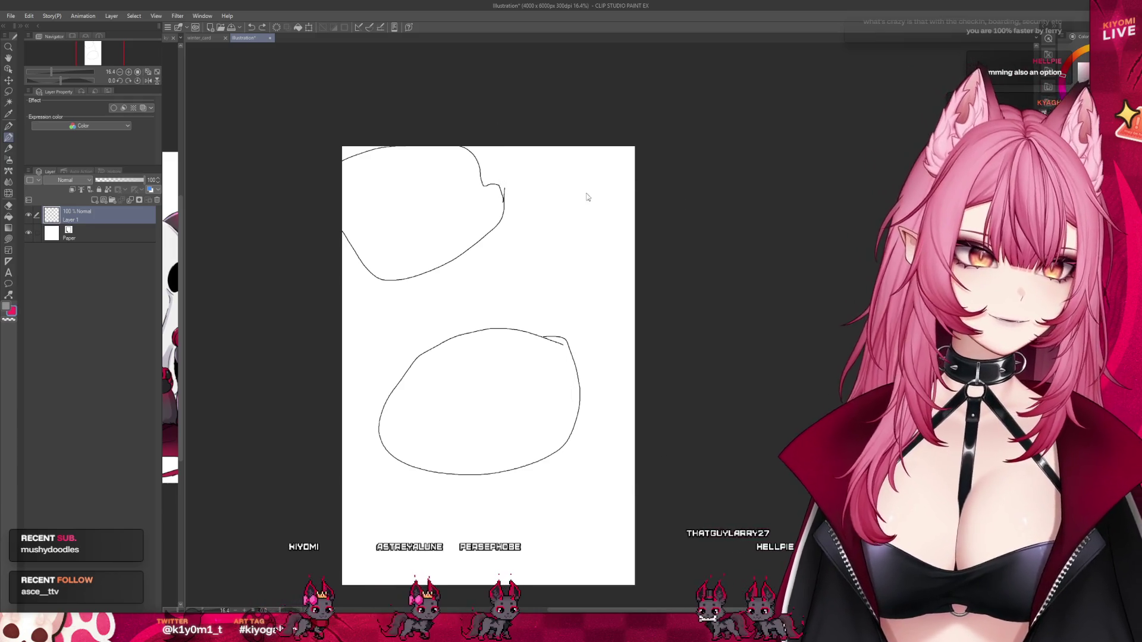
left_click_drag(499, 206, 611, 495)
left_click_drag(493, 148, 522, 235)
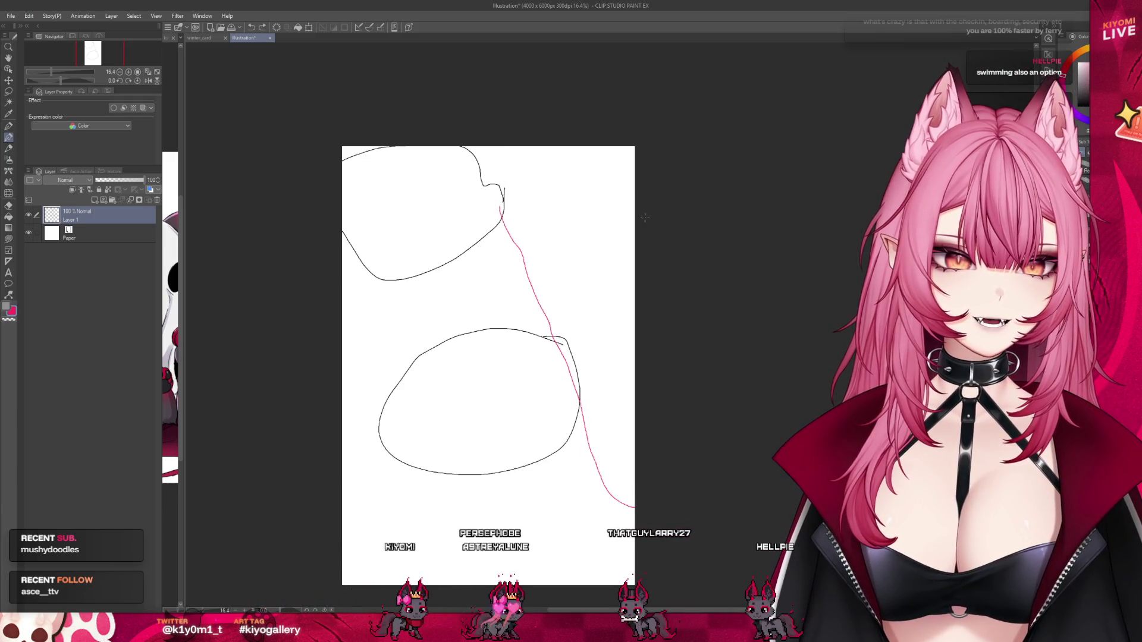
left_click_drag(607, 147, 635, 196)
key("x")
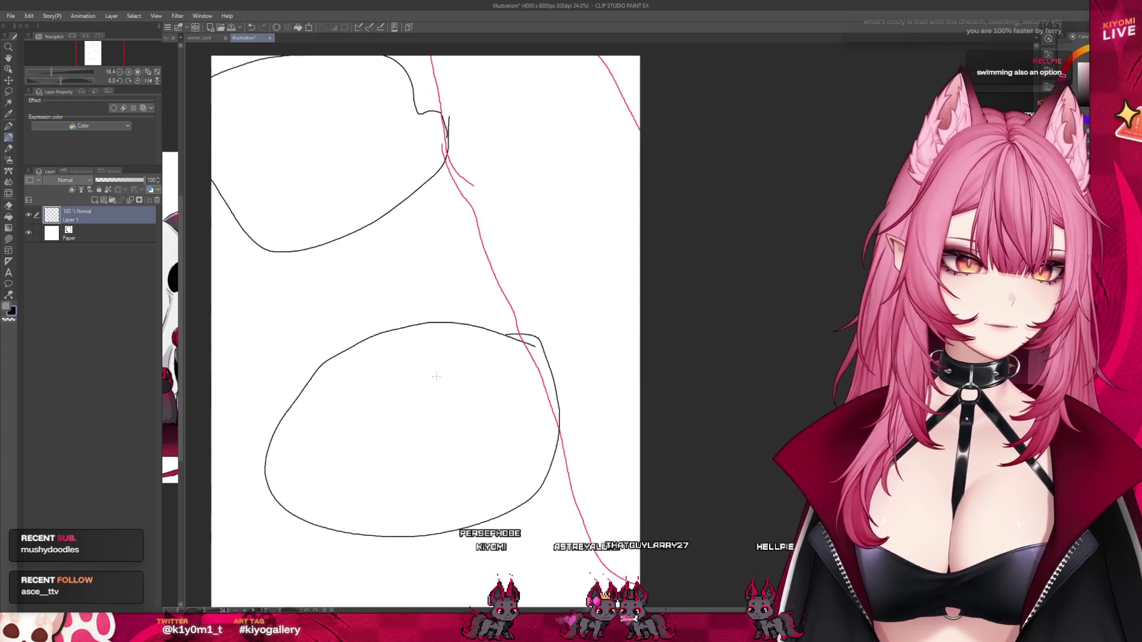
Doodle small test marks around the two shapes, undoing the arrow and joining stroke.
key("ctrl+plus")
left_click_drag(341, 366, 349, 380)
left_click_drag(393, 179, 399, 193)
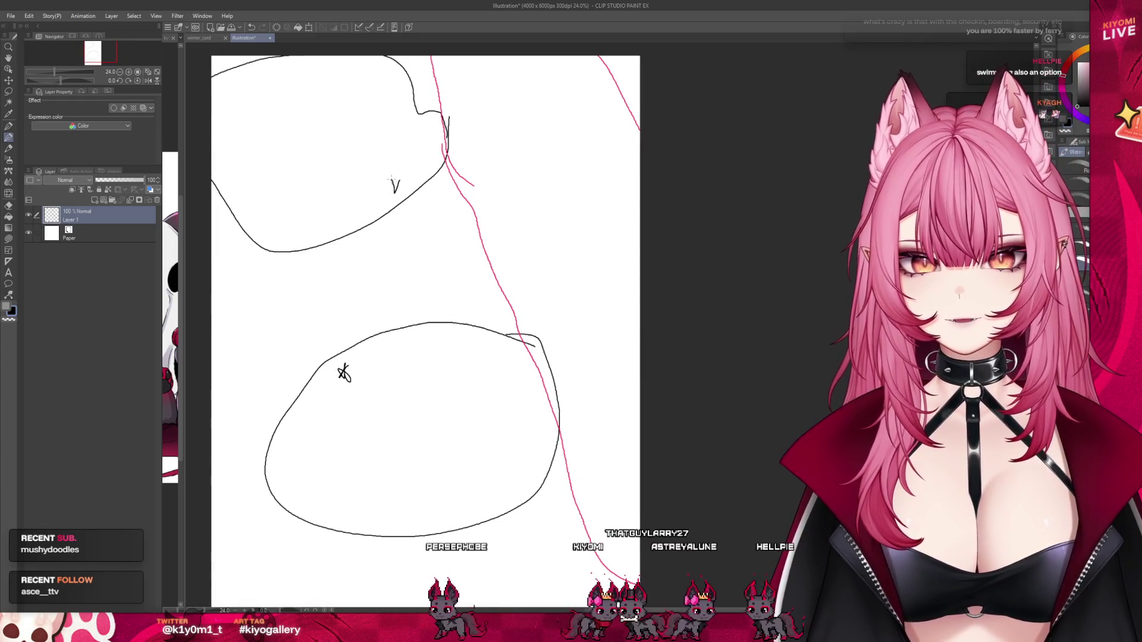
mouse_move(212, 216)
left_mouse_down()
mouse_move(327, 242)
mouse_move(346, 339)
left_mouse_up()
left_click_drag(381, 264, 392, 274)
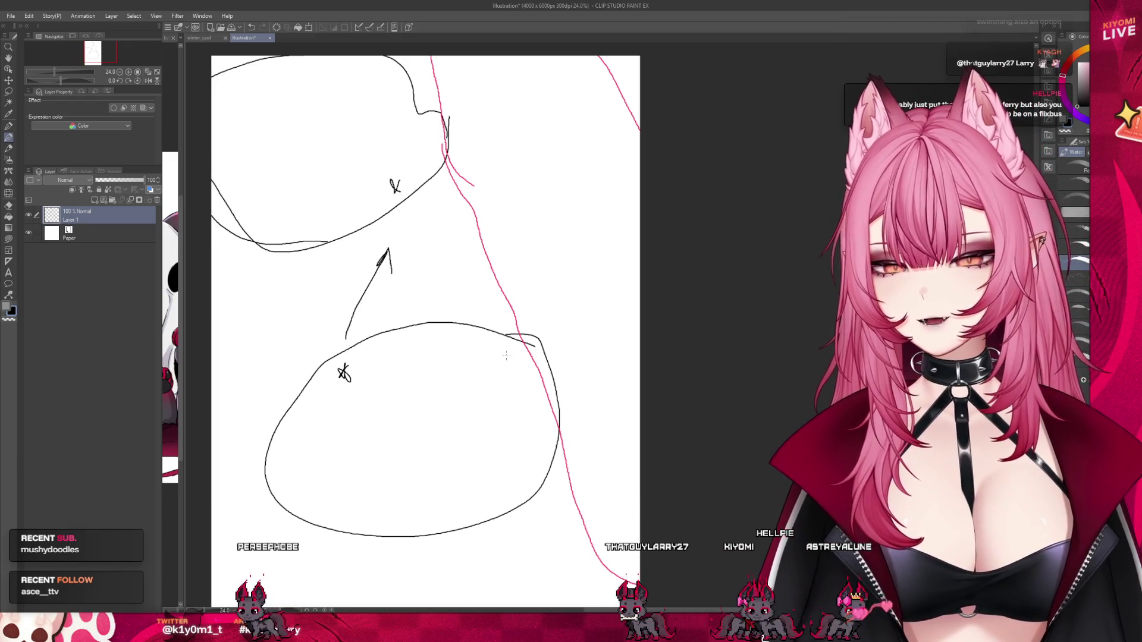
key("ctrl+z")
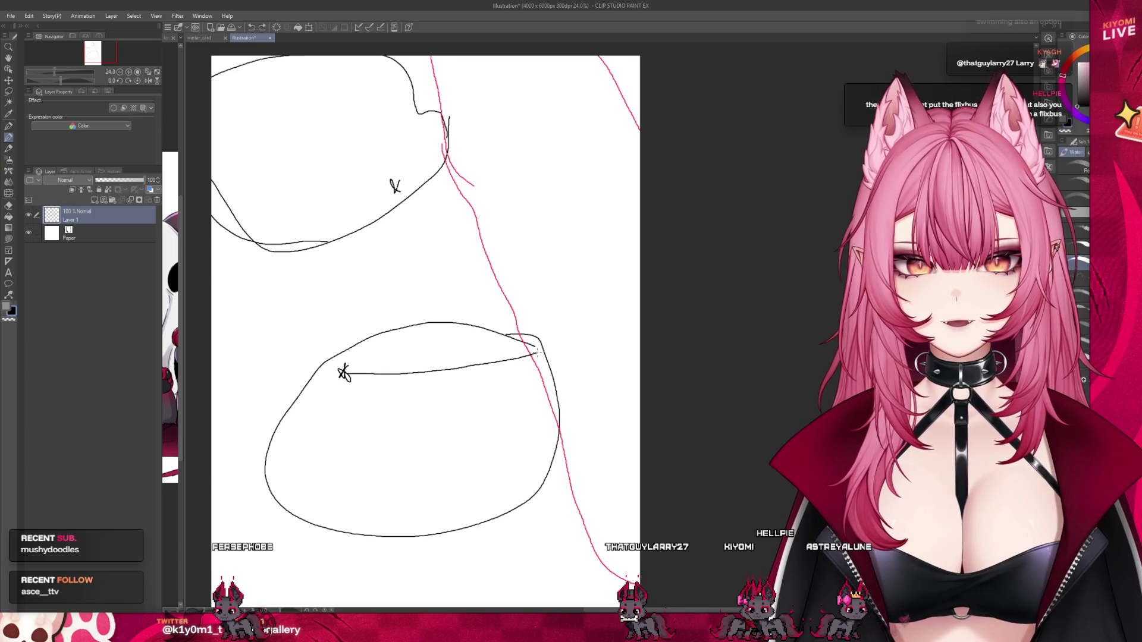
scroll(512, 253, "down", 4)
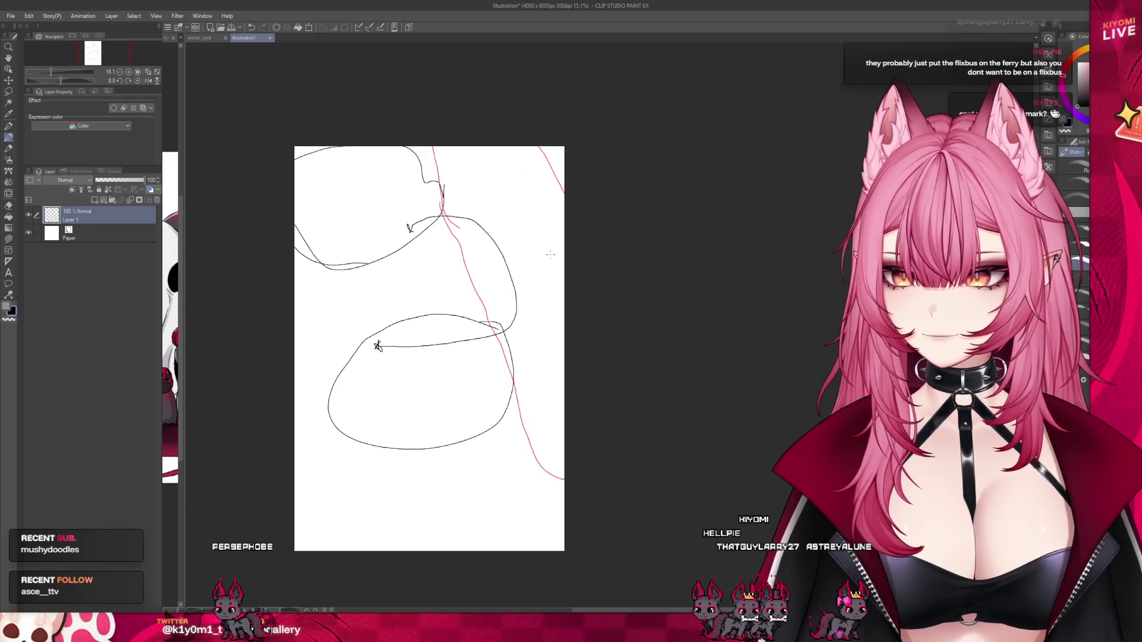
scroll(543, 298, "up", 2)
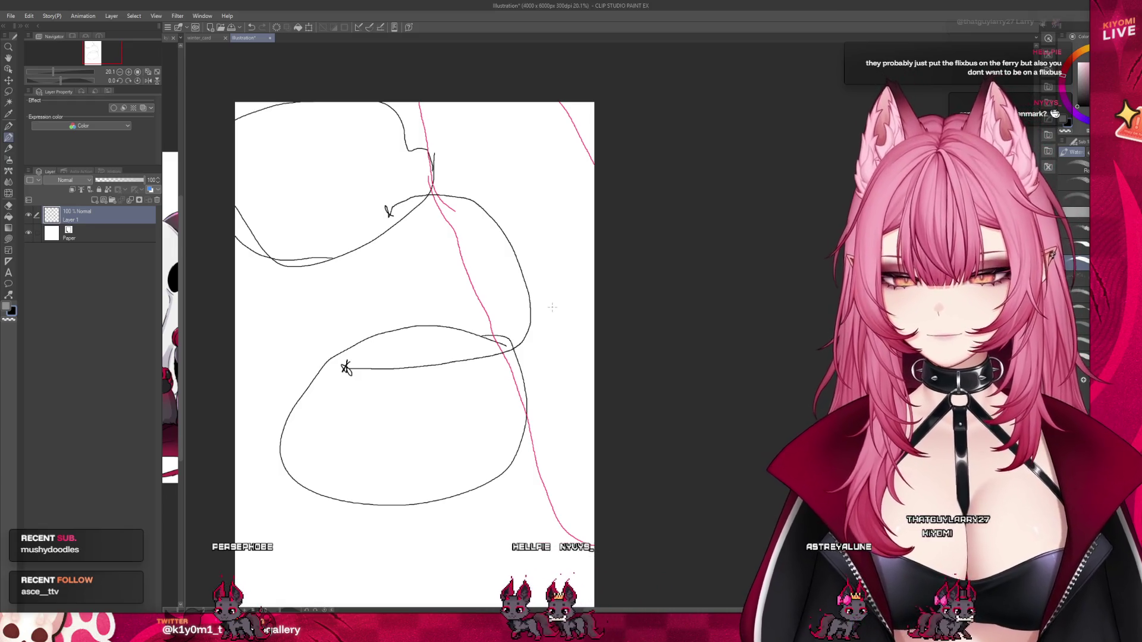
key("ctrl+z")
scroll(555, 318, "down", 1)
scroll(555, 318, "down", 1)
scroll(554, 318, "up", 1)
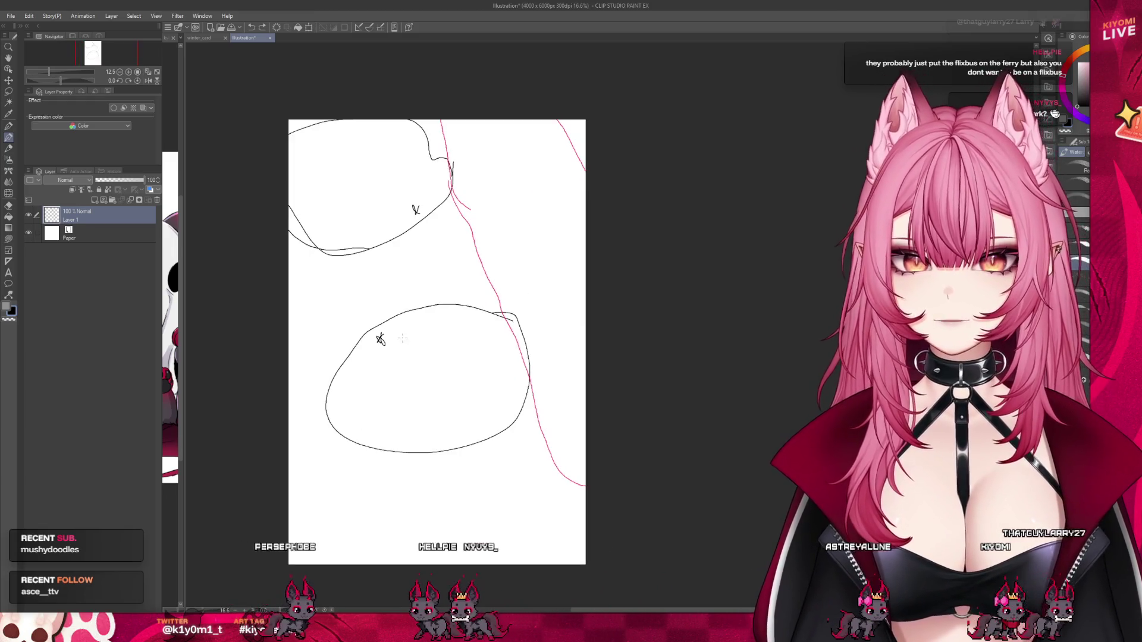
Draw a few more test strokes, undo all the doodles, and close the scratch document.
mouse_move(355, 319)
left_mouse_down()
mouse_move(371, 272)
mouse_move(378, 290)
left_mouse_up()
left_click_drag(333, 378, 289, 396)
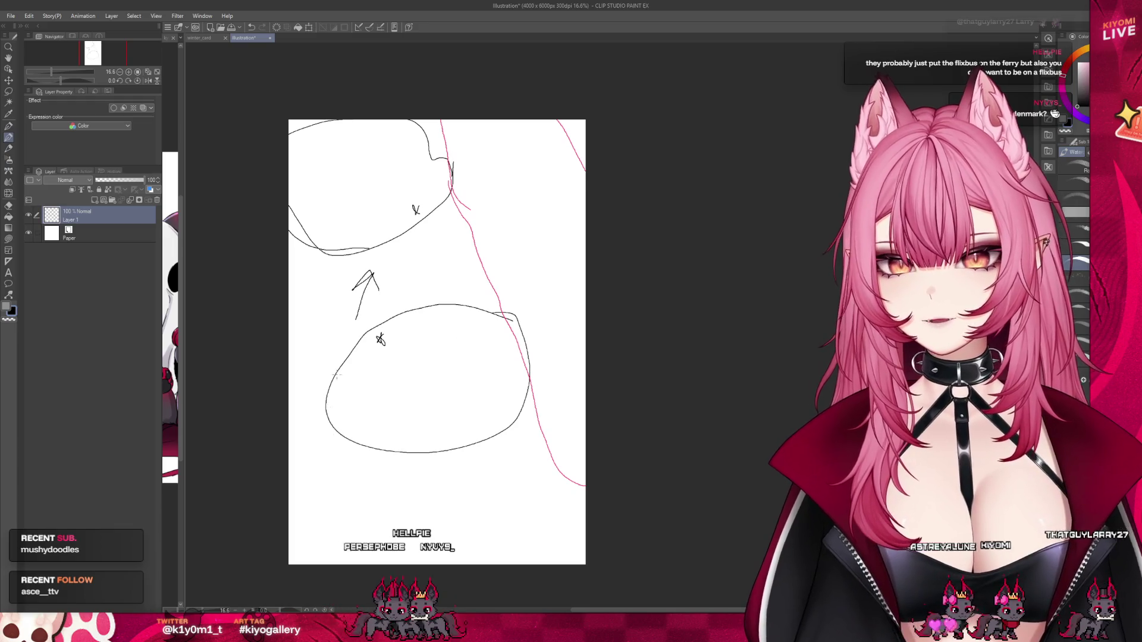
left_click_drag(289, 250, 314, 265)
key("ctrl+z")
key("ctrl+z")
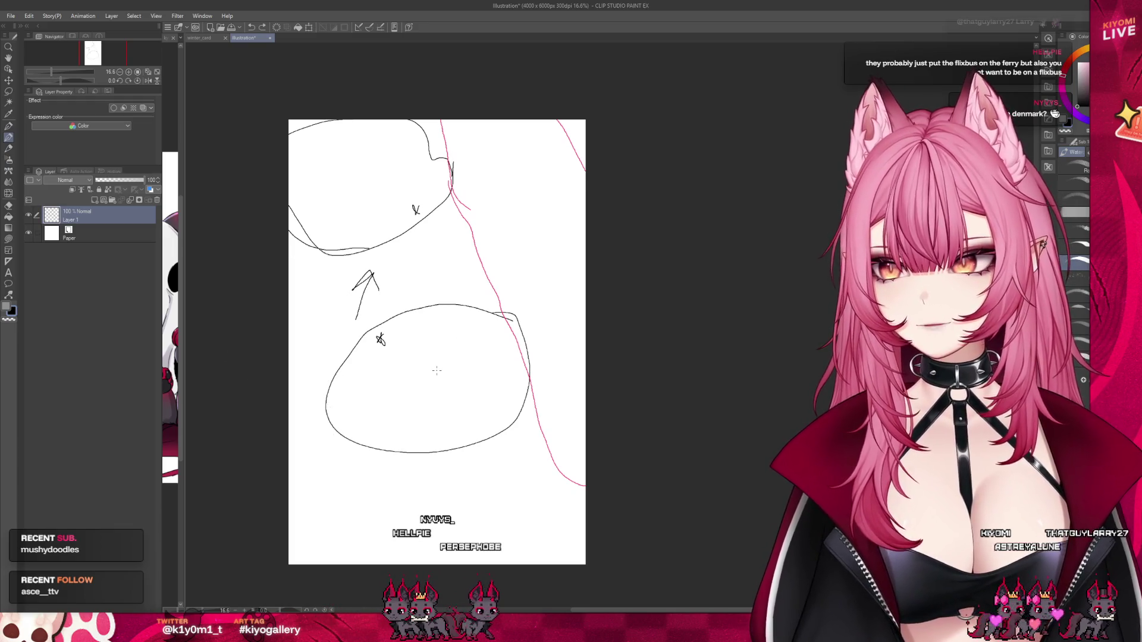
left_click_drag(467, 361, 476, 355)
key("ctrl+z")
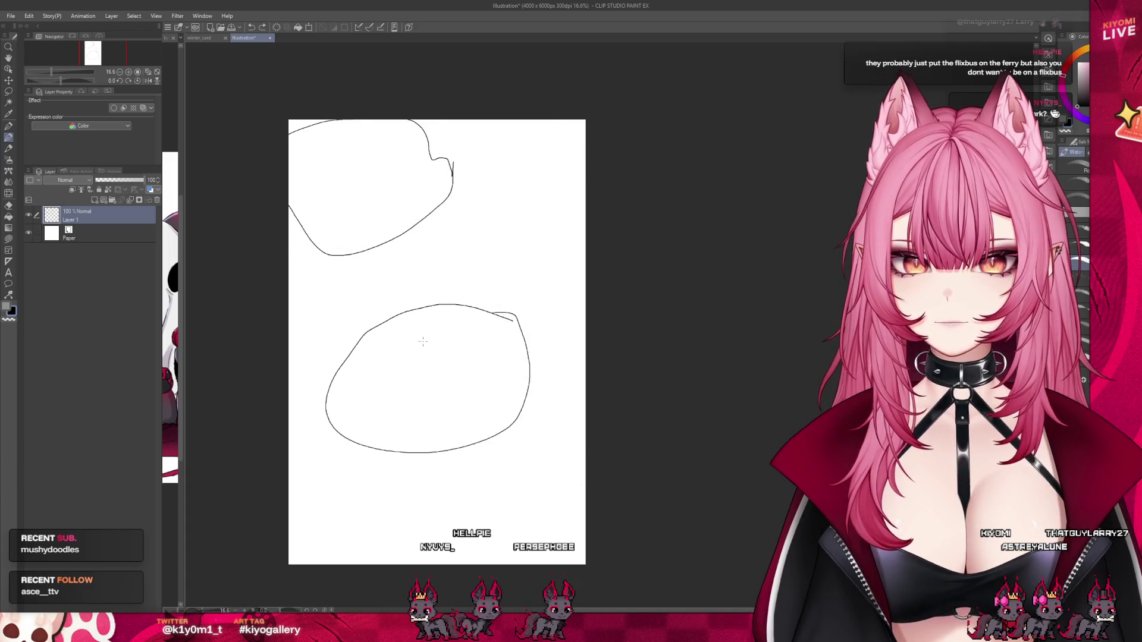
key("ctrl+z")
left_click(271, 38)
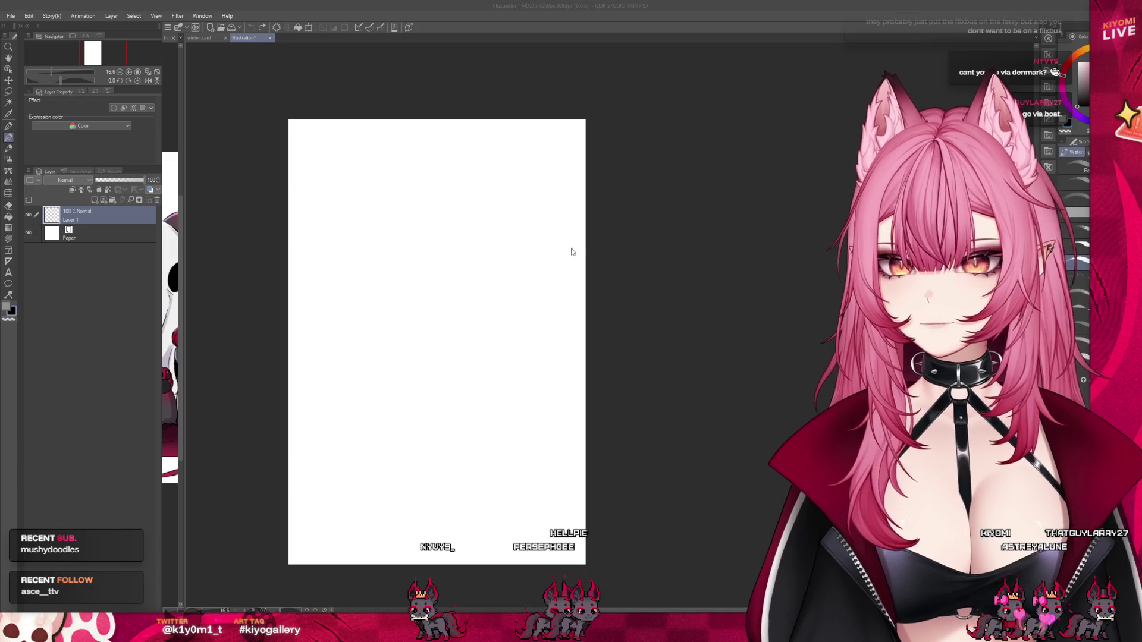
scroll(370, 310, "up", 4)
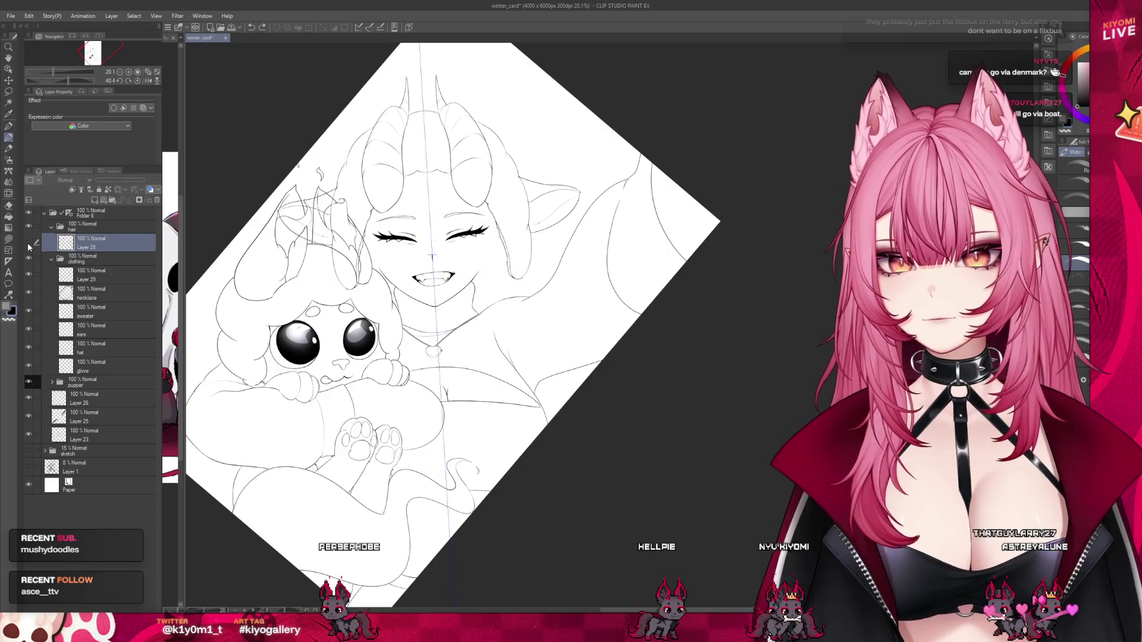
Zoom in on the face and draw a thin diagonal line over the hair above the left eye.
scroll(534, 290, "up", 4)
scroll(533, 289, "down", 3)
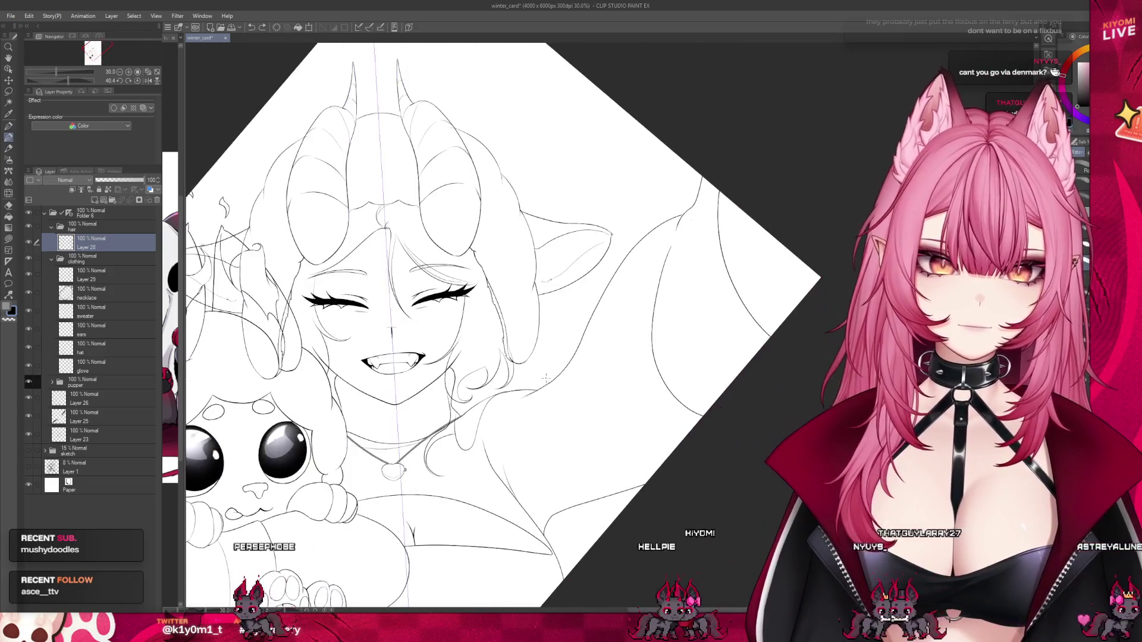
scroll(534, 290, "up", 2)
scroll(418, 314, "up", 3)
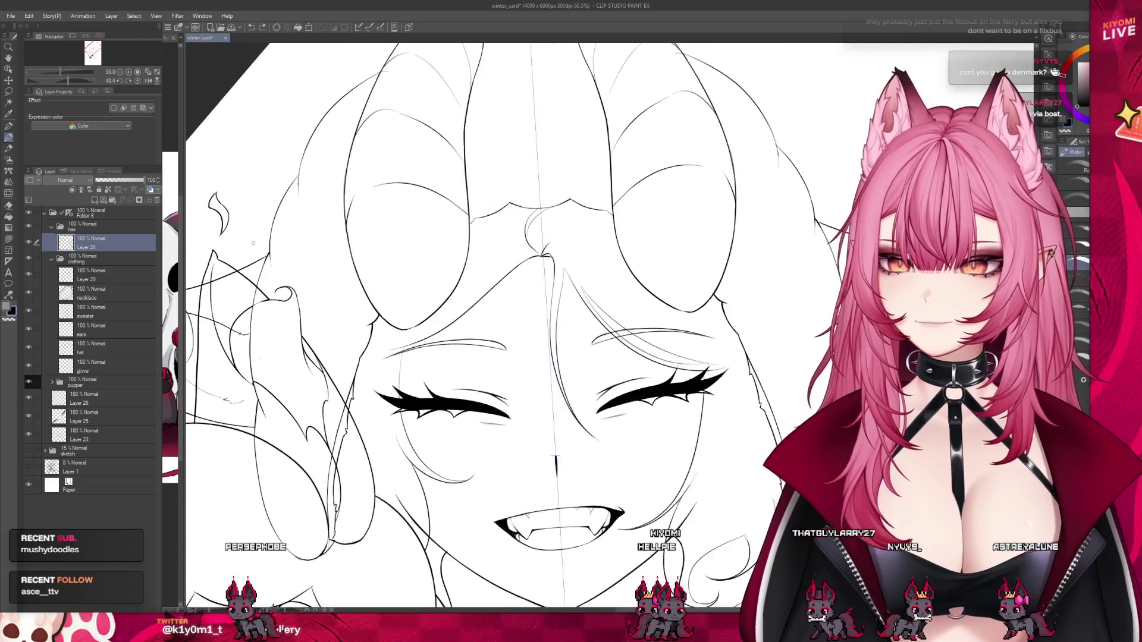
scroll(419, 314, "up", 2)
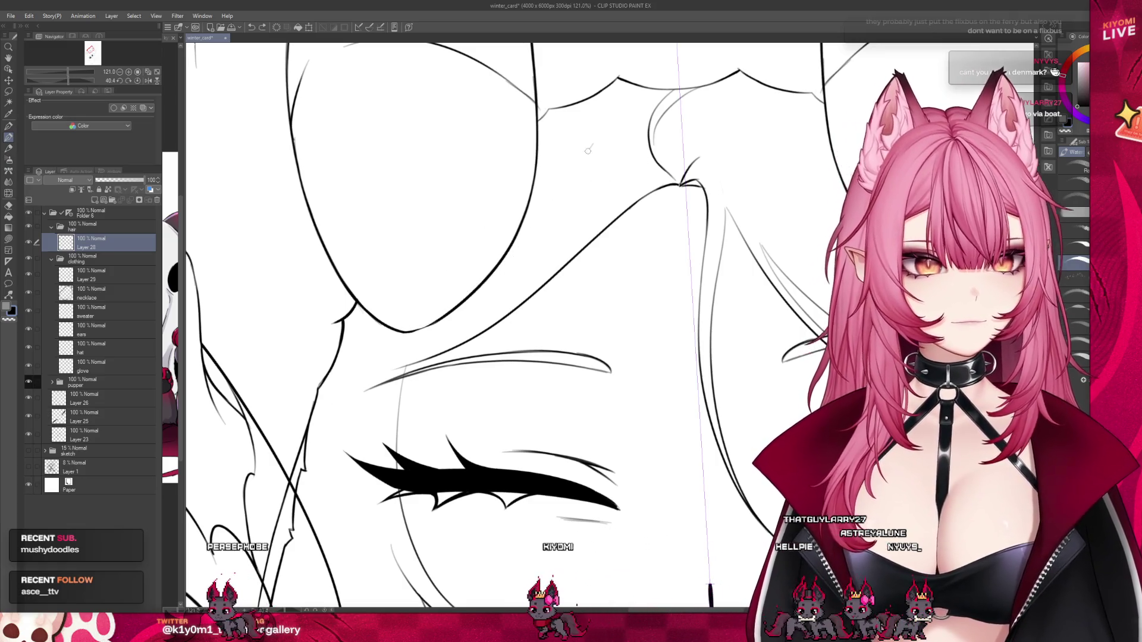
left_click_drag(605, 118, 345, 351)
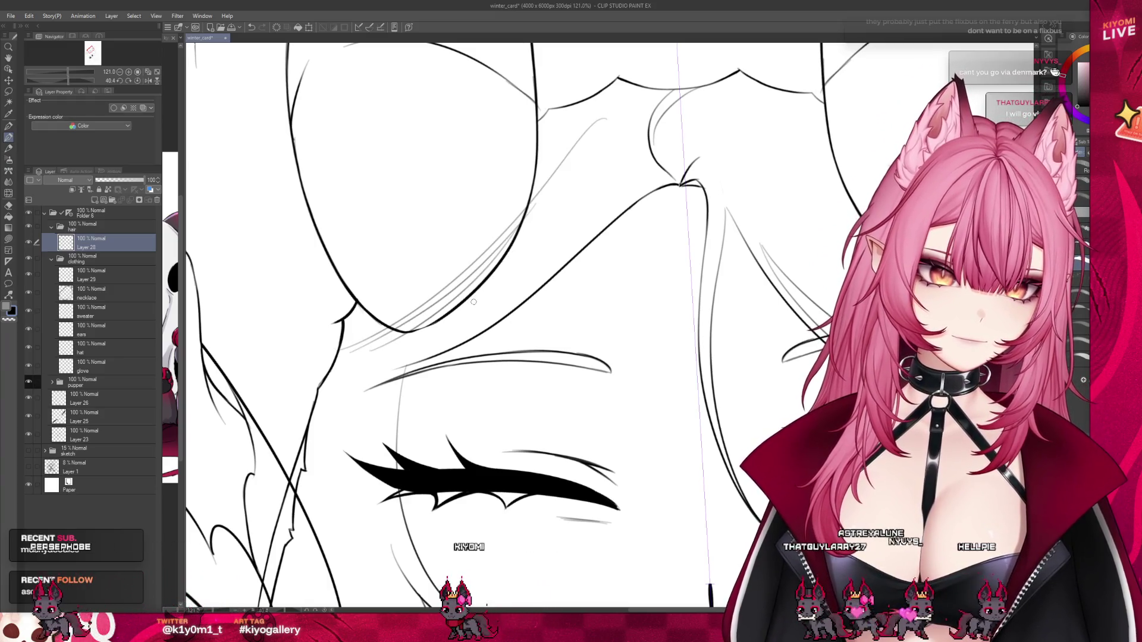
Zoom out and show the pink sketch beneath the lineart again.
scroll(312, 358, "down", 2)
scroll(312, 358, "down", 2)
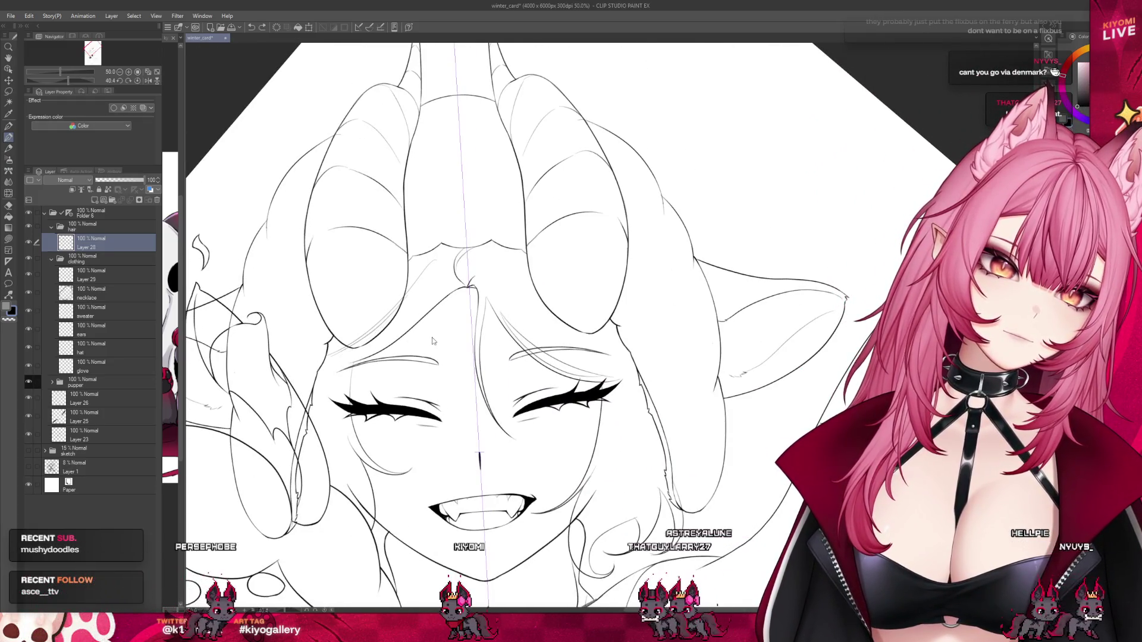
scroll(394, 265, "down", 2)
scroll(393, 266, "down", 2)
scroll(440, 309, "down", 2)
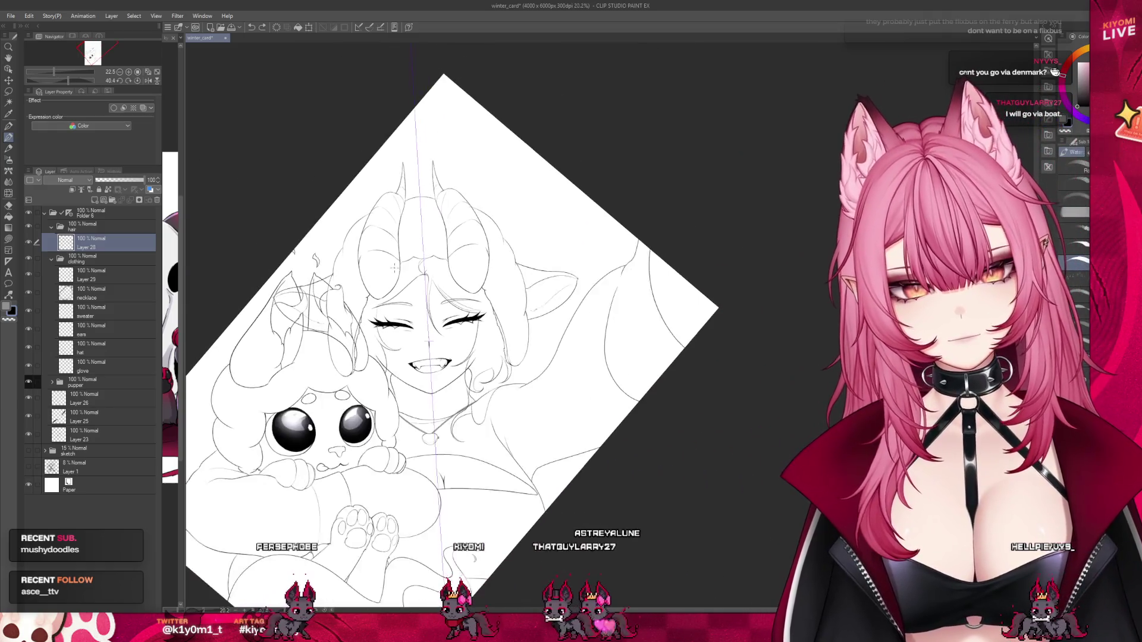
scroll(490, 351, "up", 1)
scroll(492, 351, "down", 1)
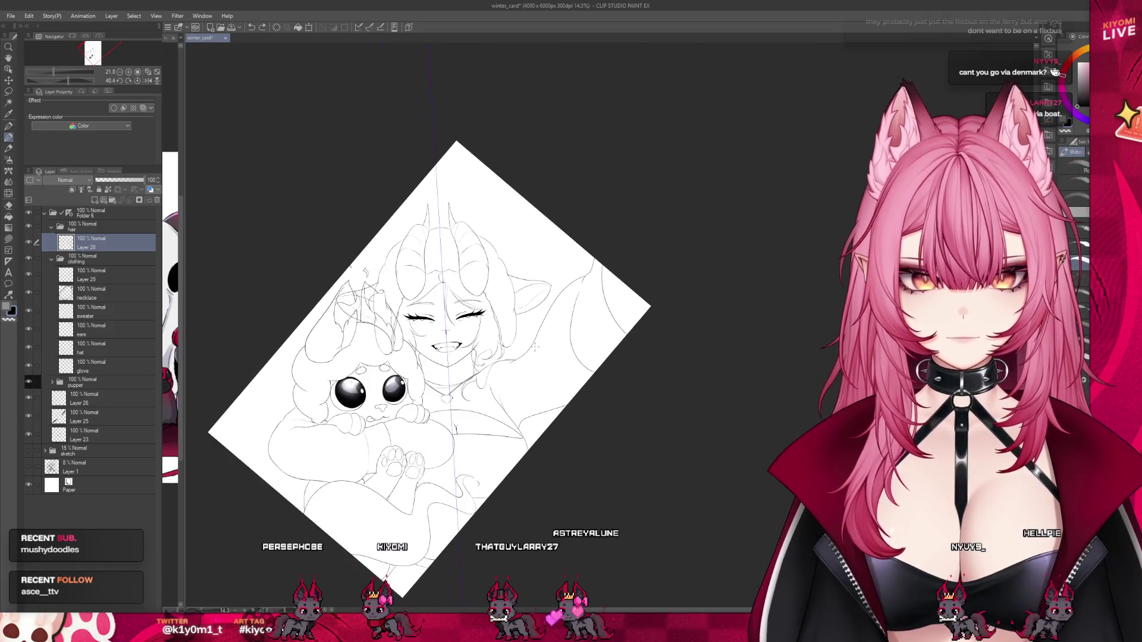
left_click(28, 450)
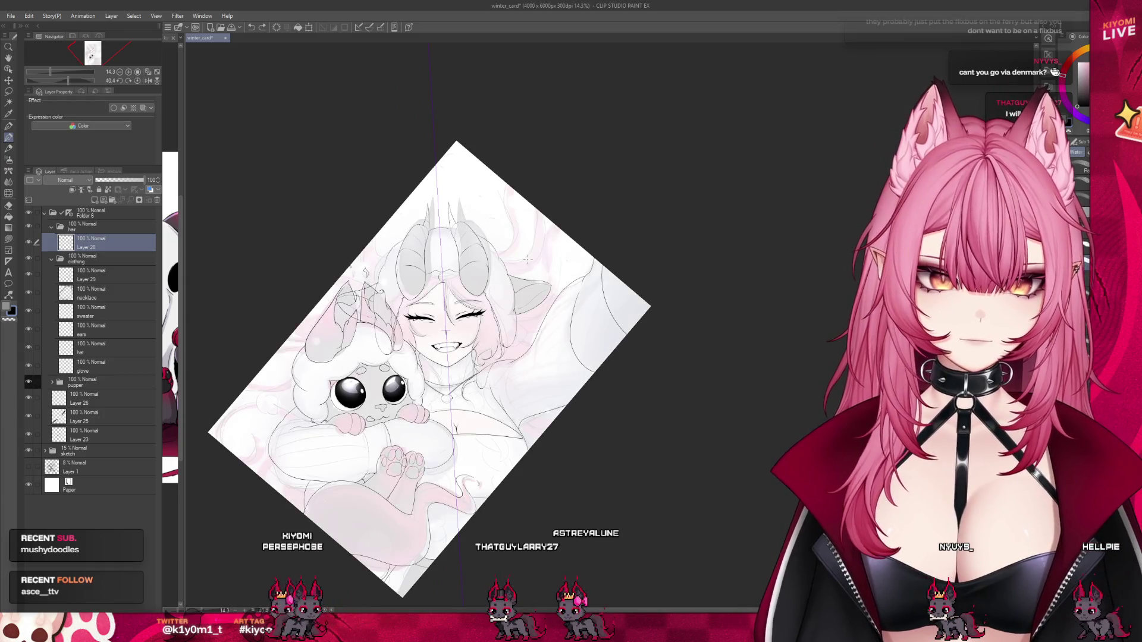
scroll(527, 261, "up", 1)
scroll(526, 262, "up", 1)
scroll(526, 262, "up", 1)
scroll(526, 262, "up", 1)
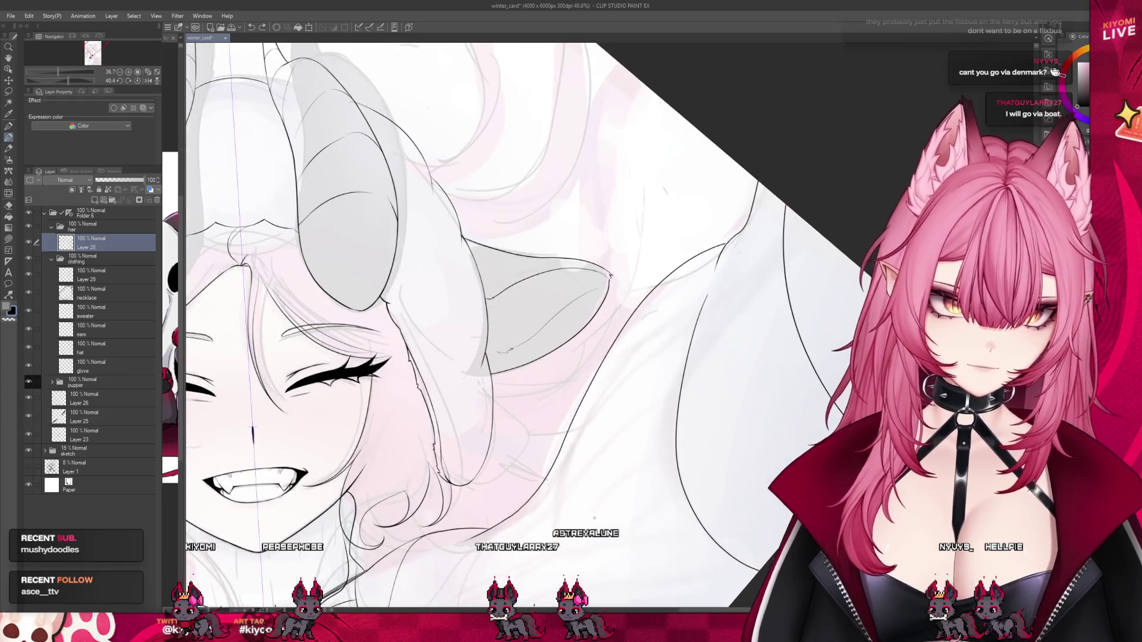
scroll(594, 518, "up", 1)
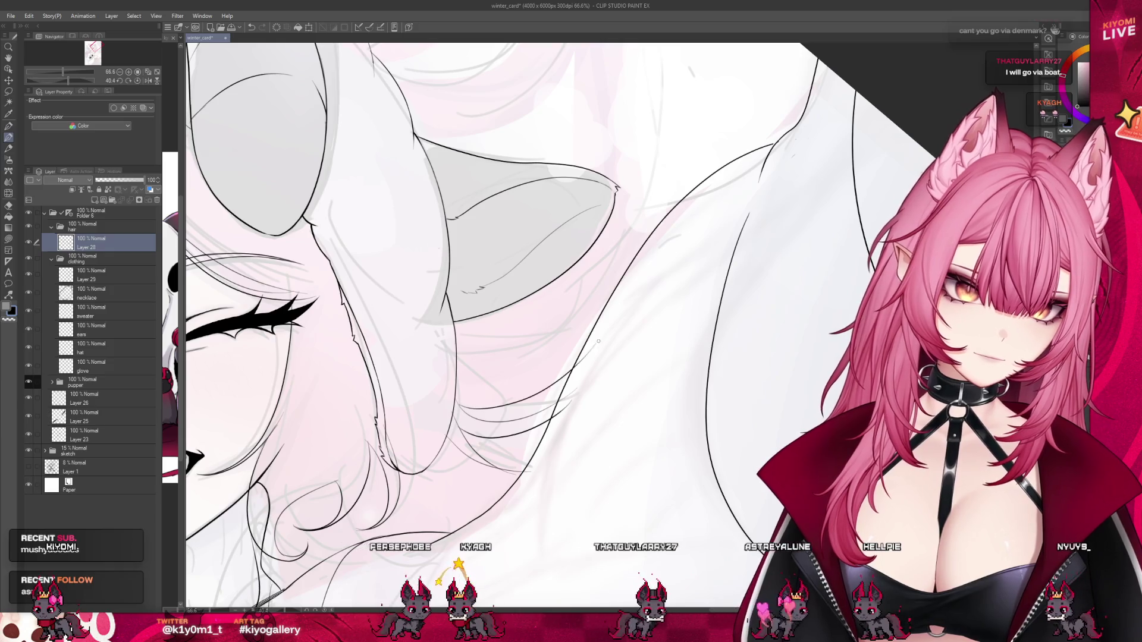
scroll(490, 441, "down", 1)
scroll(490, 441, "down", 1)
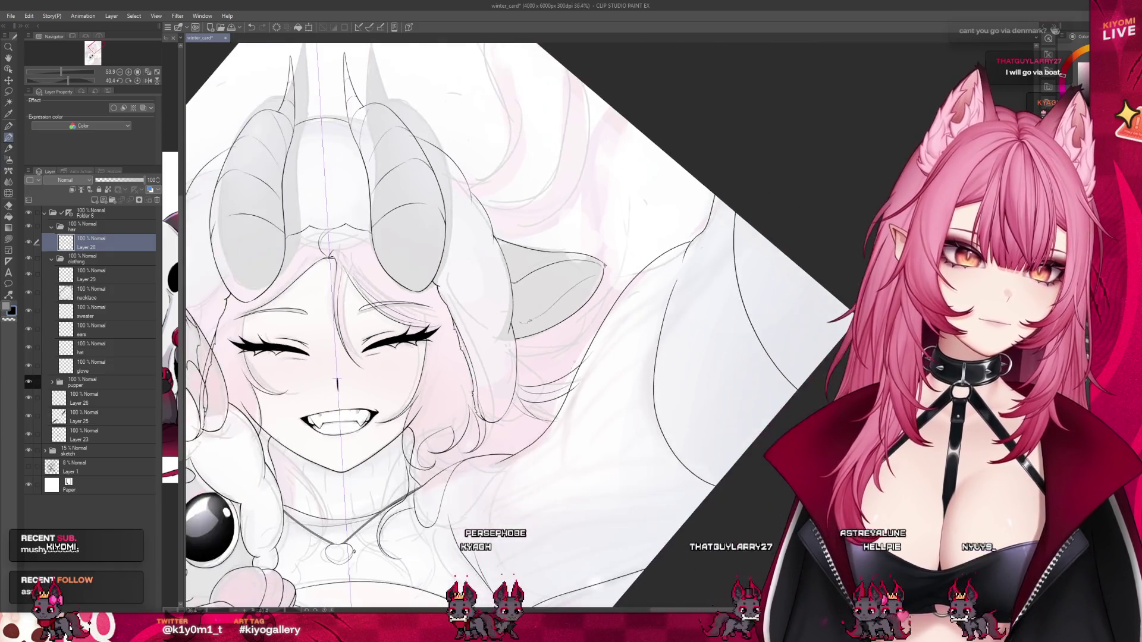
scroll(490, 441, "down", 1)
scroll(490, 441, "up", 1)
scroll(535, 410, "up", 1)
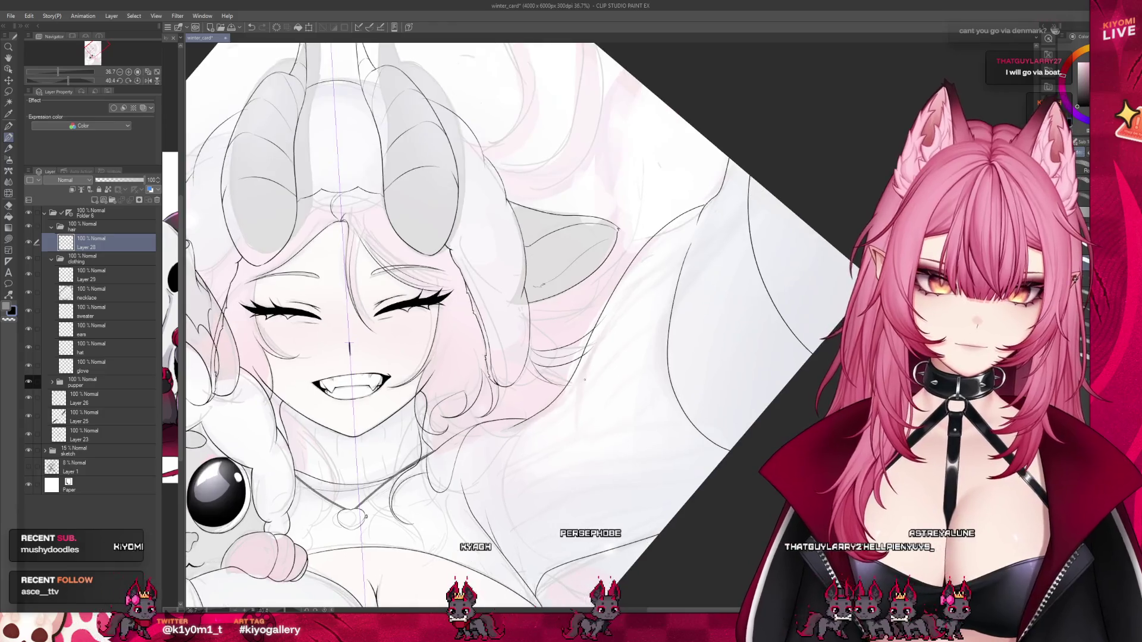
scroll(581, 379, "down", 1)
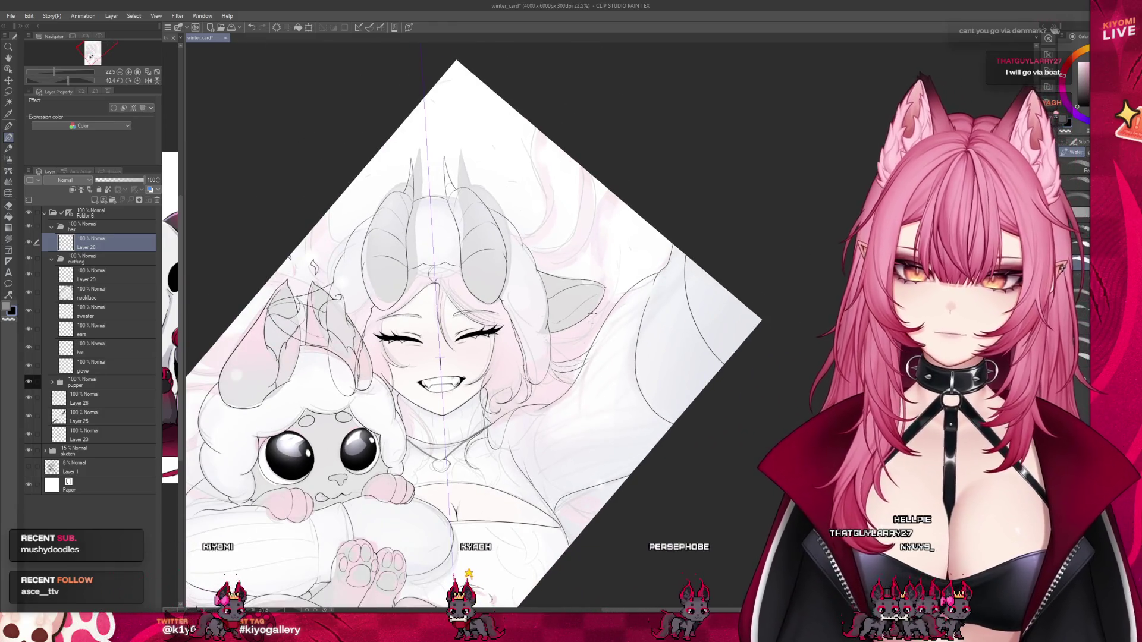
scroll(625, 214, "up", 1)
scroll(625, 214, "up", 2)
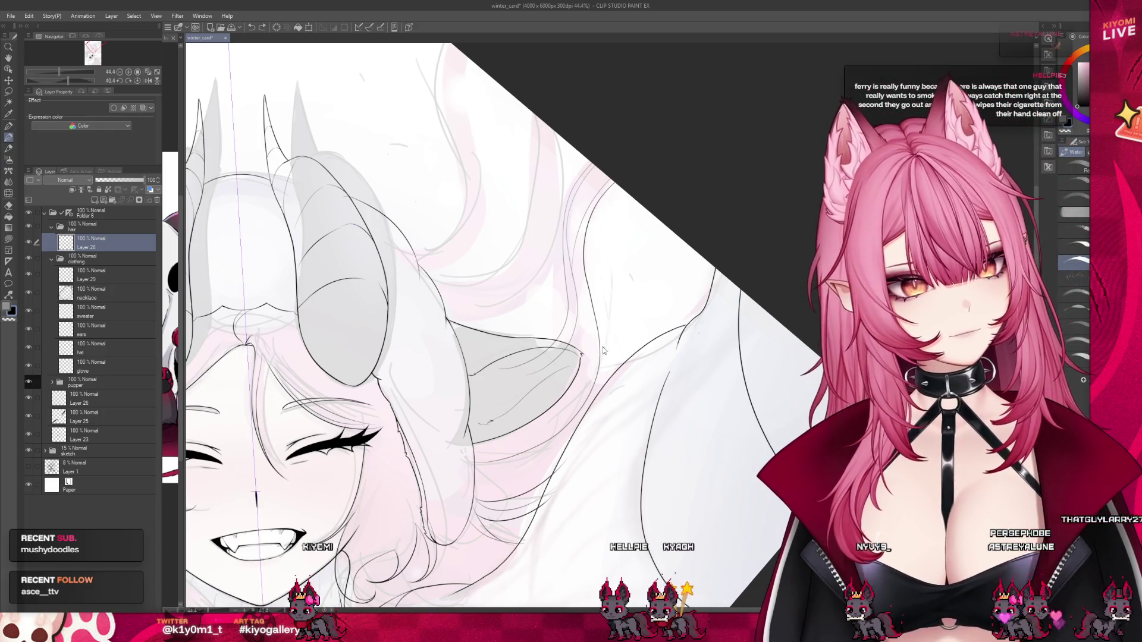
scroll(634, 287, "down", 3)
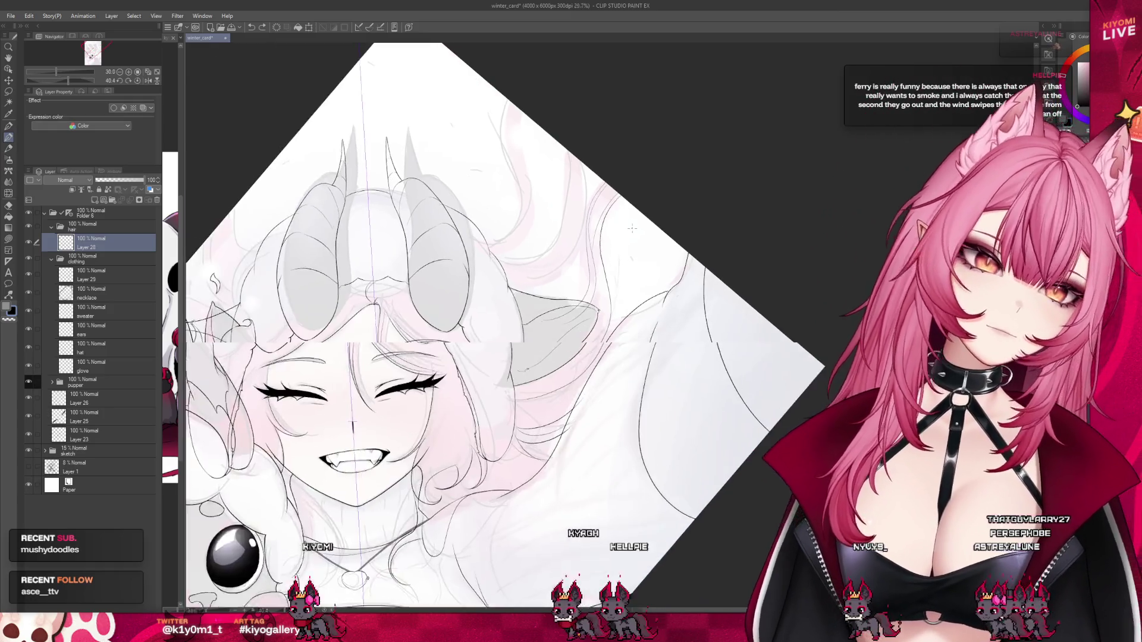
scroll(642, 274, "down", 2)
scroll(664, 252, "up", 5)
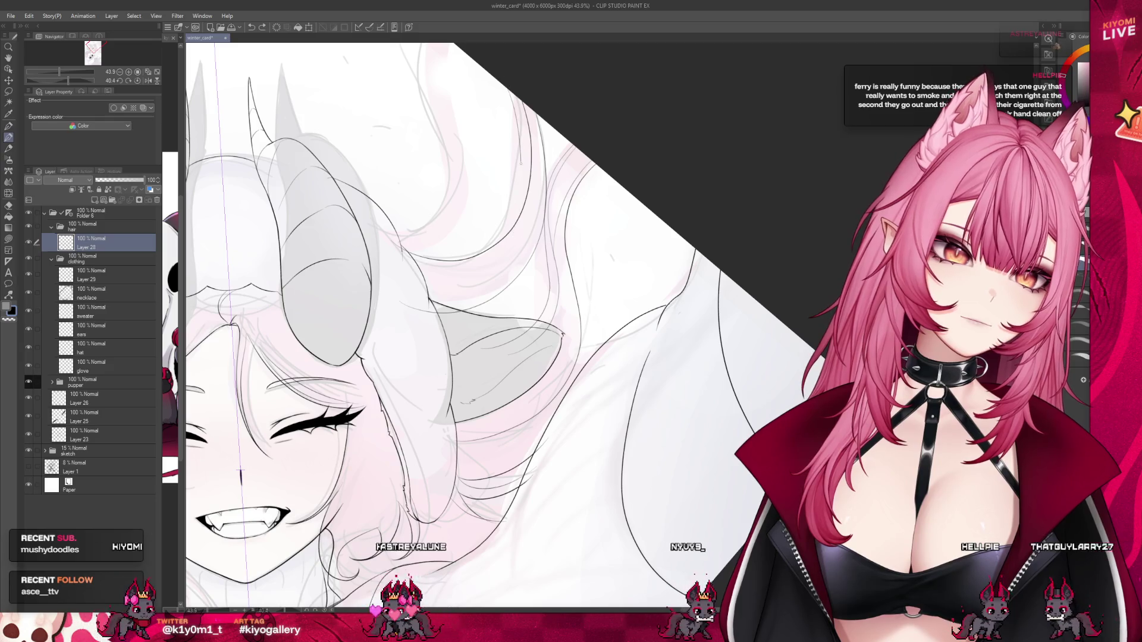
scroll(488, 244, "down", 5)
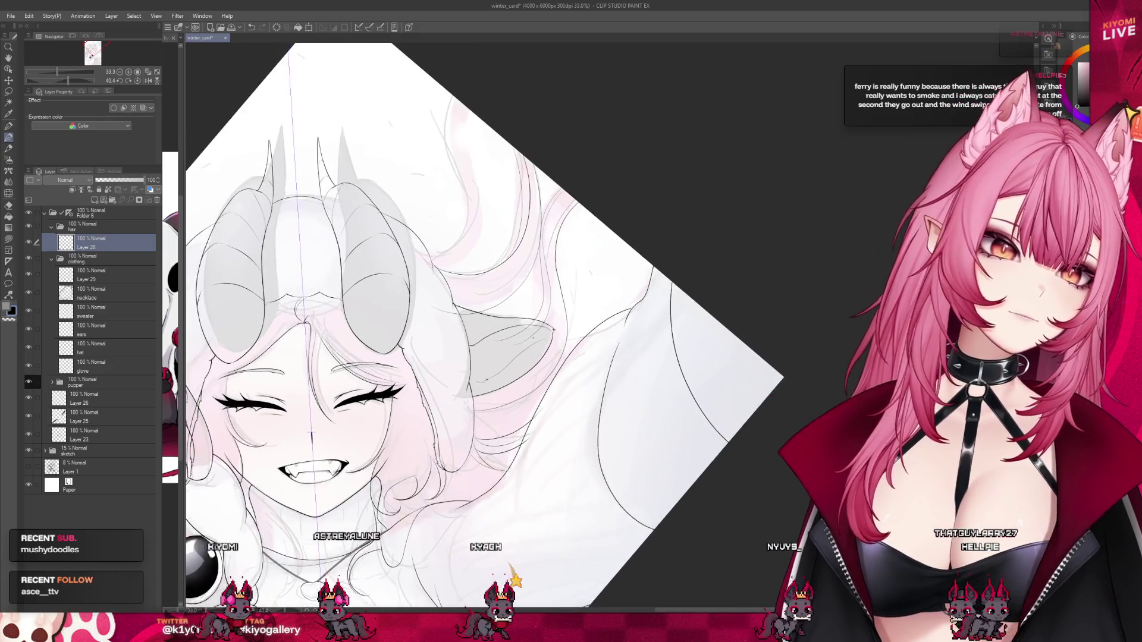
scroll(554, 220, "down", 3)
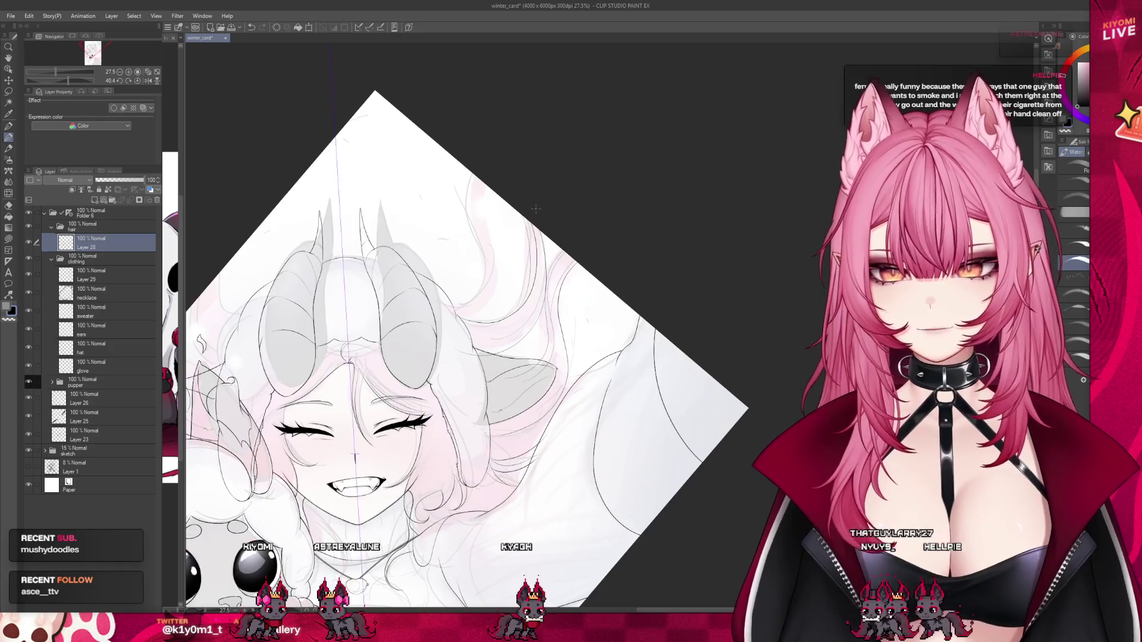
scroll(554, 220, "up", 1)
key("ctrl+at")
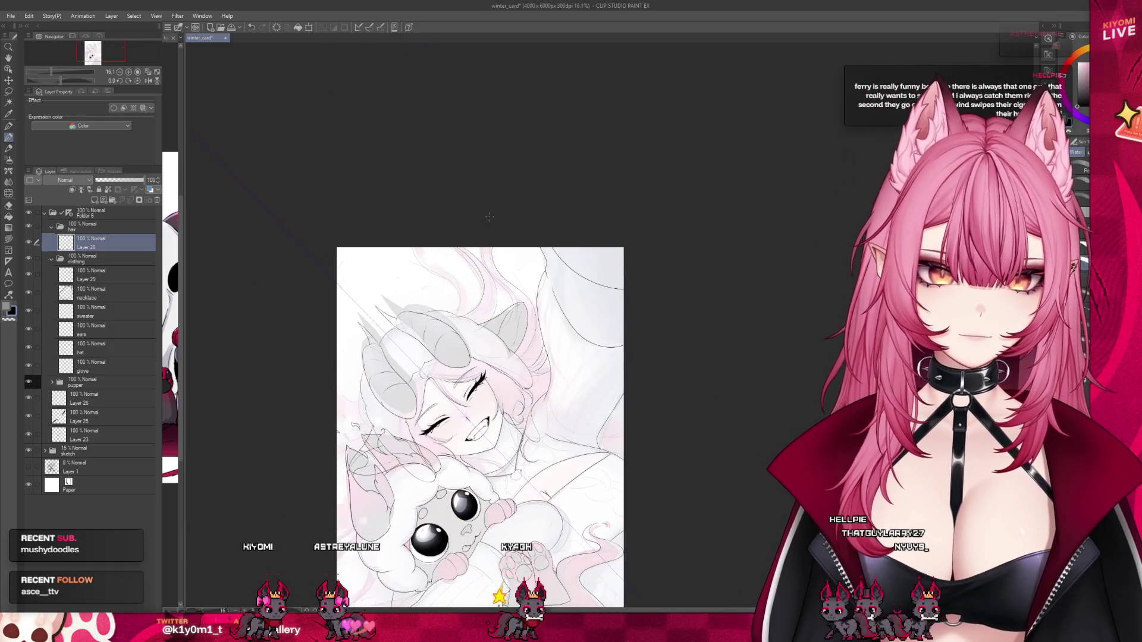
scroll(472, 440, "down", 2)
scroll(455, 335, "down", 1)
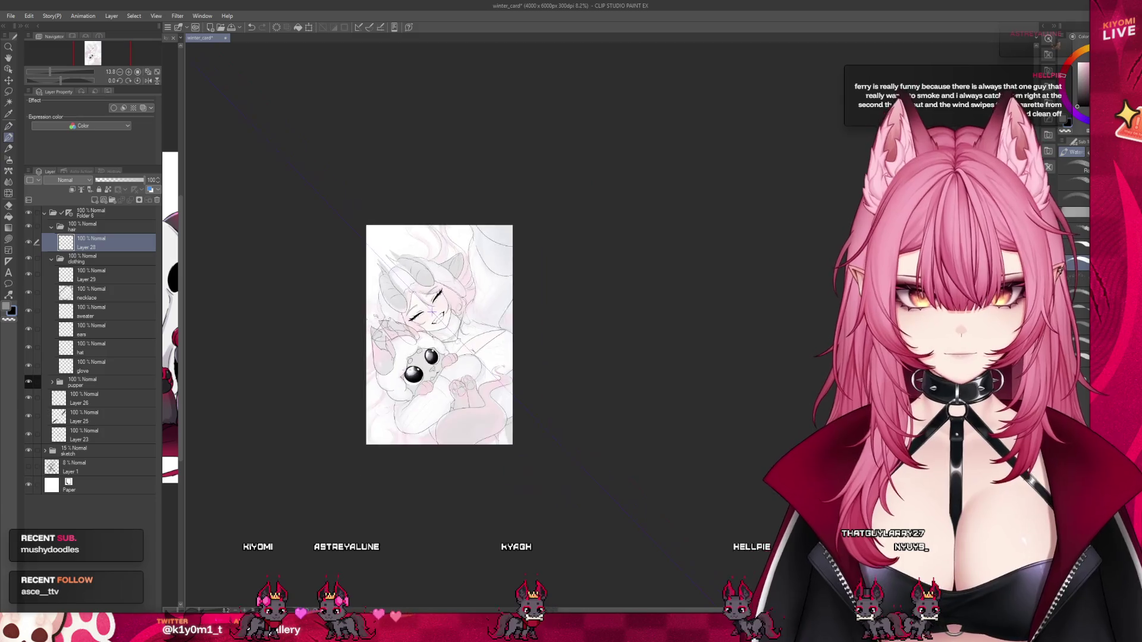
scroll(381, 415, "up", 4)
scroll(381, 414, "up", 1)
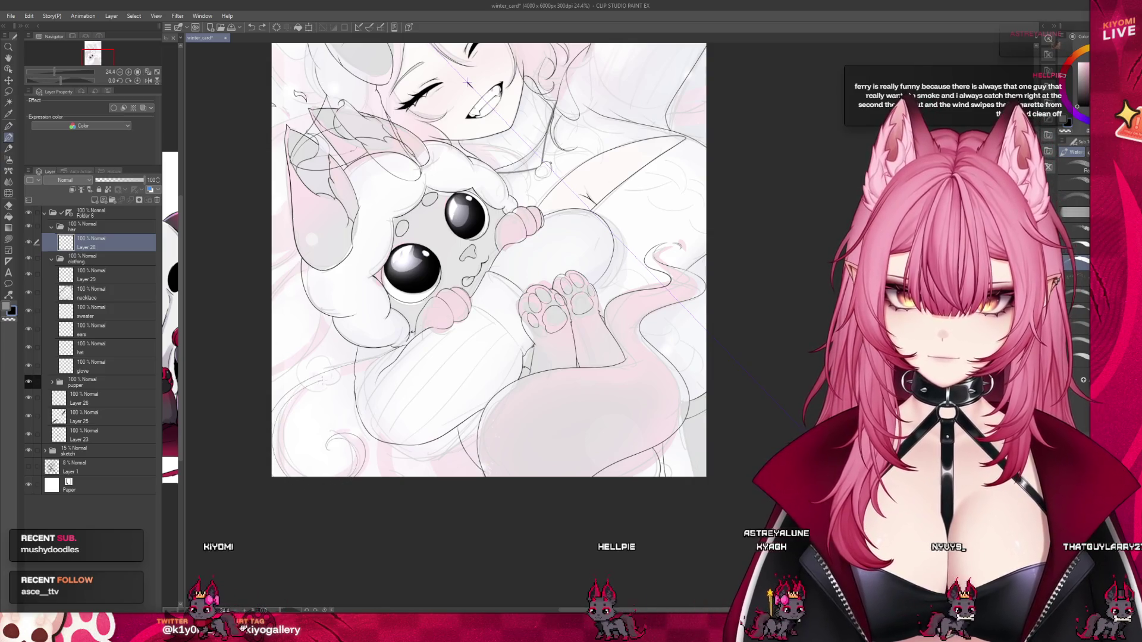
scroll(302, 462, "up", 3)
scroll(302, 462, "up", 1)
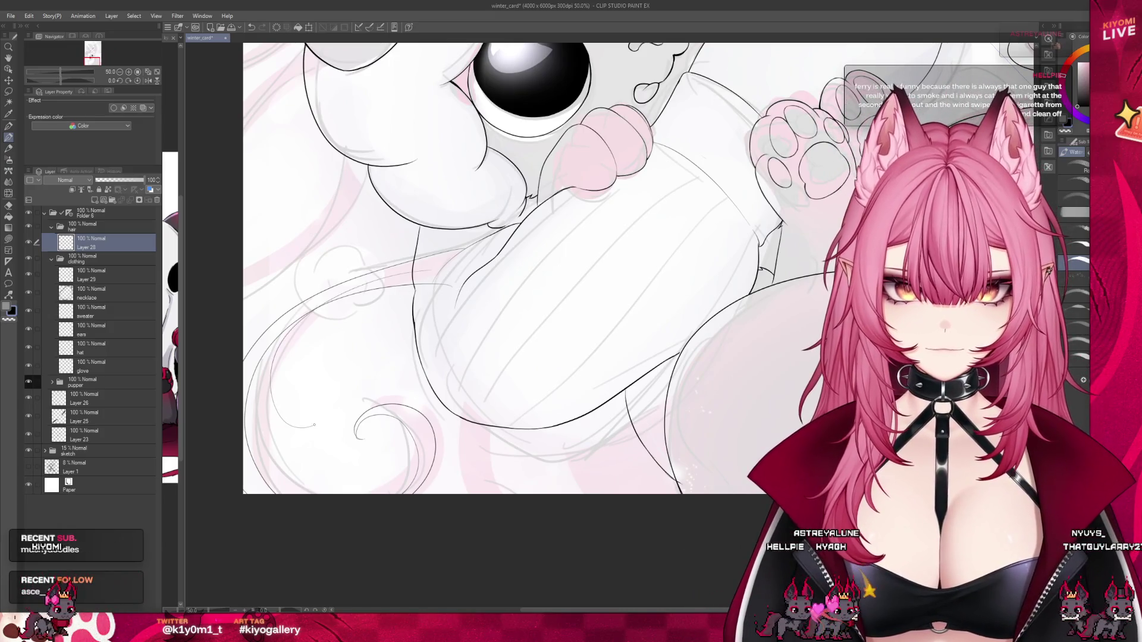
left_click_drag(272, 374, 314, 426)
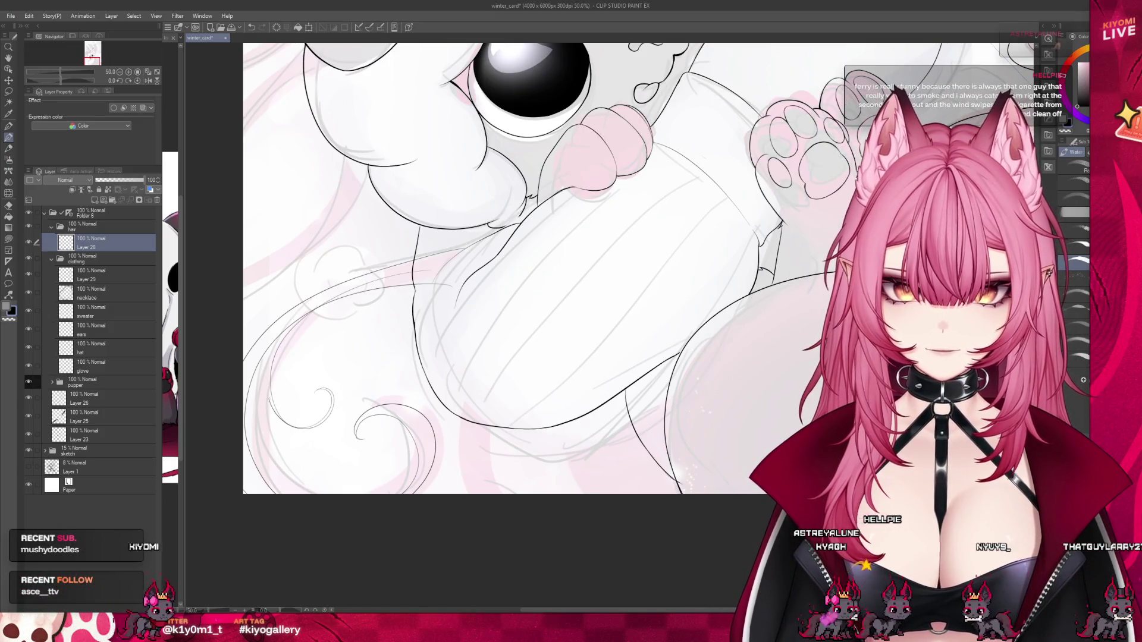
scroll(375, 434, "down", 3)
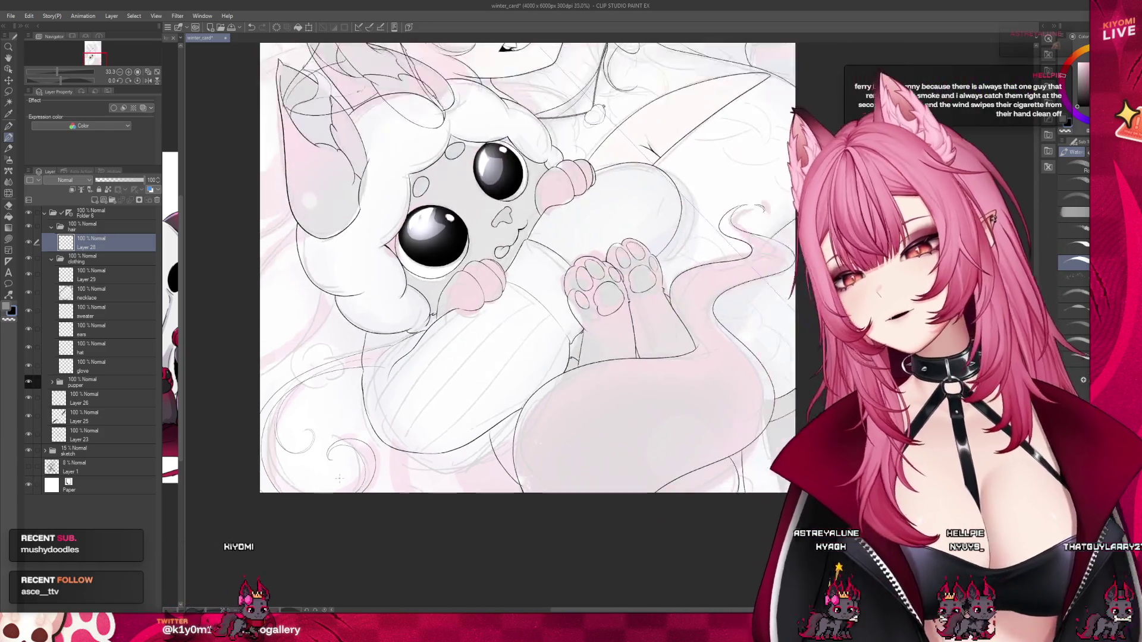
scroll(375, 434, "down", 2)
scroll(376, 434, "down", 1)
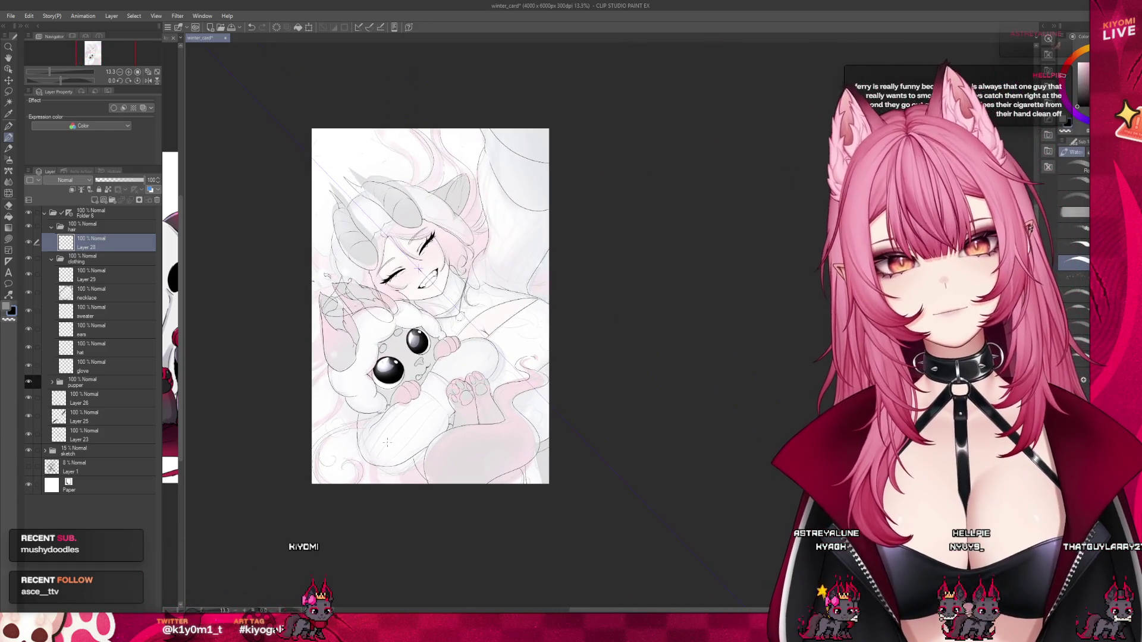
scroll(388, 464, "up", 4)
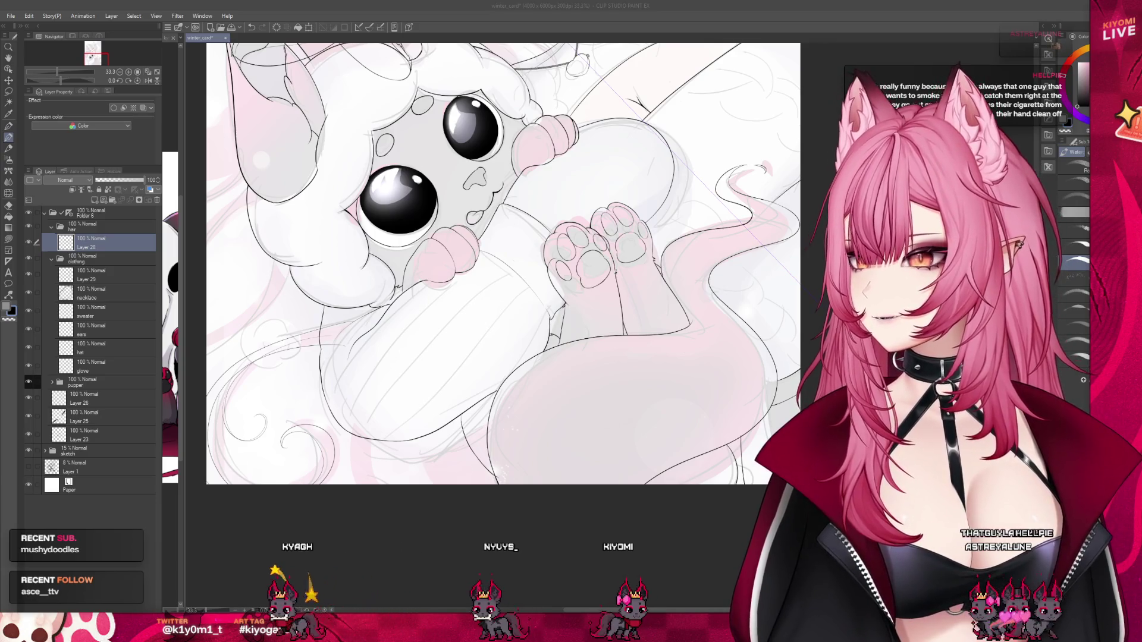
scroll(503, 262, "left", 2)
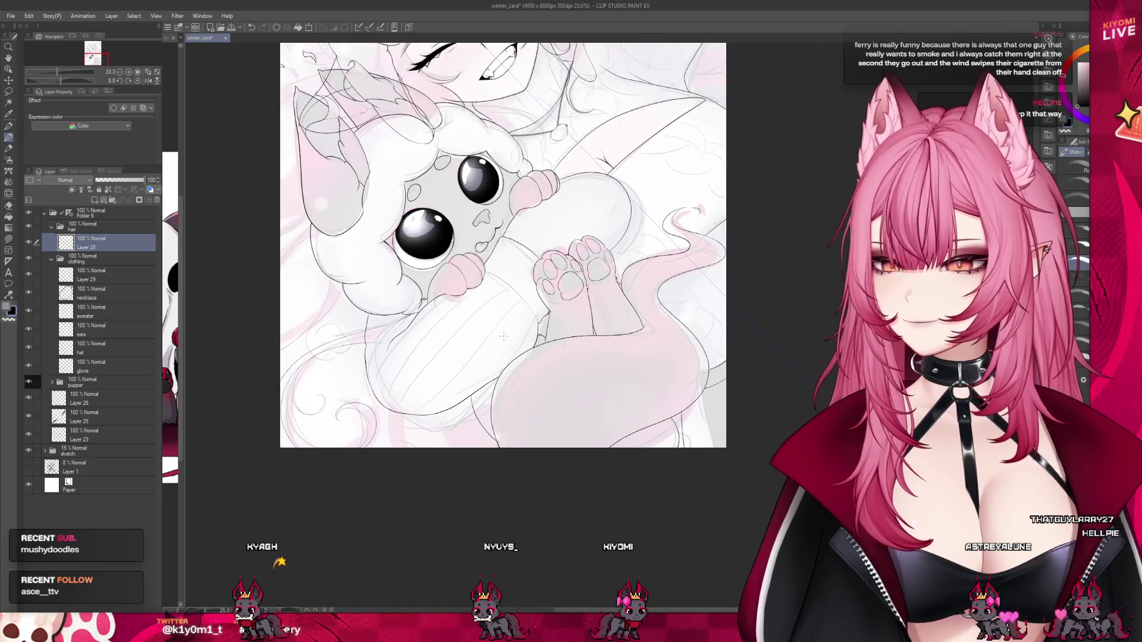
scroll(299, 401, "up", 2)
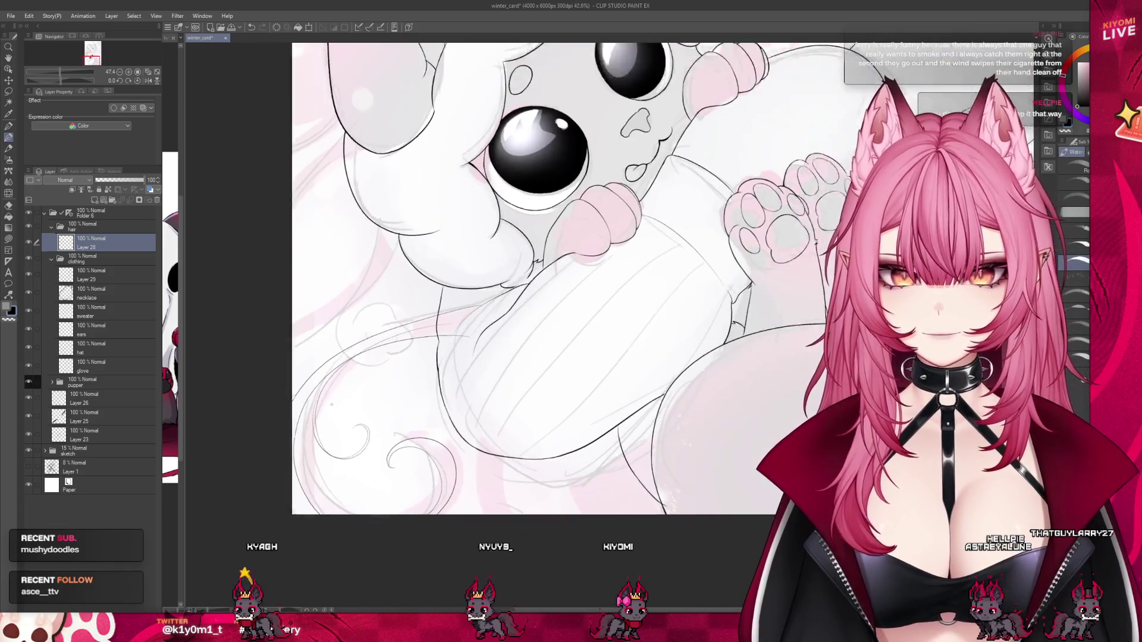
scroll(299, 401, "up", 3)
scroll(299, 401, "up", 2)
scroll(321, 339, "up", 2)
scroll(352, 267, "up", 2)
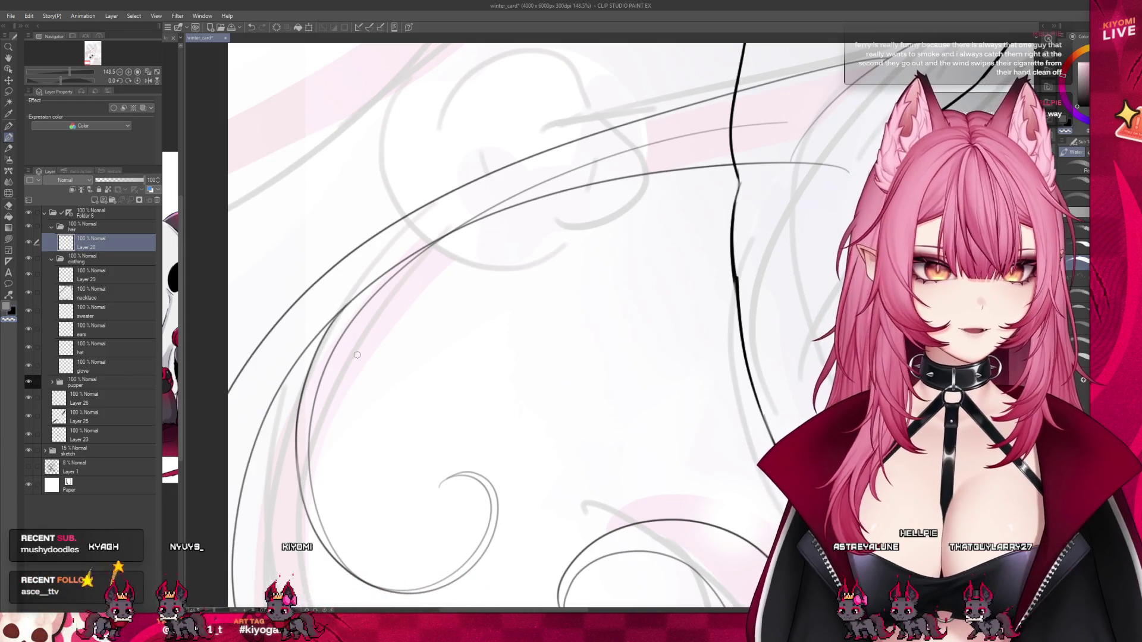
Undo the last tail stroke and redraw its curl sweeping further downward.
scroll(351, 296, "down", 1)
scroll(350, 296, "down", 3)
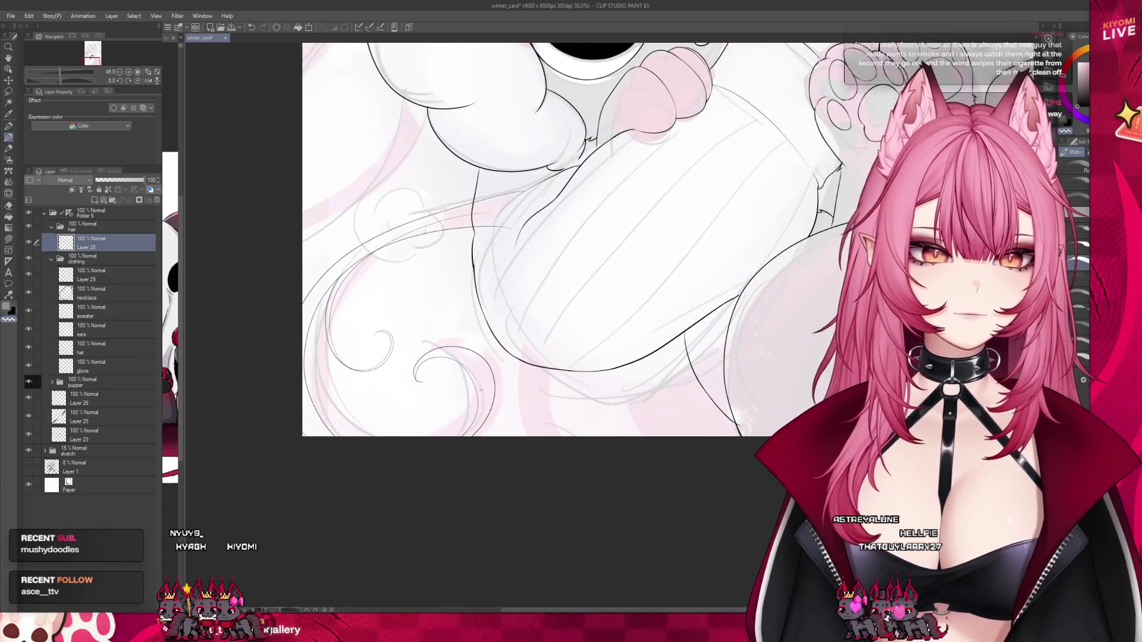
scroll(453, 383, "up", 3)
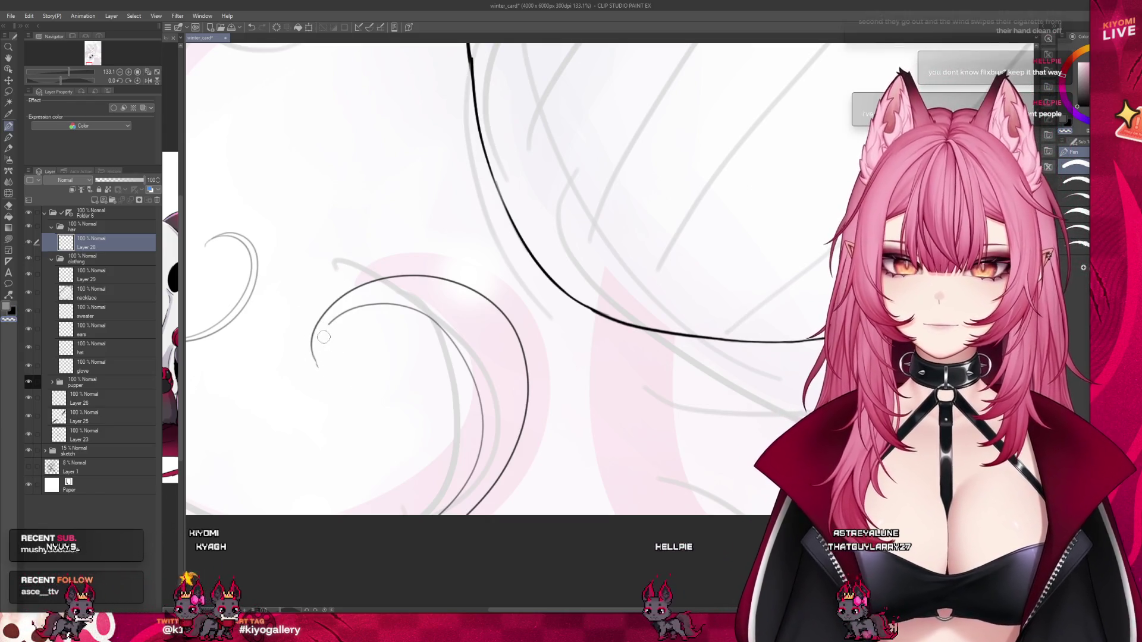
key("ctrl+z")
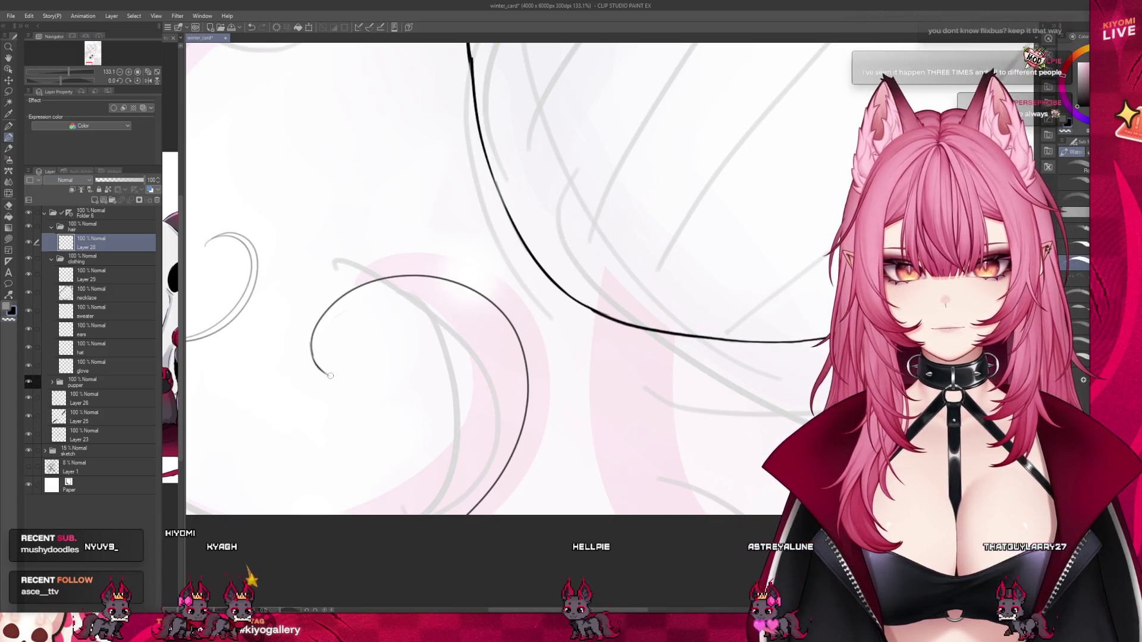
left_click_drag(315, 362, 413, 533)
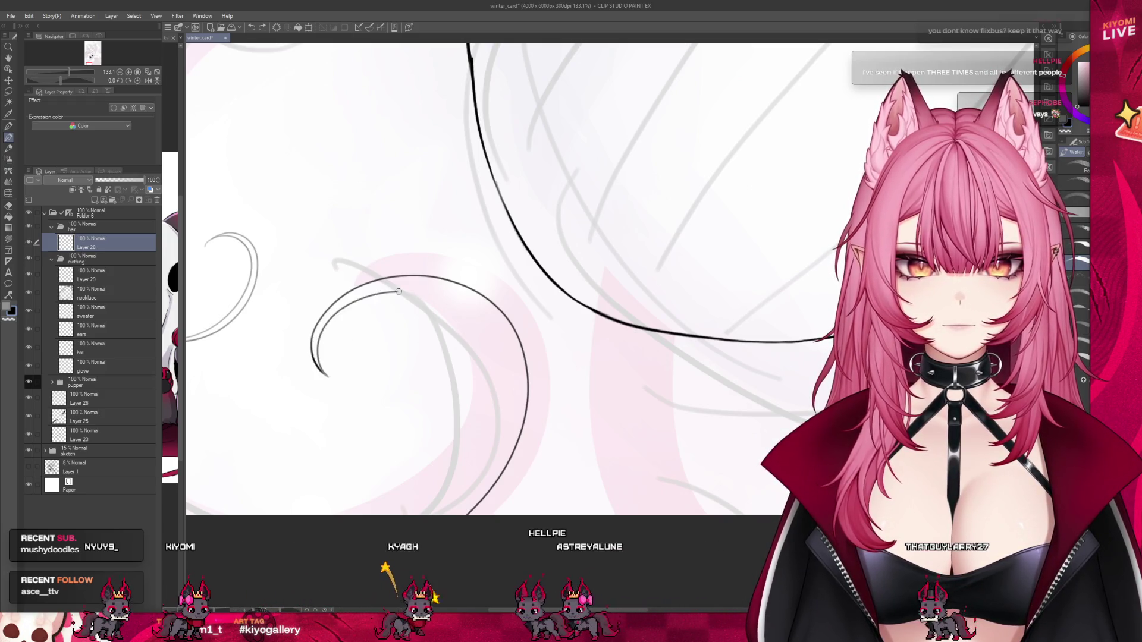
With the Pen tool, ink a bold tail line down to the canvas edge, then zoom out.
scroll(413, 532, "down", 5)
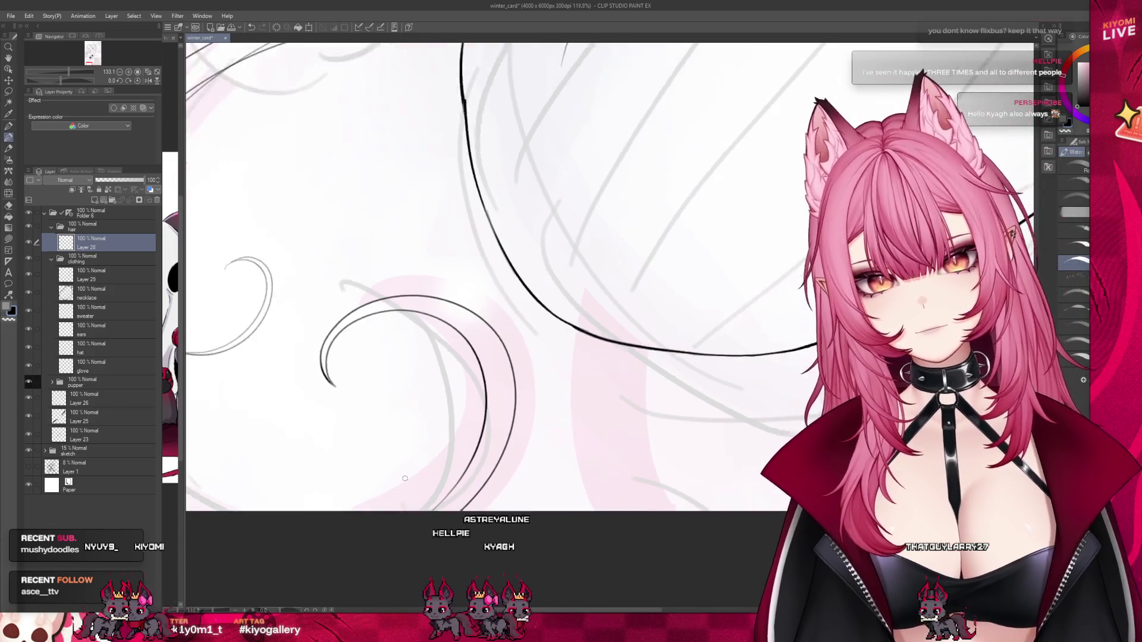
scroll(472, 485, "up", 2)
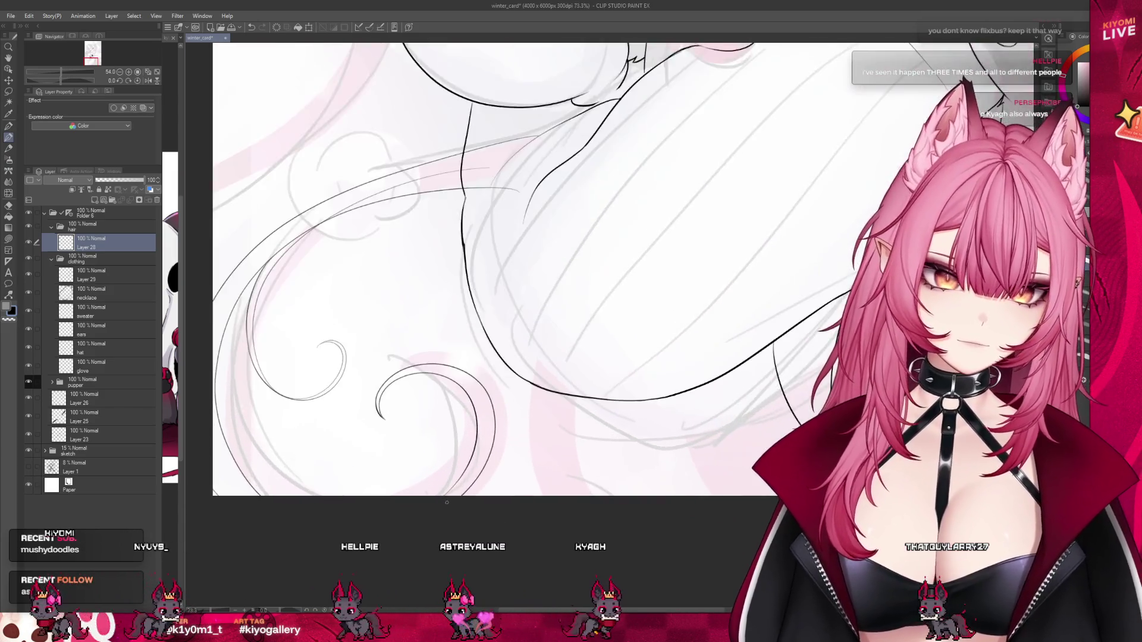
left_click(8, 125)
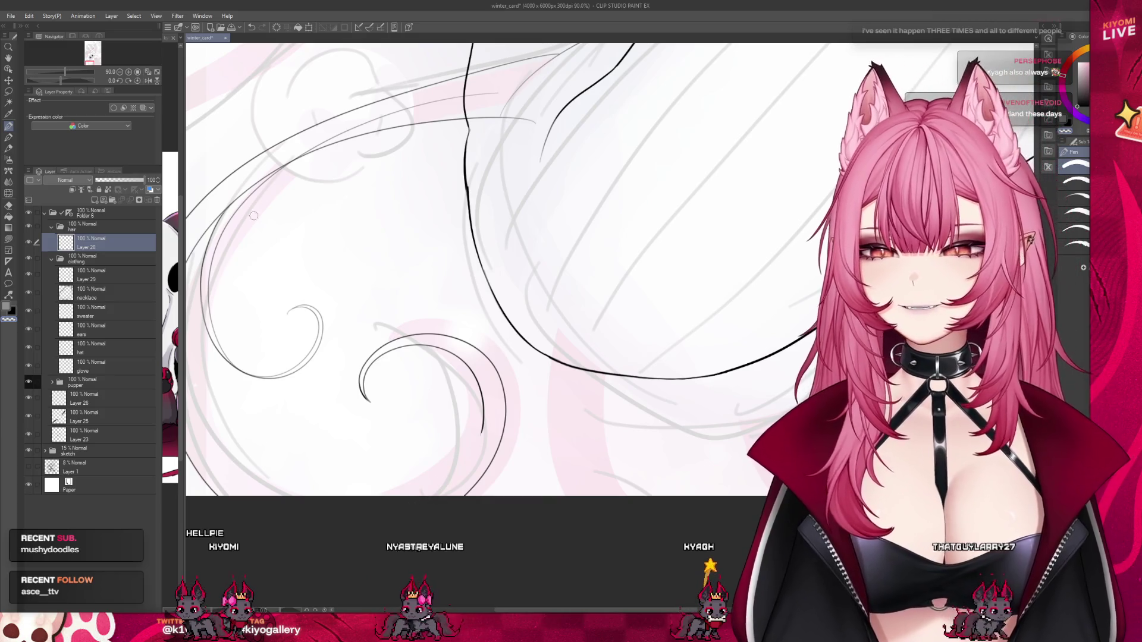
left_click_drag(480, 426, 414, 495)
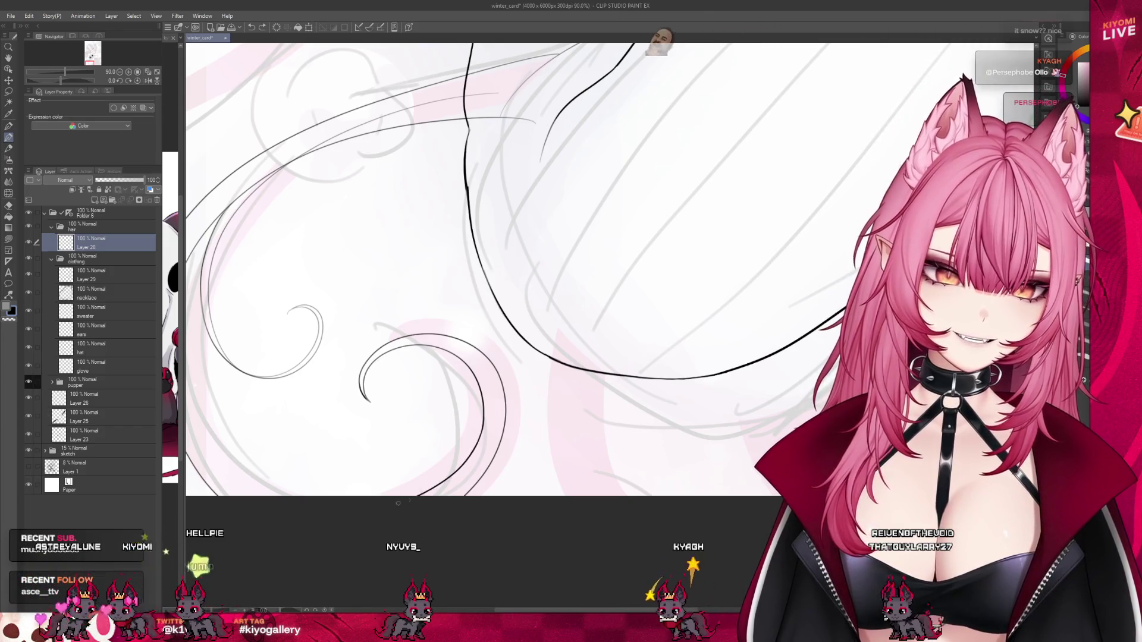
key("ctrl+minus")
key("ctrl+minus")
key("ctrl+minus")
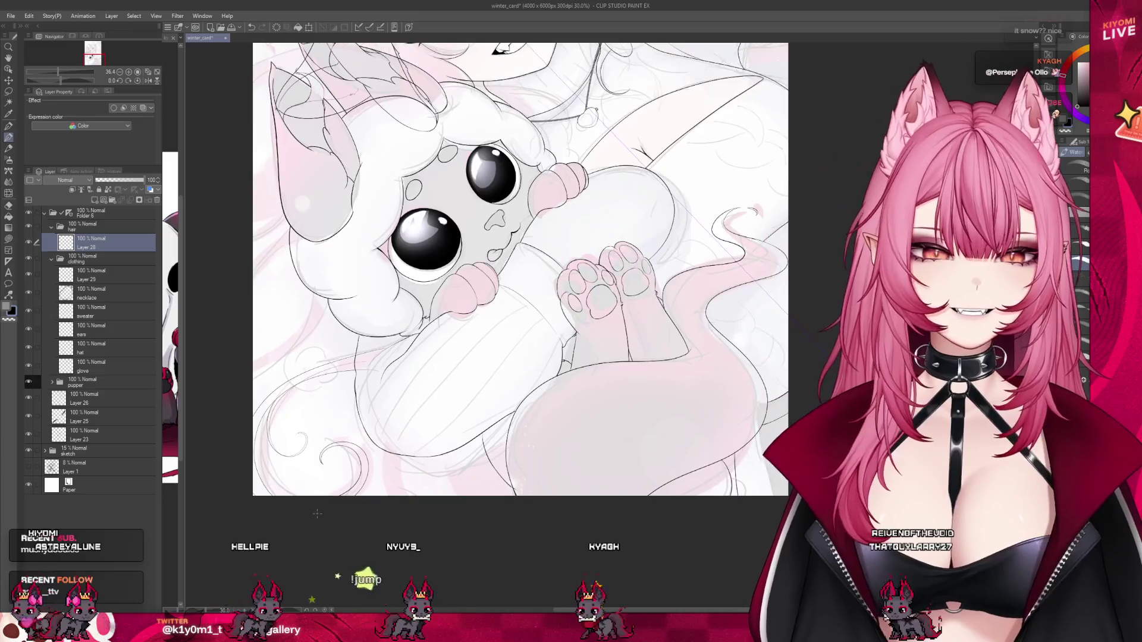
key("ctrl+minus")
Pan and zoom onto the plush's paws and add a tiny pen mark near them.
scroll(315, 424, "down", 1)
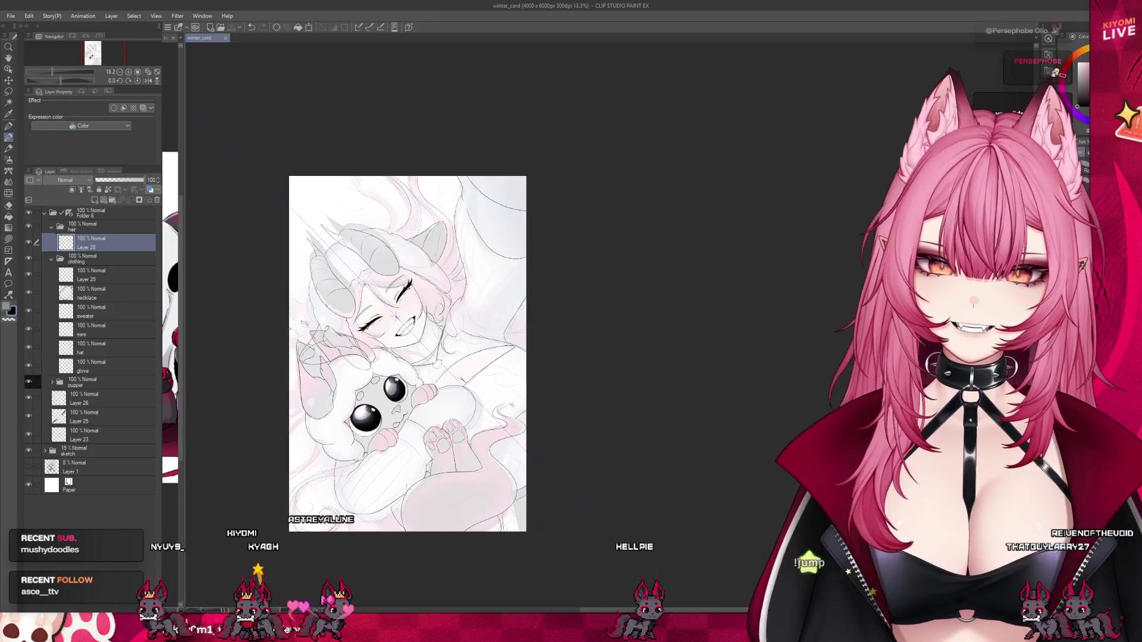
left_click_drag(392, 465, 409, 570)
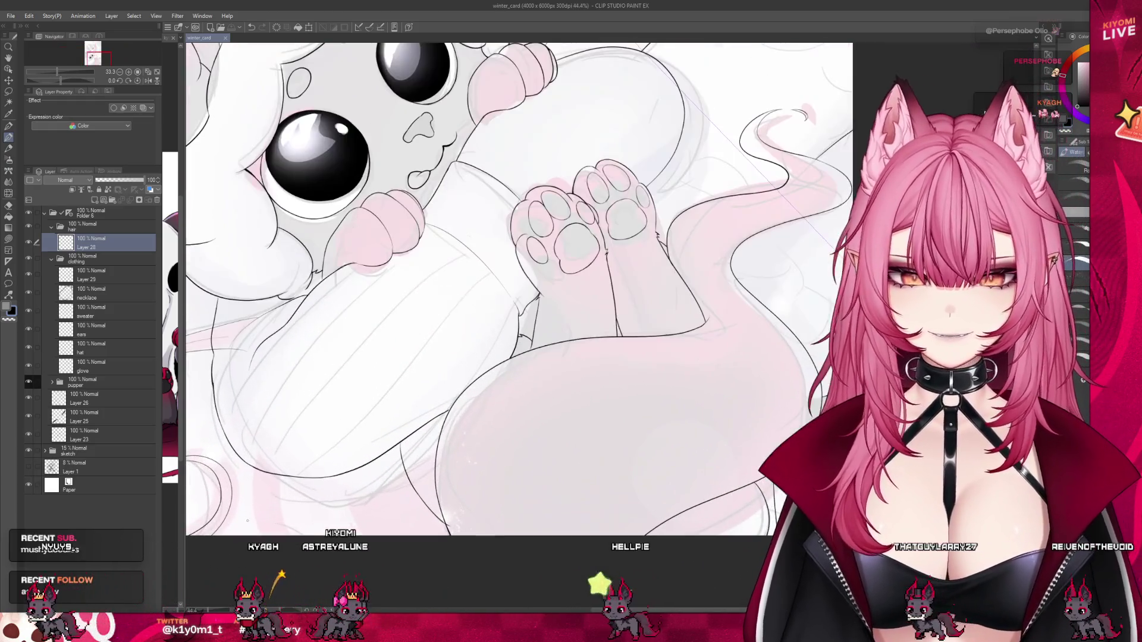
left_click_drag(409, 611, 416, 535)
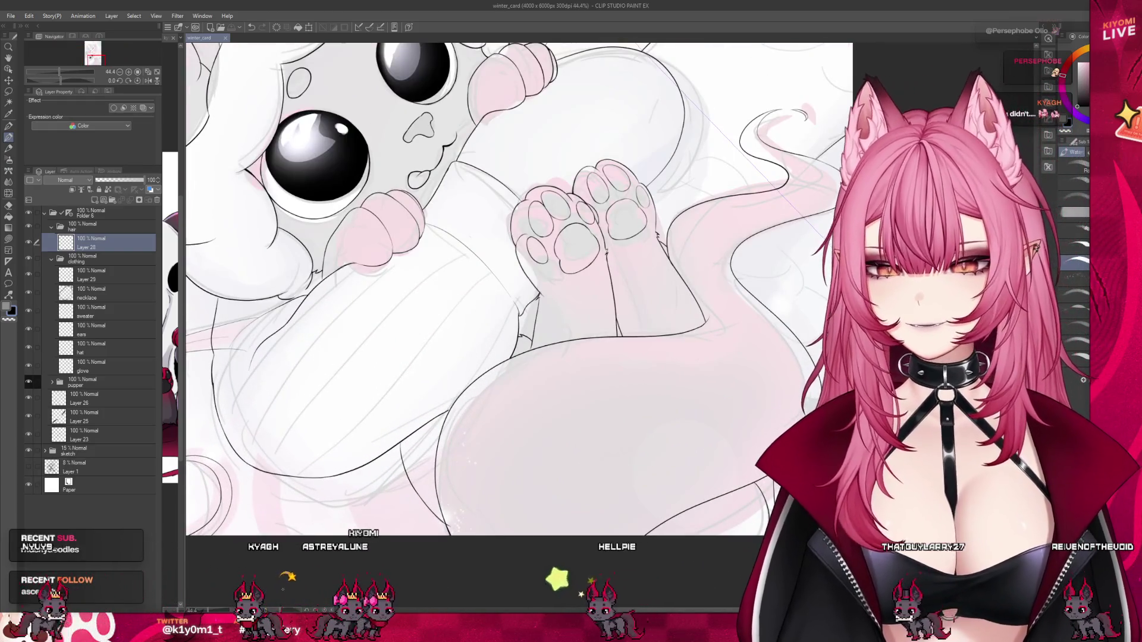
left_click(278, 450)
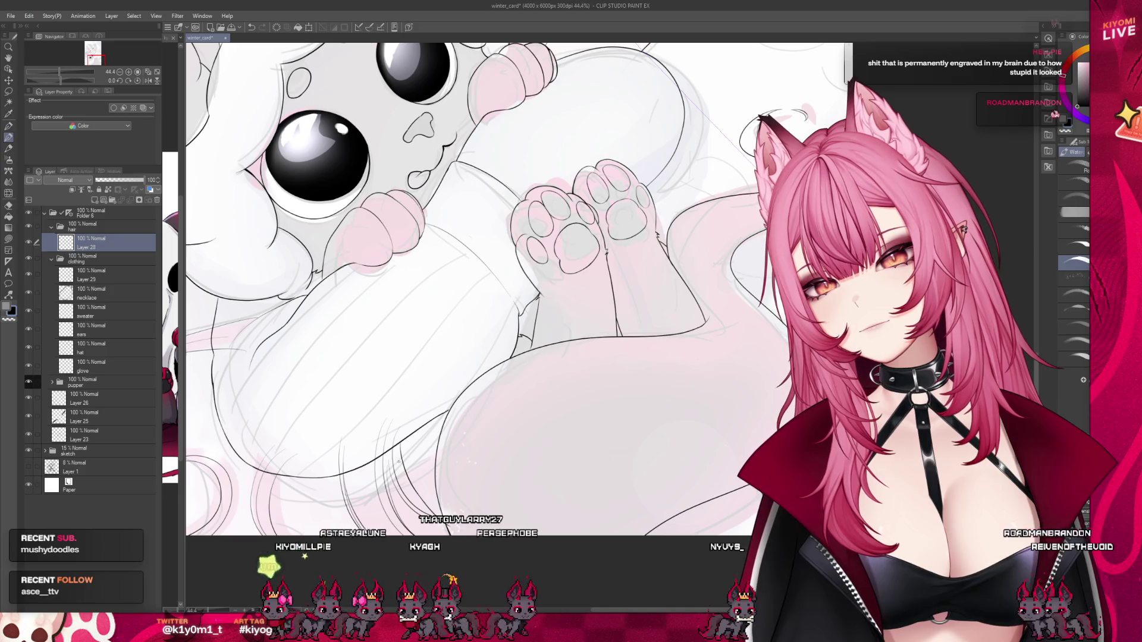
scroll(388, 411, "down", 2)
scroll(389, 411, "down", 1)
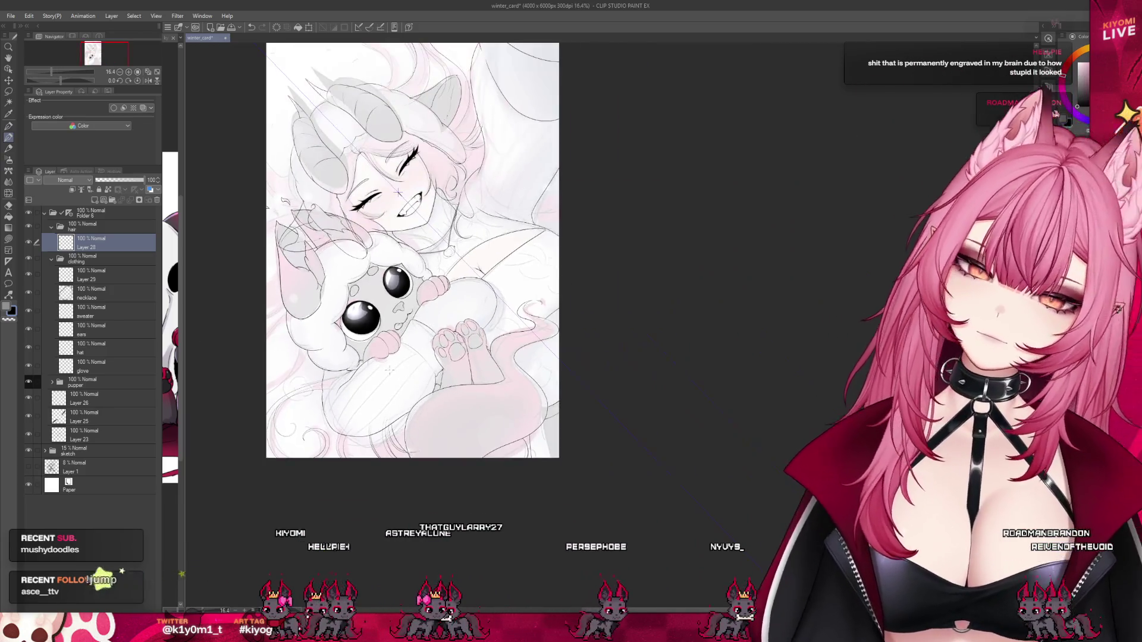
Zoom out to the whole page and hide the pink sketch folder to see the lineart alone.
scroll(398, 379, "up", 1)
scroll(398, 379, "up", 1)
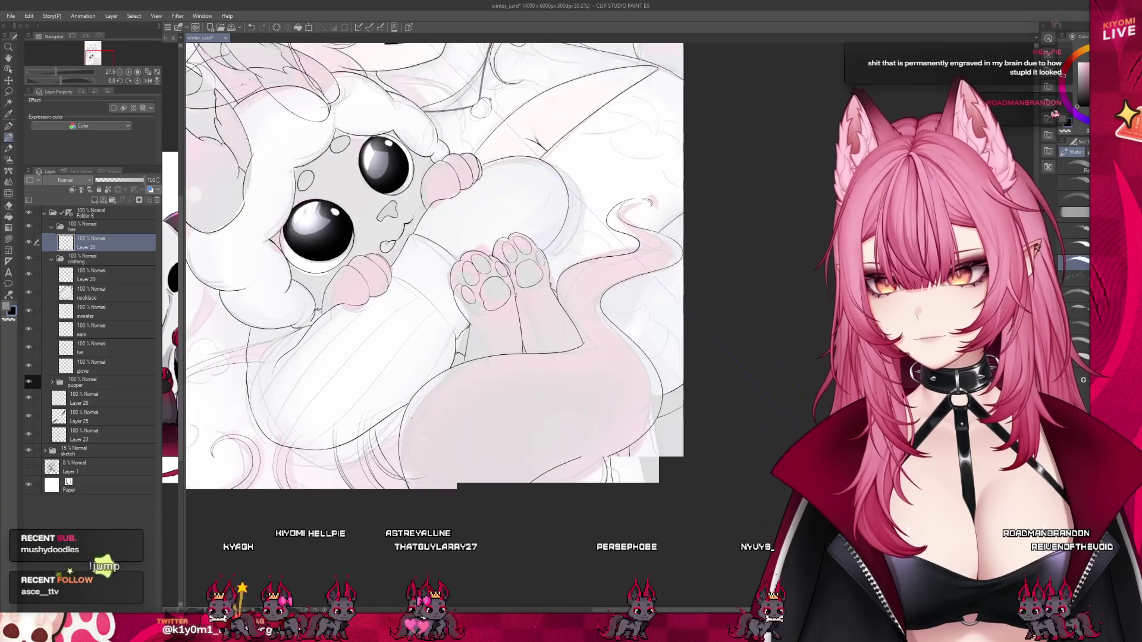
scroll(398, 379, "up", 1)
scroll(323, 416, "up", 2)
scroll(324, 416, "up", 1)
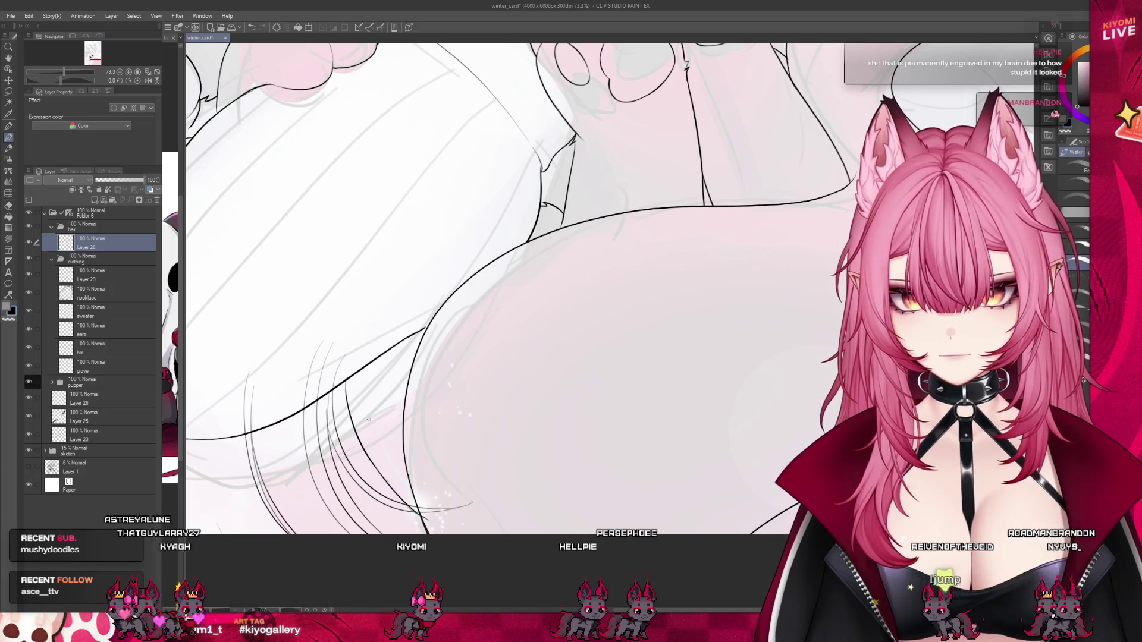
scroll(336, 336, "up", 3)
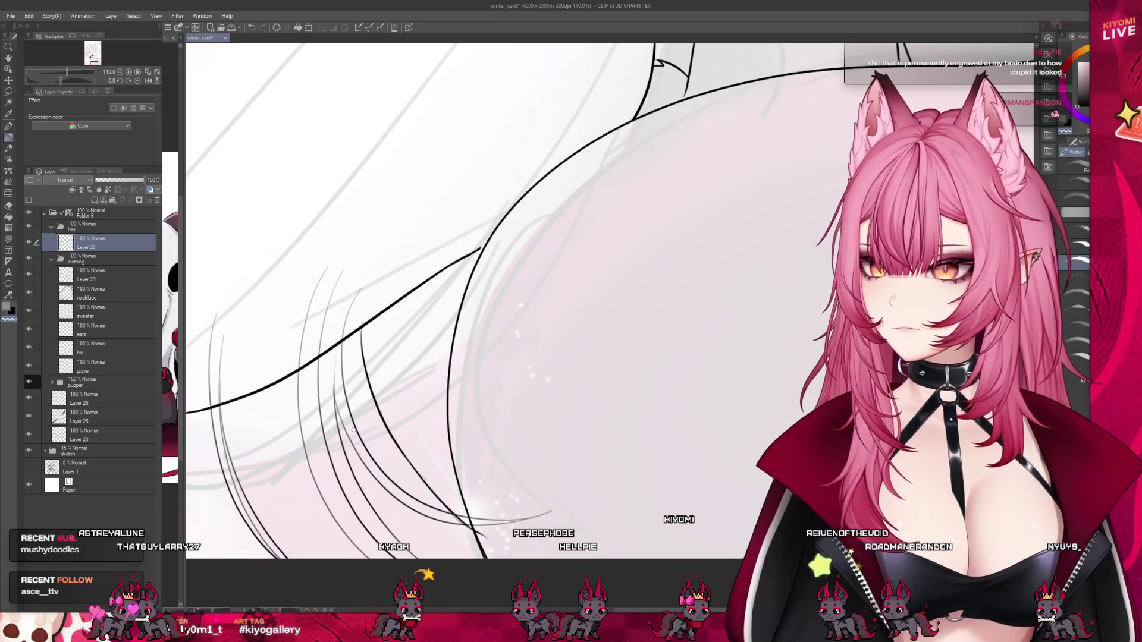
scroll(349, 427, "down", 2)
scroll(349, 427, "down", 3)
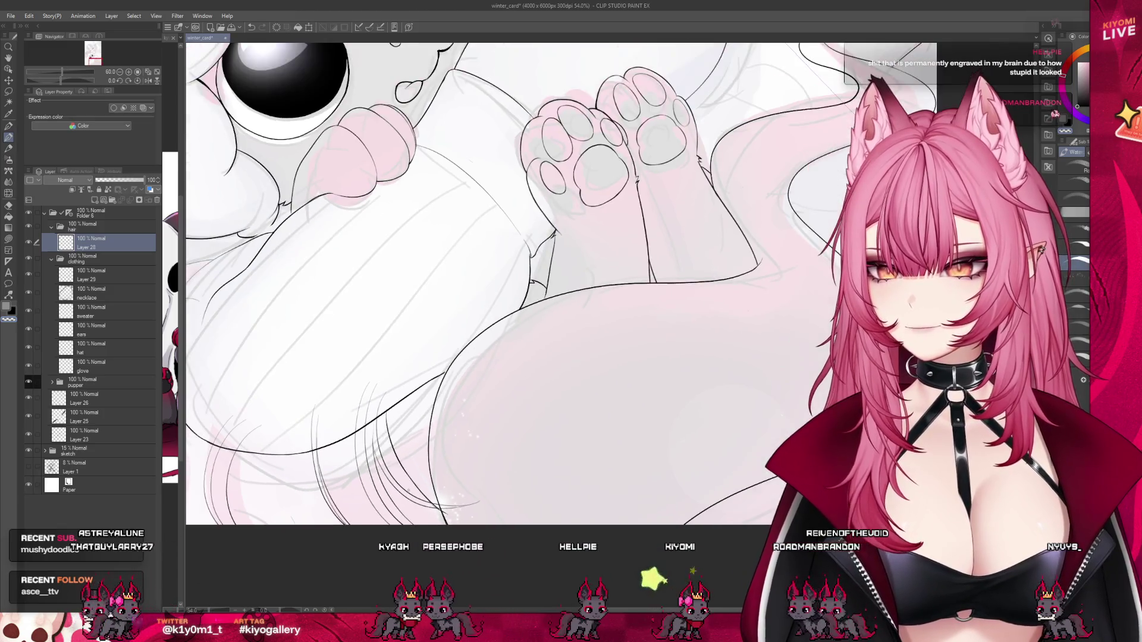
scroll(416, 404, "up", 1)
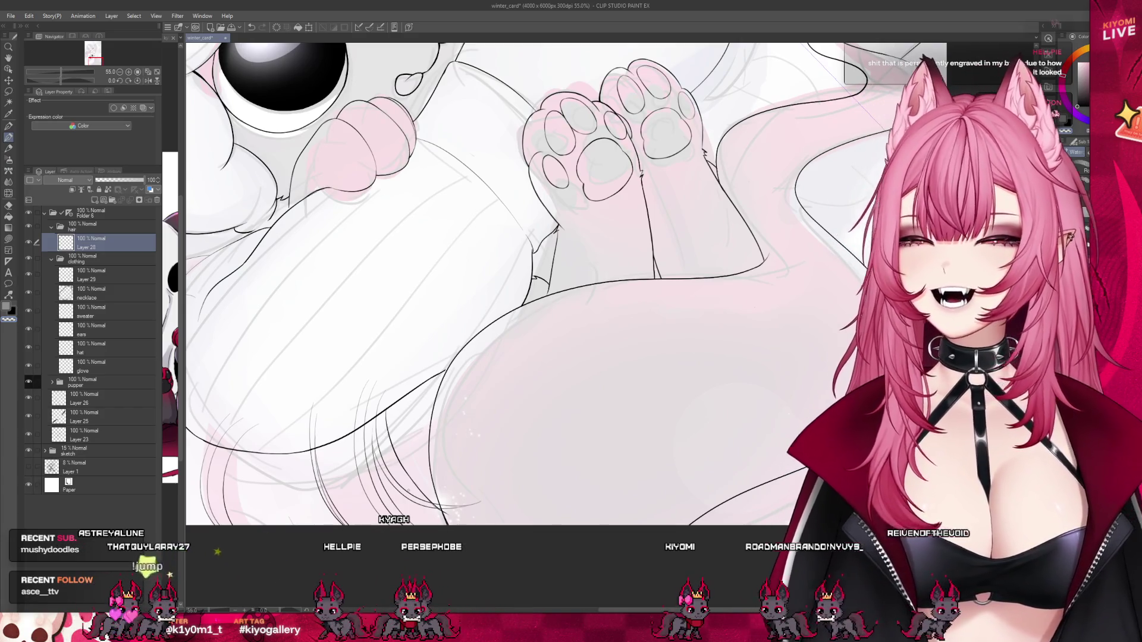
scroll(423, 416, "up", 3)
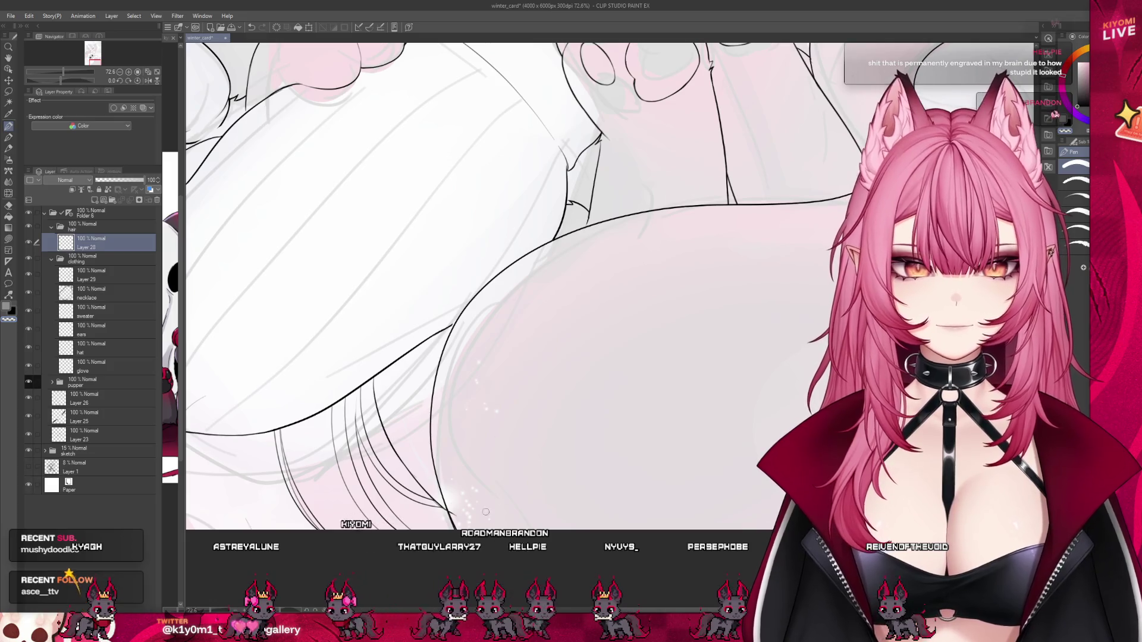
scroll(582, 446, "down", 3)
scroll(408, 454, "up", 2)
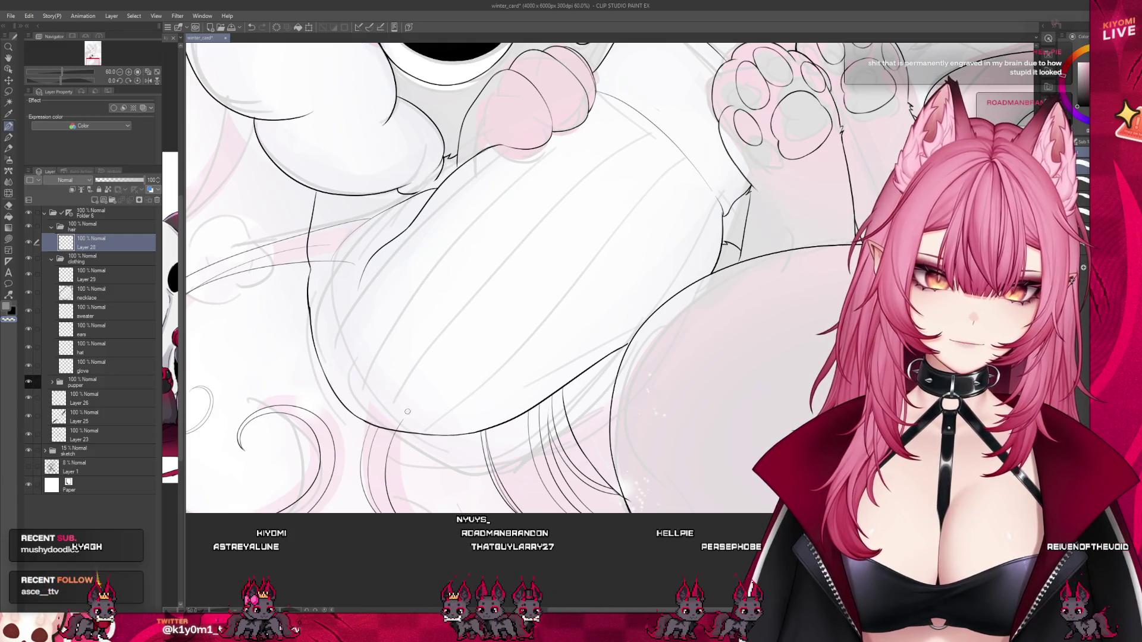
scroll(401, 426, "up", 3)
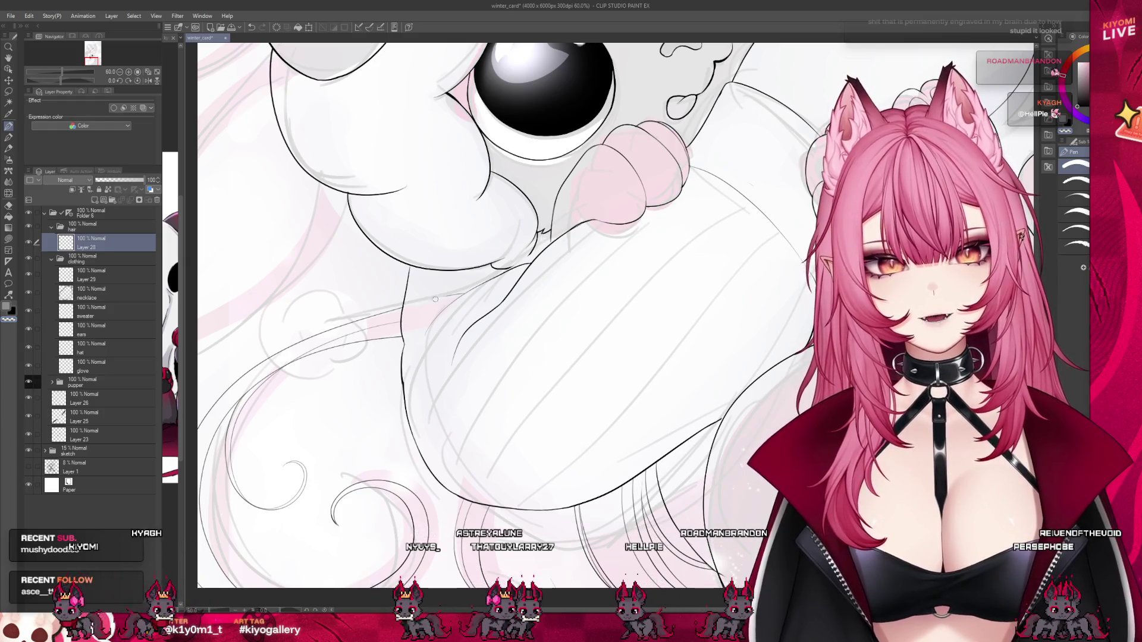
scroll(407, 439, "down", 5)
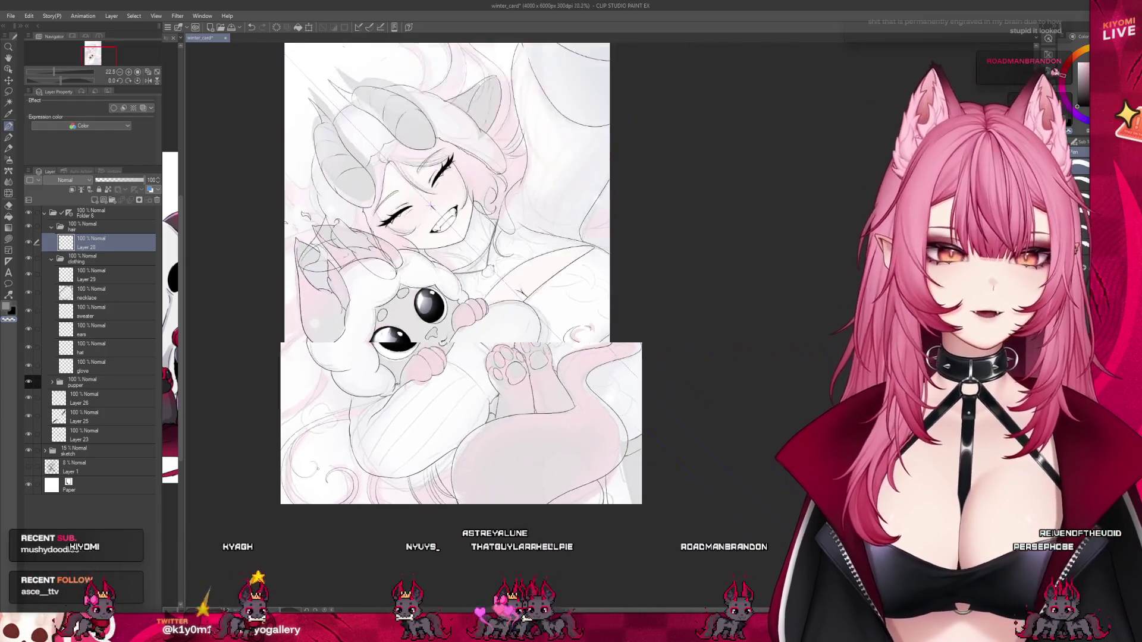
scroll(492, 443, "up", 1)
scroll(183, 556, "up", 1)
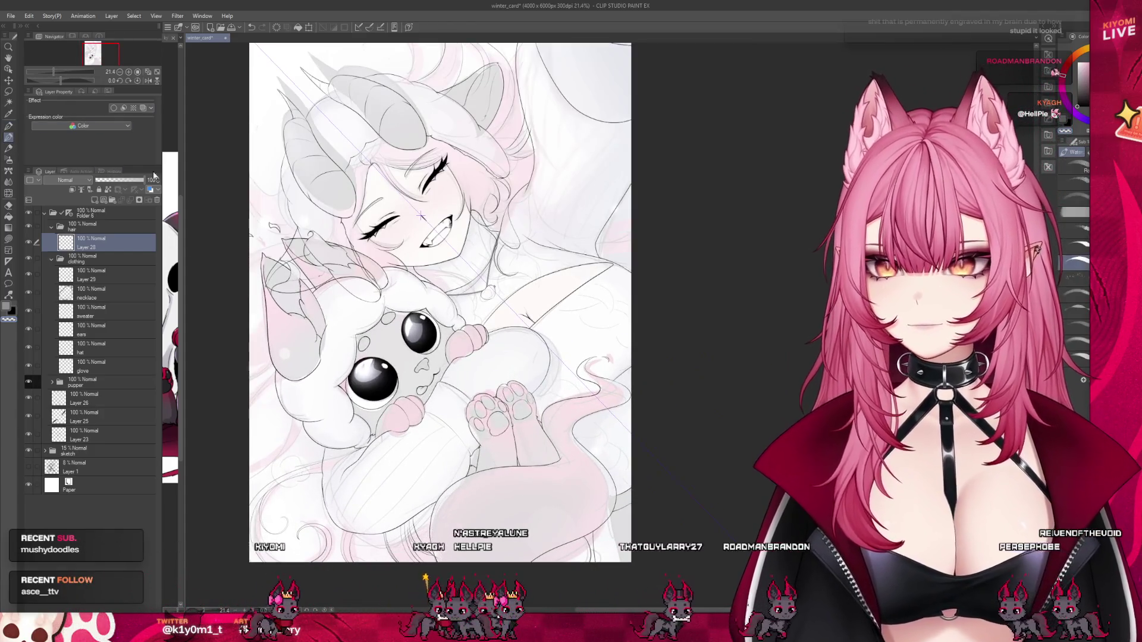
scroll(580, 158, "down", 2)
scroll(580, 158, "up", 1)
left_click(33, 450)
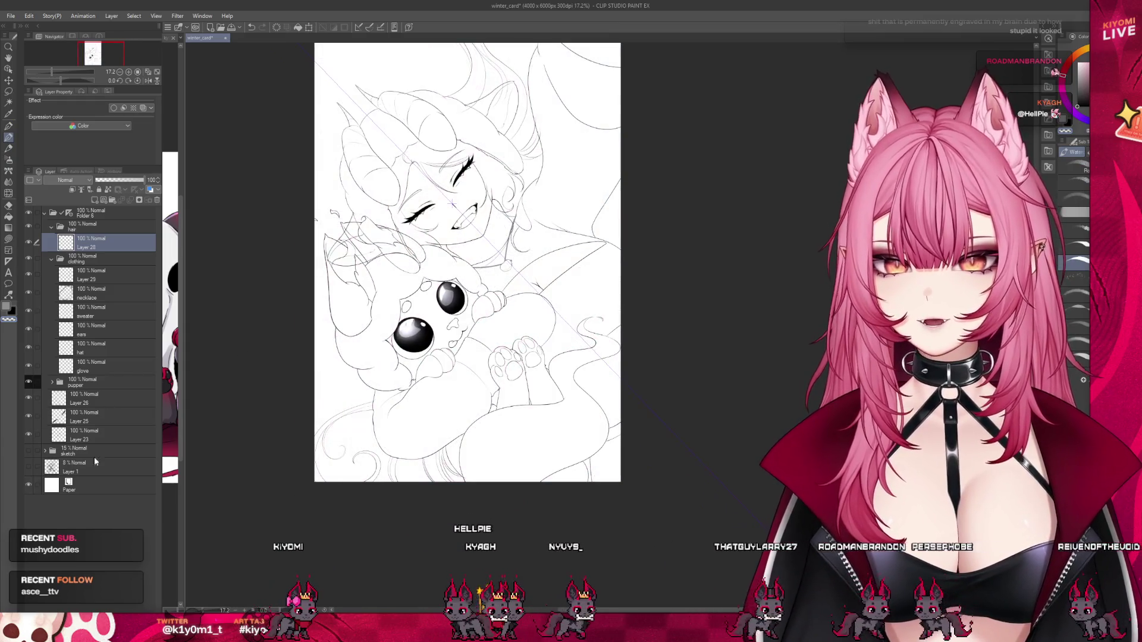
Save the winter_card illustration with Ctrl+S.
scroll(538, 272, "down", 1)
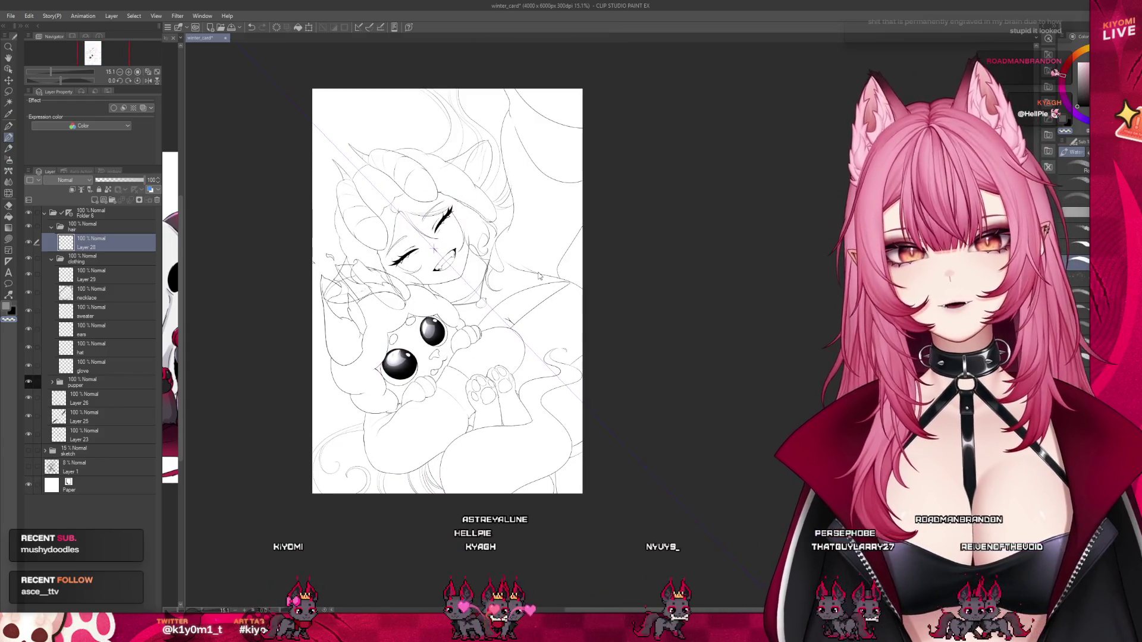
key("ctrl+s")
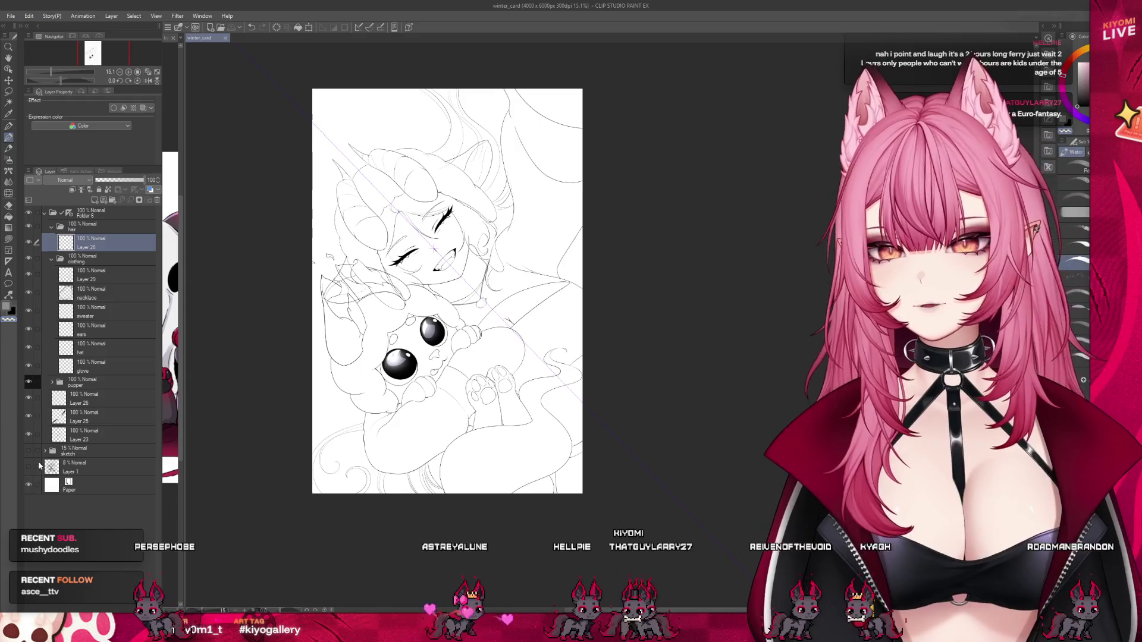
Turn the pink sketch folder back on and zoom in on the face and plush.
left_click(28, 450)
scroll(382, 513, "up", 2)
scroll(362, 337, "up", 3)
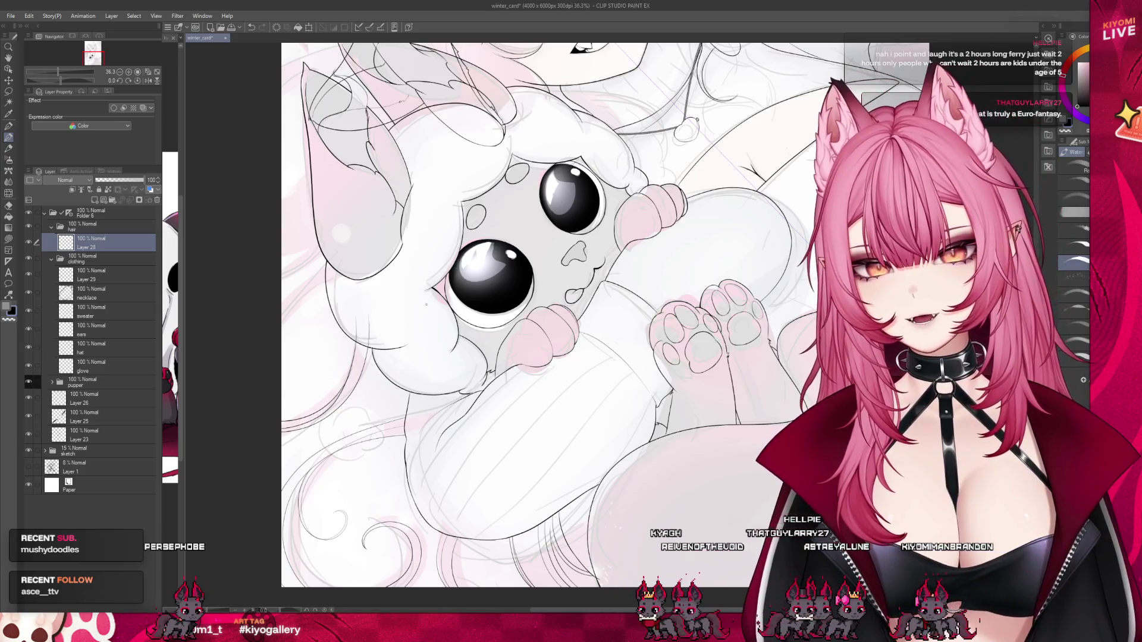
scroll(426, 304, "up", 4)
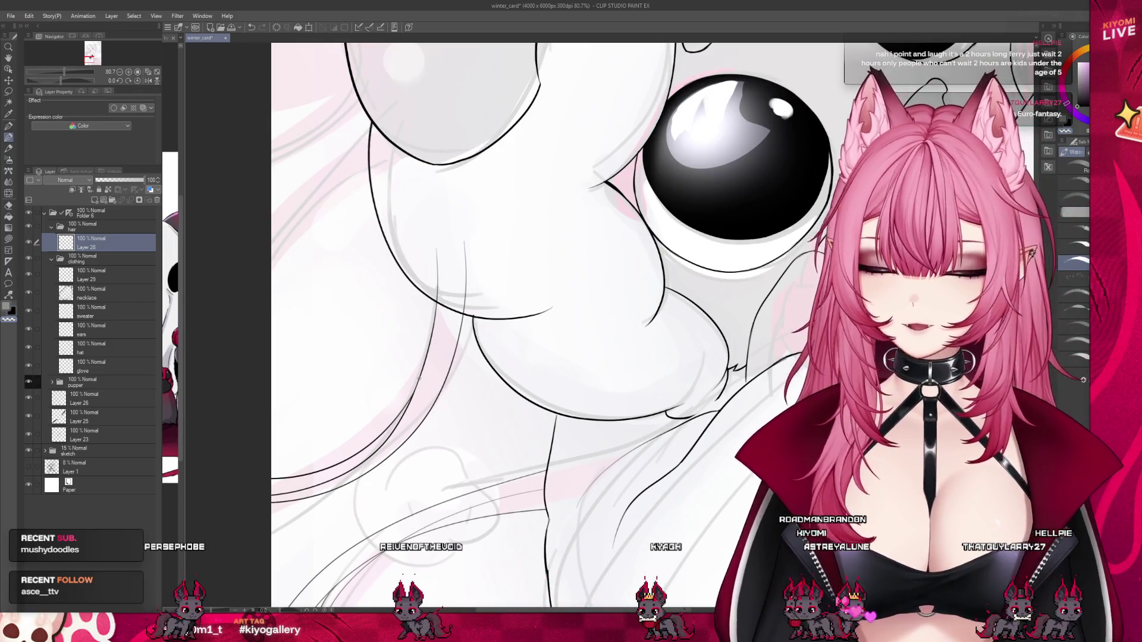
scroll(386, 249, "down", 4)
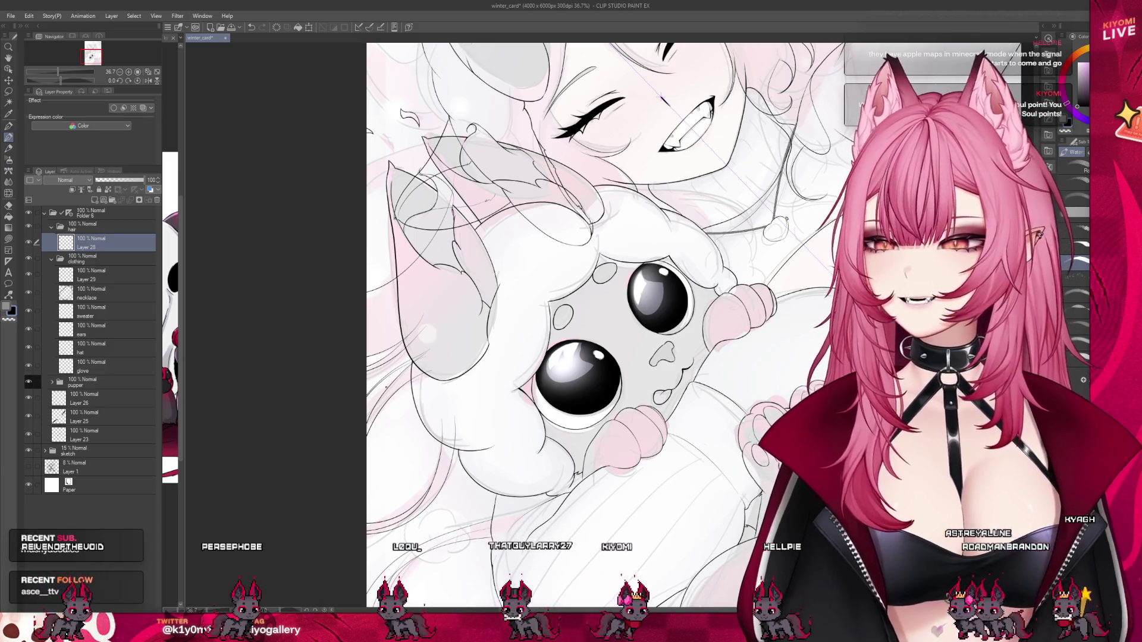
scroll(386, 388, "down", 3)
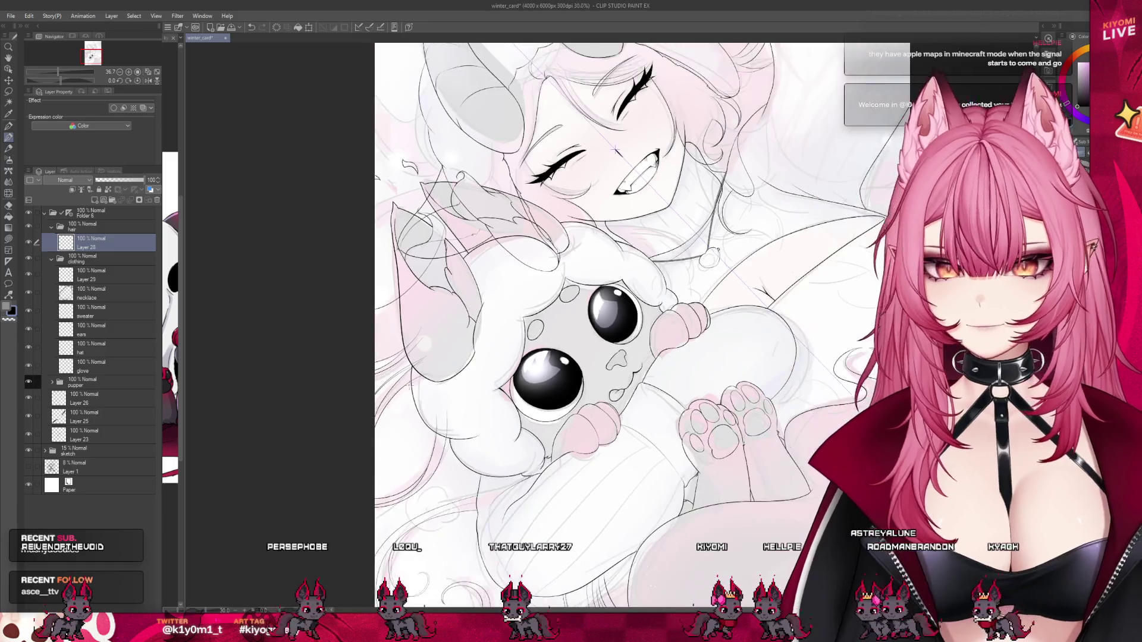
scroll(509, 274, "up", 2)
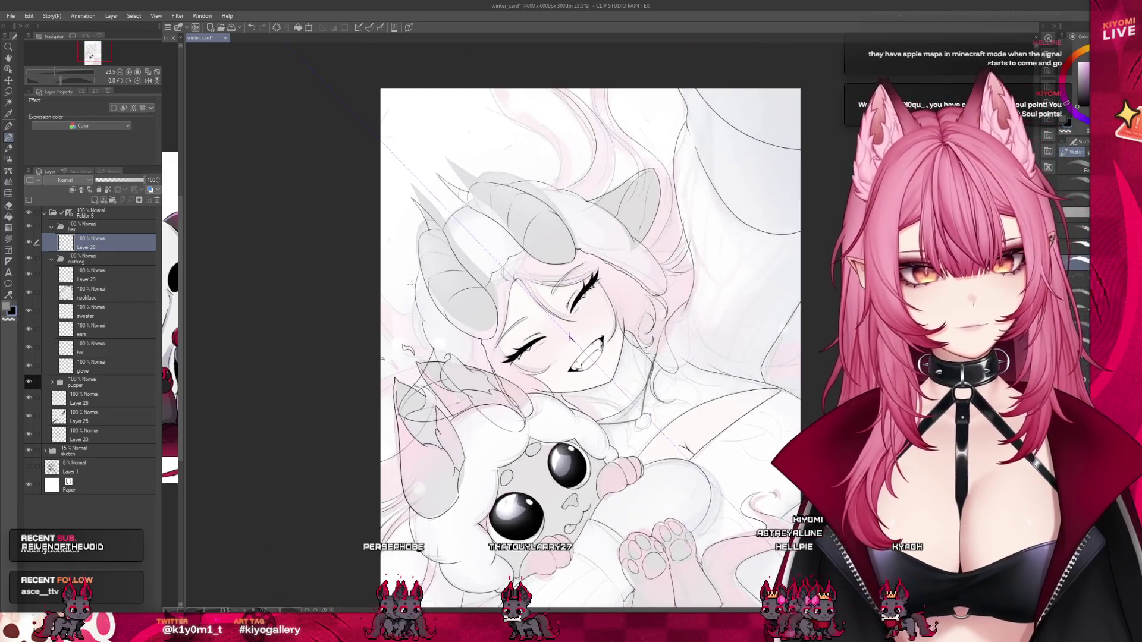
scroll(654, 306, "up", 2)
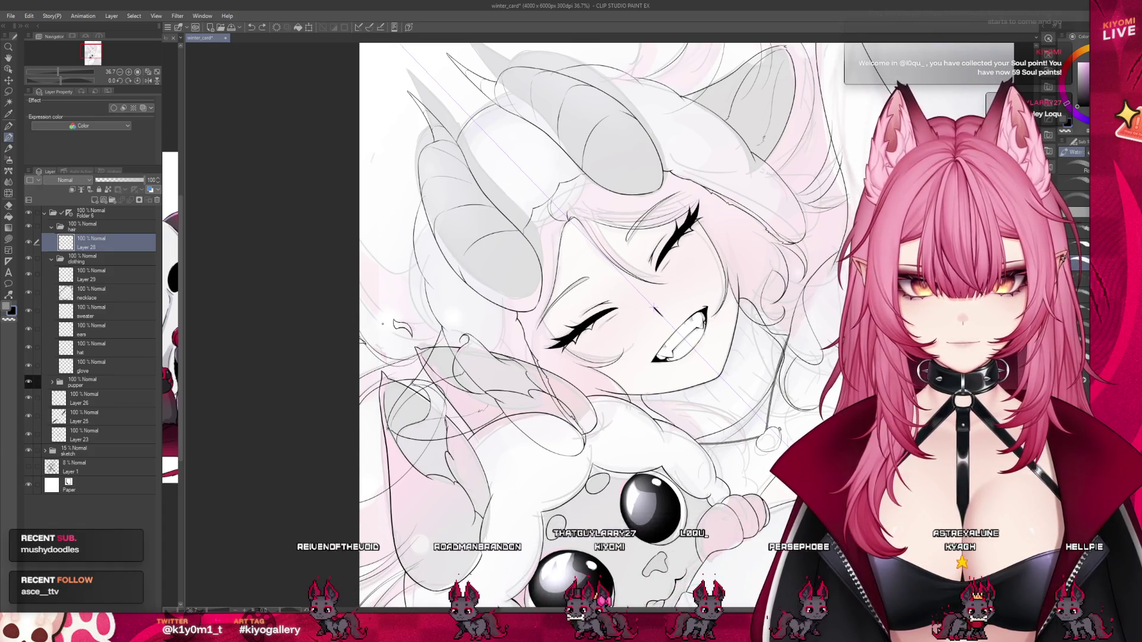
Flip the canvas view horizontally and inspect the horns, ending back on the inking pen.
scroll(393, 249, "up", 1)
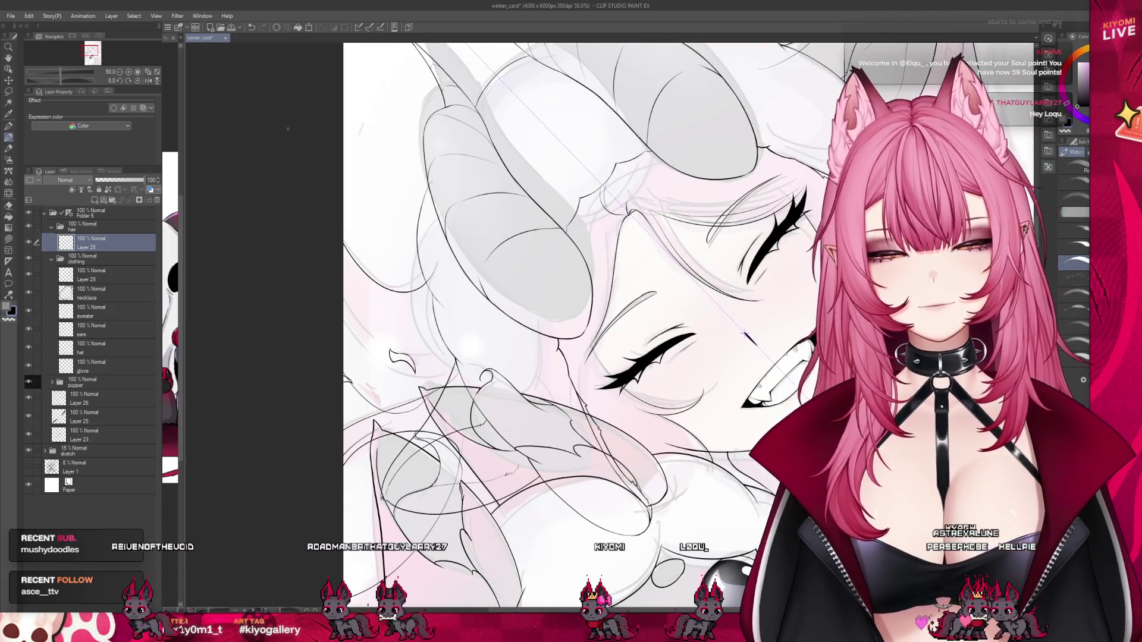
key("h")
scroll(692, 206, "down", 2)
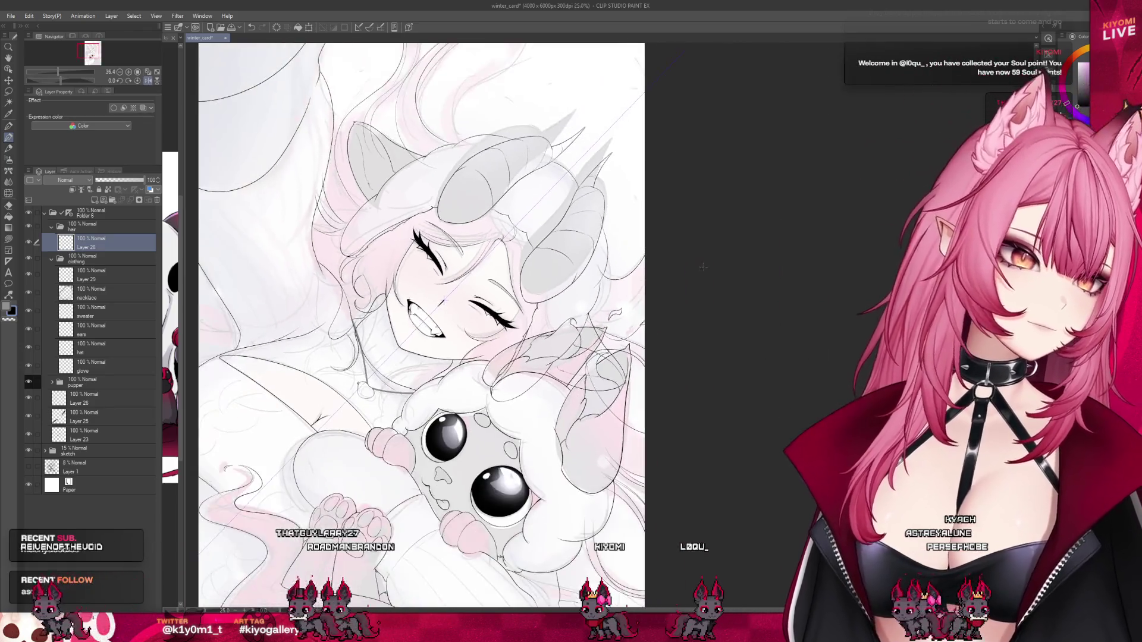
scroll(692, 207, "up", 1)
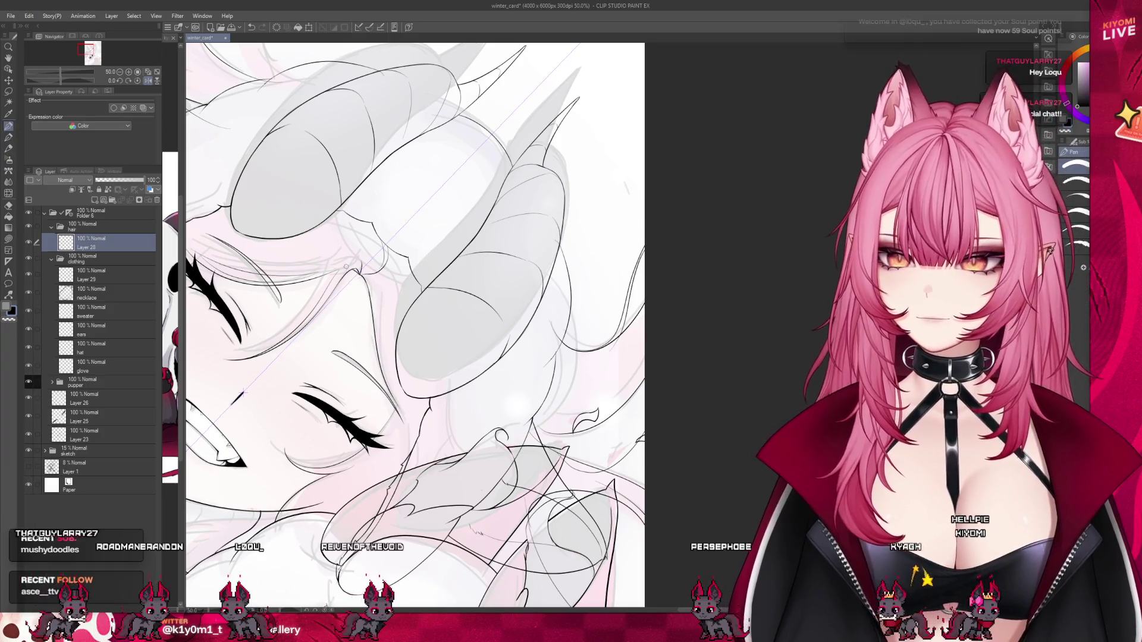
scroll(331, 205, "up", 1)
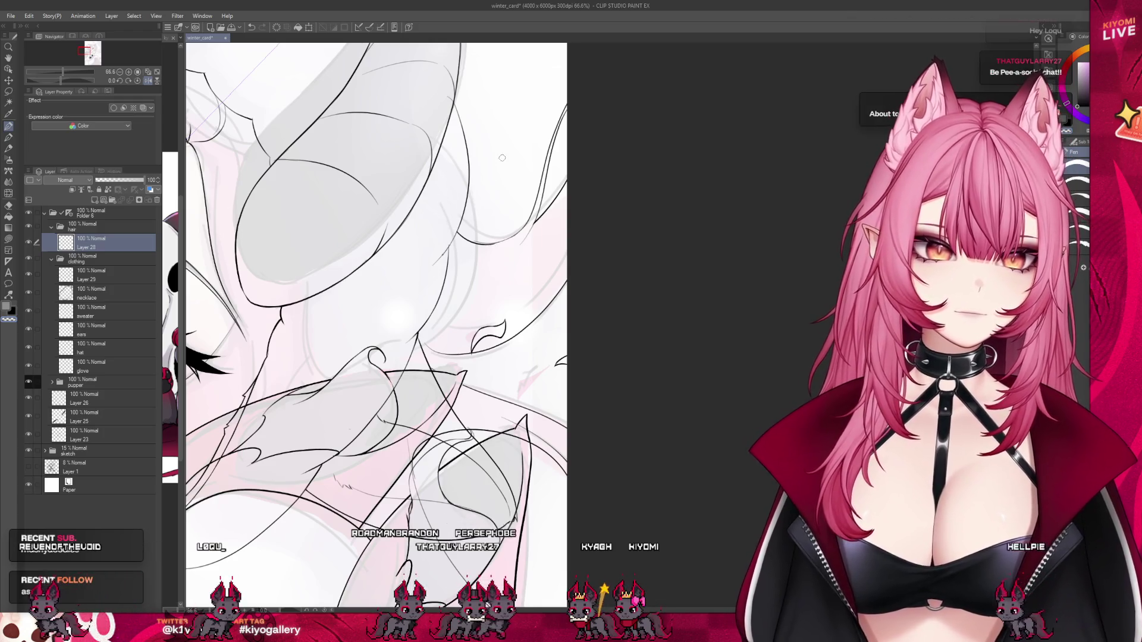
scroll(501, 159, "up", 3)
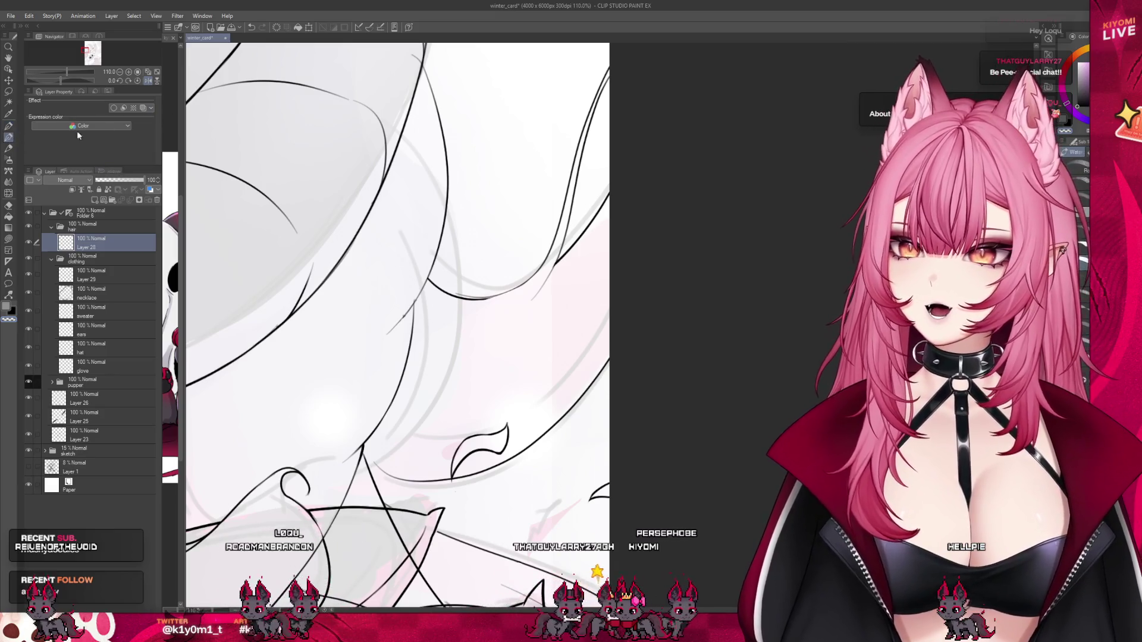
left_click(9, 137)
left_click(9, 125)
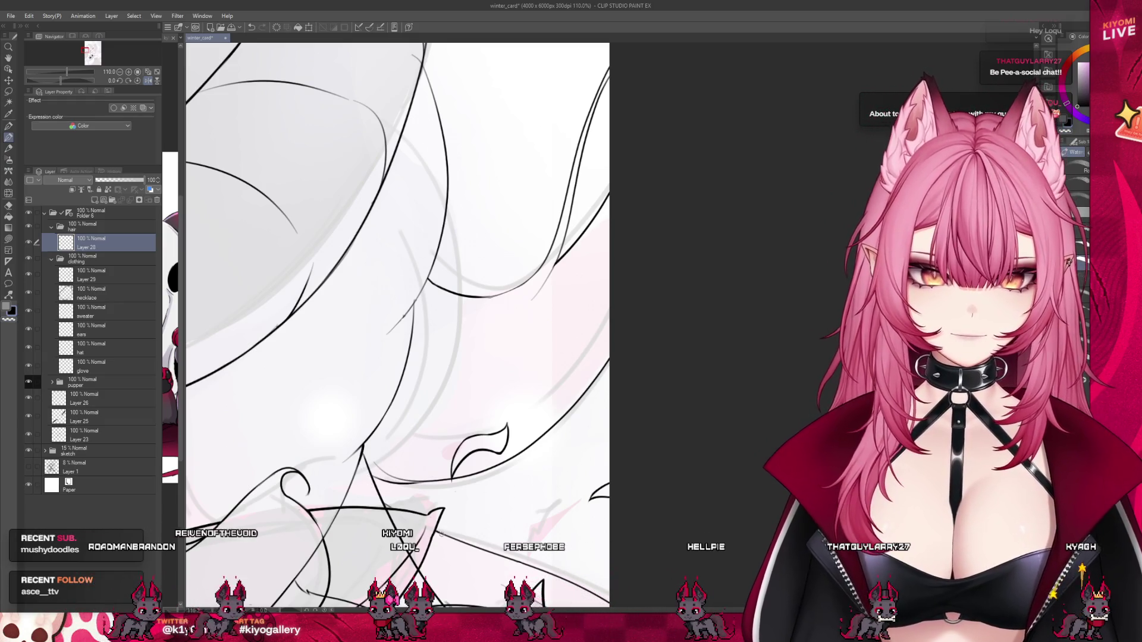
scroll(453, 375, "down", 5)
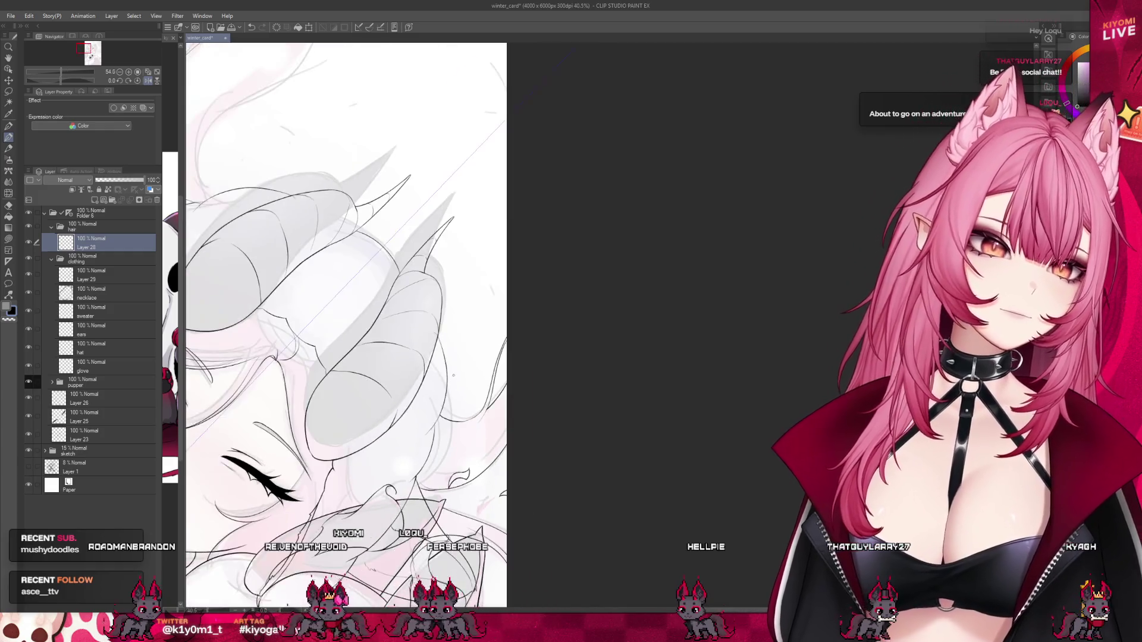
Pan to the horns and ink two thin curved hair strands beside them.
left_click_drag(453, 375, 416, 118)
scroll(274, 231, "up", 1)
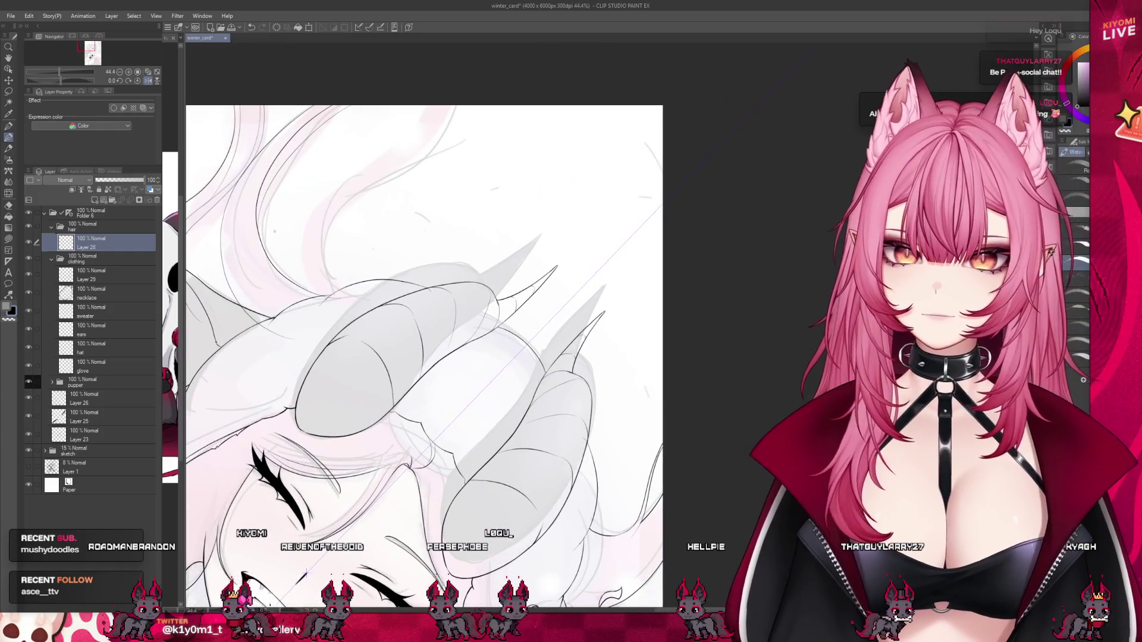
mouse_move(327, 279)
left_mouse_down()
mouse_move(304, 229)
mouse_move(466, 145)
left_mouse_up()
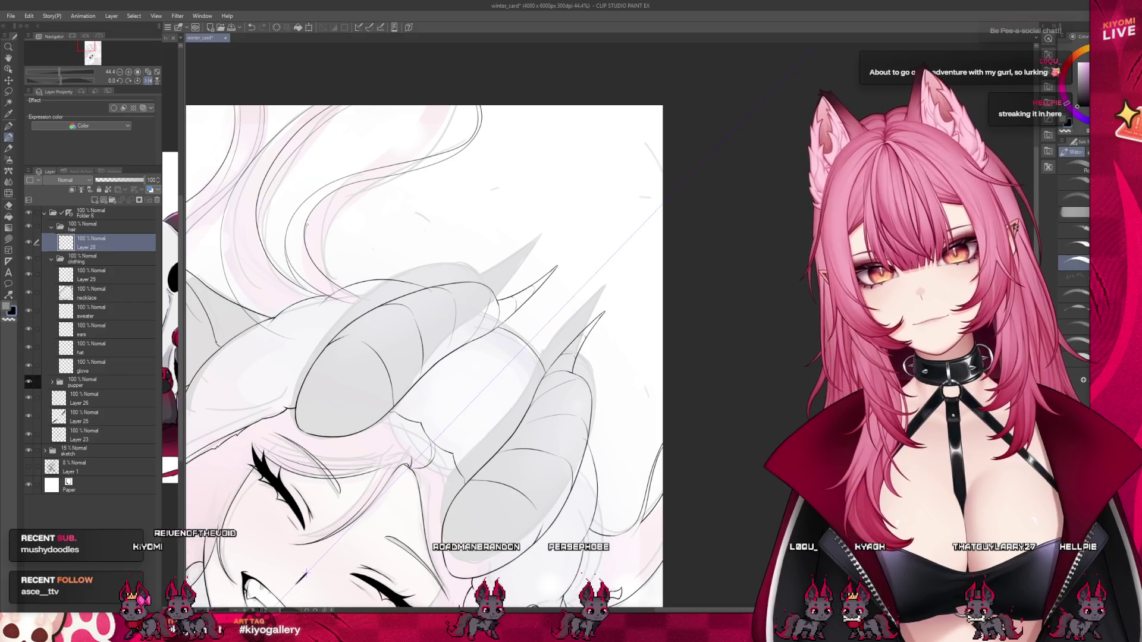
mouse_move(357, 194)
left_mouse_down()
mouse_move(479, 195)
mouse_move(500, 101)
left_mouse_up()
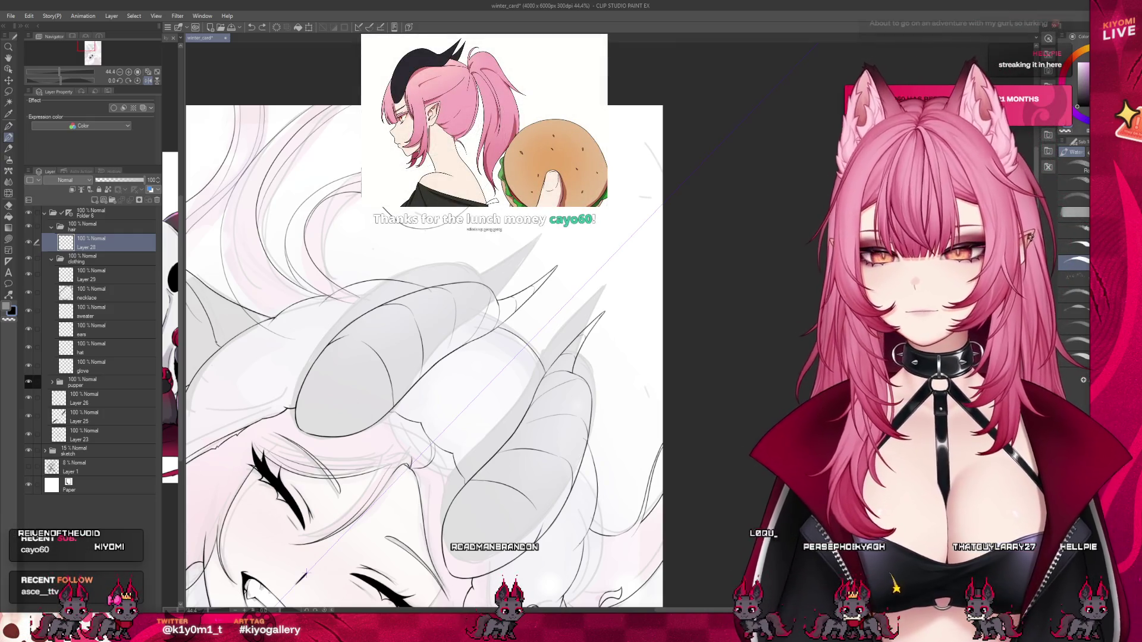
Try twice to extend a hair line downward, undoing both strokes.
scroll(375, 390, "down", 1)
scroll(375, 389, "down", 1)
scroll(375, 390, "down", 1)
scroll(375, 390, "down", 1)
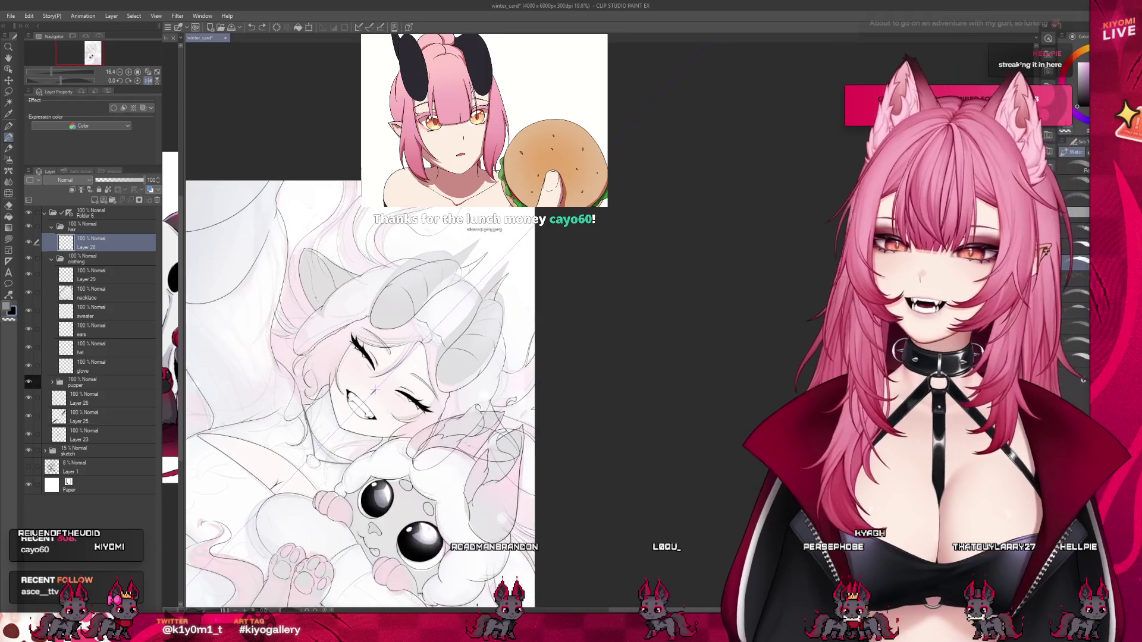
scroll(375, 389, "up", 1)
scroll(375, 388, "up", 1)
scroll(375, 388, "up", 1)
scroll(375, 389, "up", 1)
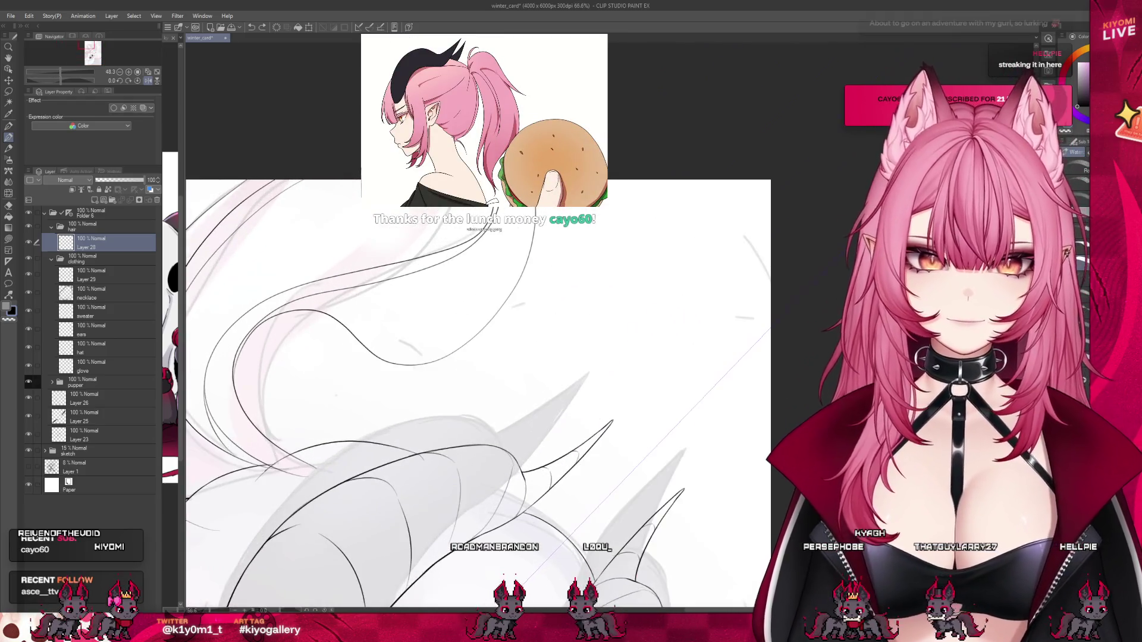
scroll(376, 388, "up", 2)
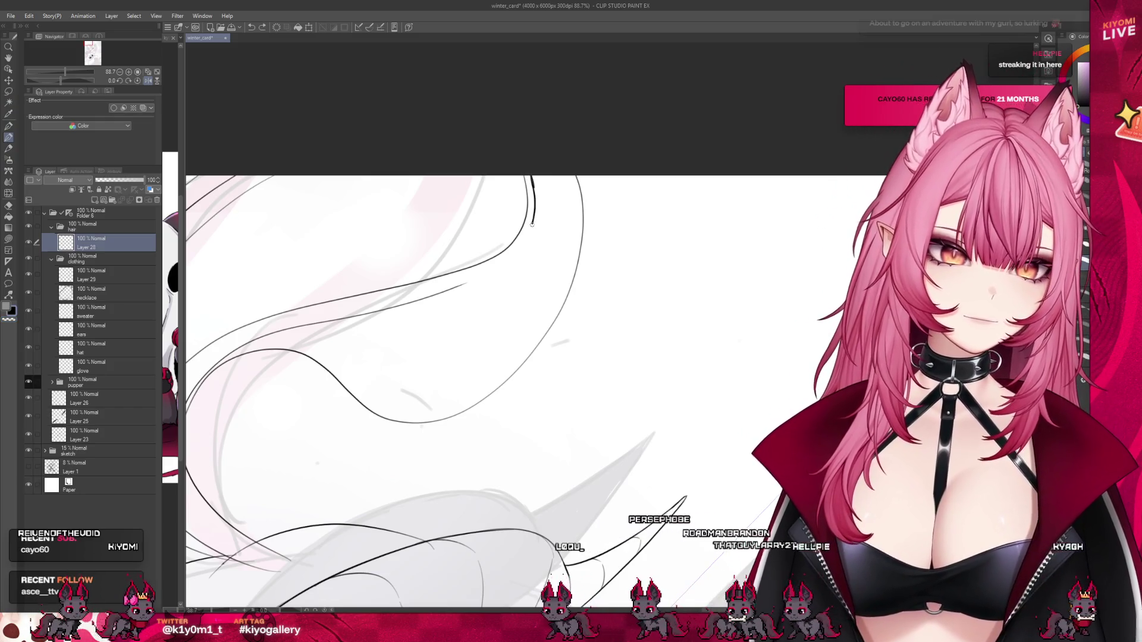
left_click_drag(531, 176, 535, 221)
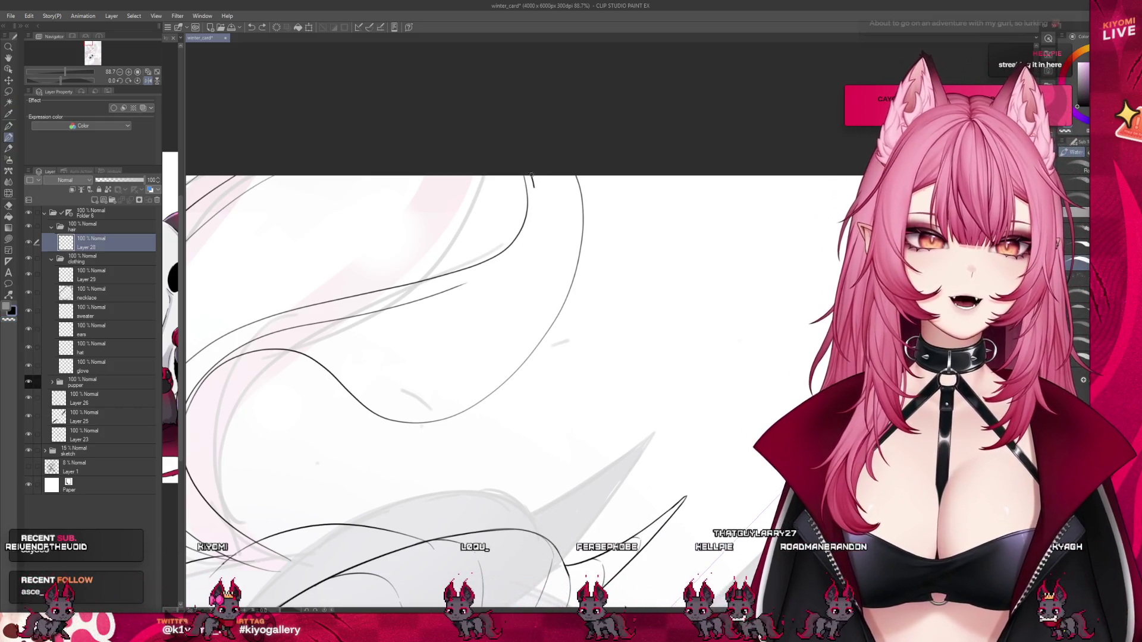
key("ctrl+z")
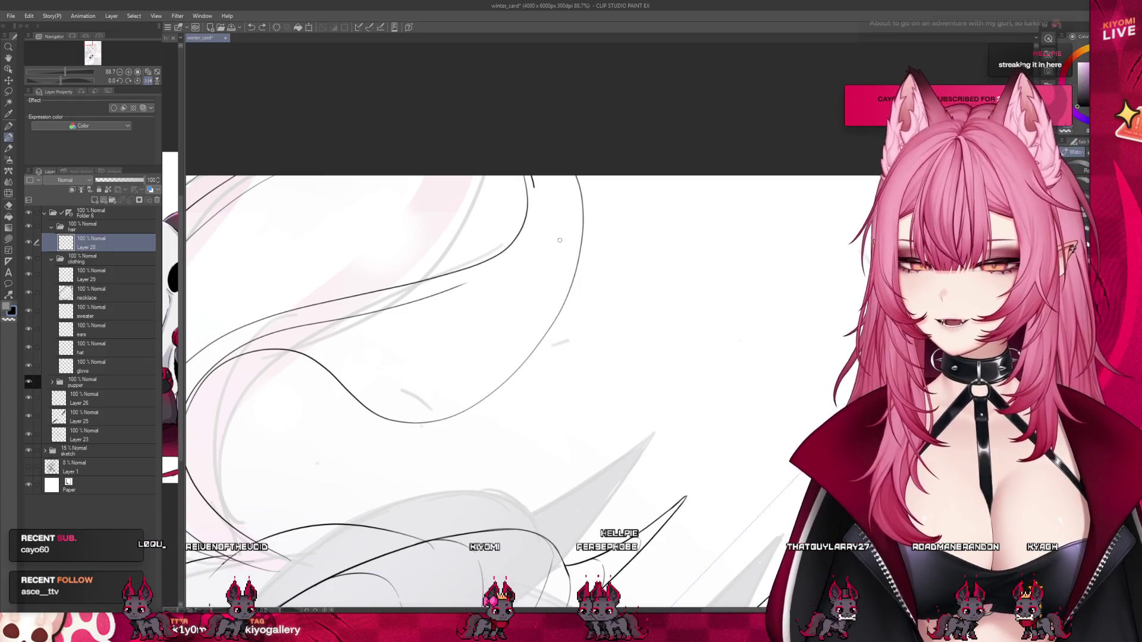
mouse_move(531, 178)
left_mouse_down()
mouse_move(533, 201)
mouse_move(439, 294)
left_mouse_up()
key("ctrl+z")
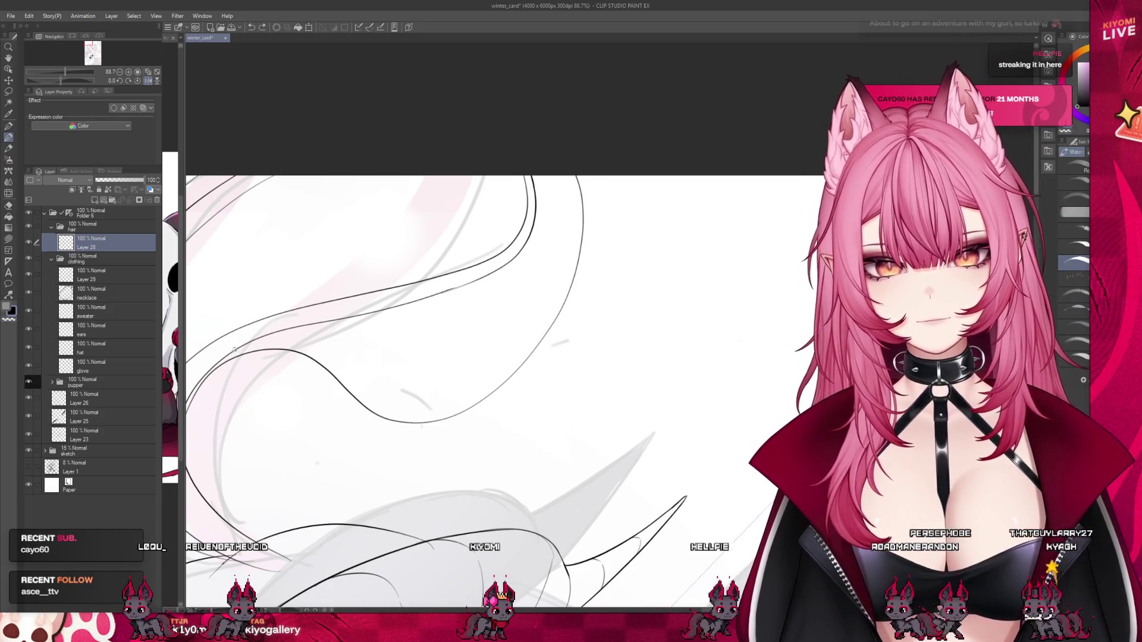
Ink curves doubling the upper and lower hair lines, plus a strand closing the gap.
mouse_move(236, 346)
left_mouse_down()
mouse_move(528, 351)
mouse_move(562, 177)
left_mouse_up()
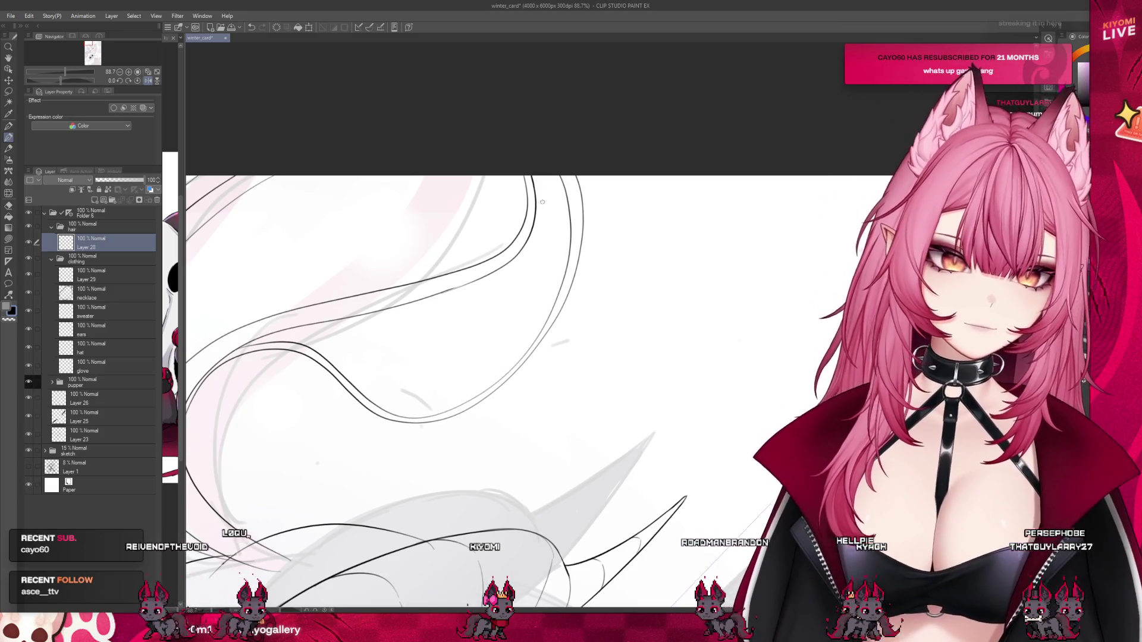
scroll(542, 202, "down", 3)
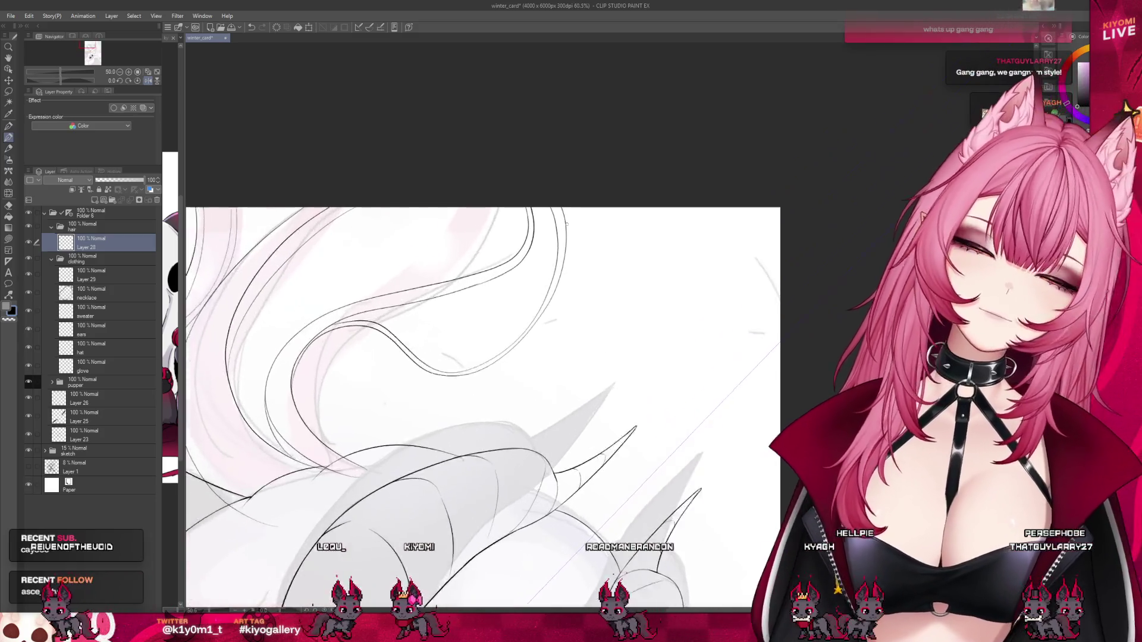
scroll(566, 224, "up", 2)
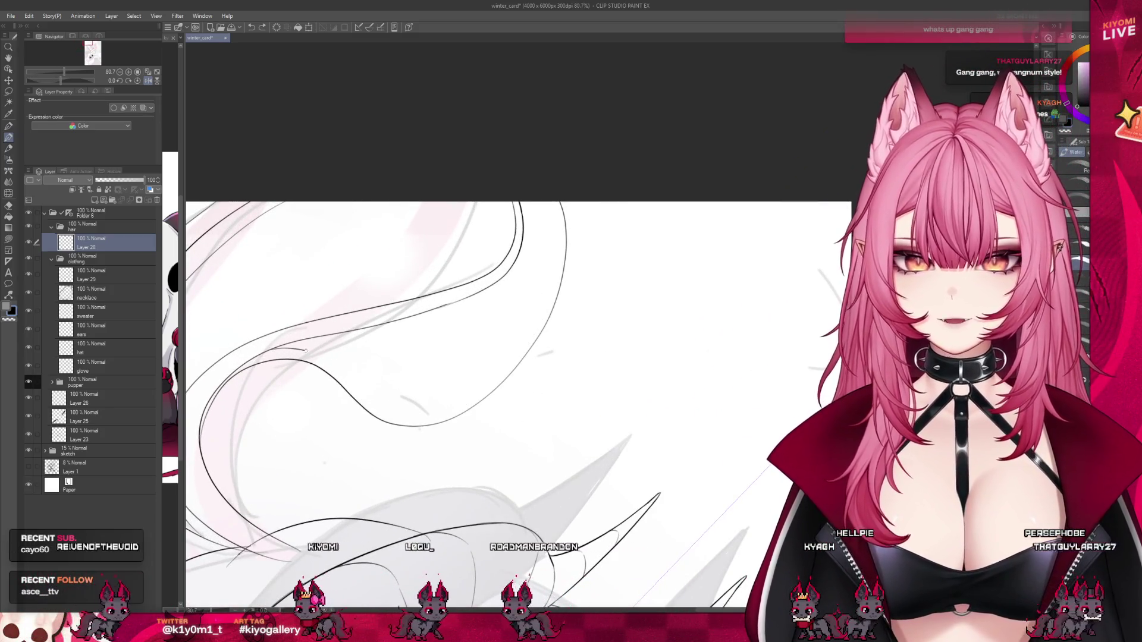
left_click_drag(305, 351, 553, 232)
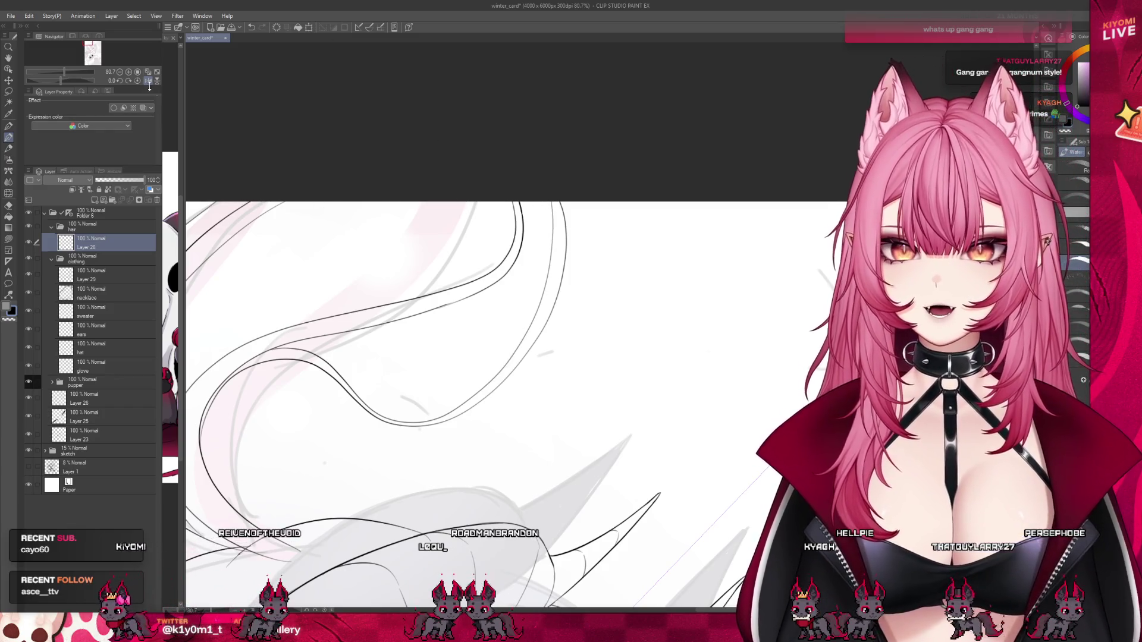
scroll(288, 189, "down", 2)
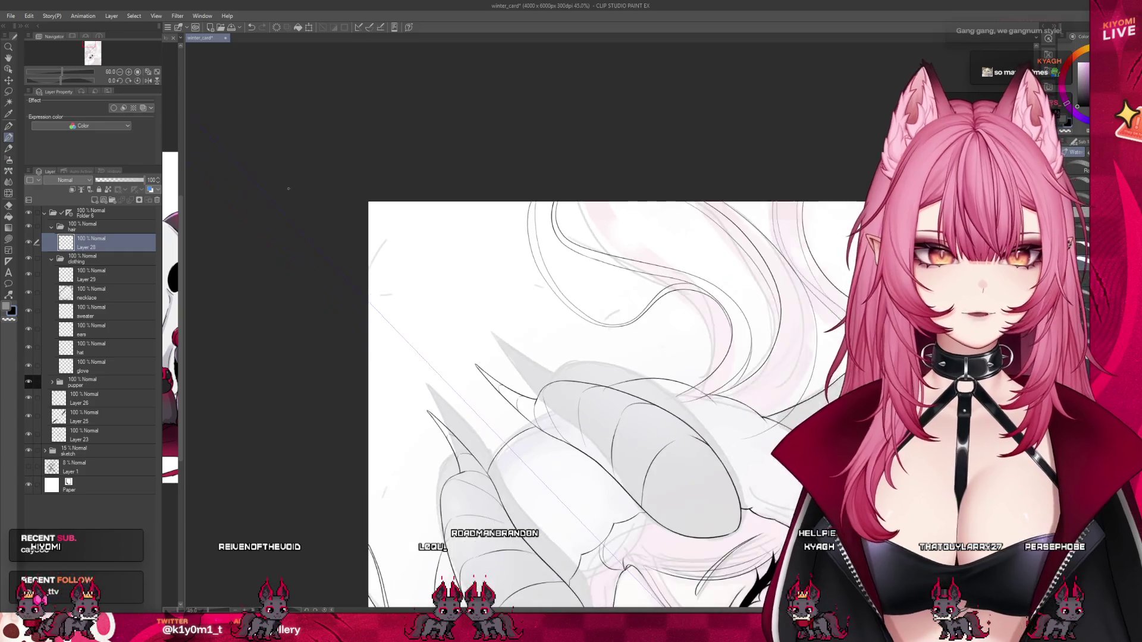
scroll(745, 223, "up", 4)
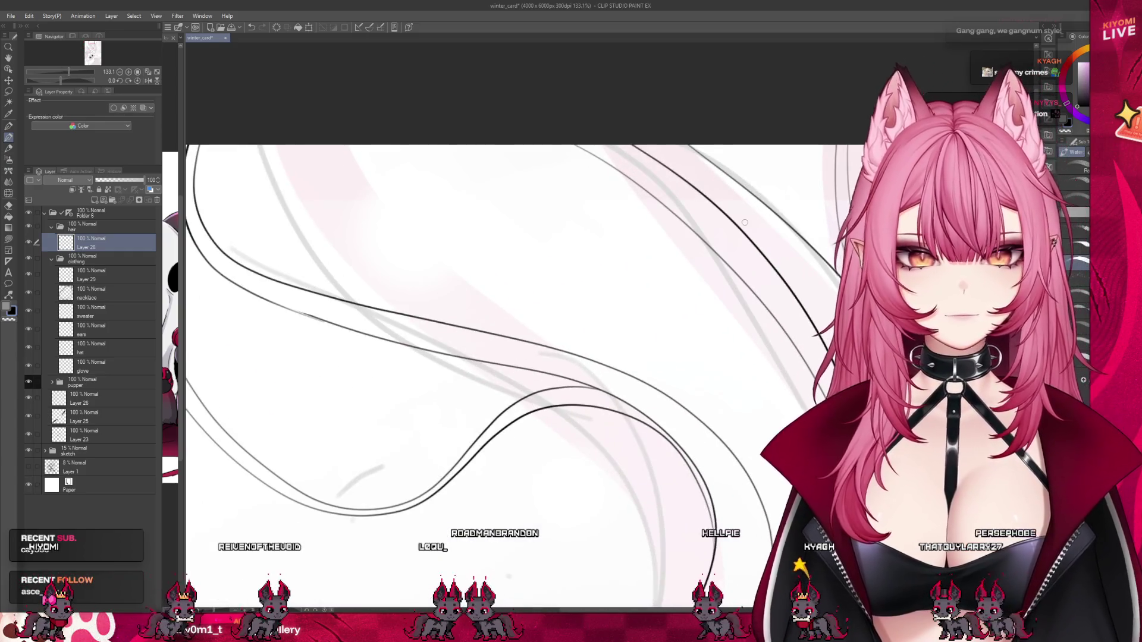
scroll(744, 223, "down", 1)
scroll(744, 222, "down", 2)
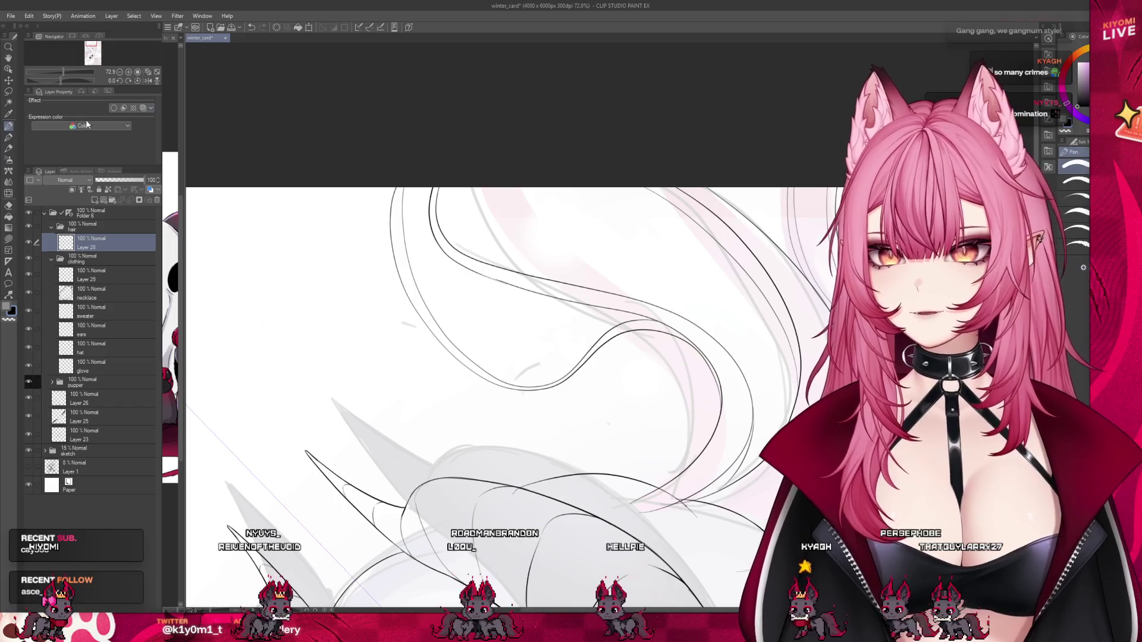
left_click_drag(410, 189, 402, 252)
key("ctrl+z")
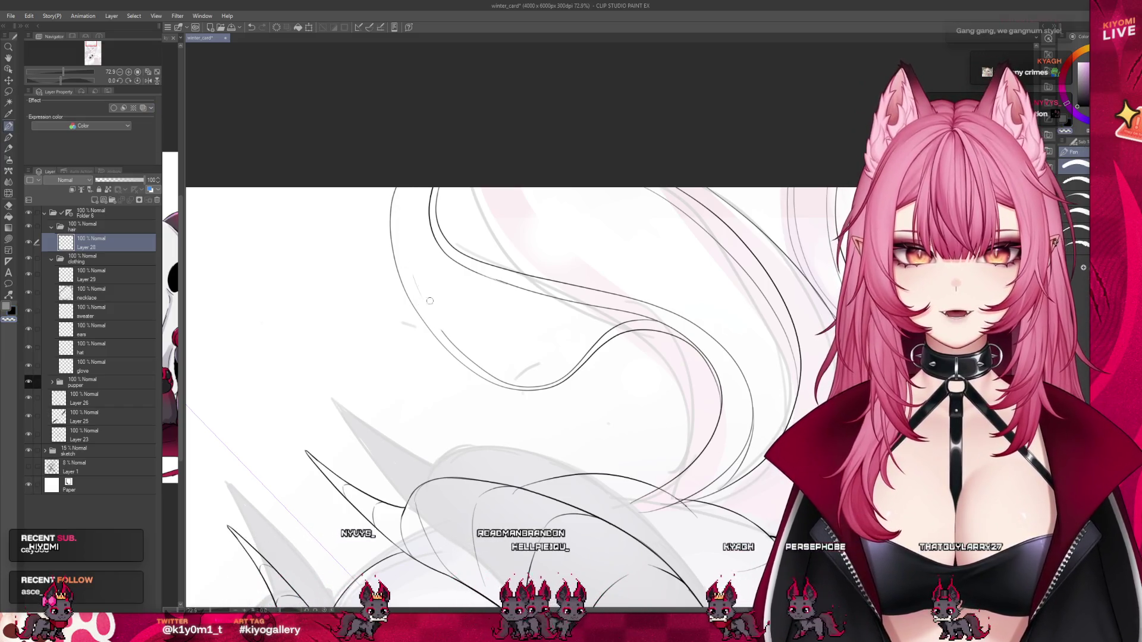
left_click_drag(430, 300, 516, 379)
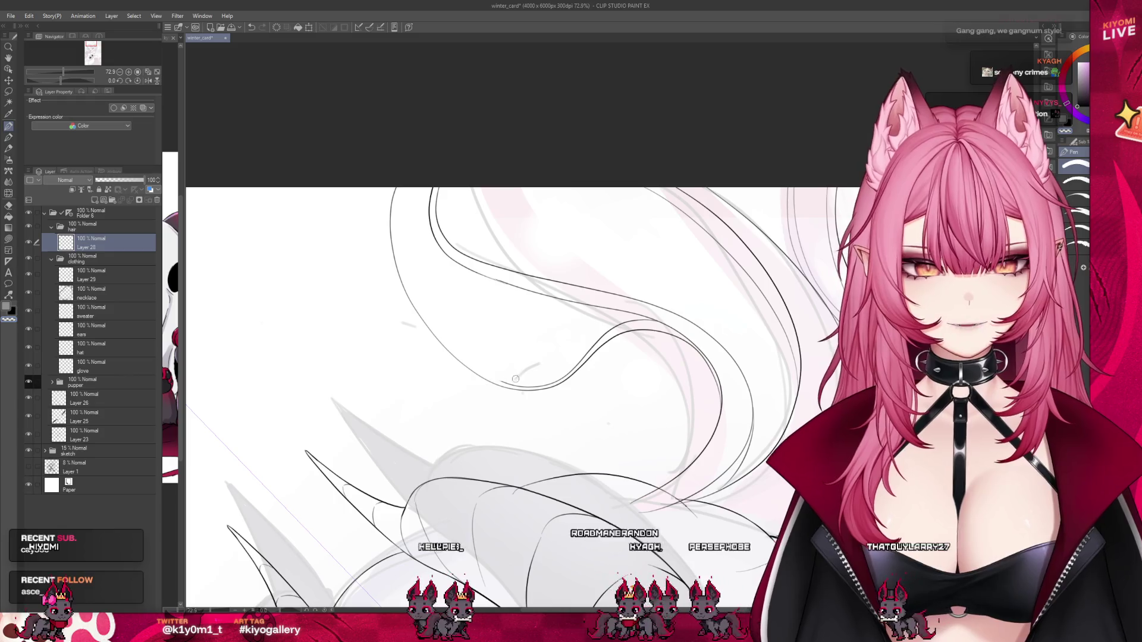
With a watercolour-style brush and rotated canvas, draw a thin stroke along the upper hair curve.
left_click(9, 136)
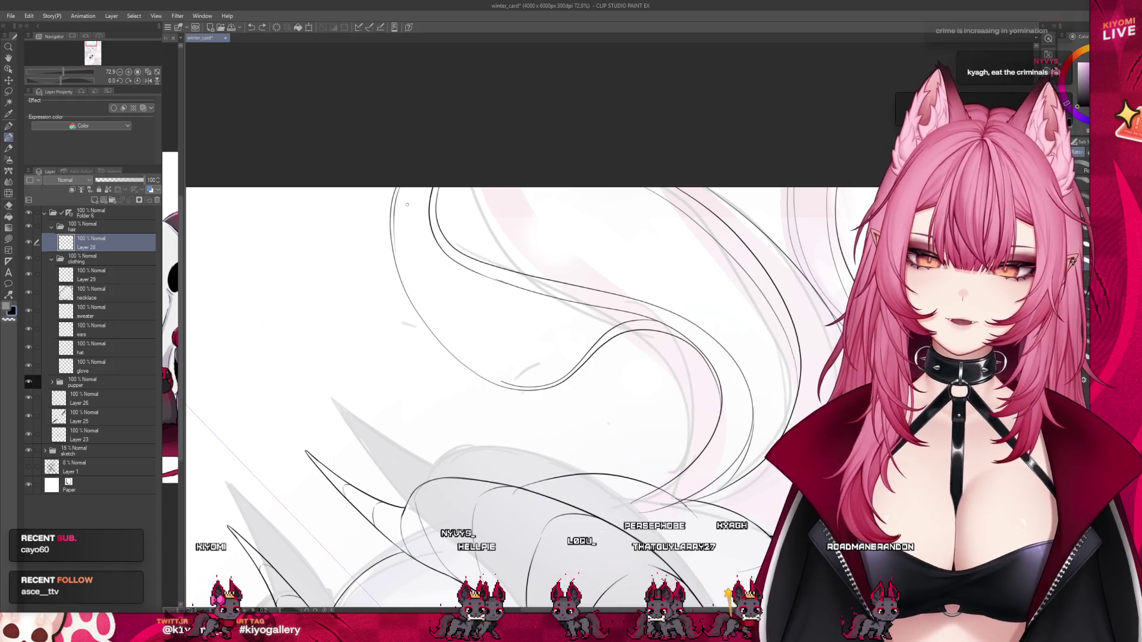
scroll(474, 219, "up", 2)
left_click_drag(474, 219, 600, 97)
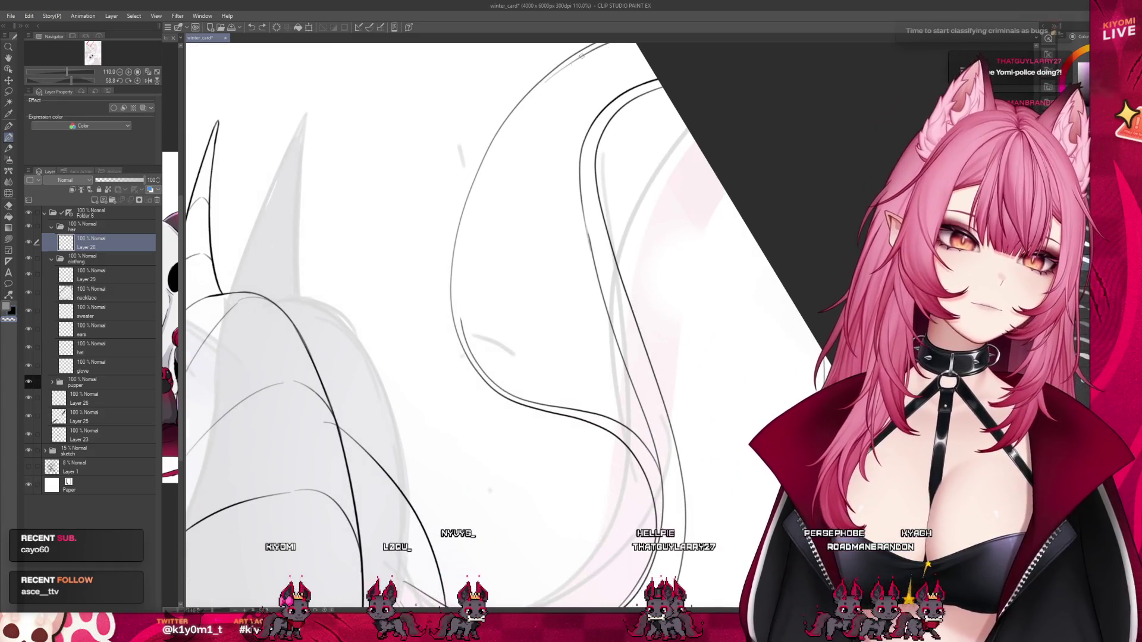
left_click_drag(577, 60, 507, 132)
key("ctrl+z")
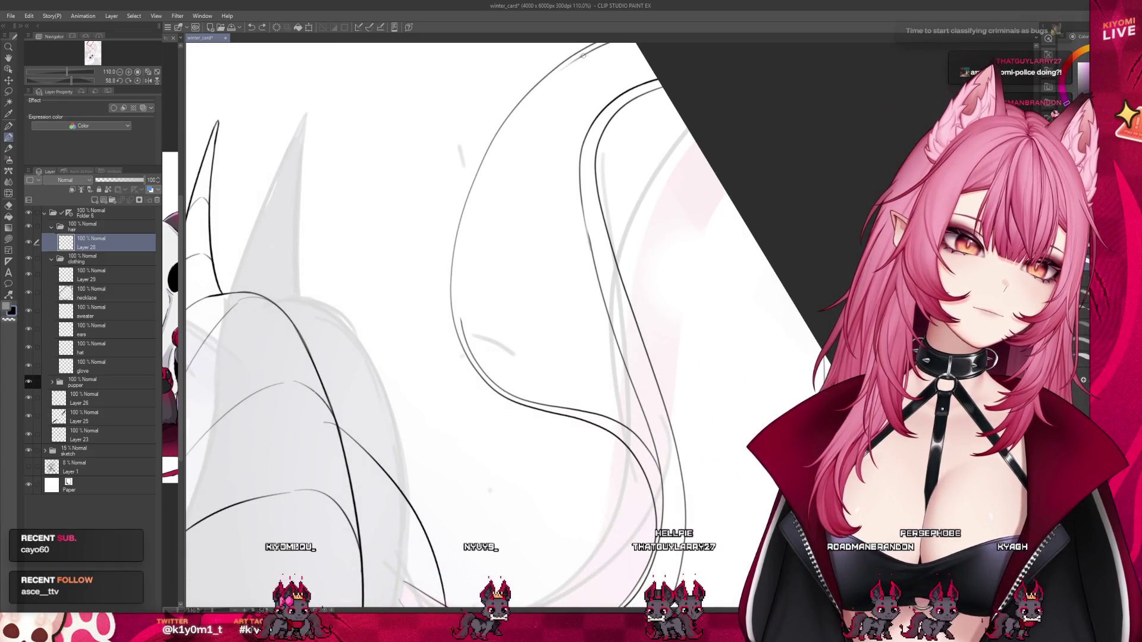
left_click_drag(580, 59, 505, 134)
key("ctrl+z")
left_click_drag(580, 59, 493, 161)
key("ctrl+z")
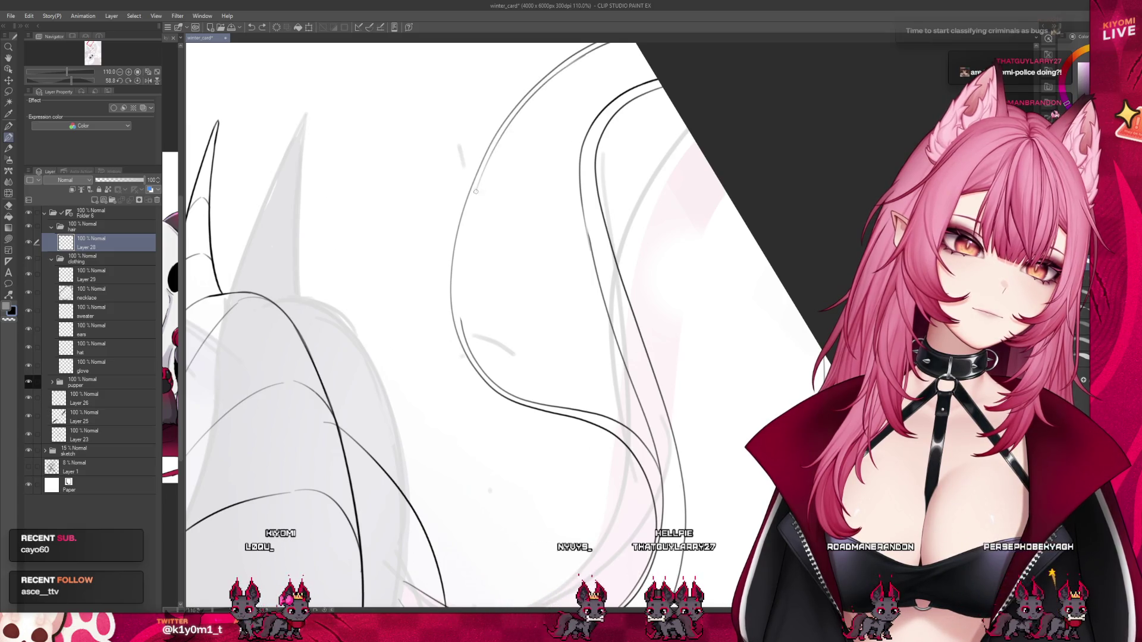
left_click_drag(585, 54, 476, 197)
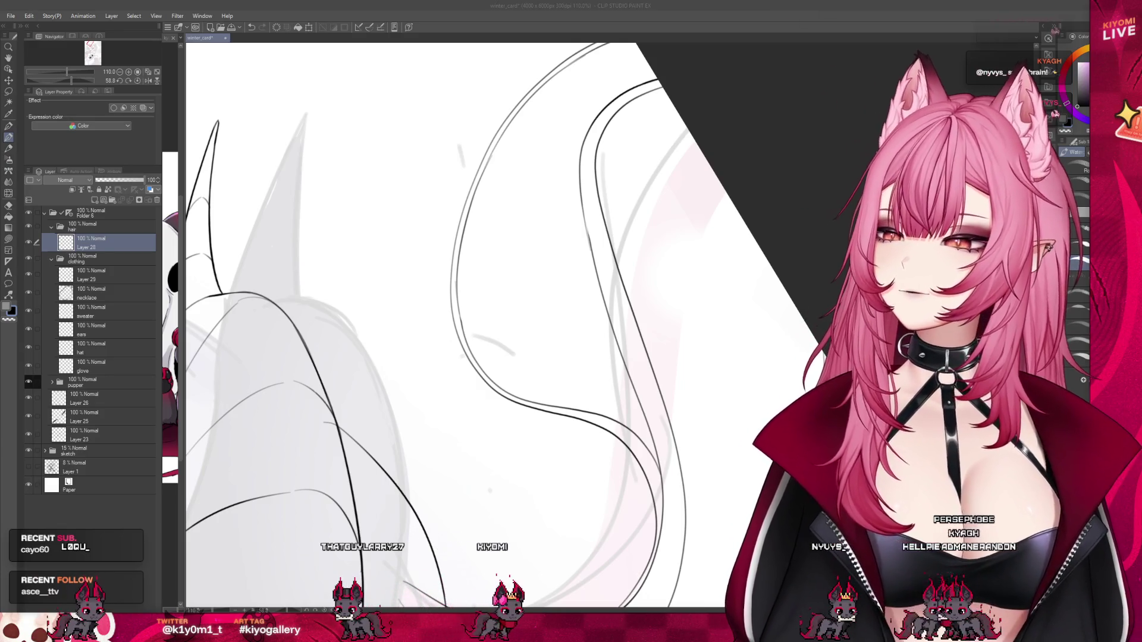
Zoom out with Ctrl+minus to view the whole illustration.
key("ctrl+minus")
key("ctrl+minus")
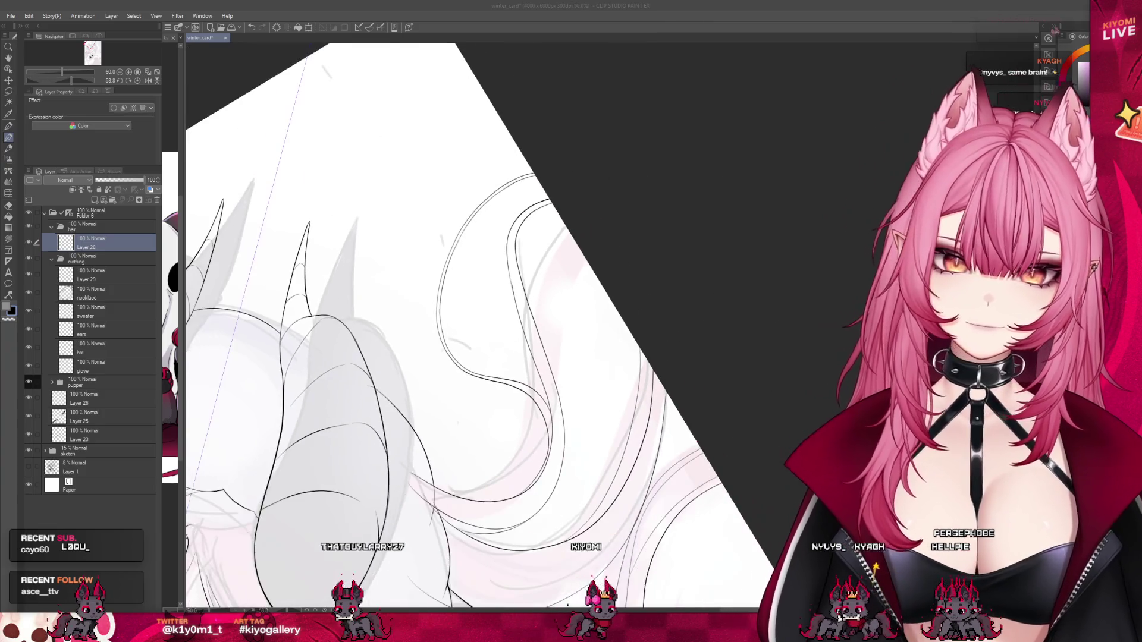
key("ctrl+minus")
key("ctrl+minus")
key("ctrl+minus")
scroll(418, 347, "up", 3)
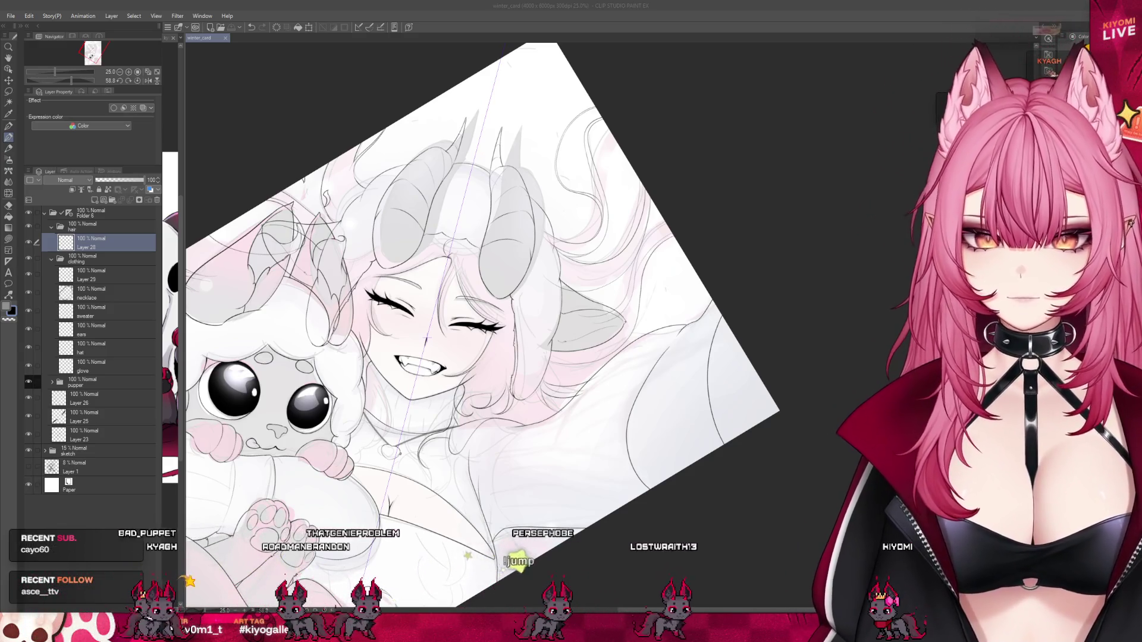
Add a small fix stroke to the lower lineart, then zoom back out.
scroll(487, 261, "down", 1)
scroll(565, 441, "up", 1)
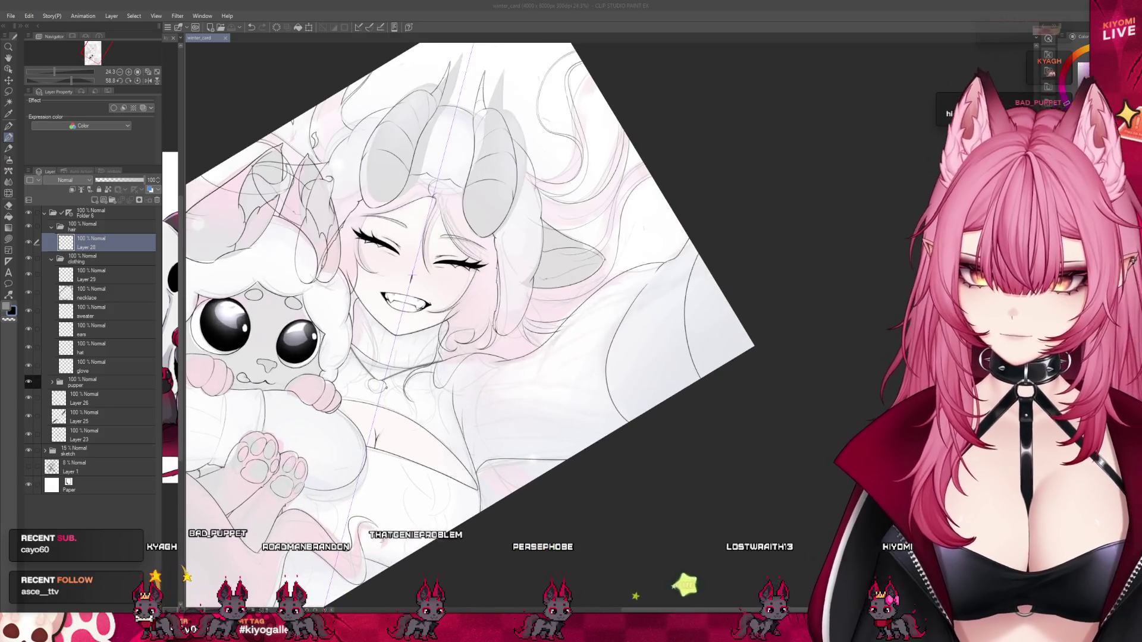
scroll(565, 440, "up", 1)
scroll(565, 393, "up", 1)
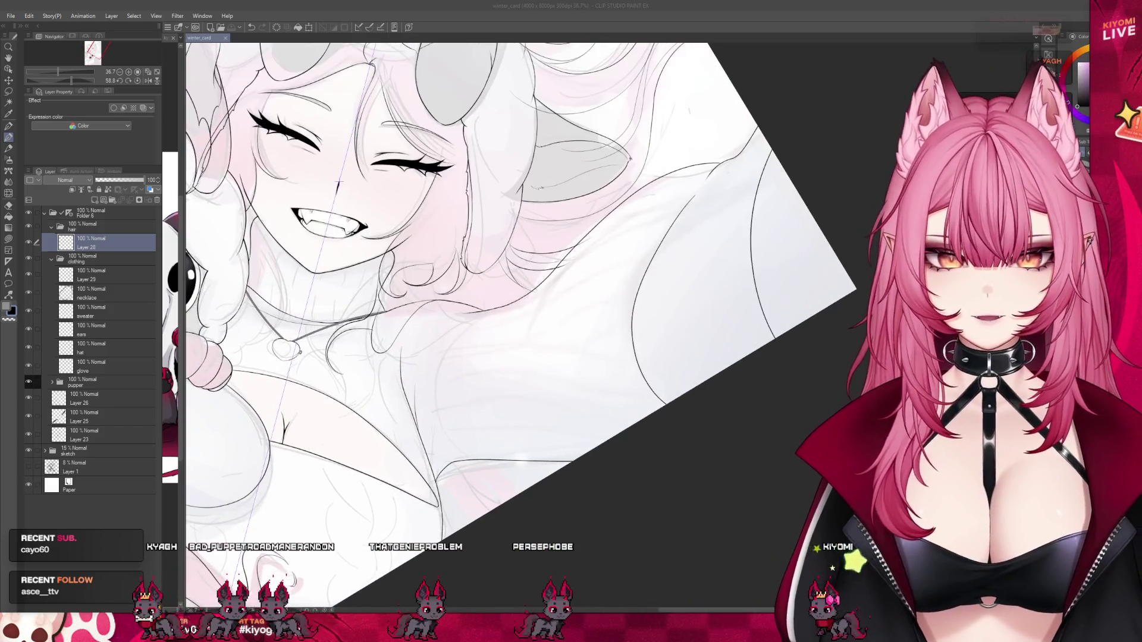
left_click_drag(461, 470, 497, 499)
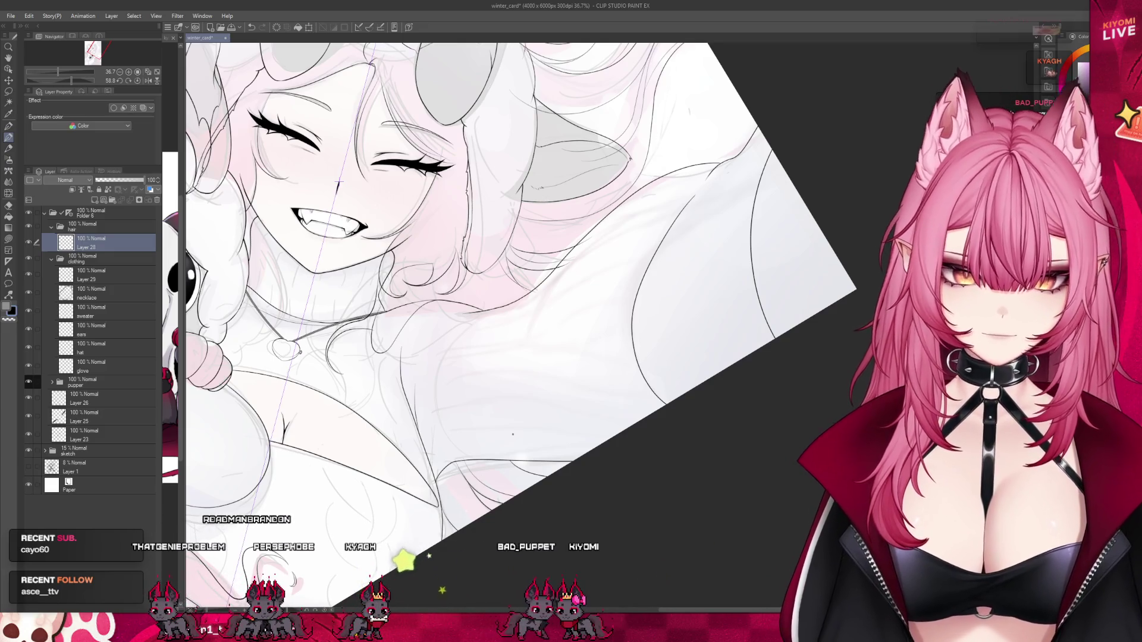
scroll(509, 453, "down", 1)
scroll(508, 454, "down", 2)
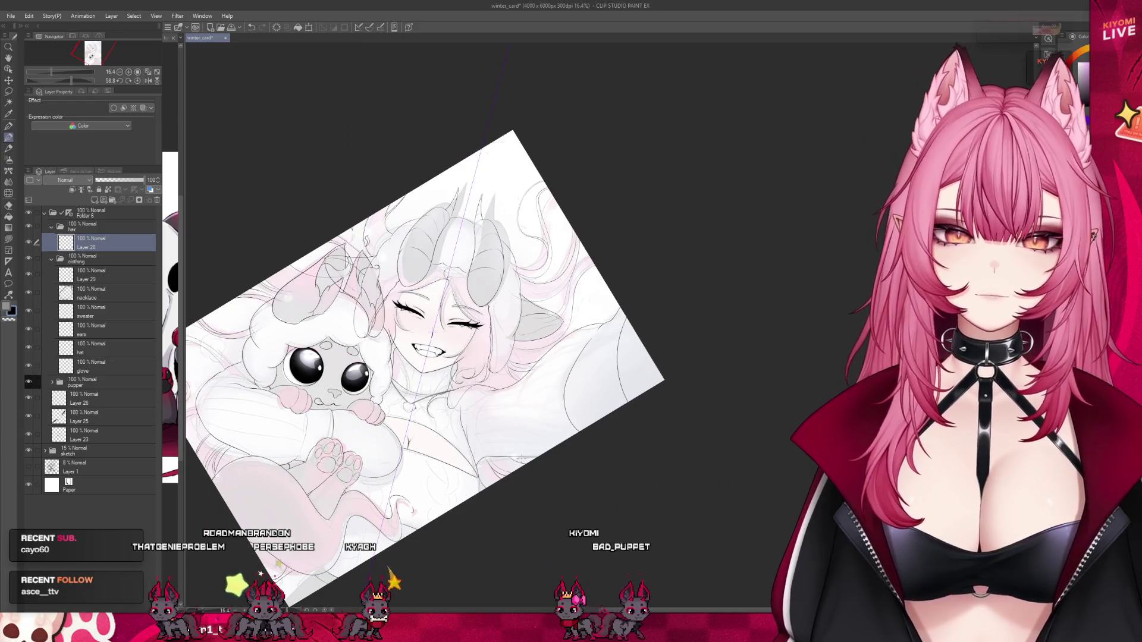
scroll(443, 368, "down", 1)
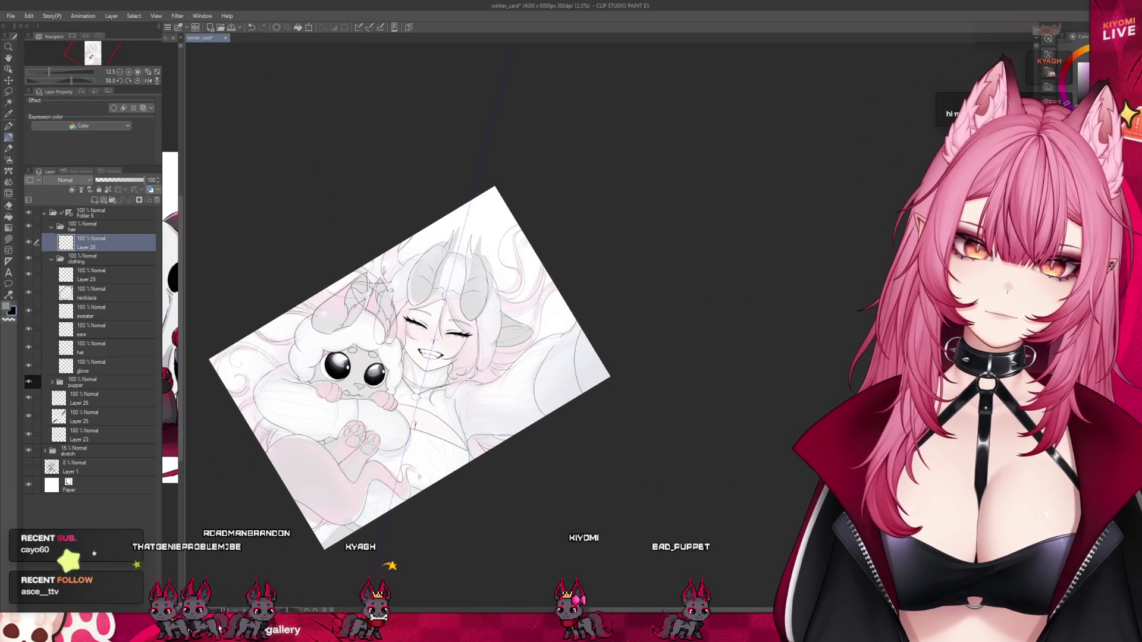
scroll(465, 395, "down", 1)
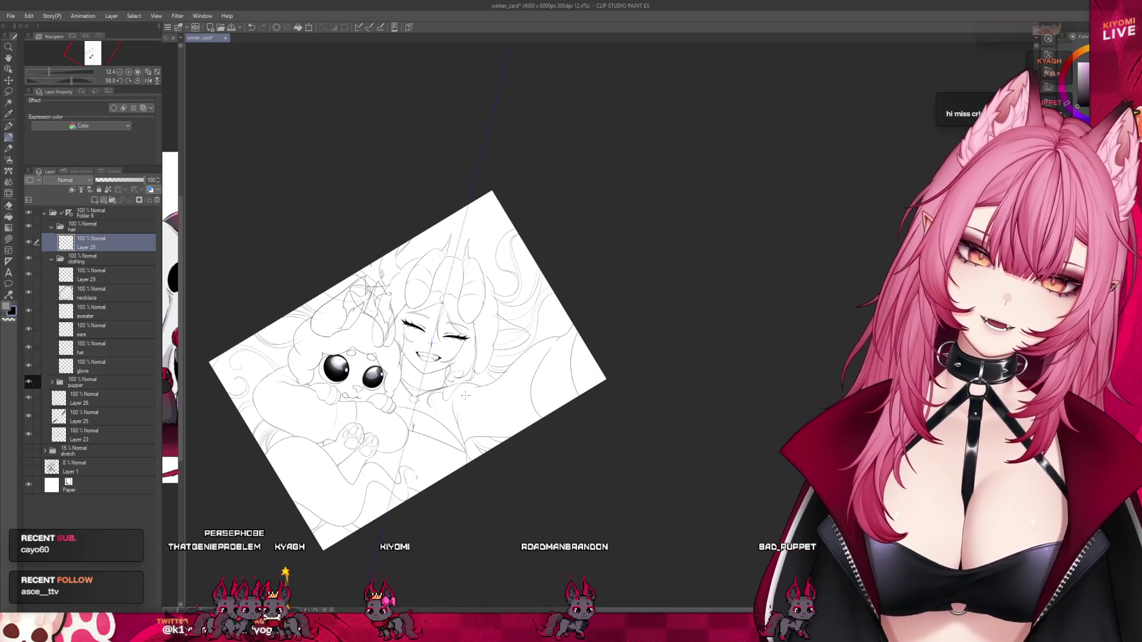
scroll(465, 397, "up", 4)
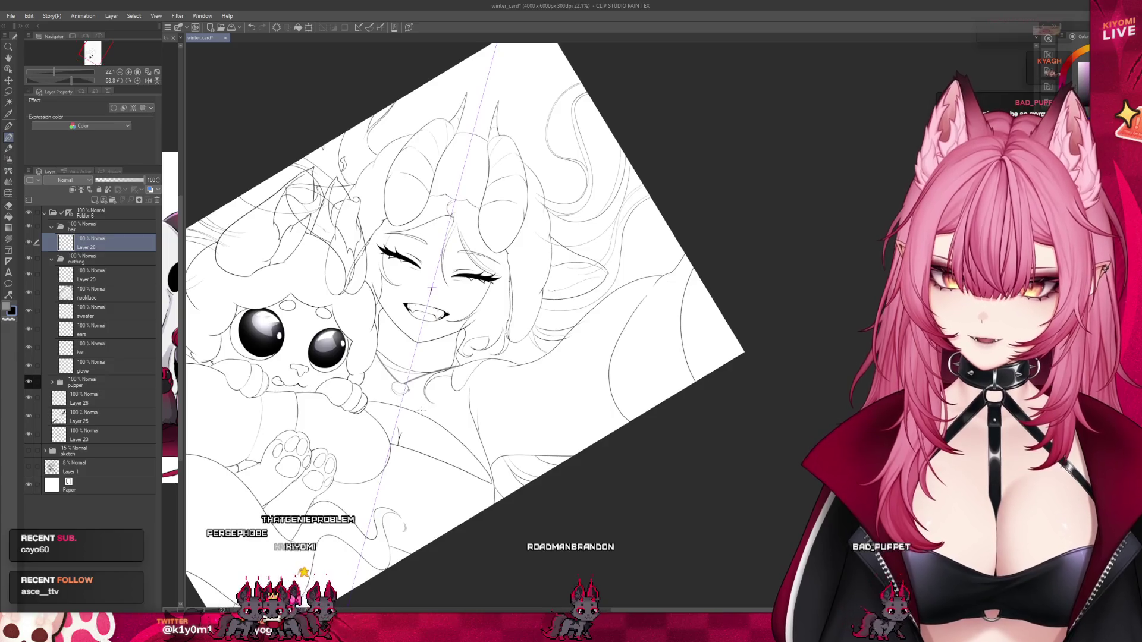
scroll(488, 404, "down", 2)
scroll(488, 404, "down", 1)
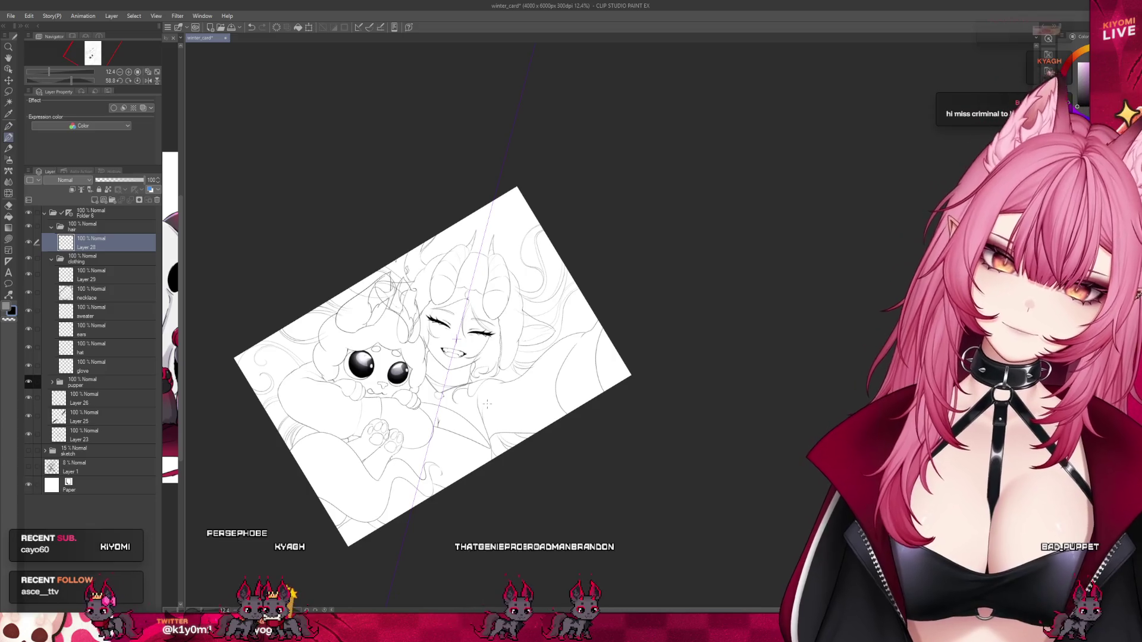
scroll(487, 403, "up", 5)
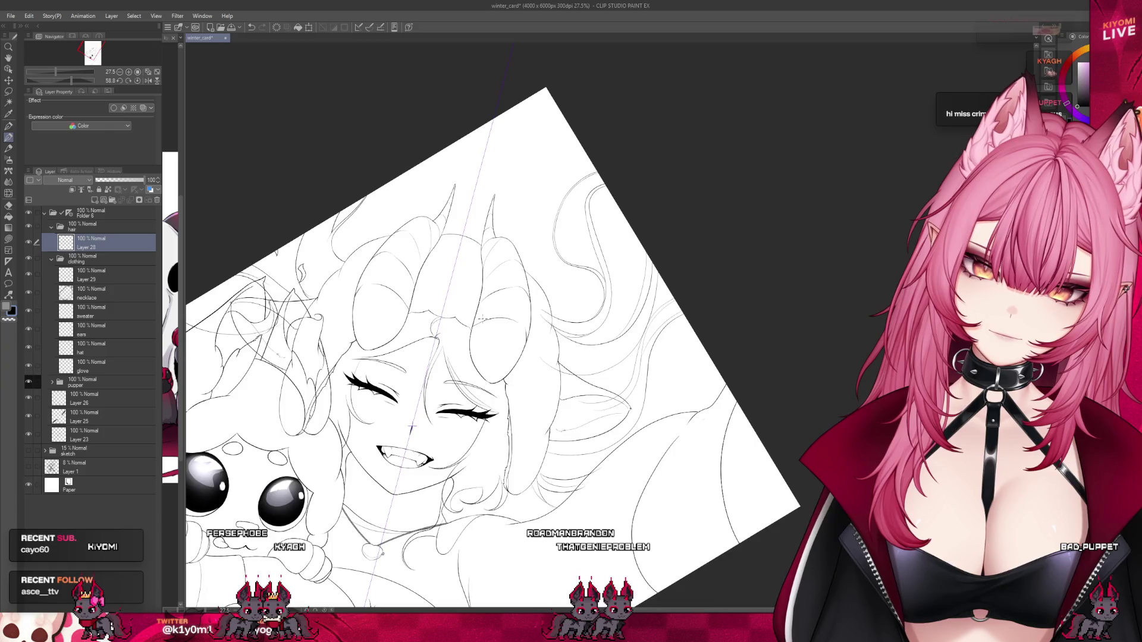
scroll(483, 317, "down", 2)
scroll(470, 333, "down", 1)
scroll(461, 350, "up", 1)
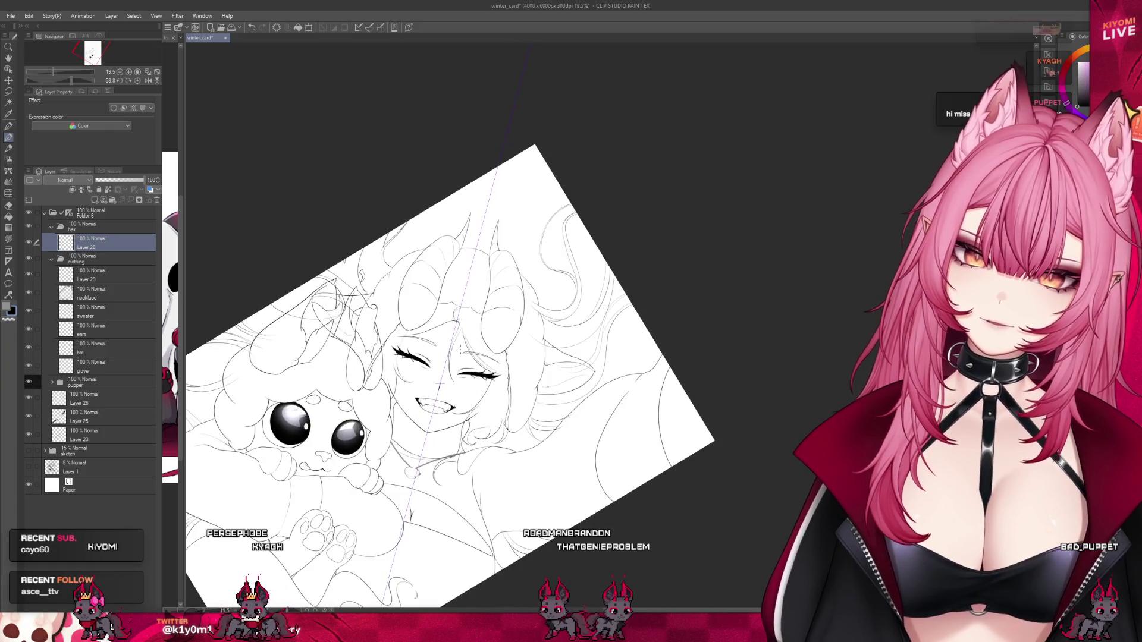
scroll(460, 349, "up", 2)
scroll(452, 393, "up", 1)
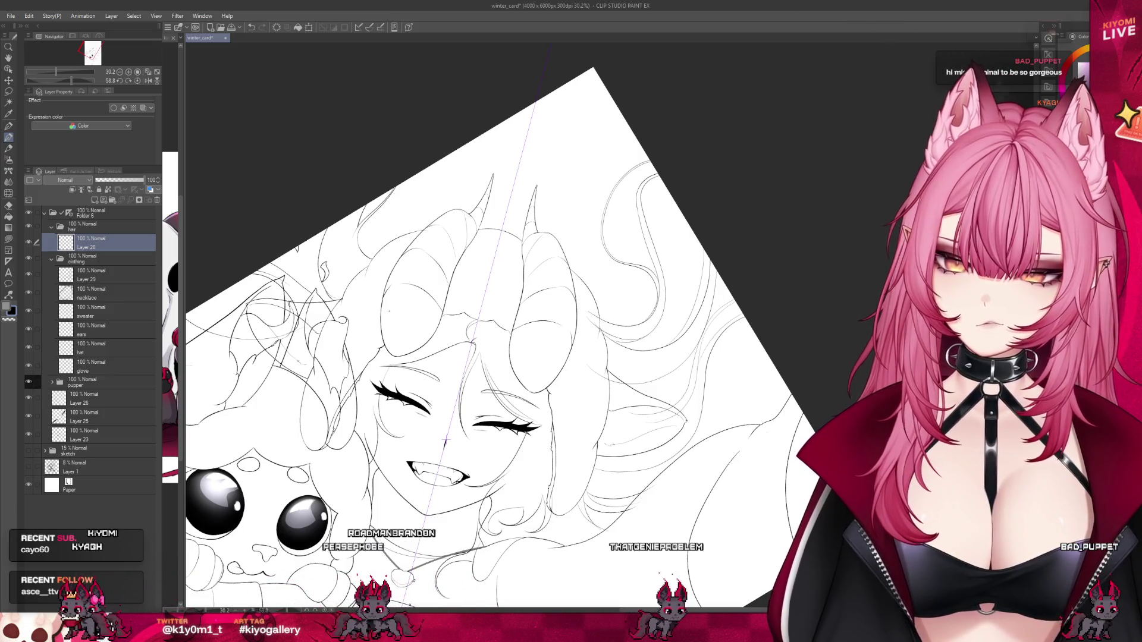
scroll(445, 438, "down", 3)
scroll(449, 387, "down", 2)
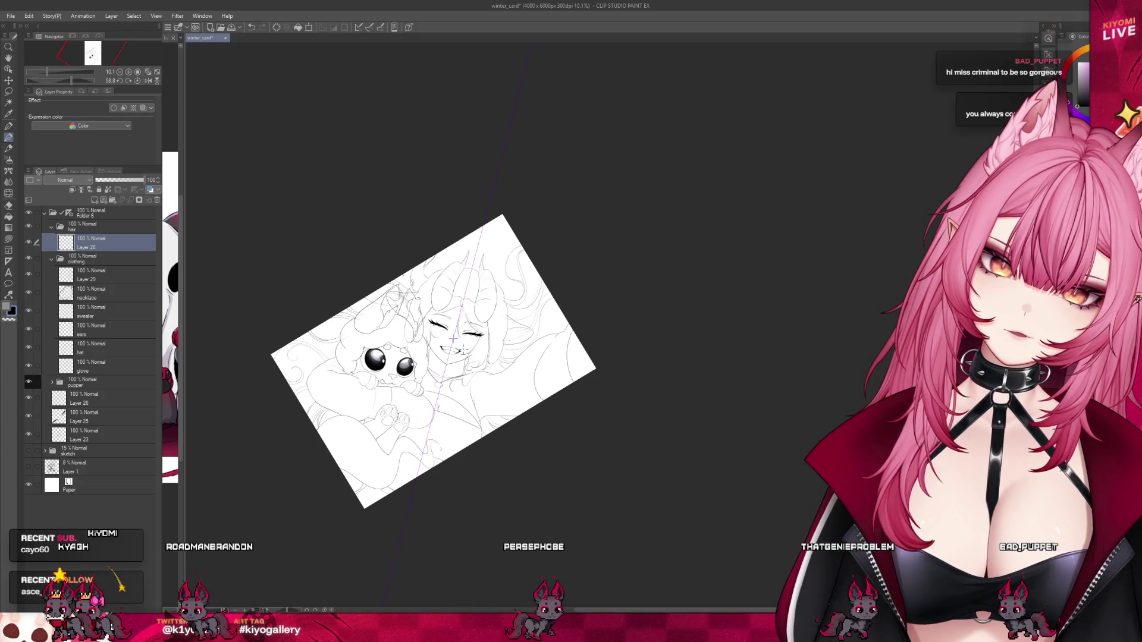
scroll(301, 402, "up", 1)
left_click(119, 179)
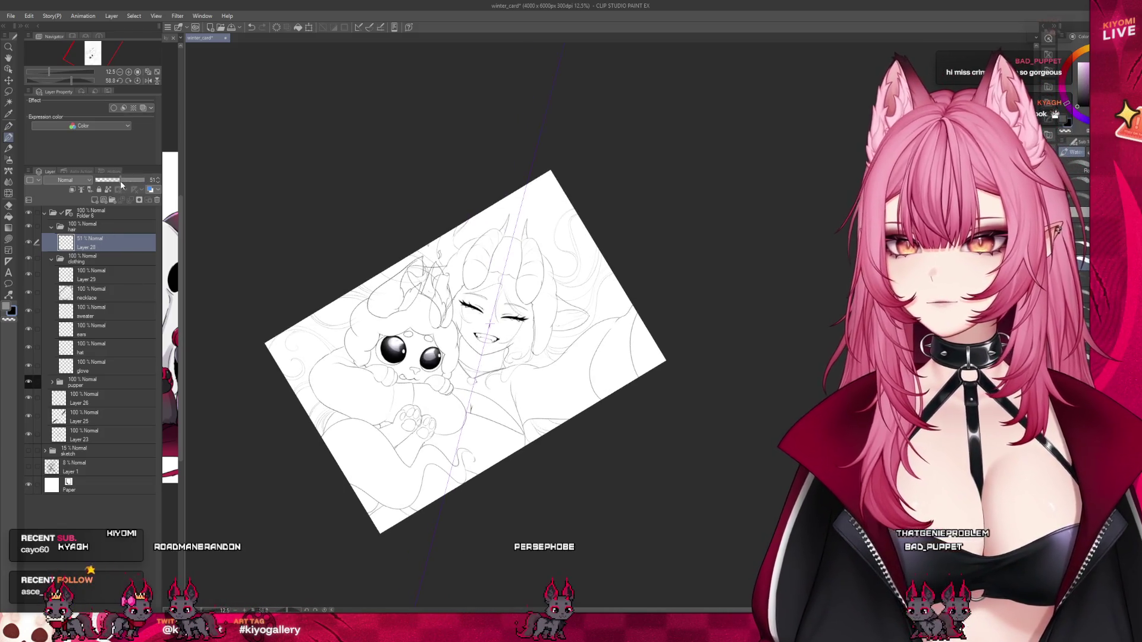
Pick the pen from the toolbar and fit the rotated page in view with Ctrl+0.
scroll(340, 420, "up", 3)
scroll(341, 420, "up", 2)
scroll(333, 387, "up", 1)
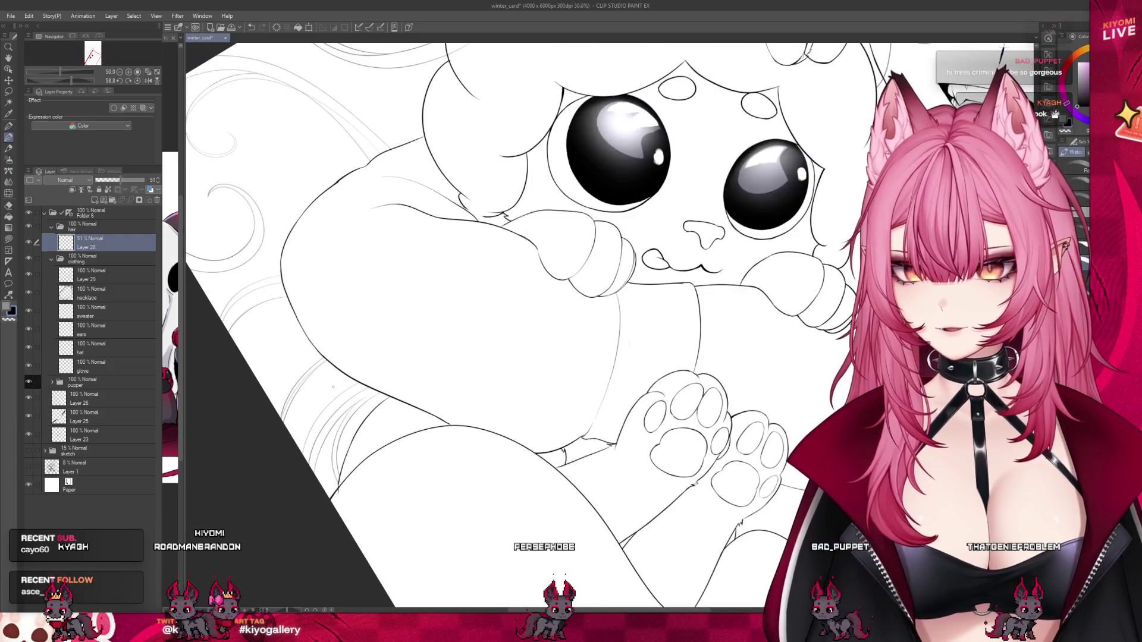
left_click(8, 125)
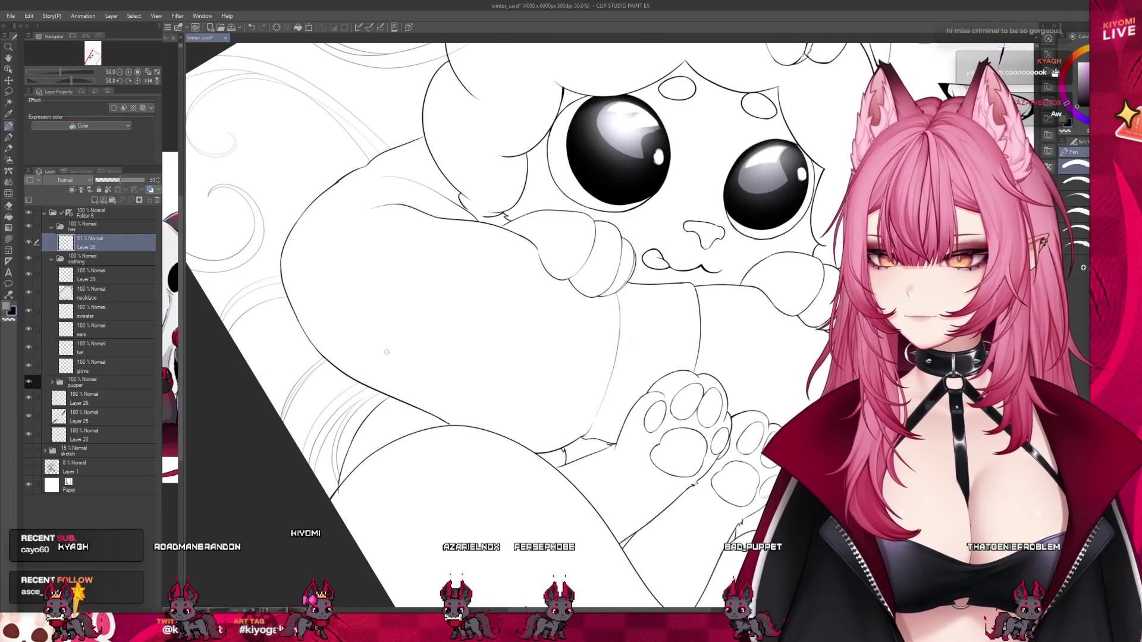
key("ctrl+0")
scroll(534, 233, "up", 1)
scroll(534, 234, "up", 1)
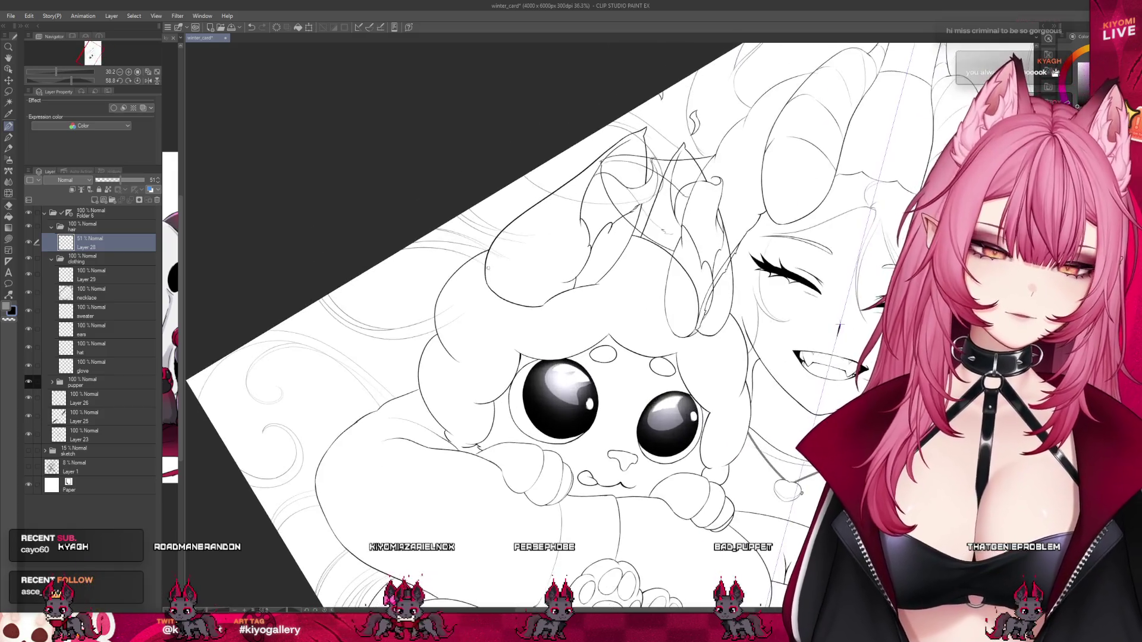
scroll(534, 234, "up", 1)
scroll(535, 234, "up", 1)
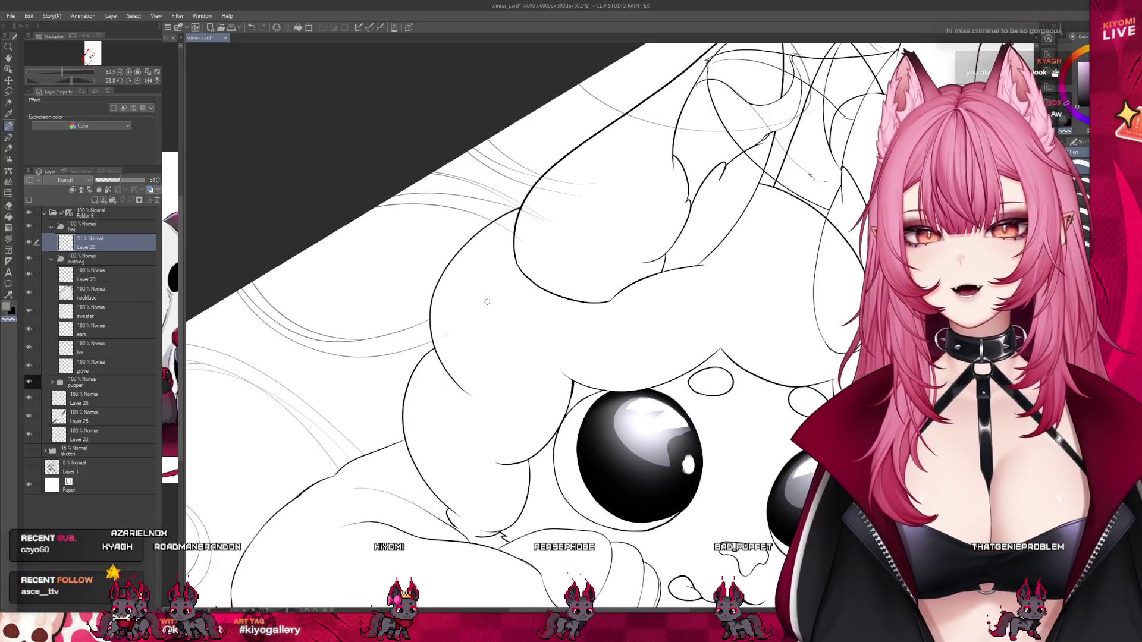
scroll(437, 251, "down", 2)
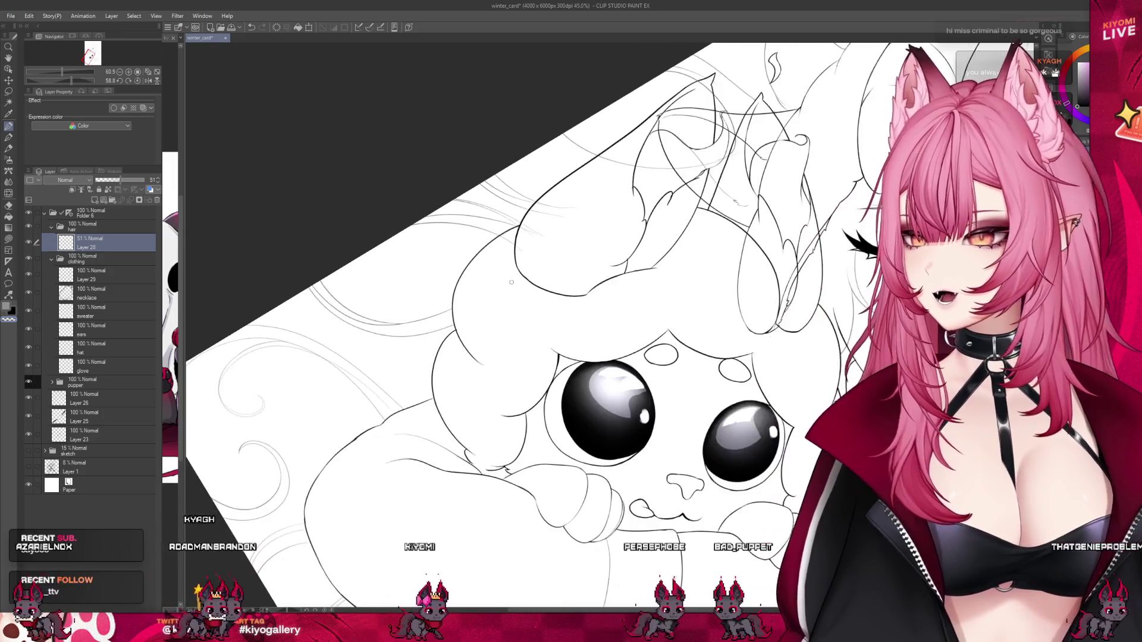
scroll(437, 252, "down", 2)
scroll(437, 251, "down", 2)
scroll(437, 251, "down", 1)
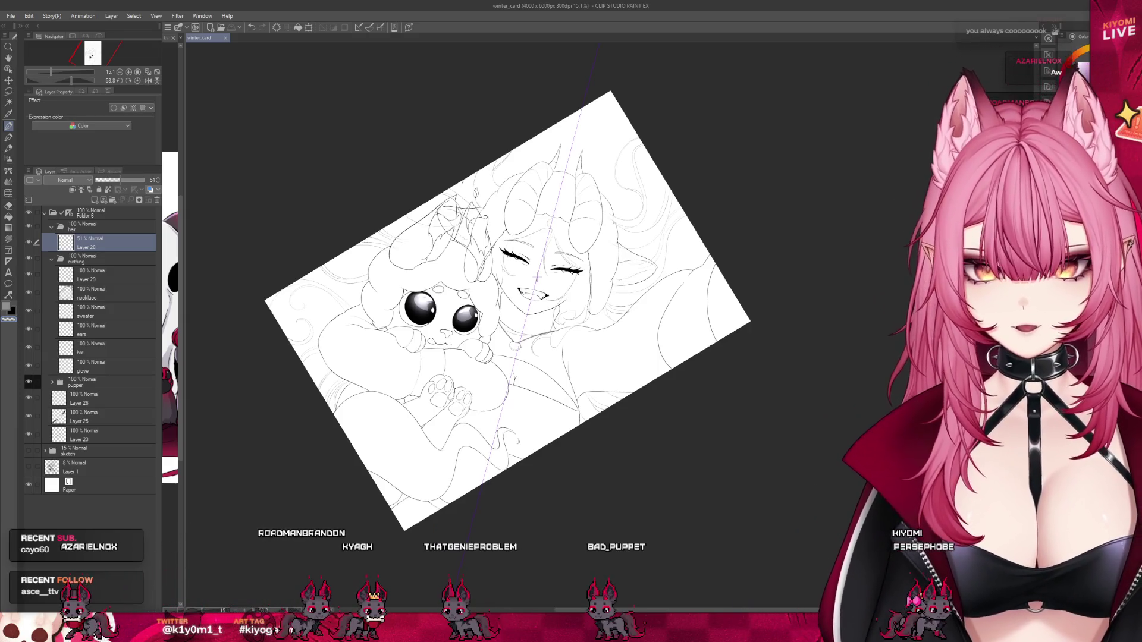
scroll(428, 206, "up", 5)
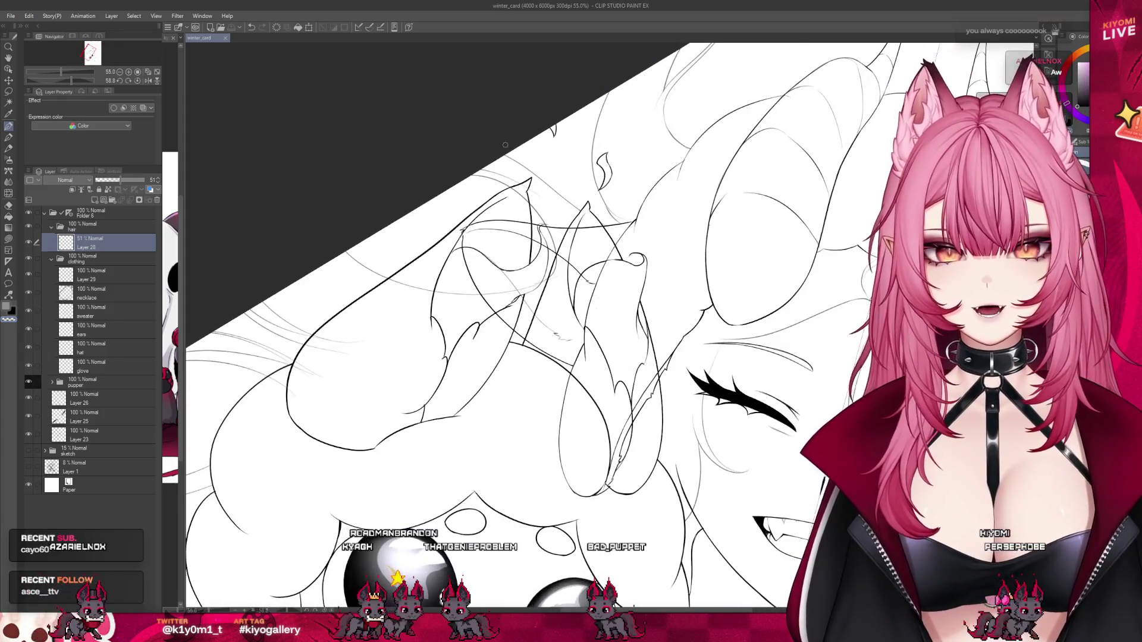
Add a small mark to the plush's head lineart, then zoom toward the girl's face.
left_click(267, 382)
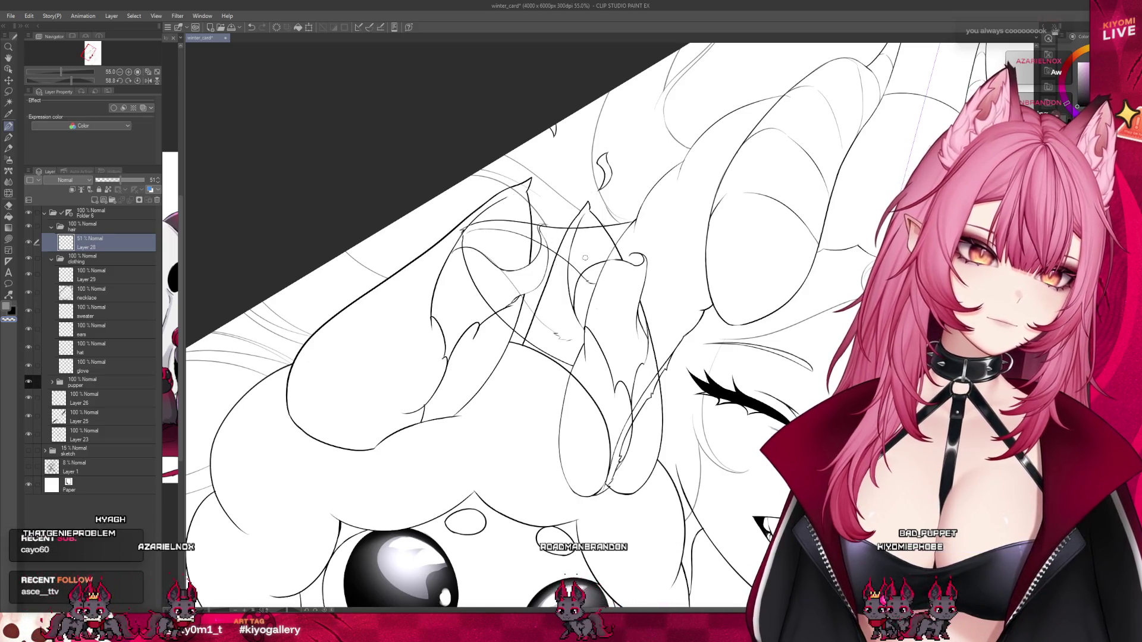
scroll(610, 565, "down", 5)
scroll(536, 381, "up", 5)
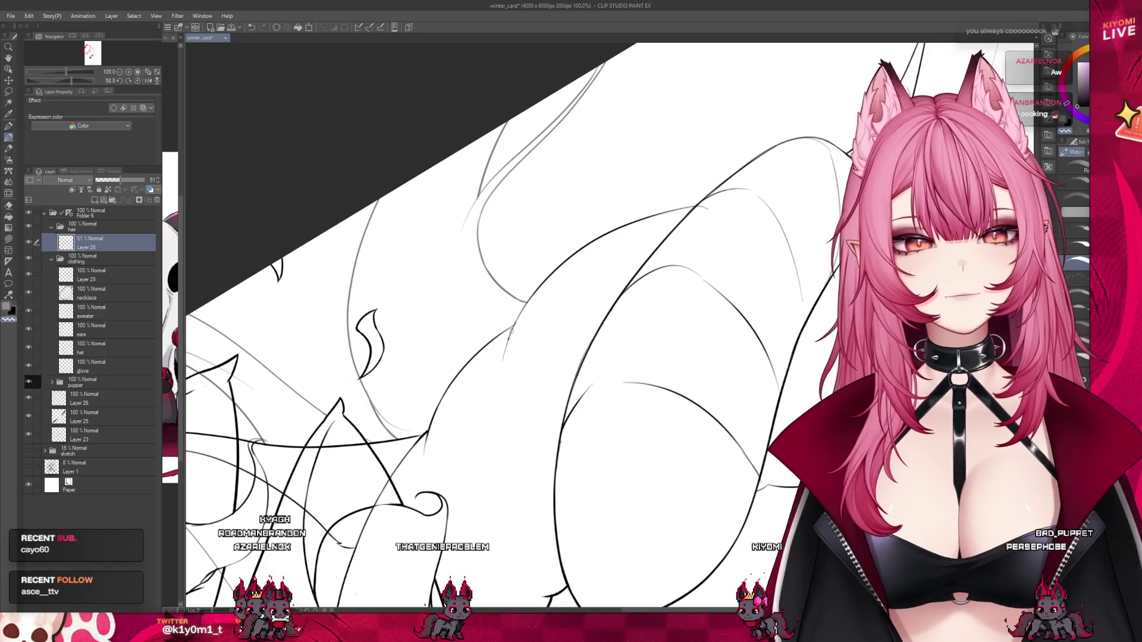
scroll(536, 302, "down", 5)
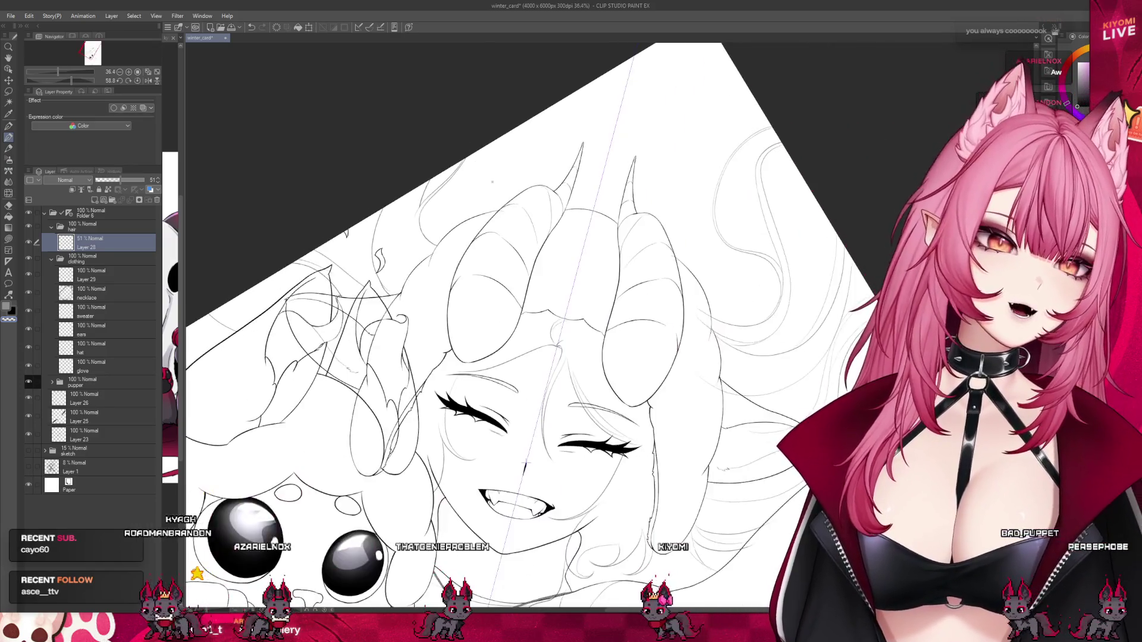
scroll(476, 186, "up", 2)
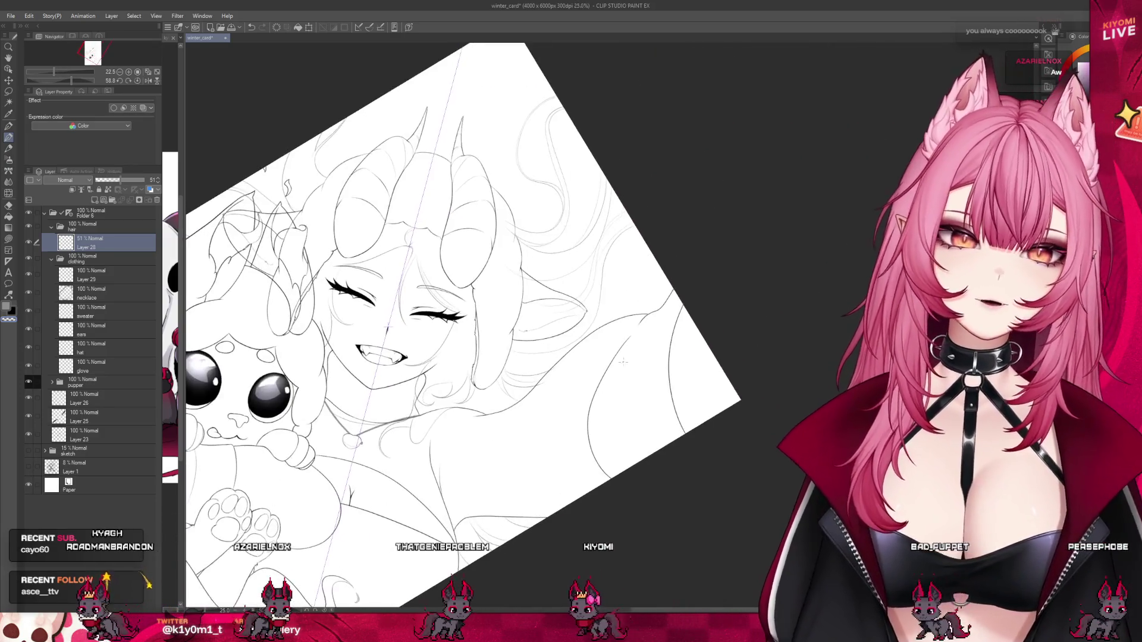
scroll(440, 430, "up", 1)
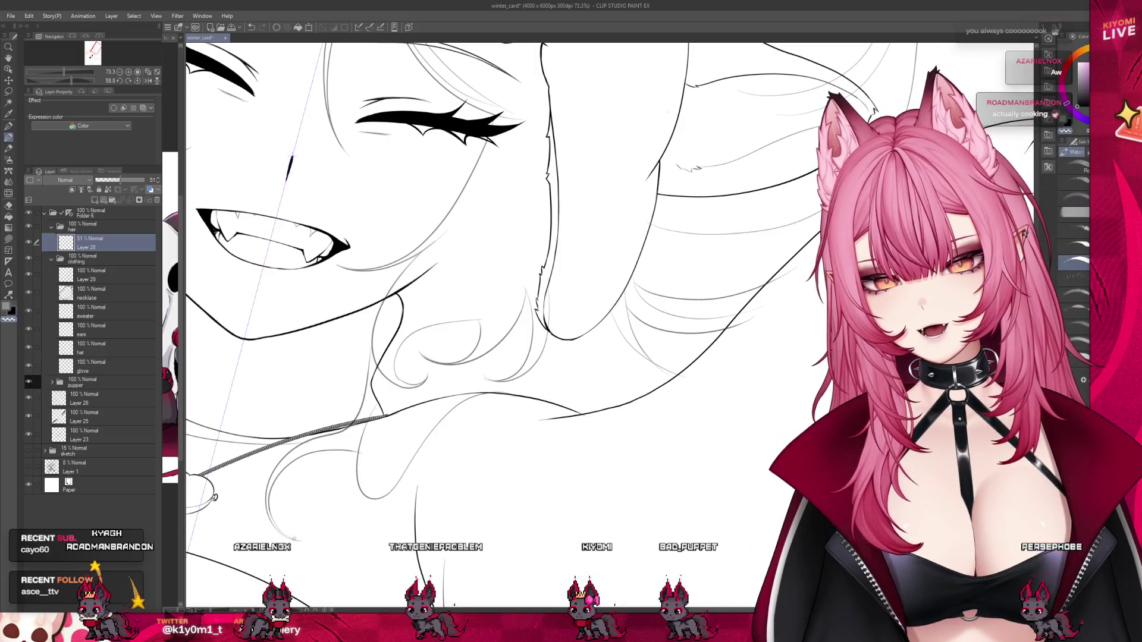
scroll(245, 533, "up", 1)
scroll(245, 533, "up", 2)
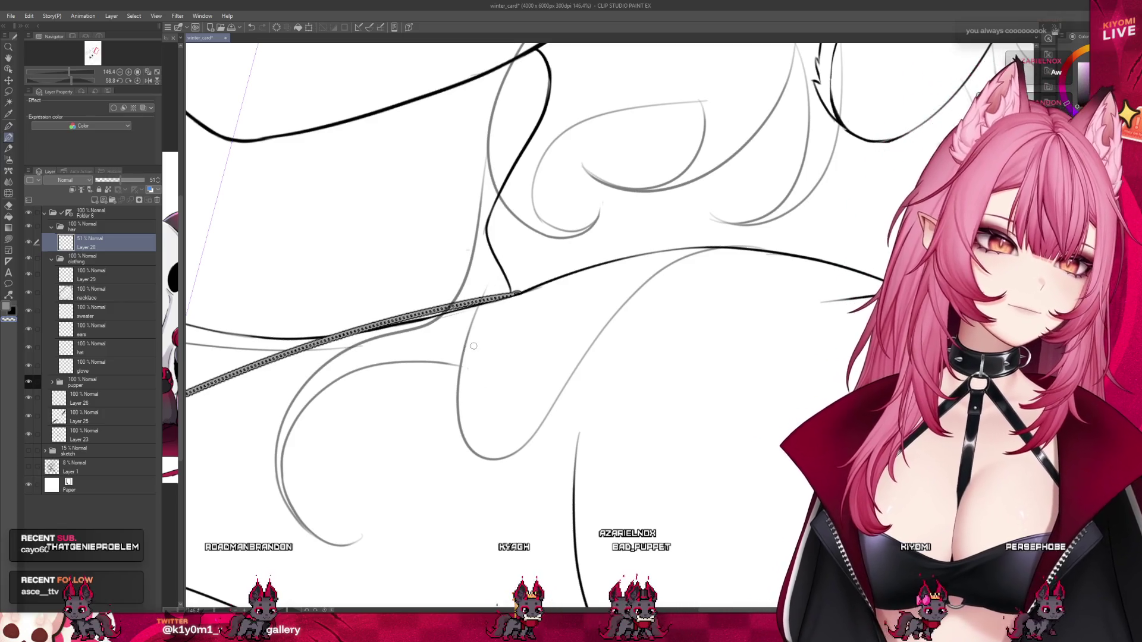
scroll(480, 343, "up", 5)
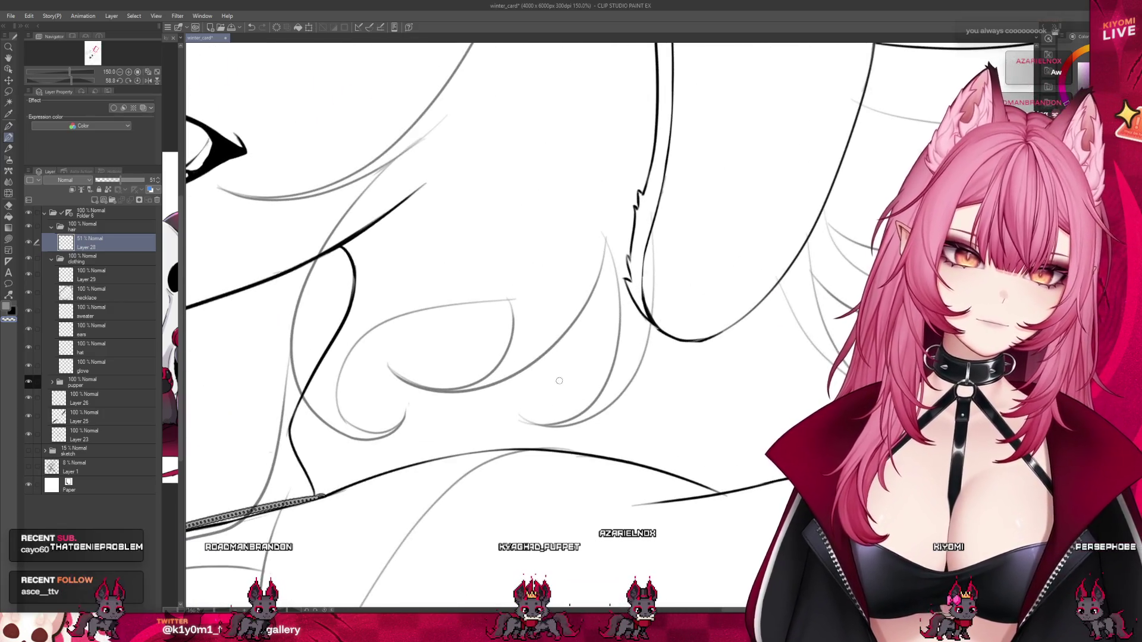
key("p")
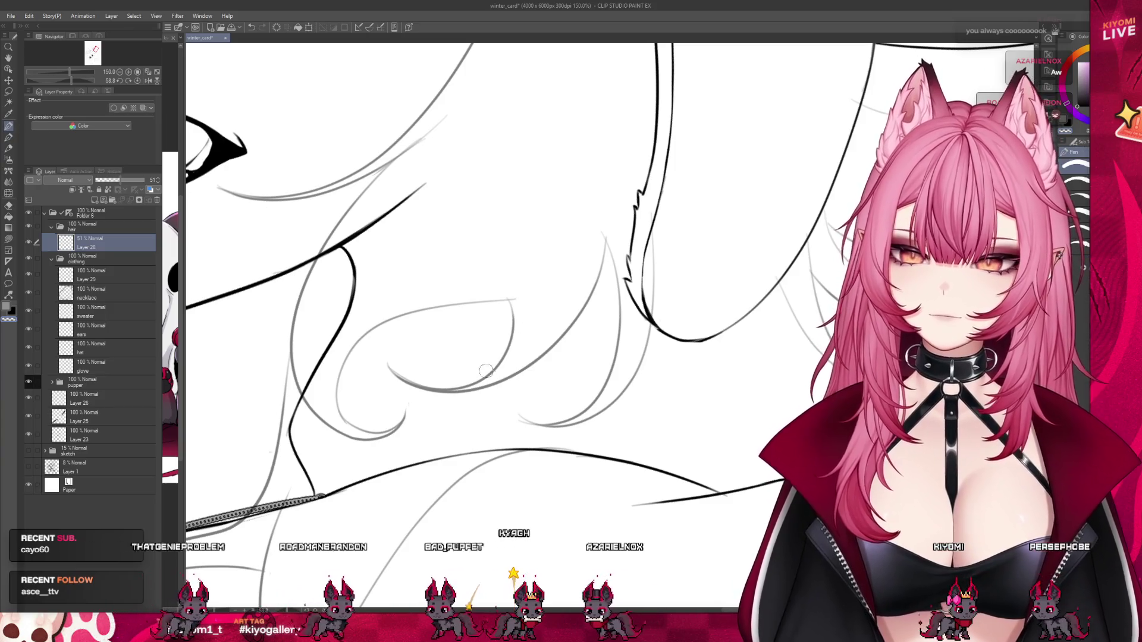
left_click_drag(445, 380, 384, 350)
key("ctrl+z")
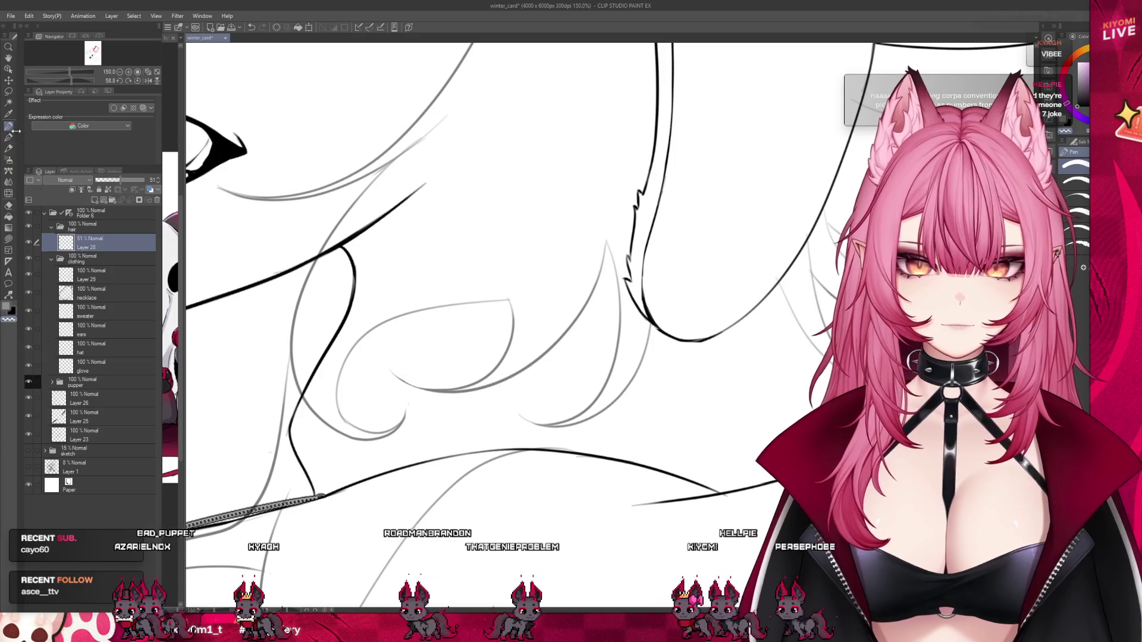
key("b")
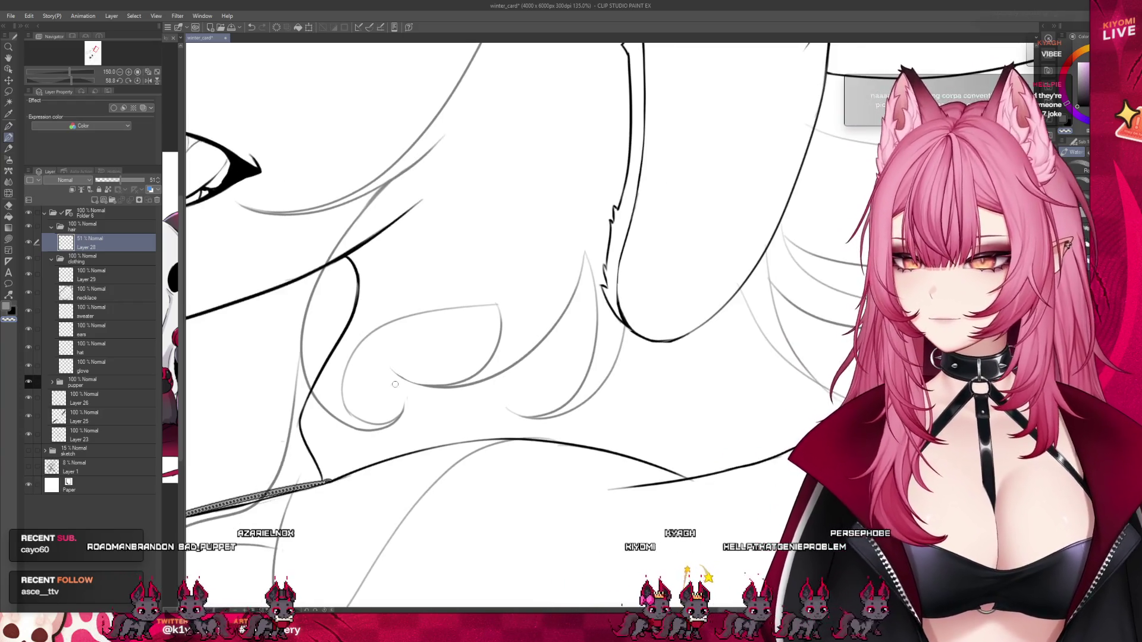
scroll(377, 166, "down", 5)
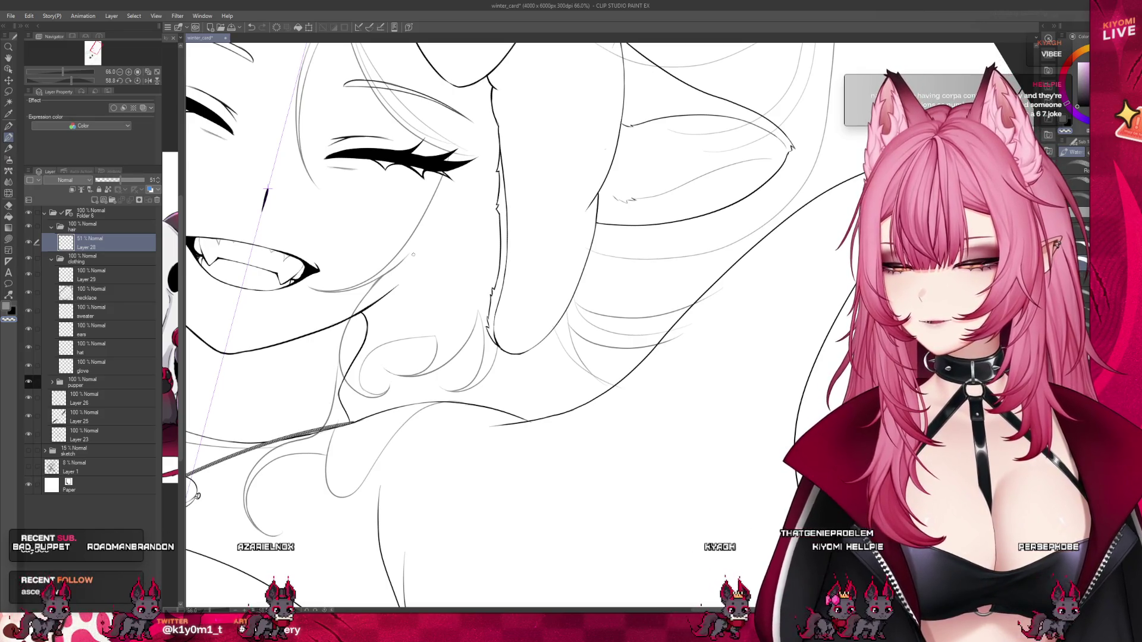
scroll(408, 252, "up", 2)
scroll(453, 98, "up", 3)
scroll(416, 238, "down", 3)
scroll(324, 398, "up", 2)
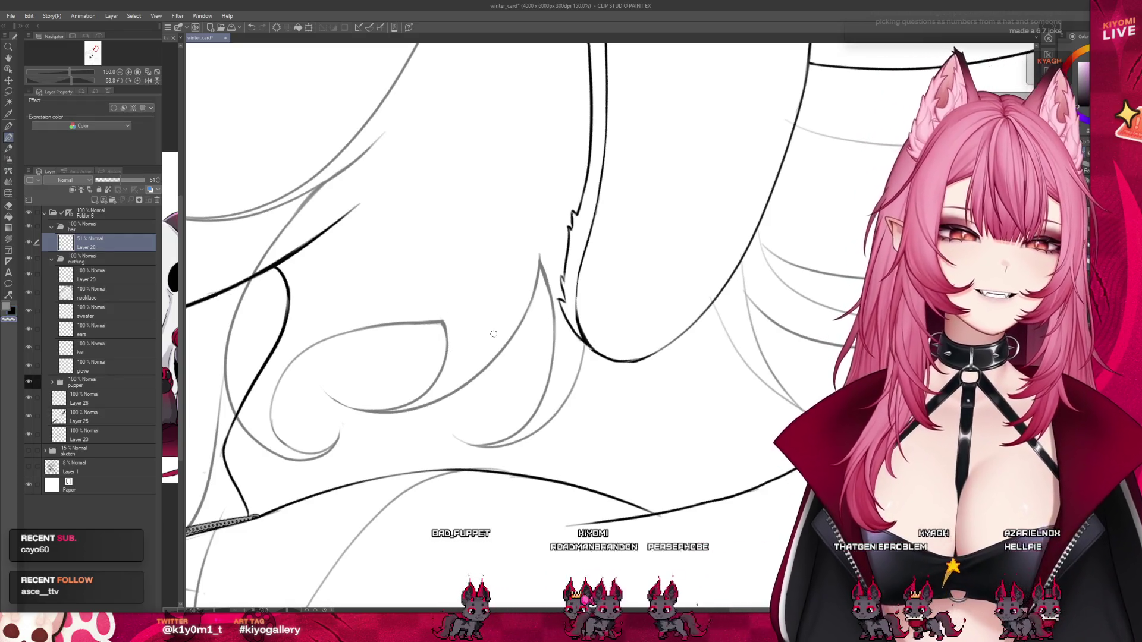
scroll(444, 316, "down", 2)
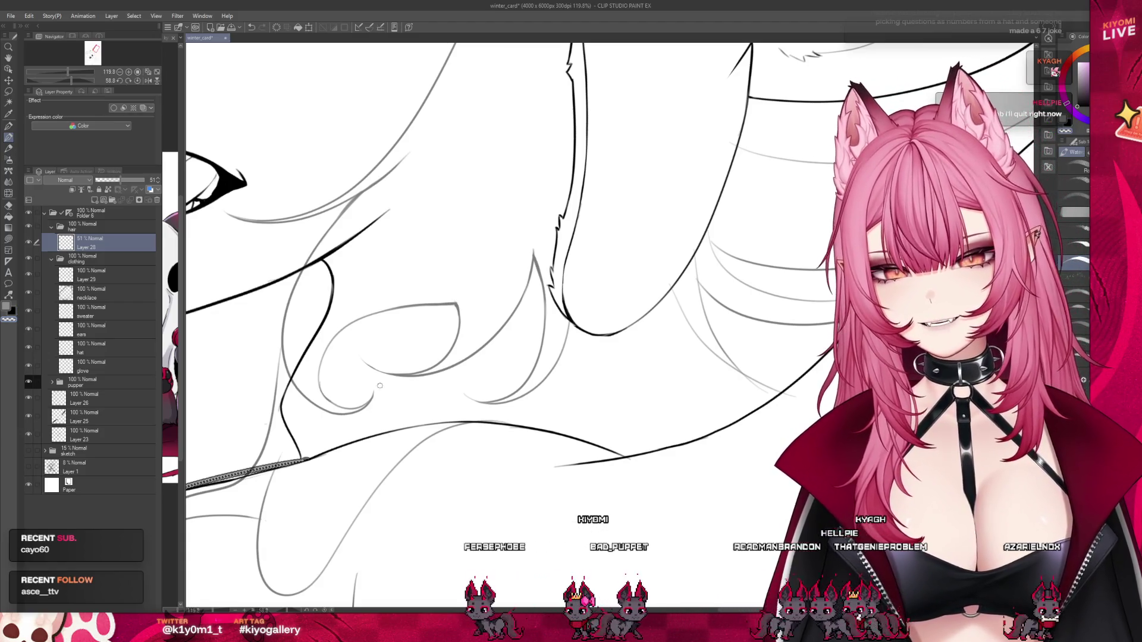
scroll(377, 387, "down", 2)
scroll(416, 297, "up", 2)
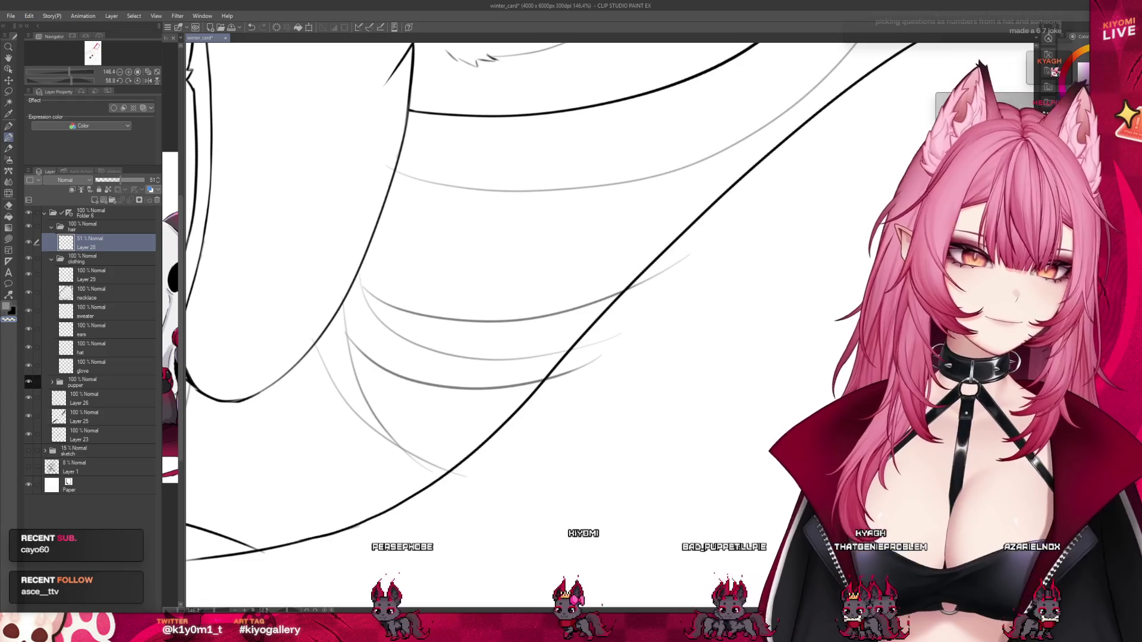
With the pen, stroke over the stray sketch overhangs past the outline below the chin.
left_click(9, 125)
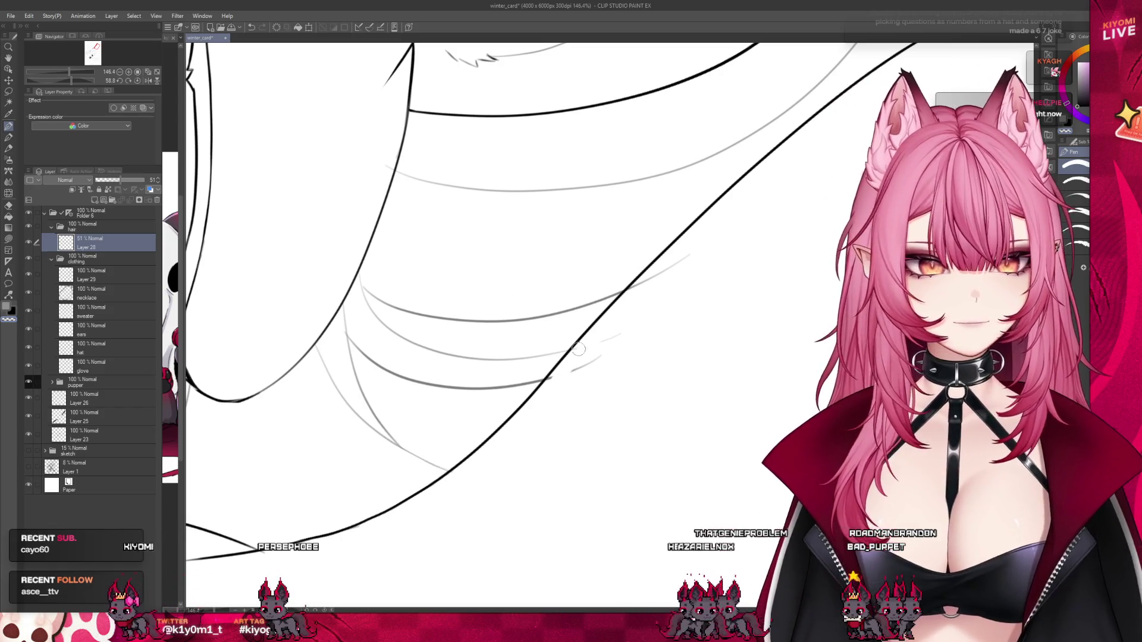
left_click_drag(589, 356, 637, 286)
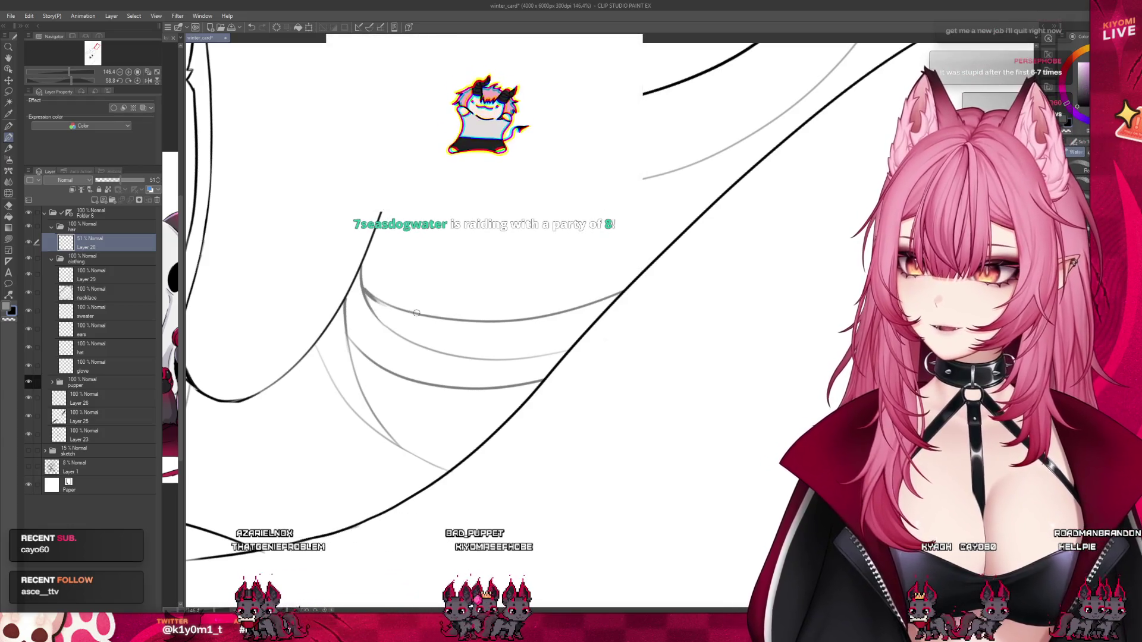
scroll(418, 312, "up", 1)
scroll(467, 426, "down", 5)
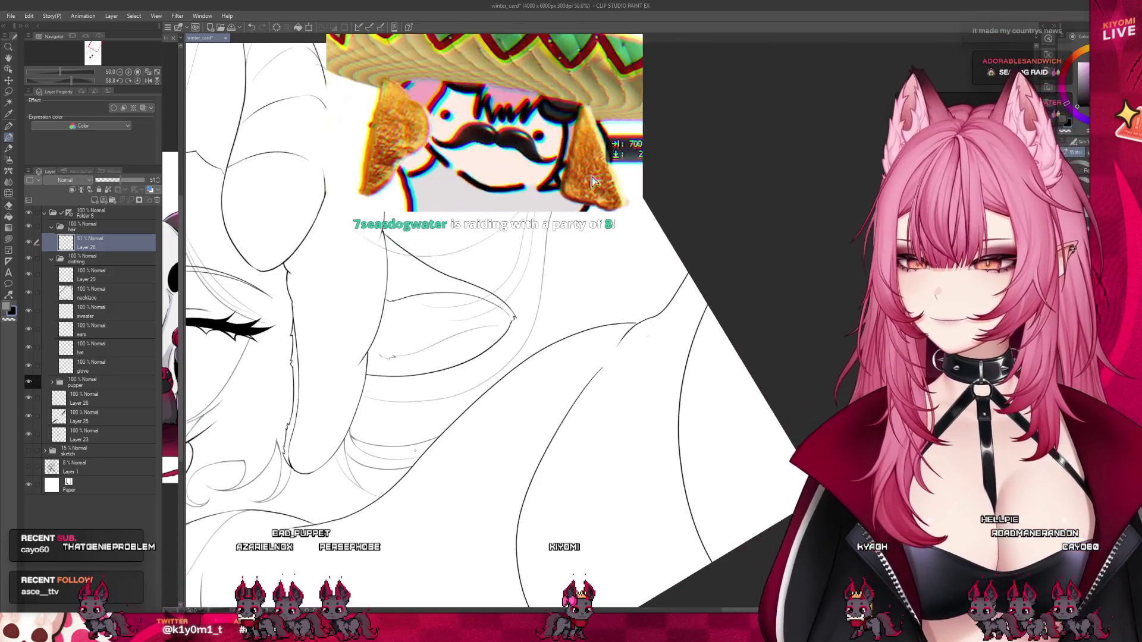
scroll(592, 181, "up", 1)
left_click(8, 126)
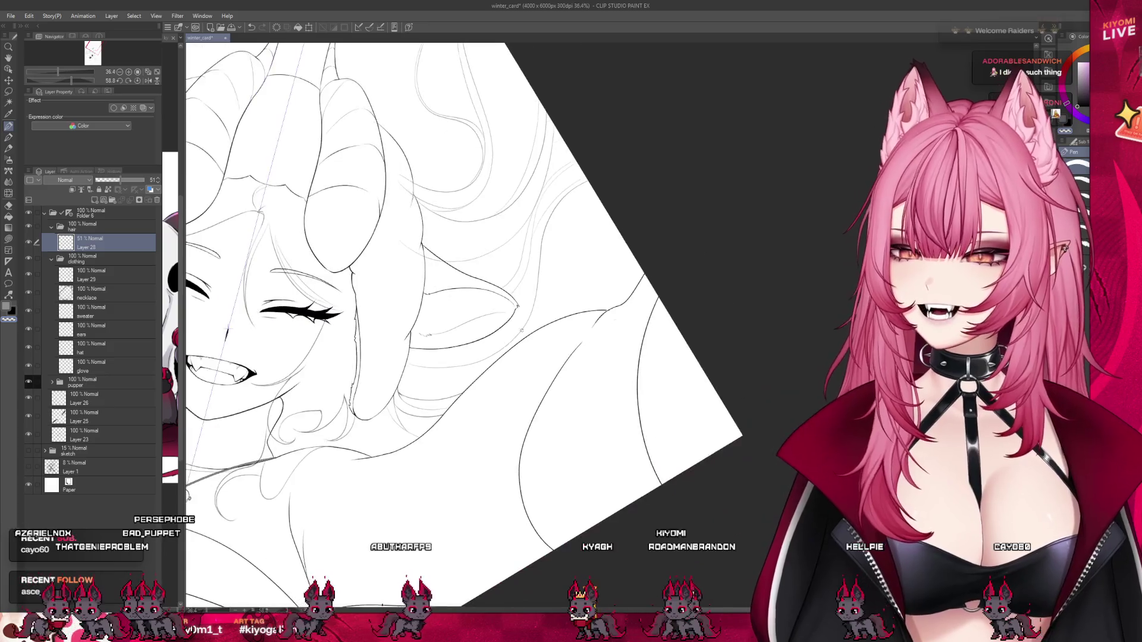
scroll(517, 321, "down", 5)
scroll(567, 320, "up", 1)
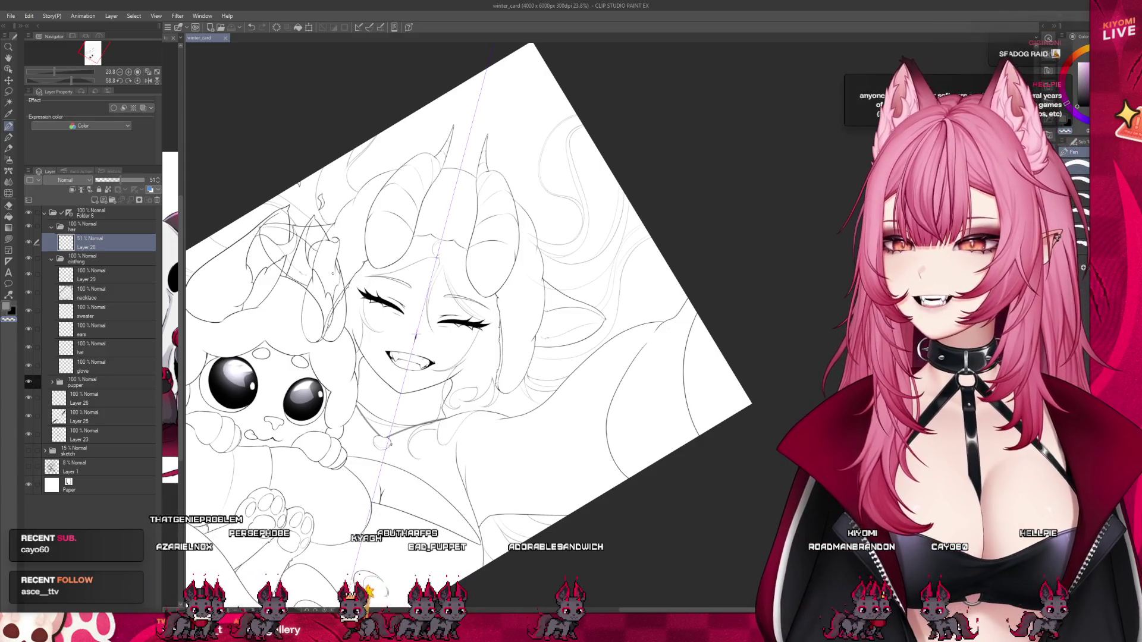
left_click_drag(415, 335, 525, 289)
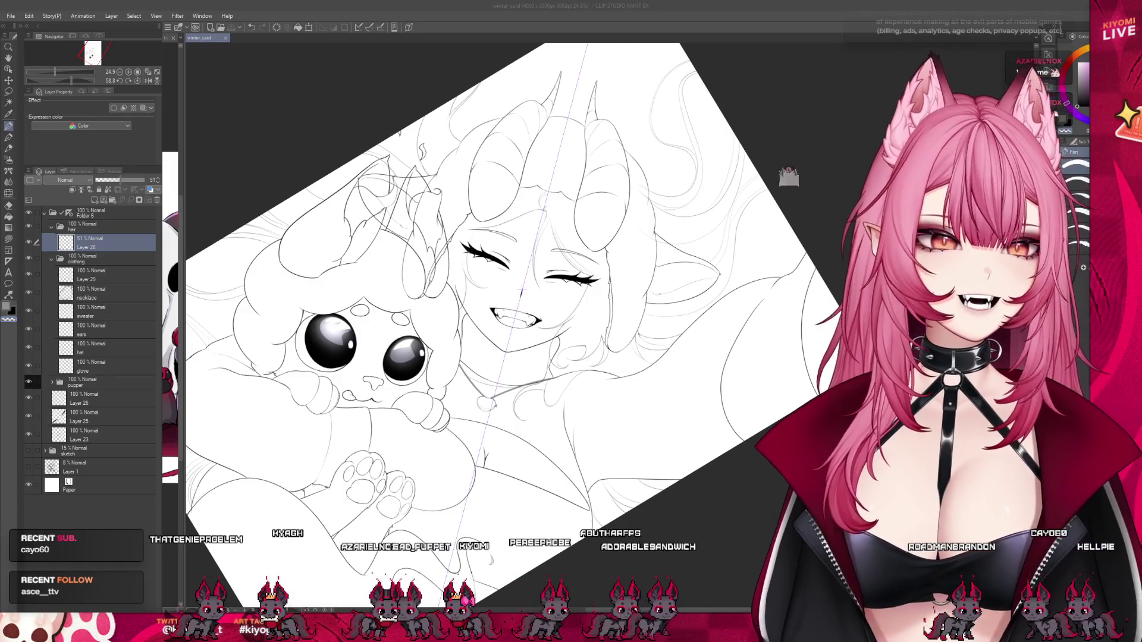
scroll(521, 292, "down", 2)
scroll(521, 292, "down", 1)
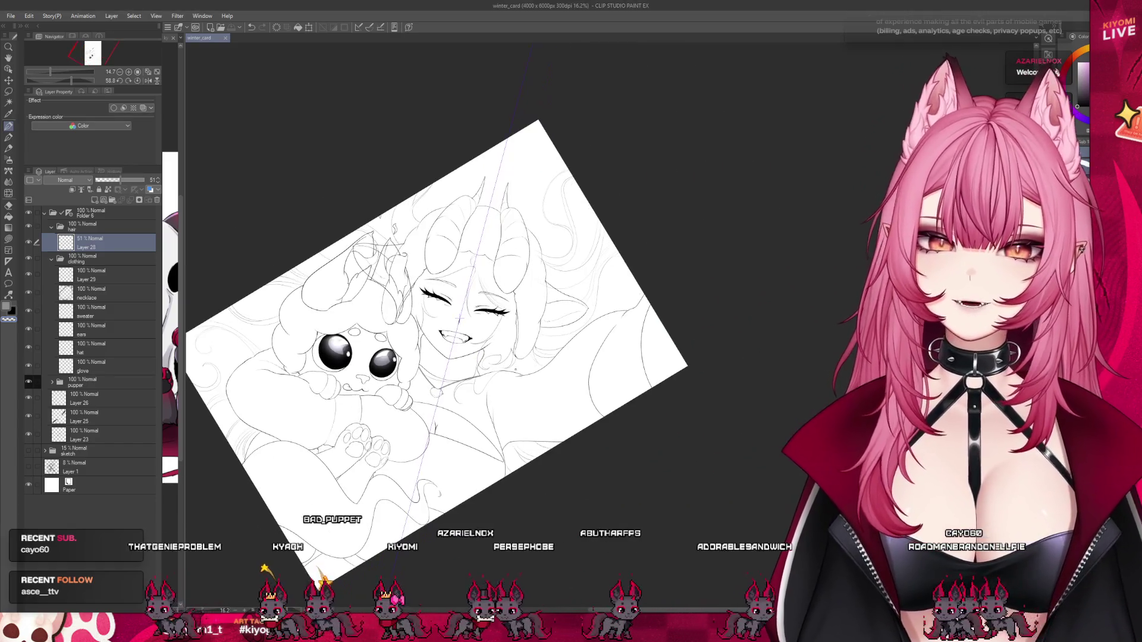
Hide the lineart folder, show the sketch layer at 100% opacity, and reset rotation.
left_click(46, 215)
left_click(28, 212)
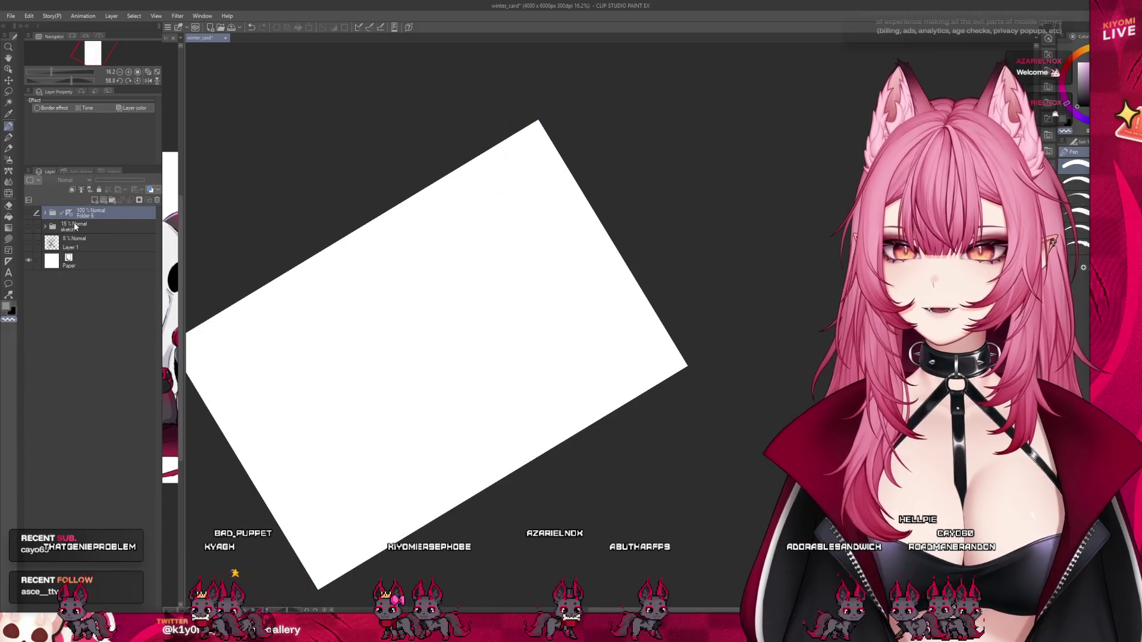
left_click(77, 227)
left_click(28, 226)
left_click_drag(100, 180, 145, 179)
scroll(358, 347, "up", 2)
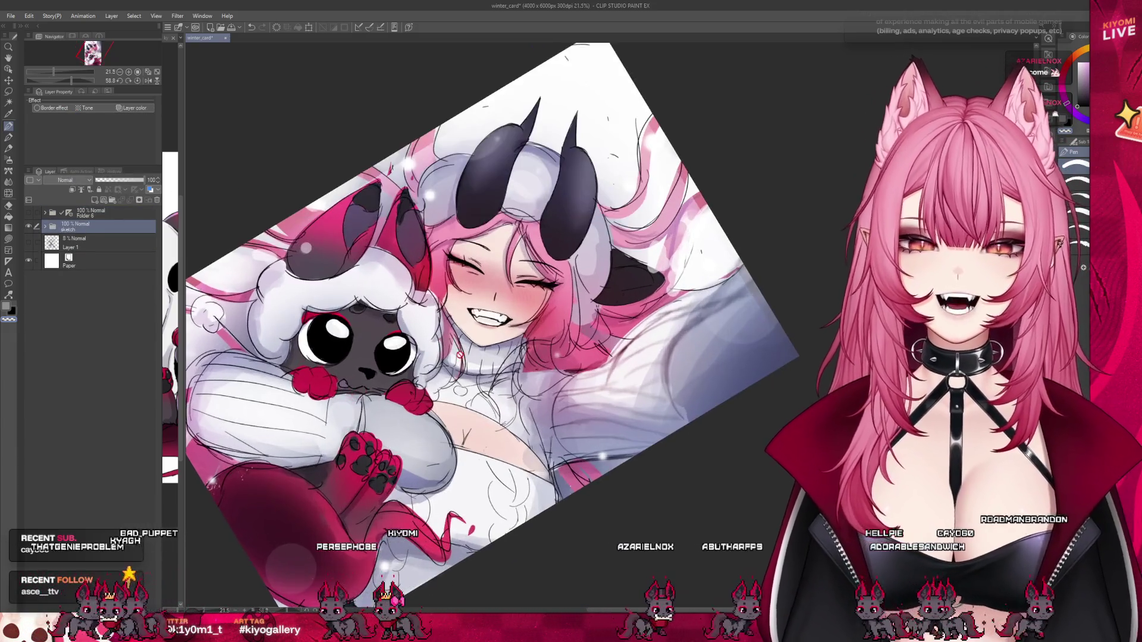
key("ctrl+0")
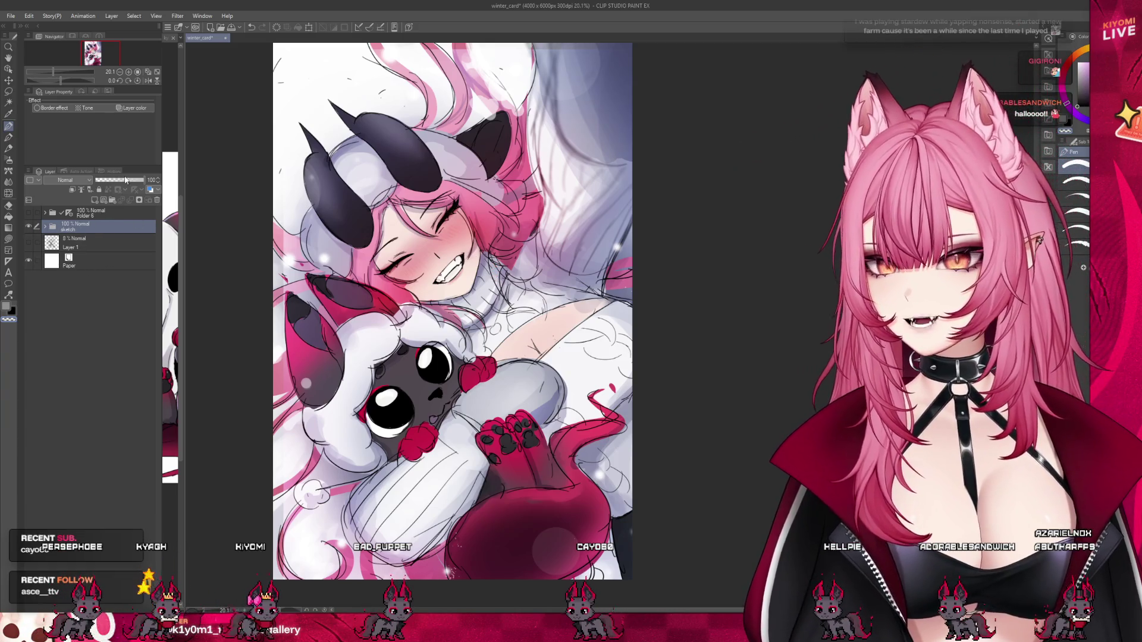
Lower the sketch opacity to about 21%, re-show the lineart folder, then hide the sketch.
left_click_drag(126, 182, 118, 180)
left_click(29, 213)
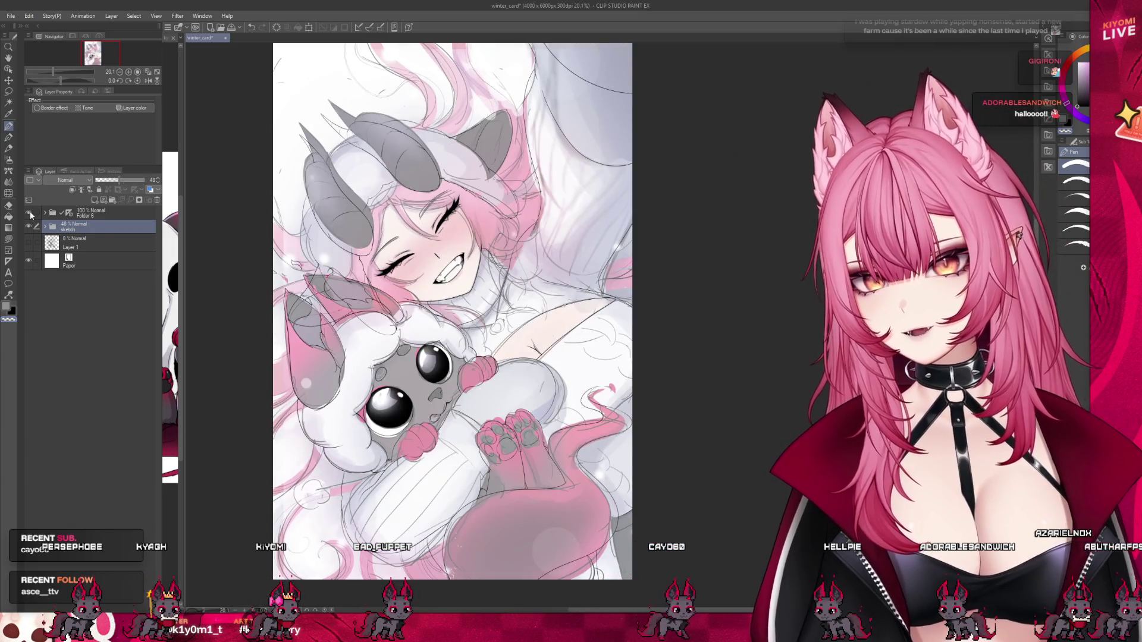
left_click(106, 180)
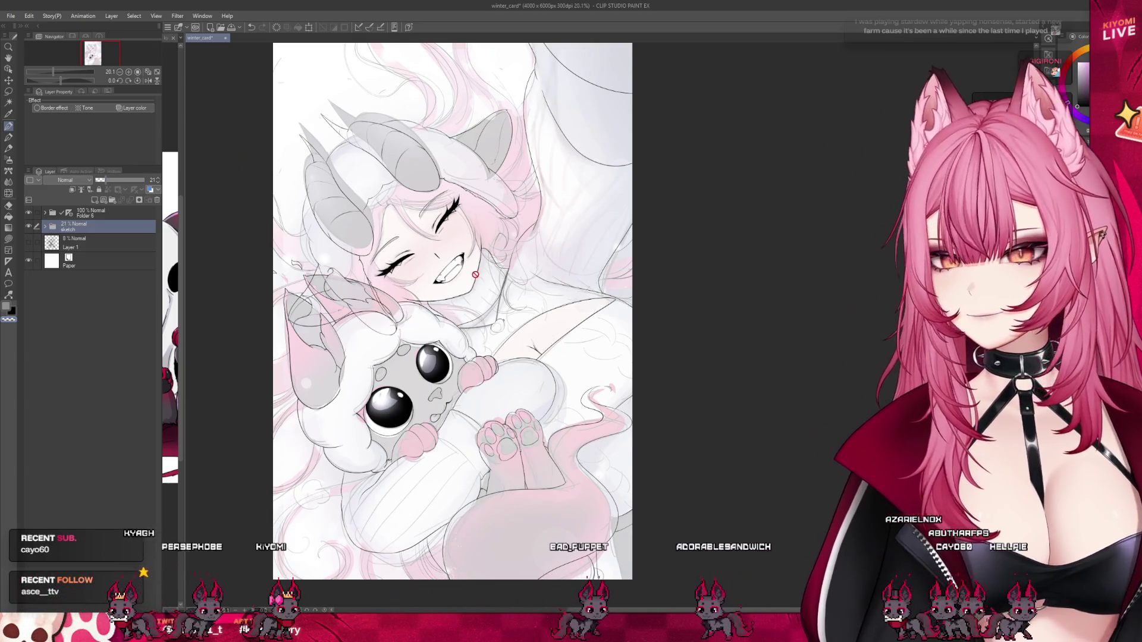
scroll(419, 322, "down", 1)
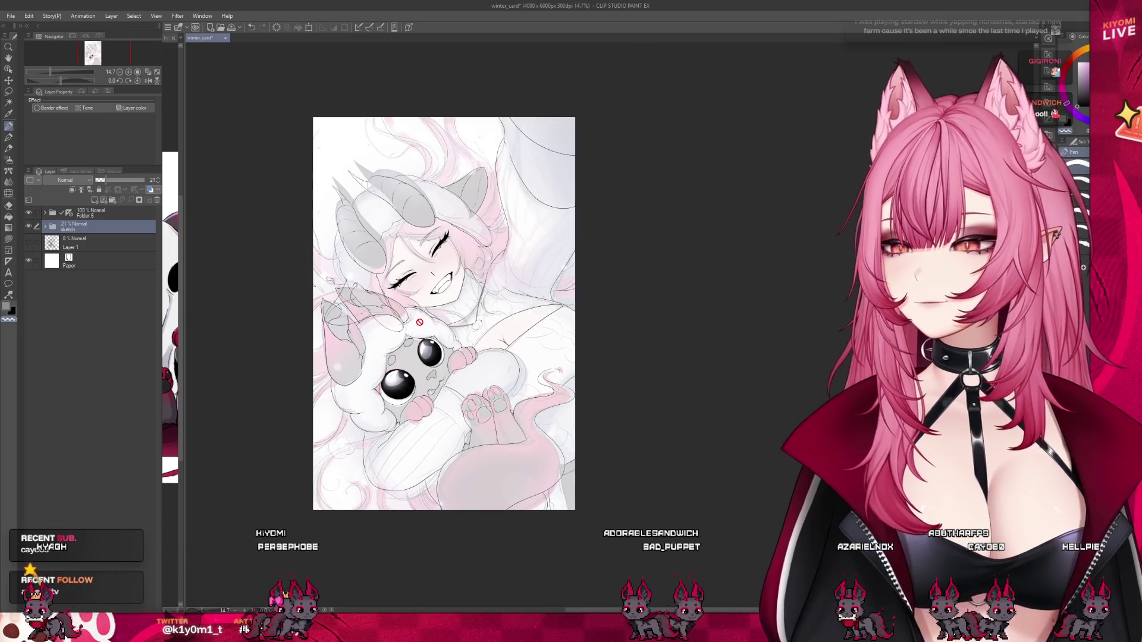
scroll(444, 397, "up", 2)
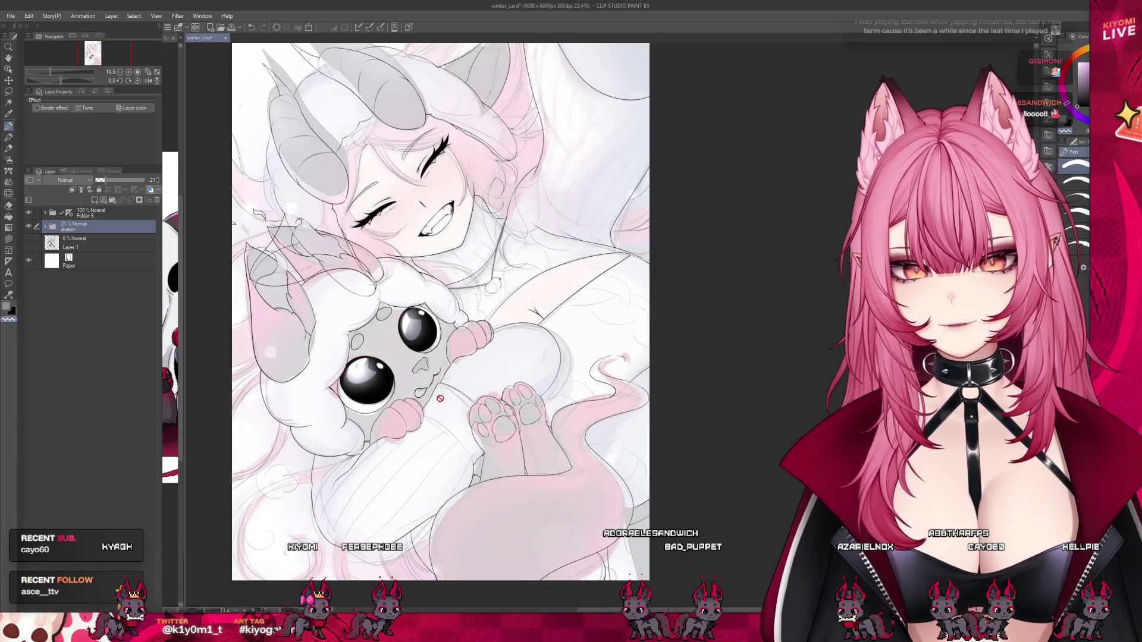
scroll(443, 396, "up", 1)
scroll(446, 395, "up", 1)
key("ctrl+h")
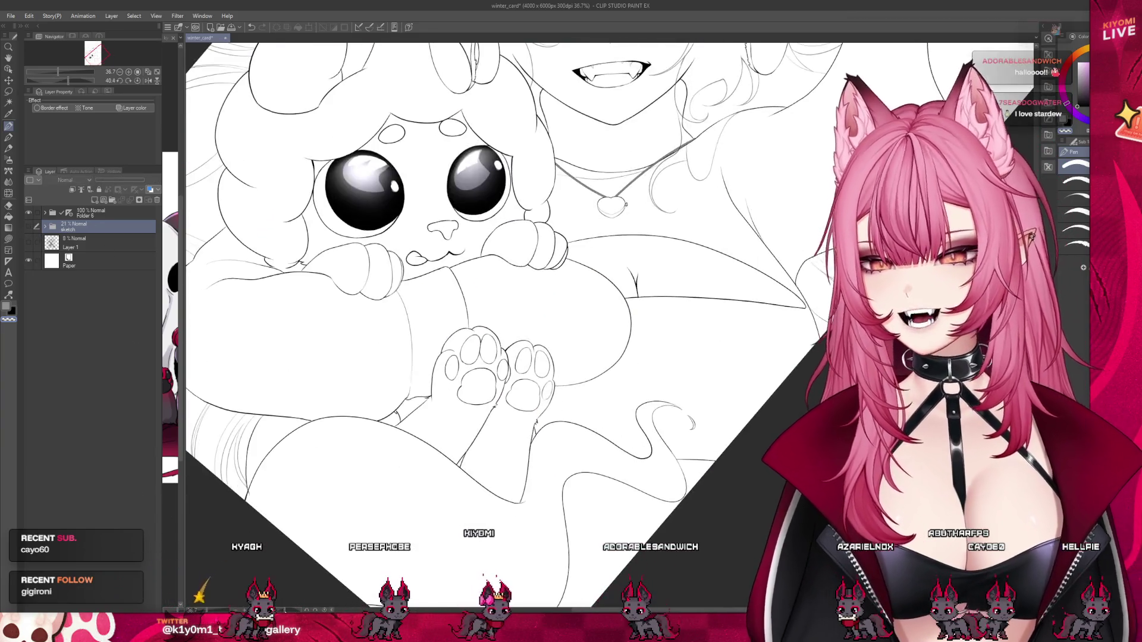
Rotate the canvas about 51 degrees, expand the lineart folder, and select Layer 28.
left_click_drag(416, 298, 492, 269)
scroll(492, 269, "up", 1)
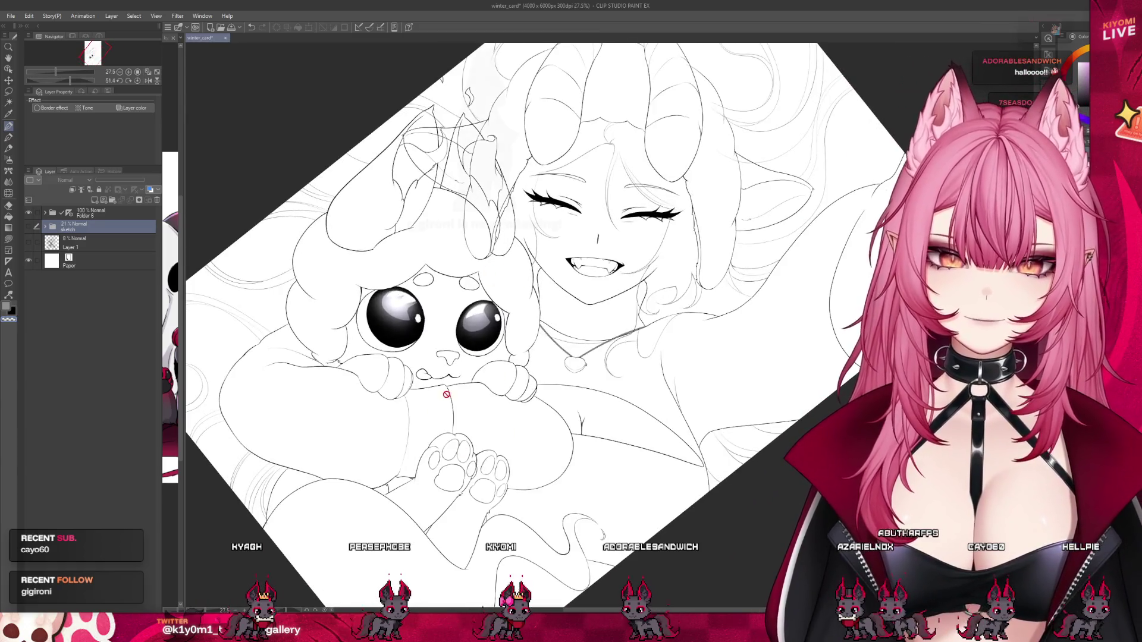
scroll(470, 508, "up", 1)
scroll(396, 389, "down", 2)
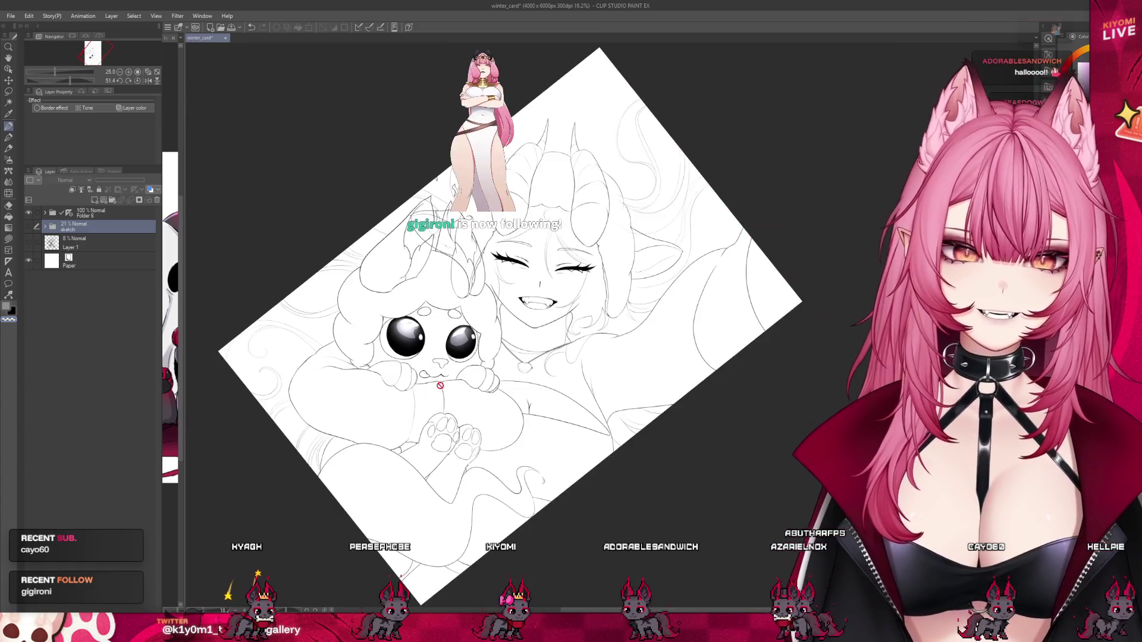
left_click(44, 213)
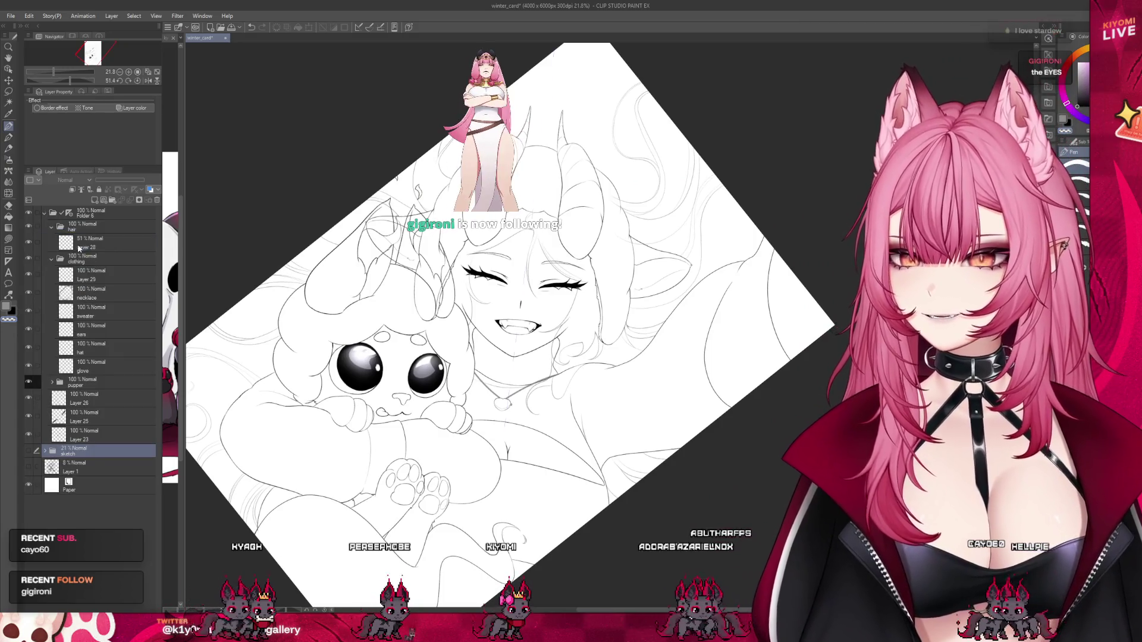
left_click(81, 249)
scroll(509, 301, "down", 1)
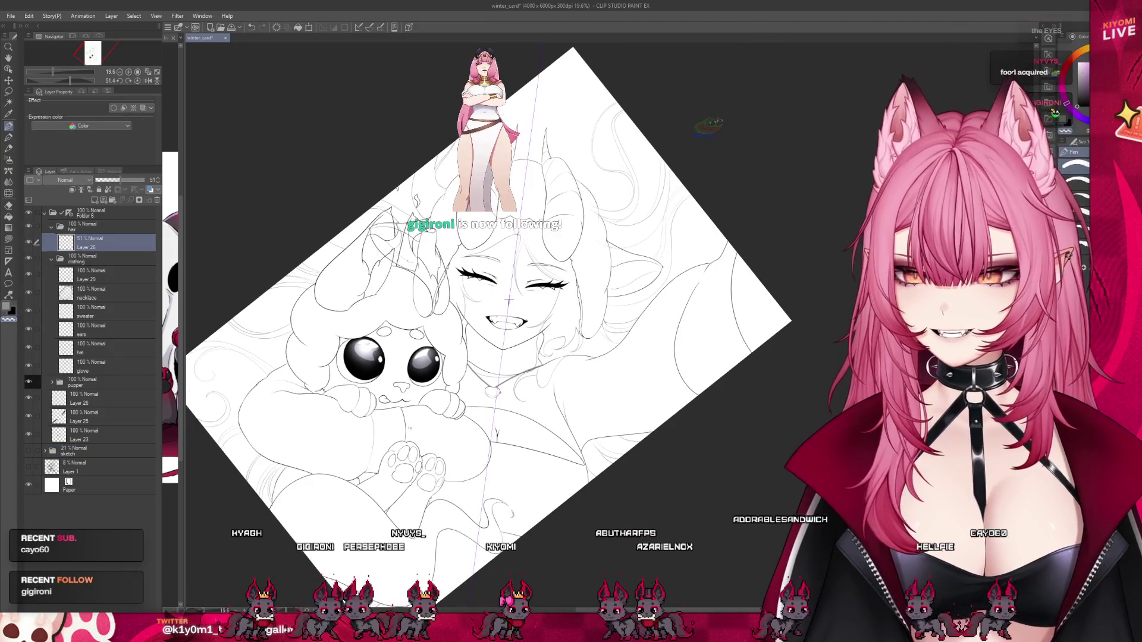
scroll(508, 301, "up", 1)
scroll(582, 217, "up", 1)
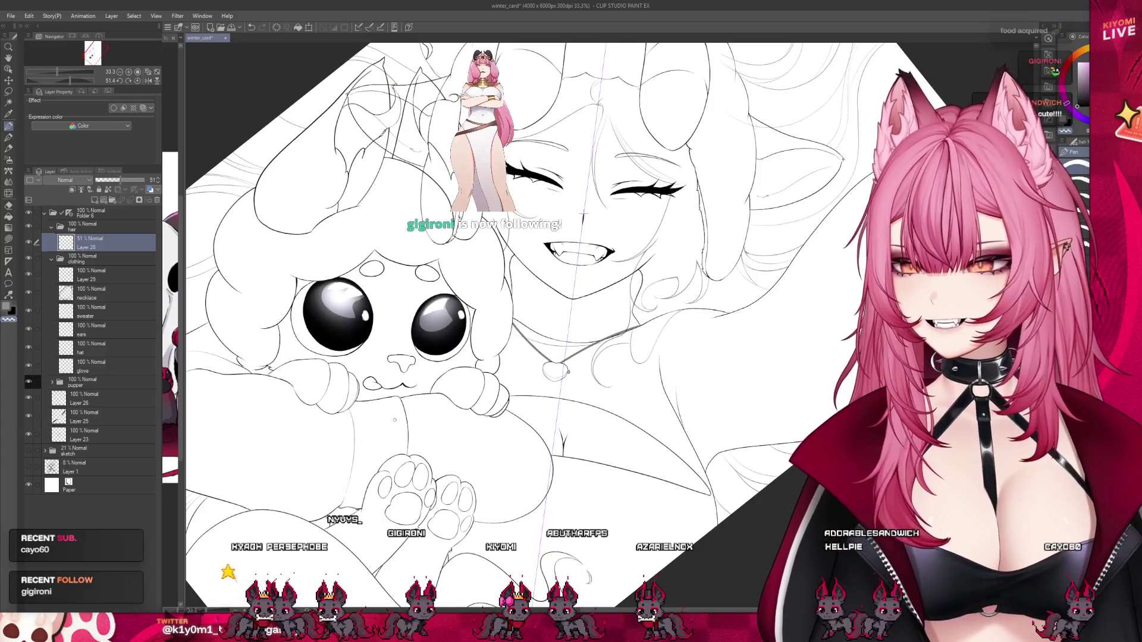
Pan and zoom around the character's face to inspect the lineart.
left_click_drag(393, 410, 309, 443)
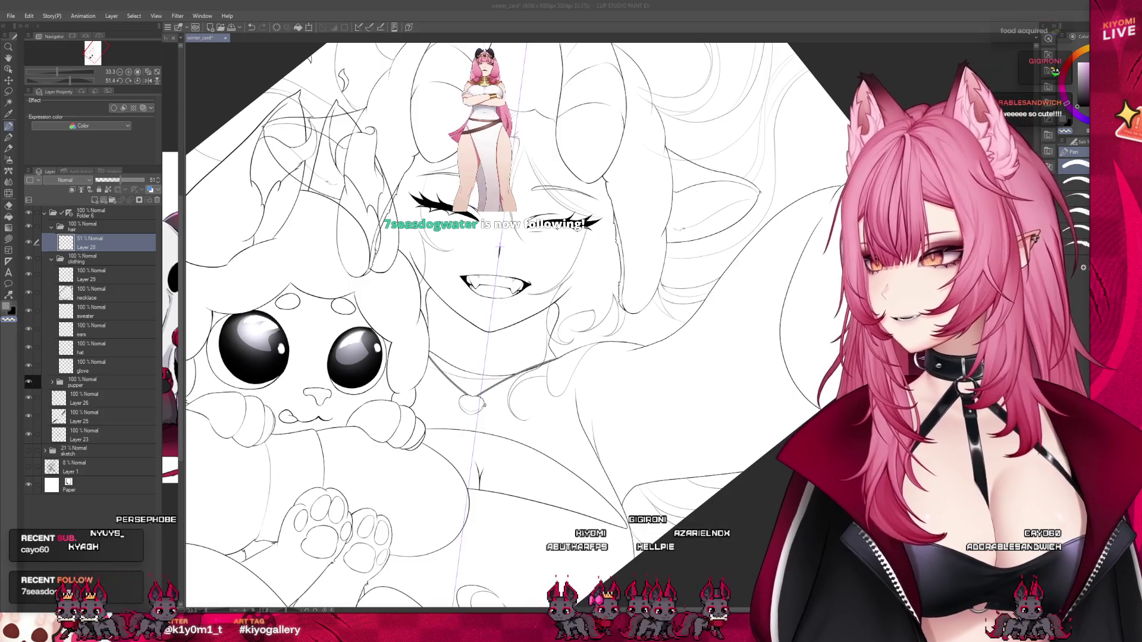
scroll(506, 297, "down", 2)
scroll(517, 298, "up", 2)
scroll(505, 297, "down", 1)
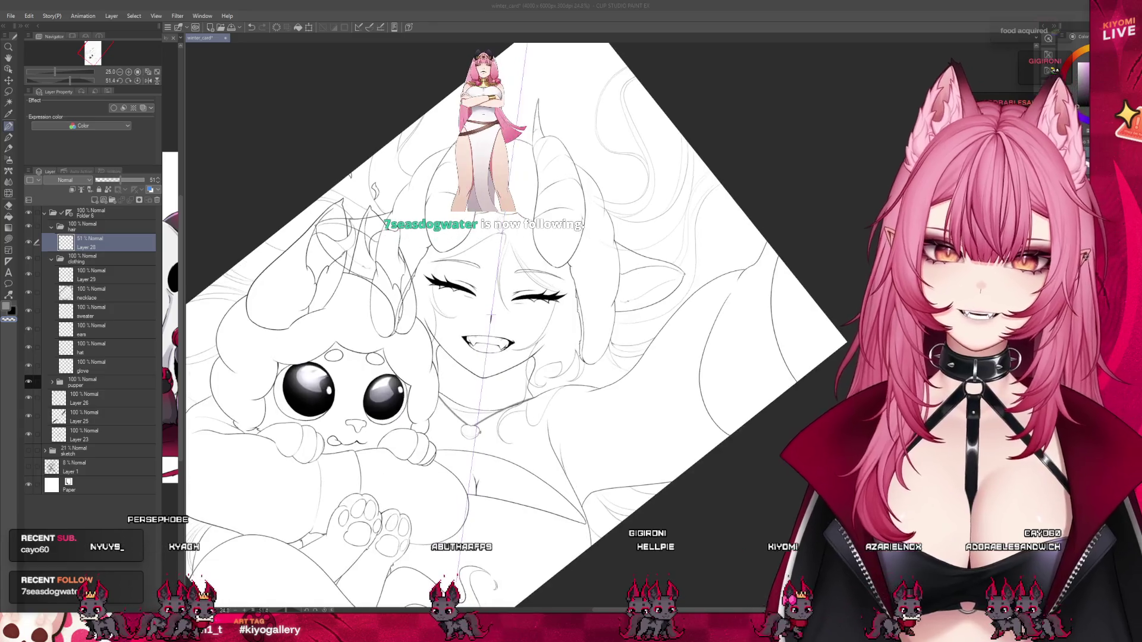
scroll(505, 297, "up", 2)
scroll(506, 297, "up", 1)
scroll(506, 297, "down", 1)
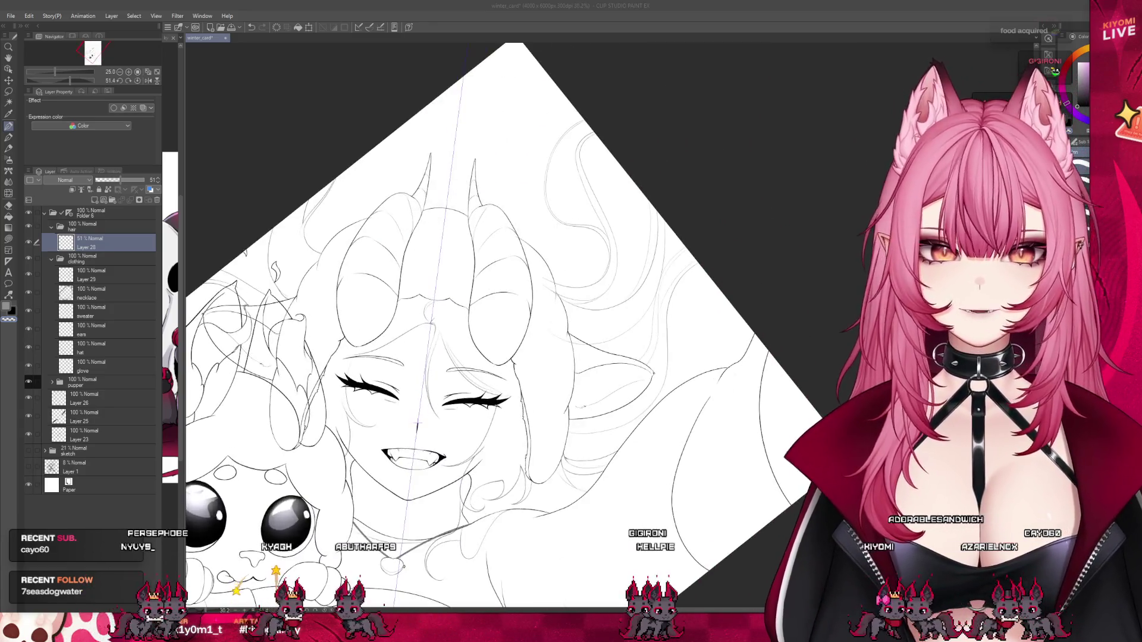
scroll(505, 297, "up", 1)
scroll(505, 297, "up", 1)
scroll(506, 297, "up", 3)
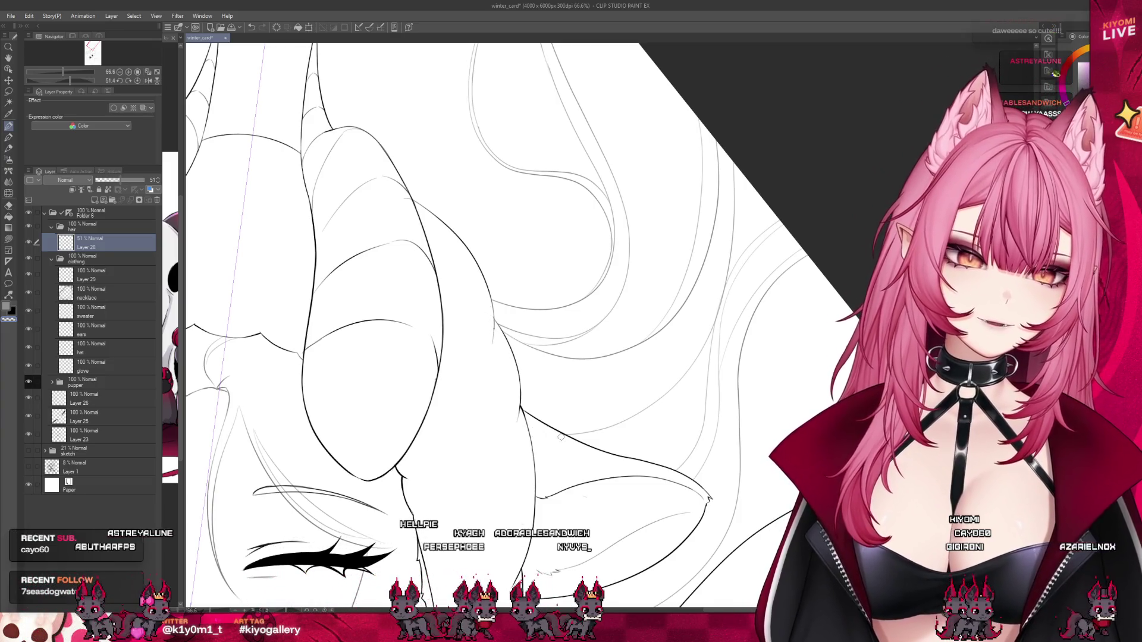
scroll(523, 224, "down", 3)
scroll(549, 450, "up", 4)
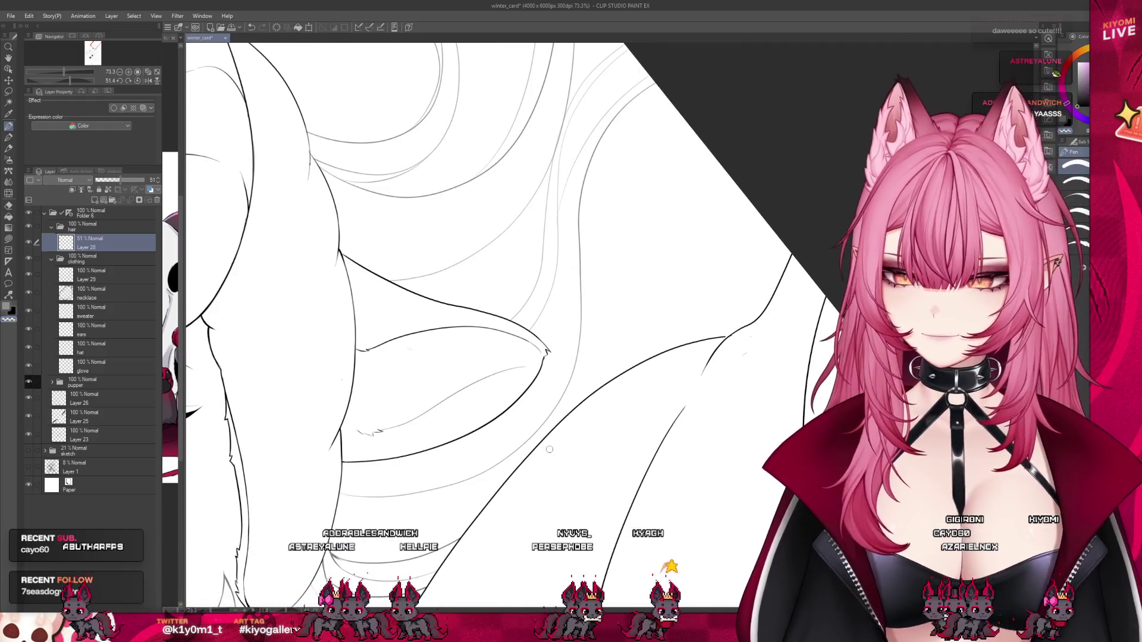
scroll(585, 203, "down", 1)
scroll(586, 203, "down", 3)
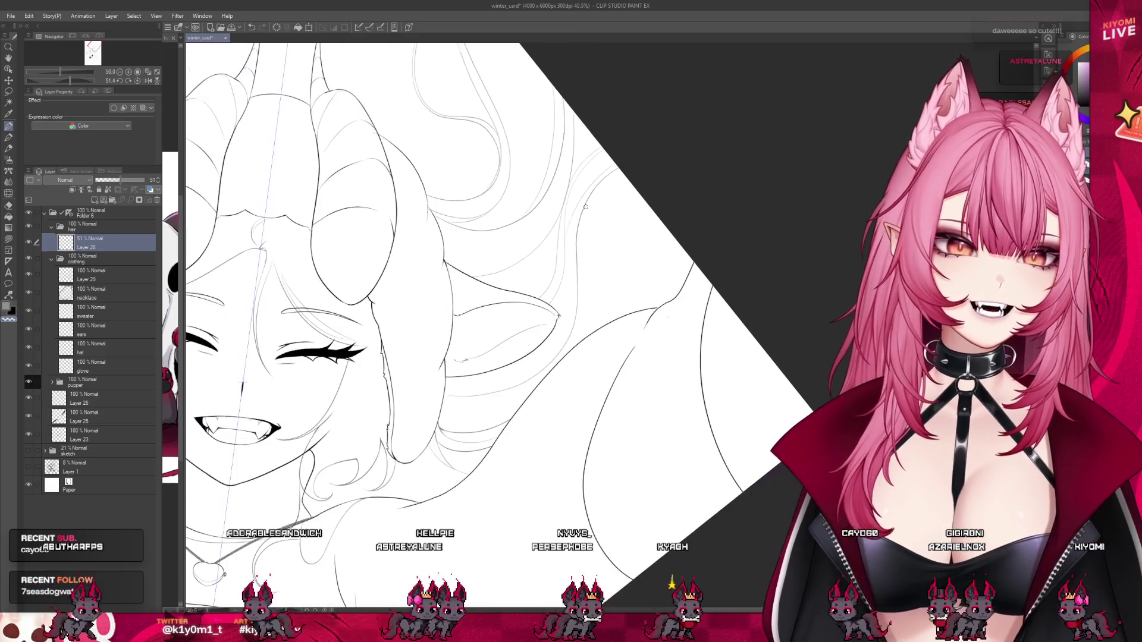
scroll(478, 483, "up", 2)
scroll(478, 483, "down", 2)
scroll(478, 483, "down", 1)
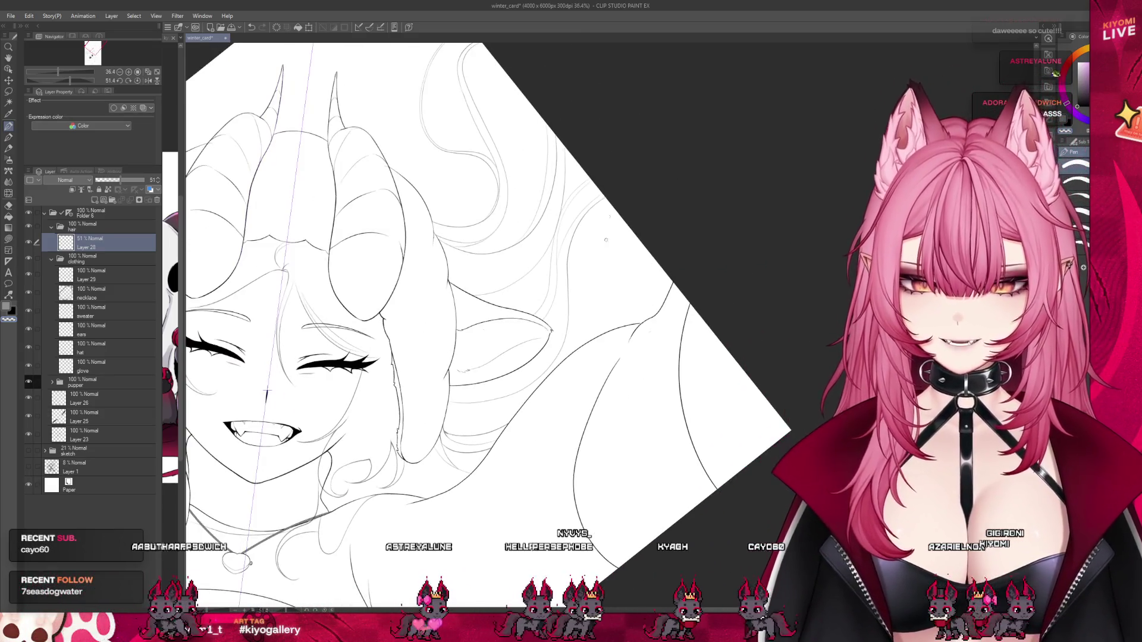
scroll(500, 476, "down", 2)
scroll(517, 467, "down", 2)
scroll(526, 462, "up", 2)
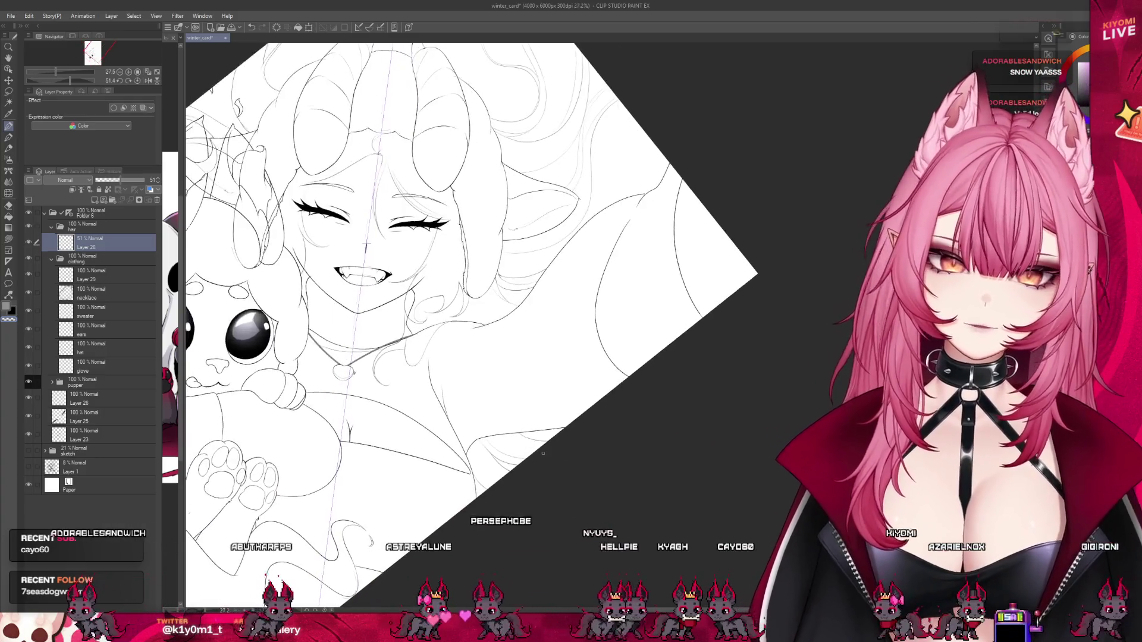
scroll(533, 464, "up", 2)
scroll(539, 466, "up", 1)
scroll(544, 468, "up", 1)
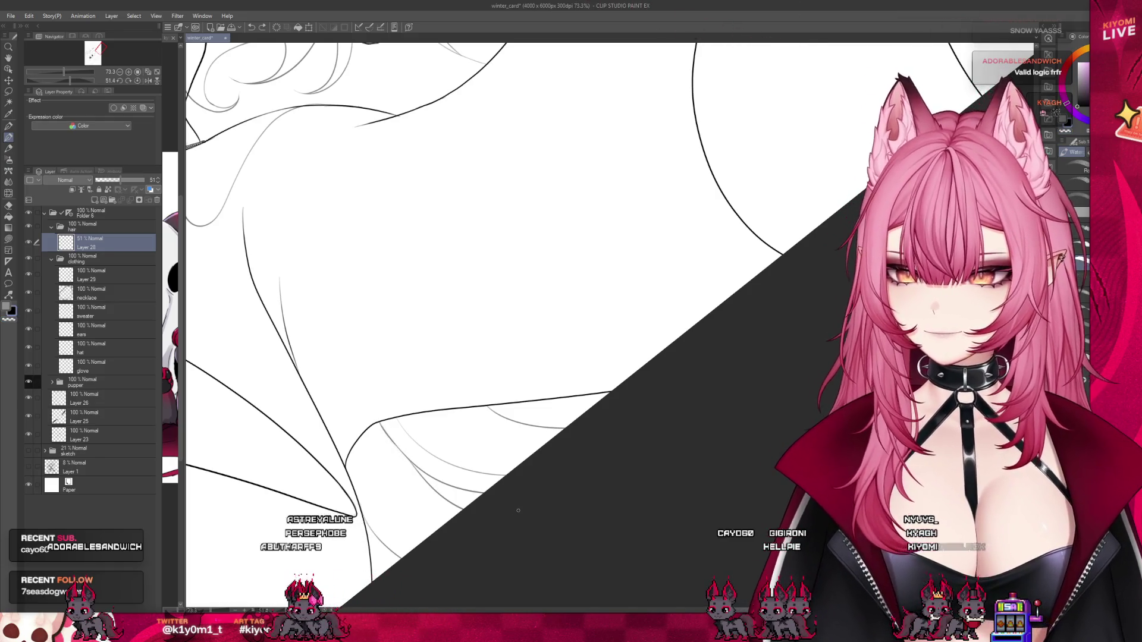
scroll(518, 510, "down", 3)
scroll(518, 509, "down", 1)
scroll(518, 508, "down", 2)
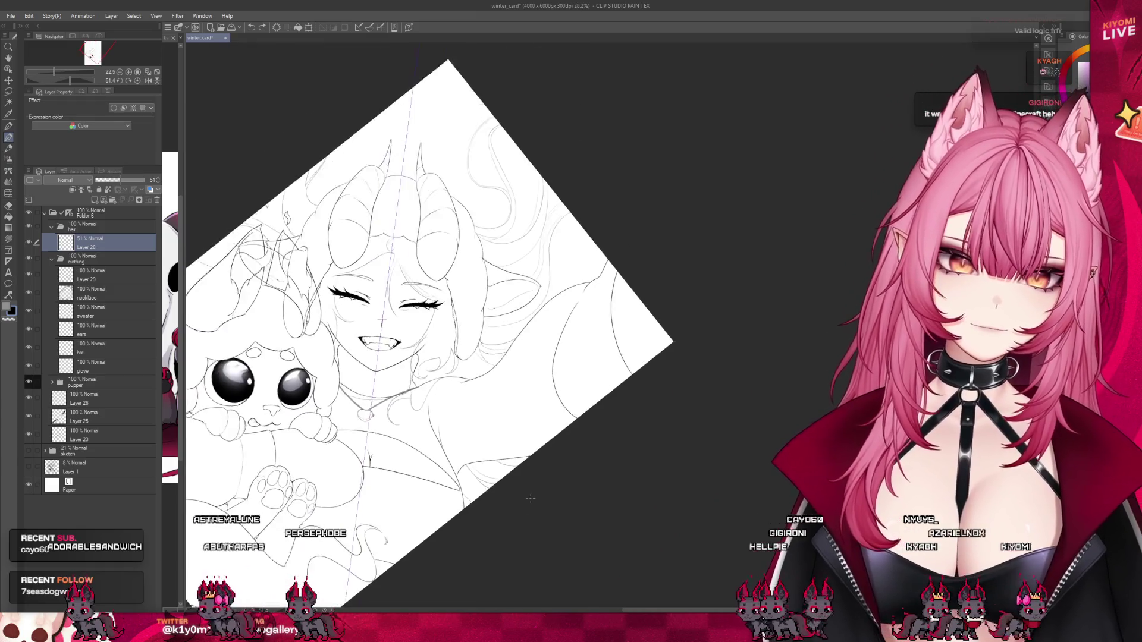
scroll(518, 508, "down", 2)
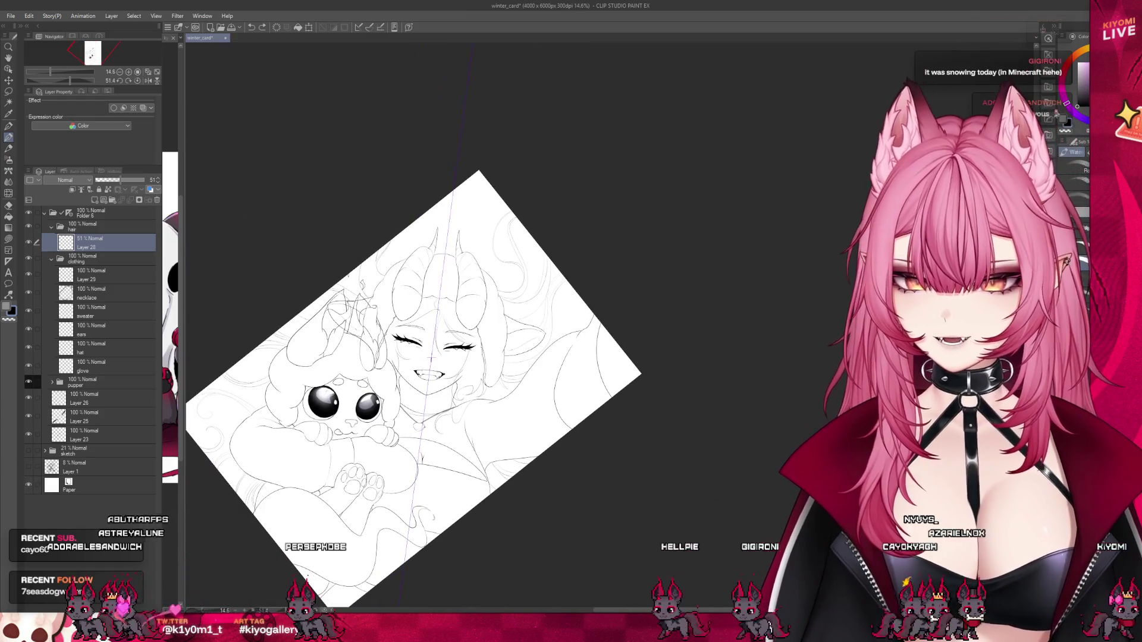
Reset the rotation, recentre the drawing, and raise Layer 28 opacity to 100%.
key("ctrl+0")
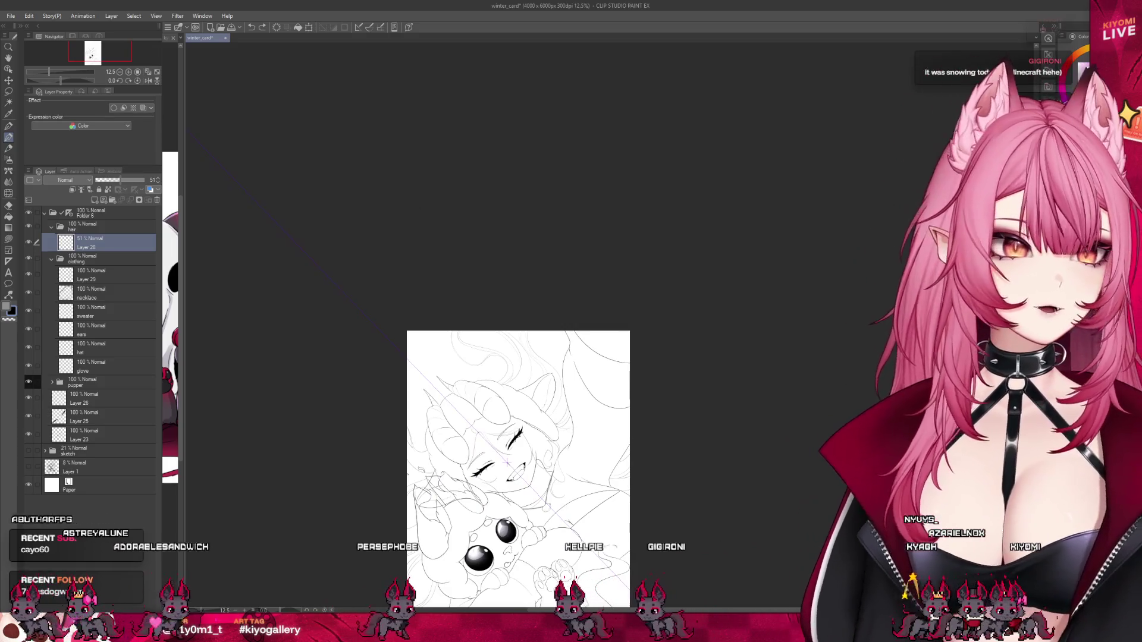
left_click_drag(623, 493, 623, 304)
scroll(623, 305, "up", 2)
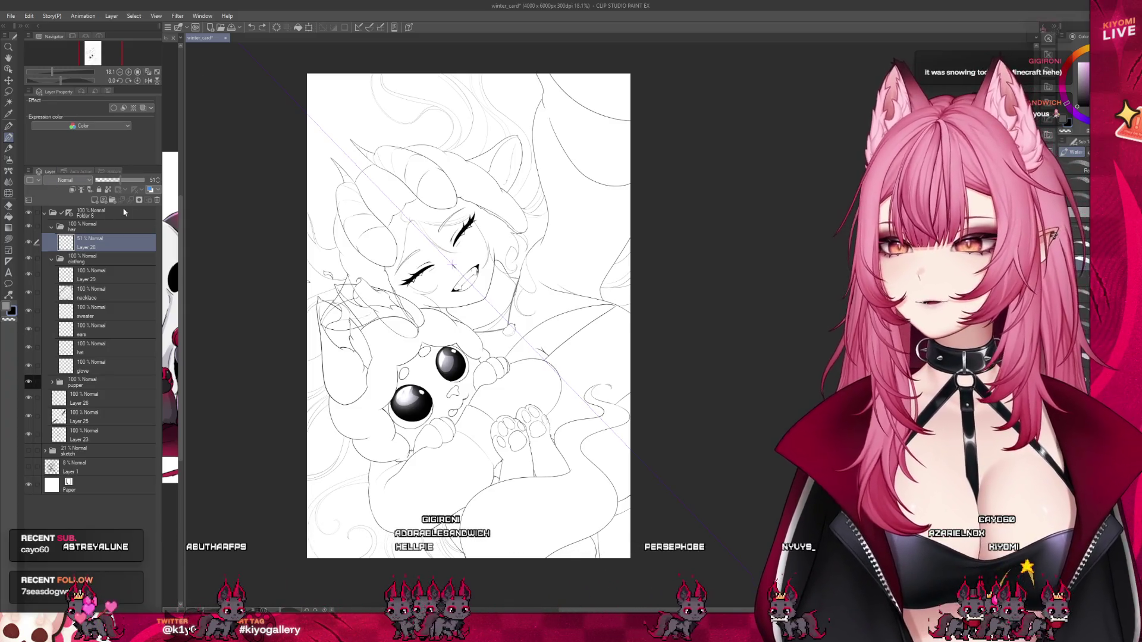
left_click_drag(127, 179, 147, 180)
scroll(425, 333, "down", 1)
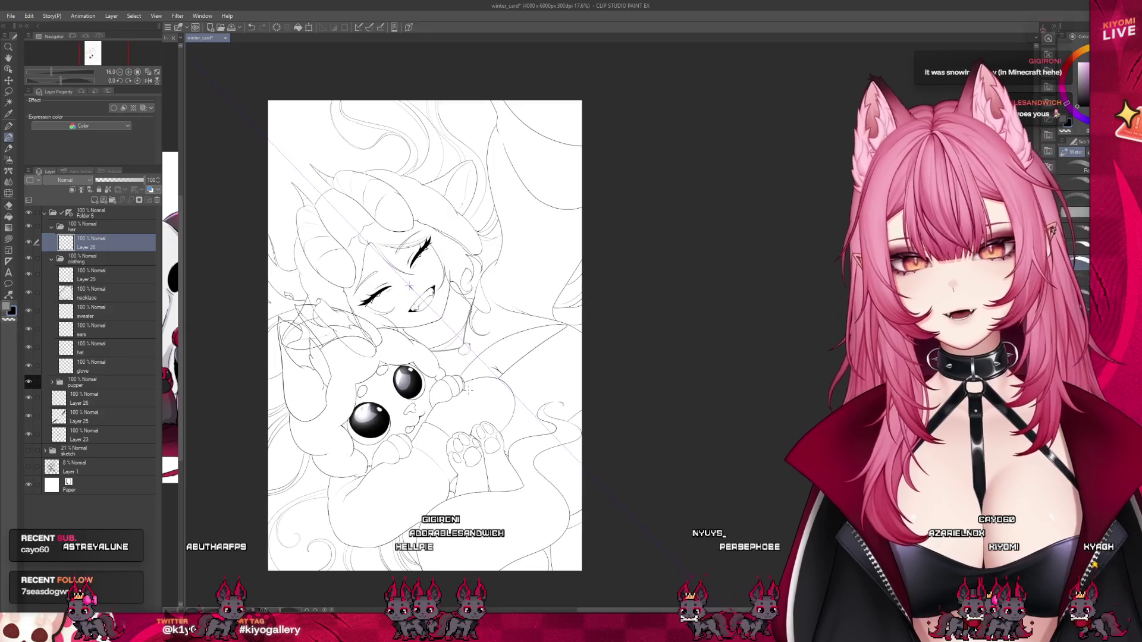
scroll(416, 100, "up", 2)
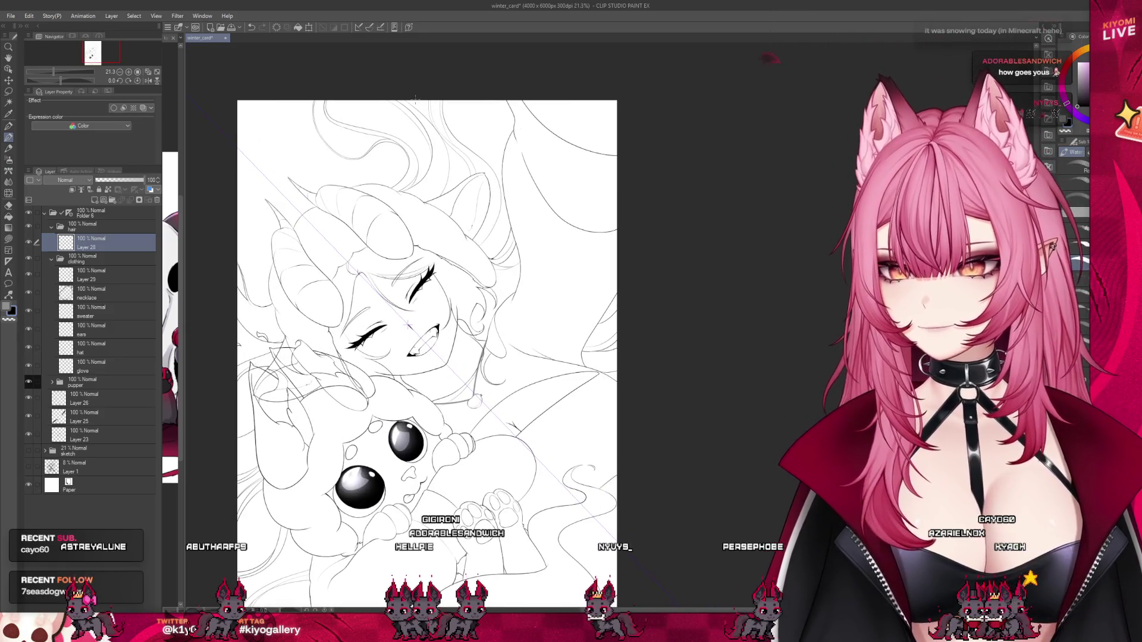
Make the glove layer in the clothing folder the active drawing layer.
left_click(80, 373)
scroll(340, 211, "down", 2)
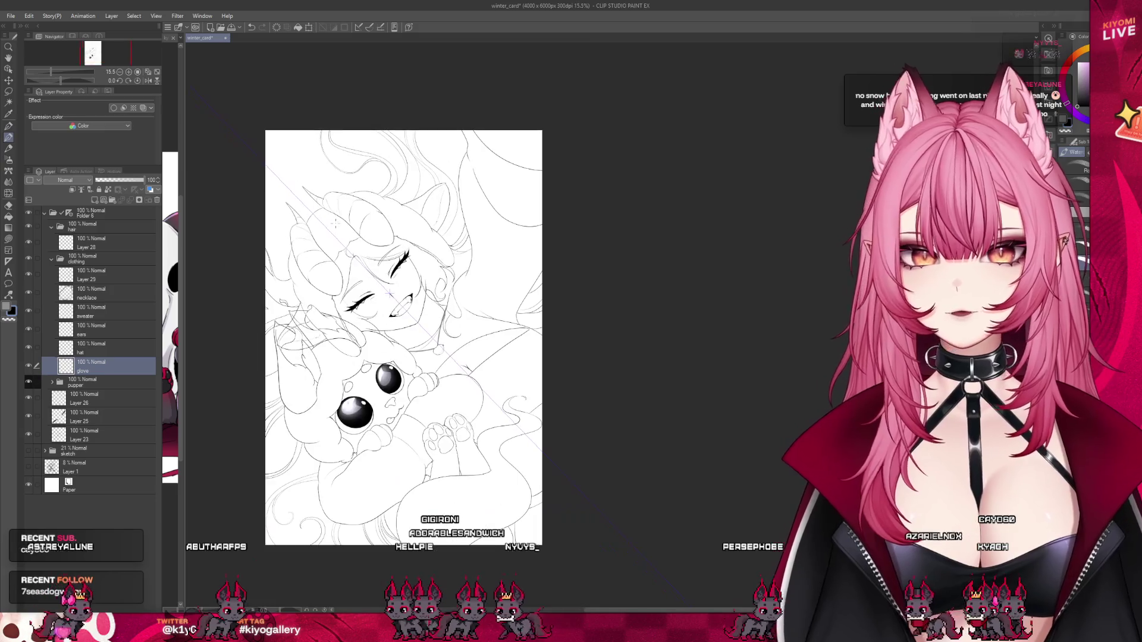
scroll(388, 471, "up", 2)
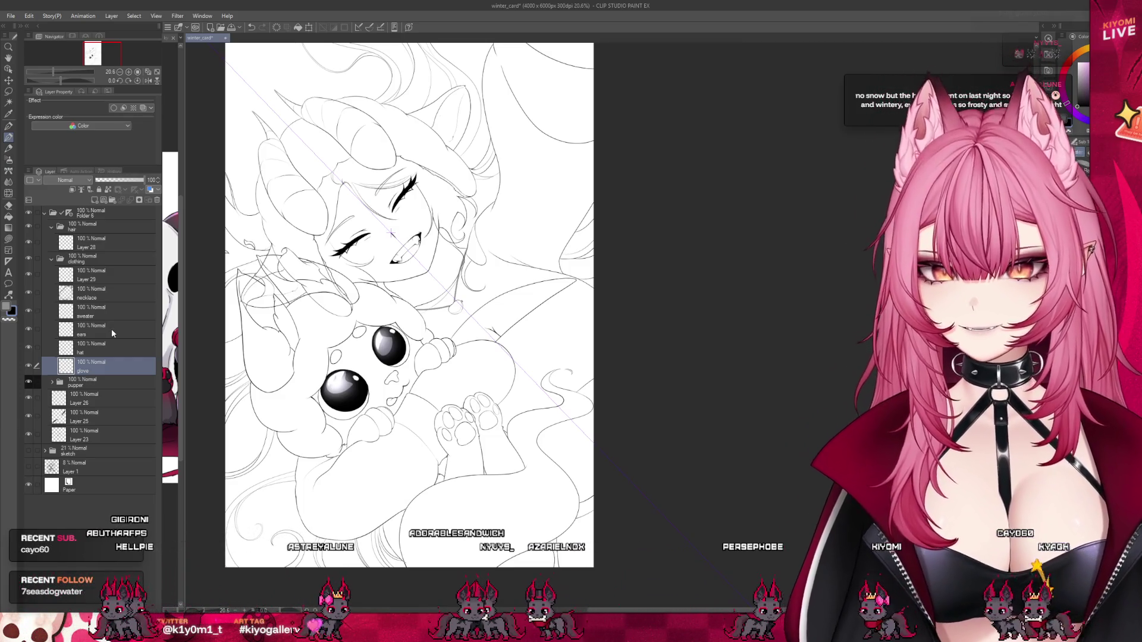
Expand the clothing folder and fade the hat layer to 35% opacity.
key("ctrl+plus")
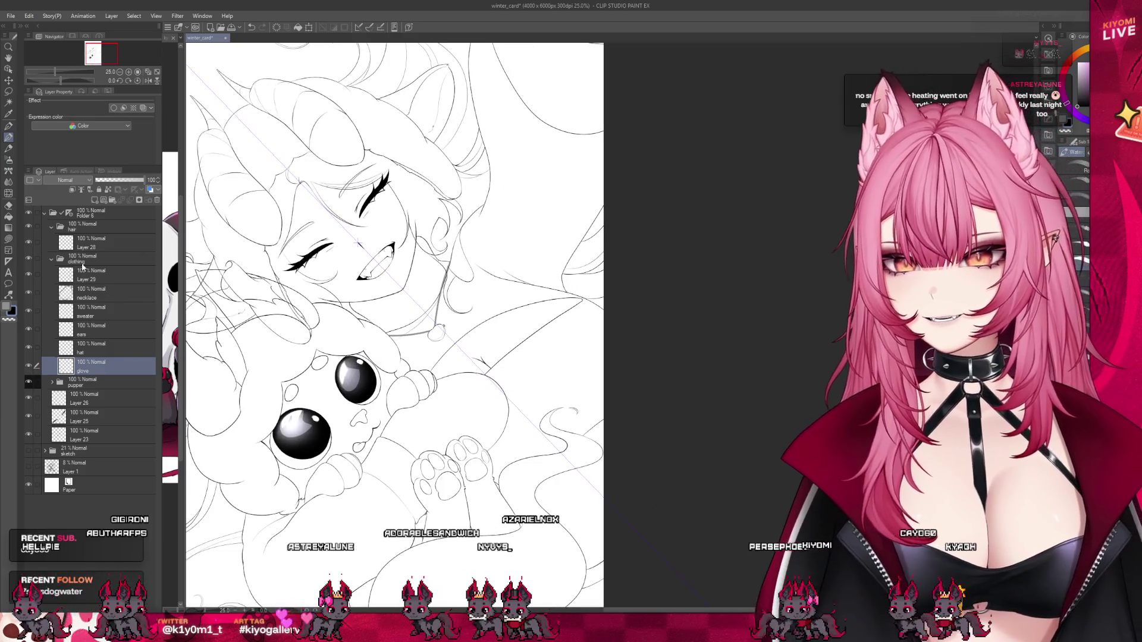
left_click(56, 259)
left_click(52, 259)
left_click(52, 259)
left_click(95, 366)
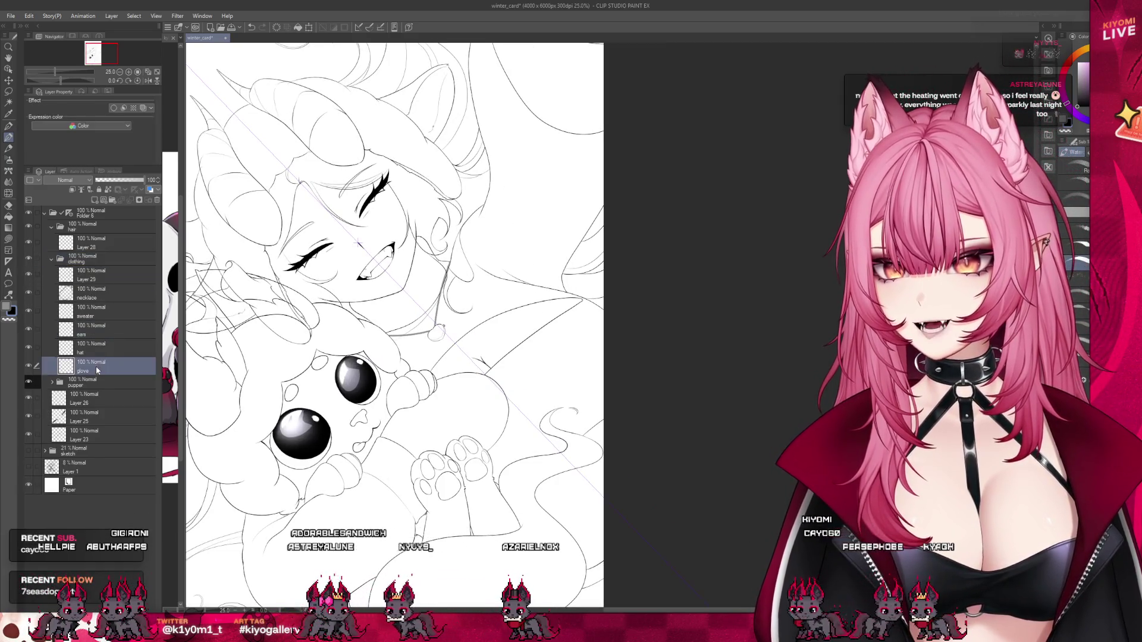
left_click(95, 348)
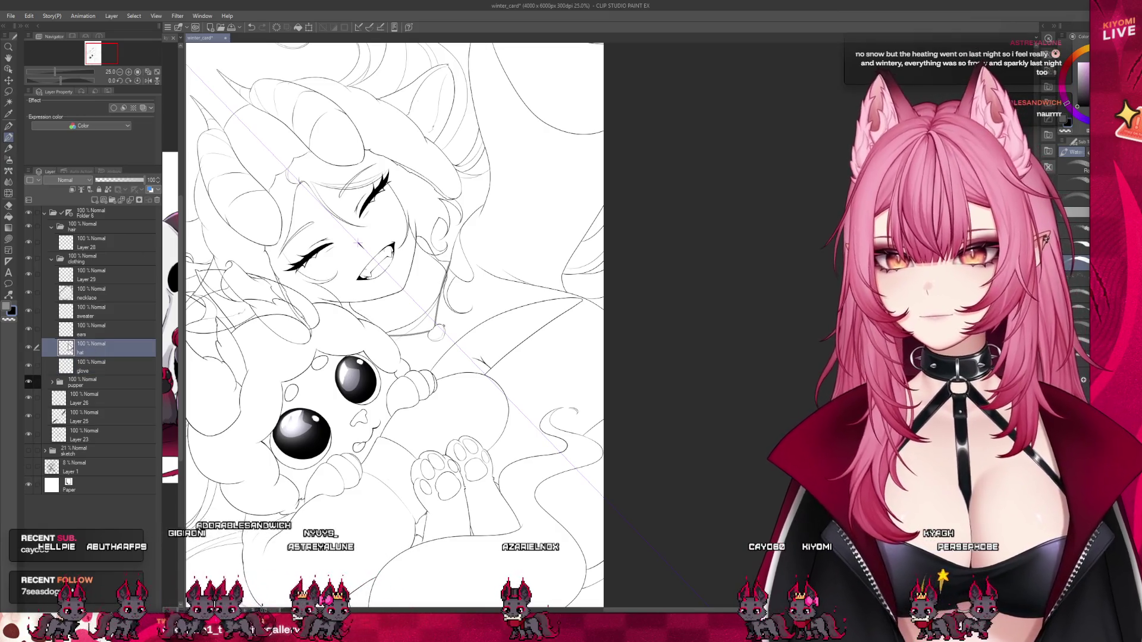
left_click(113, 181)
Tilt the canvas view, reselect the hat layer and switch to the Pen tool.
key("ctrl+plus")
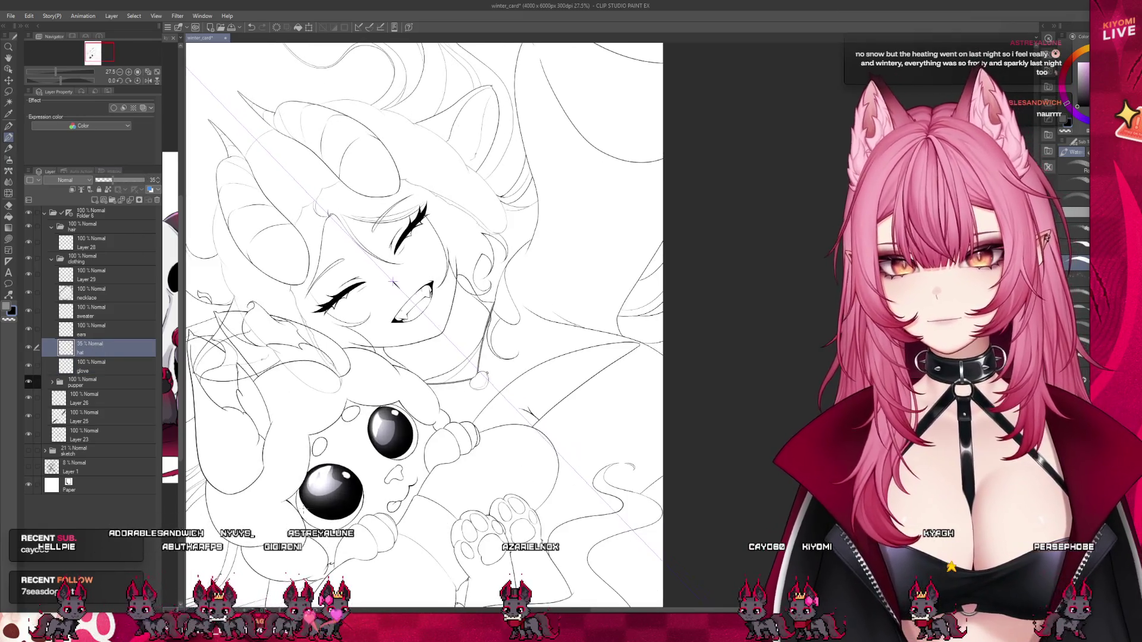
left_click(68, 215)
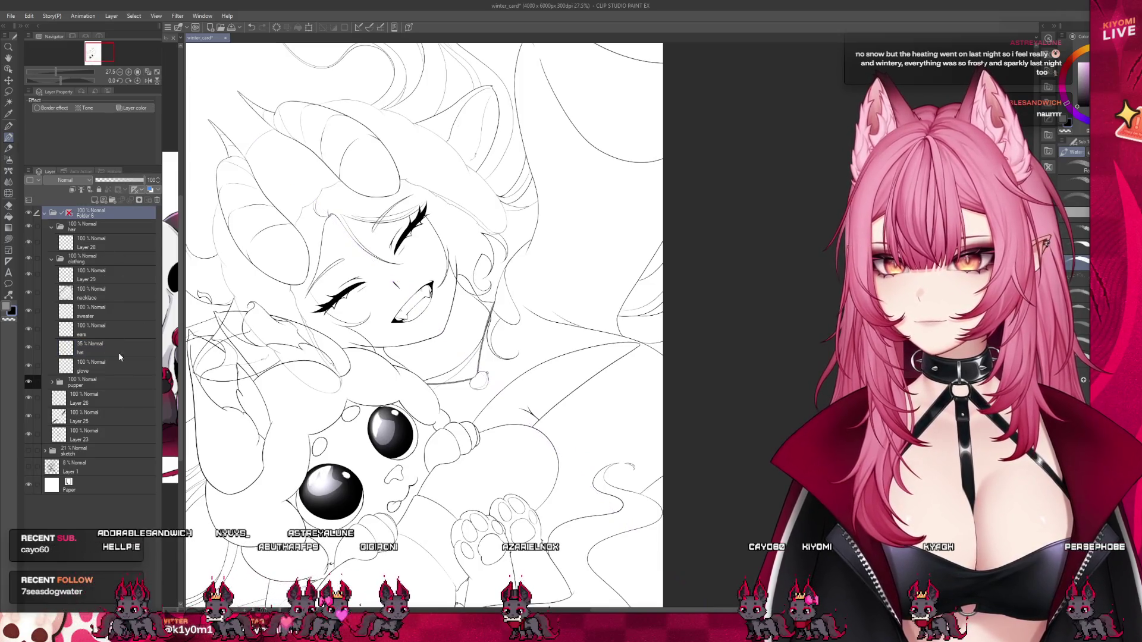
mouse_move(535, 178)
left_mouse_down()
mouse_move(621, 77)
mouse_move(535, 179)
left_mouse_up()
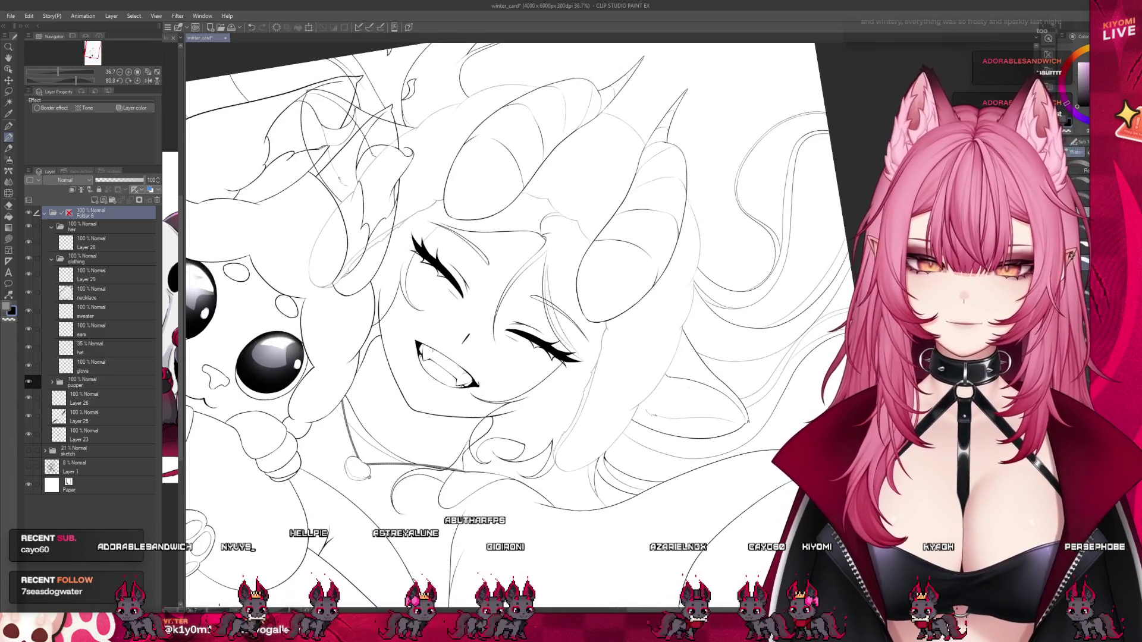
scroll(244, 383, "up", 3)
scroll(245, 382, "up", 2)
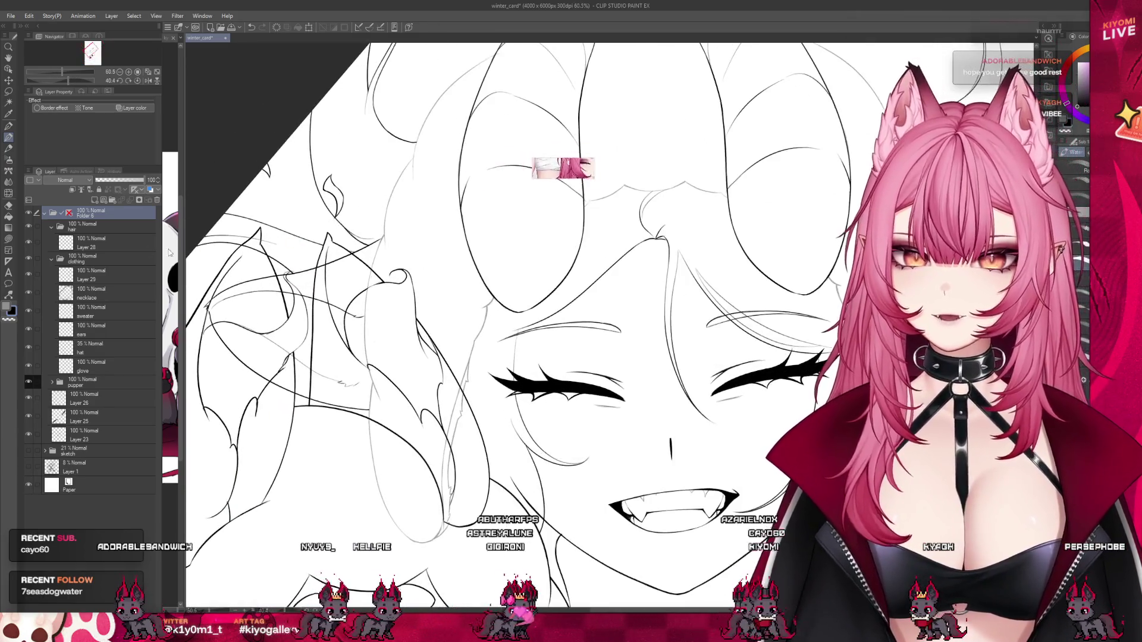
left_click(89, 348)
key("p")
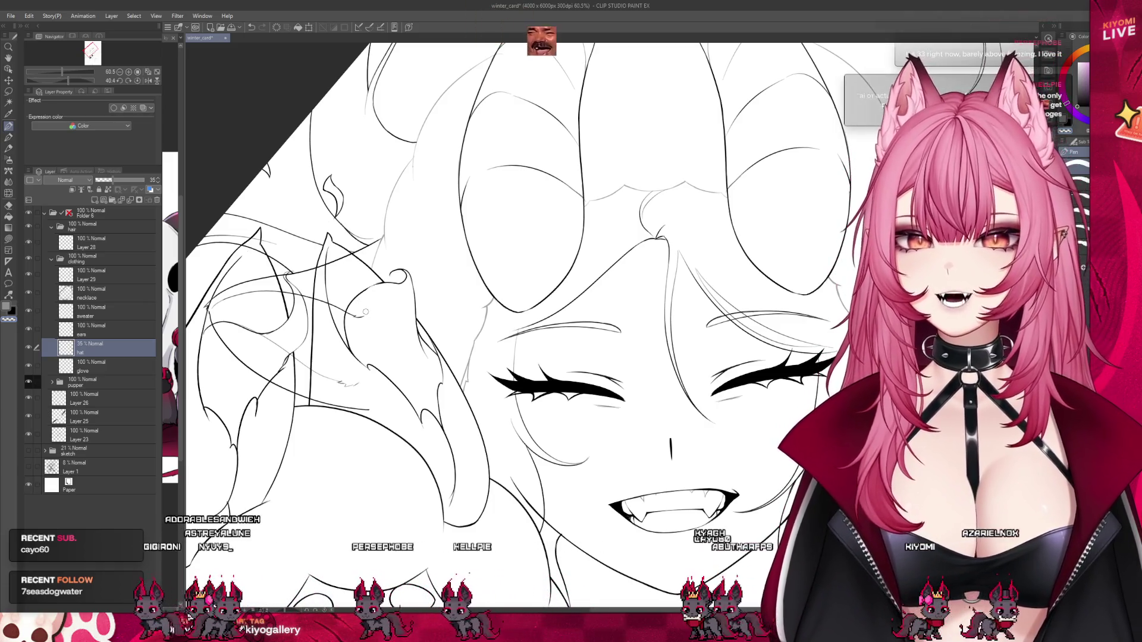
Ink a short thin vertical pen line right of the character's face, then zoom out to review.
scroll(343, 307, "down", 2)
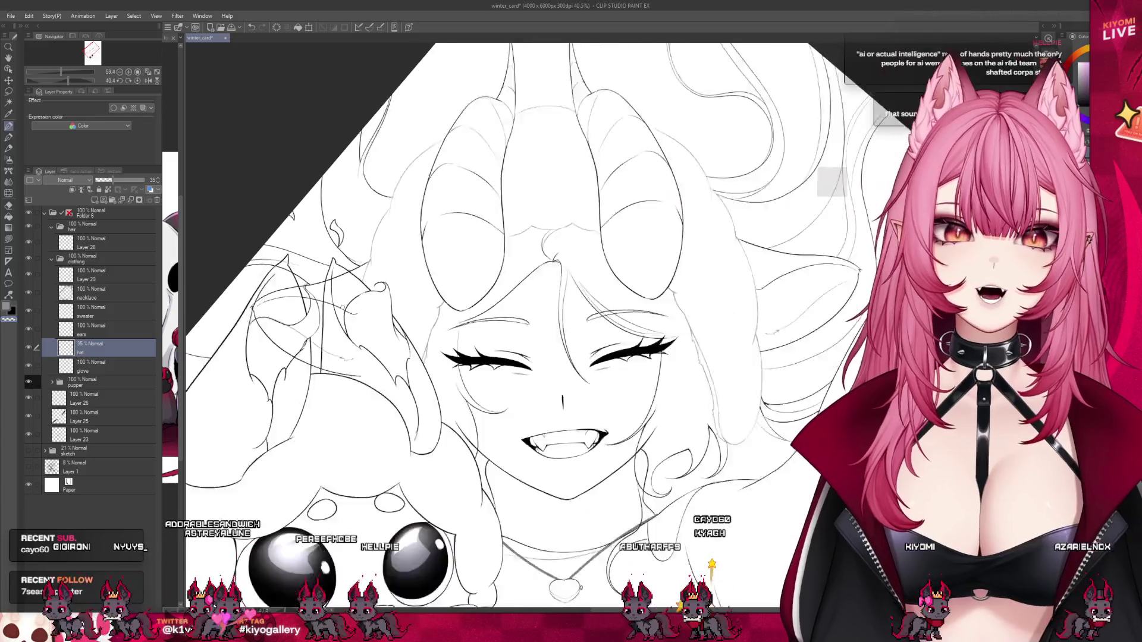
left_click_drag(749, 321, 616, 343)
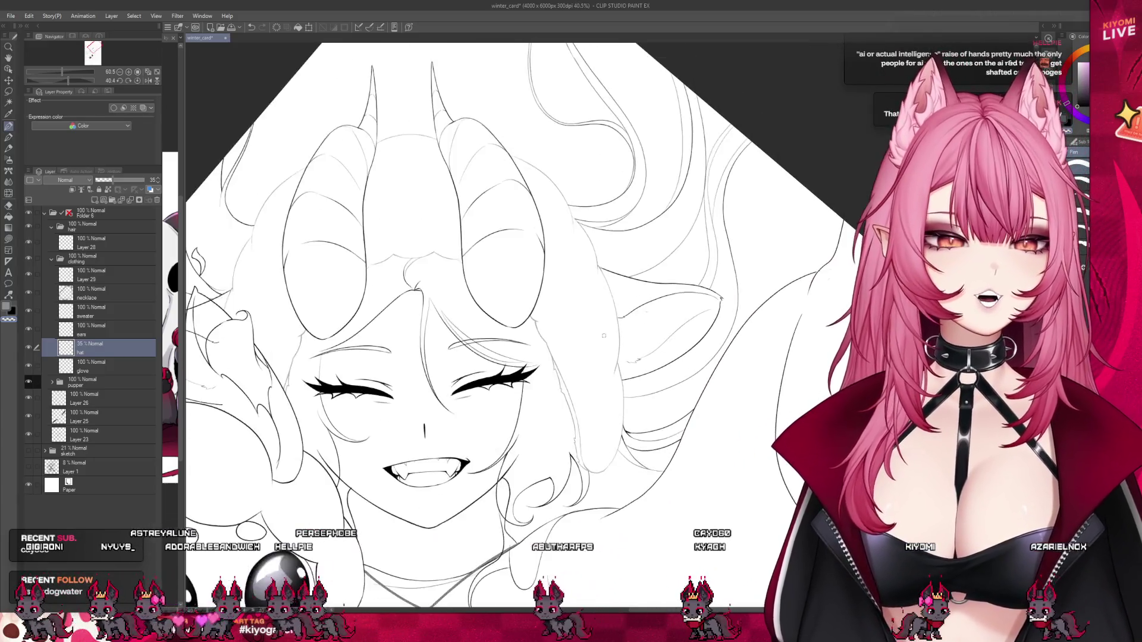
scroll(616, 343, "down", 1)
scroll(636, 487, "up", 4)
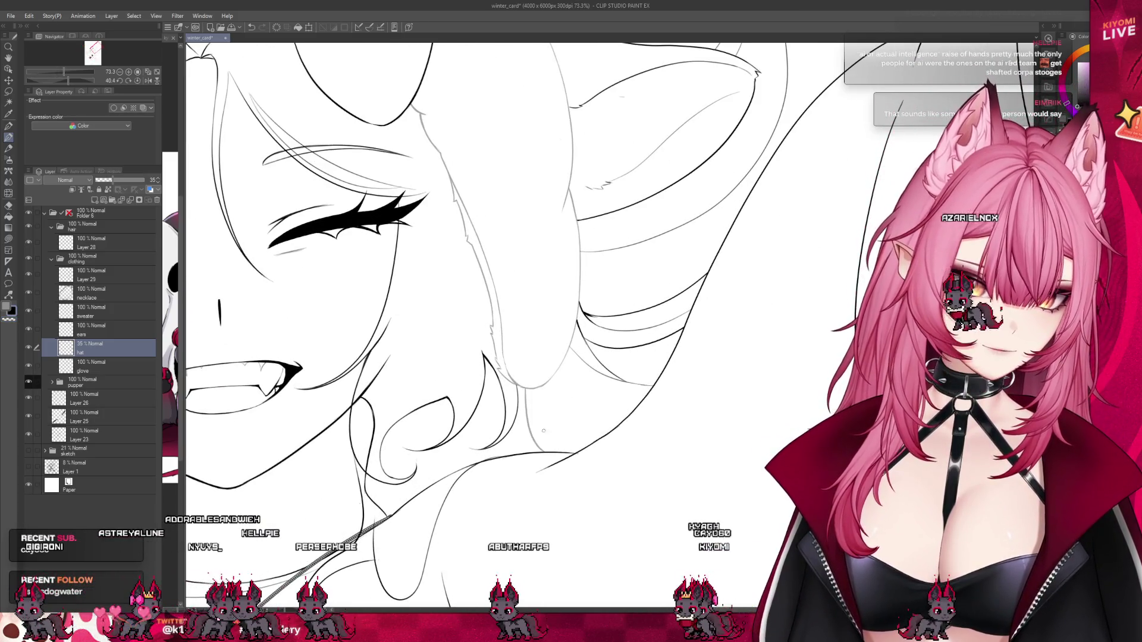
left_click_drag(525, 393, 528, 450)
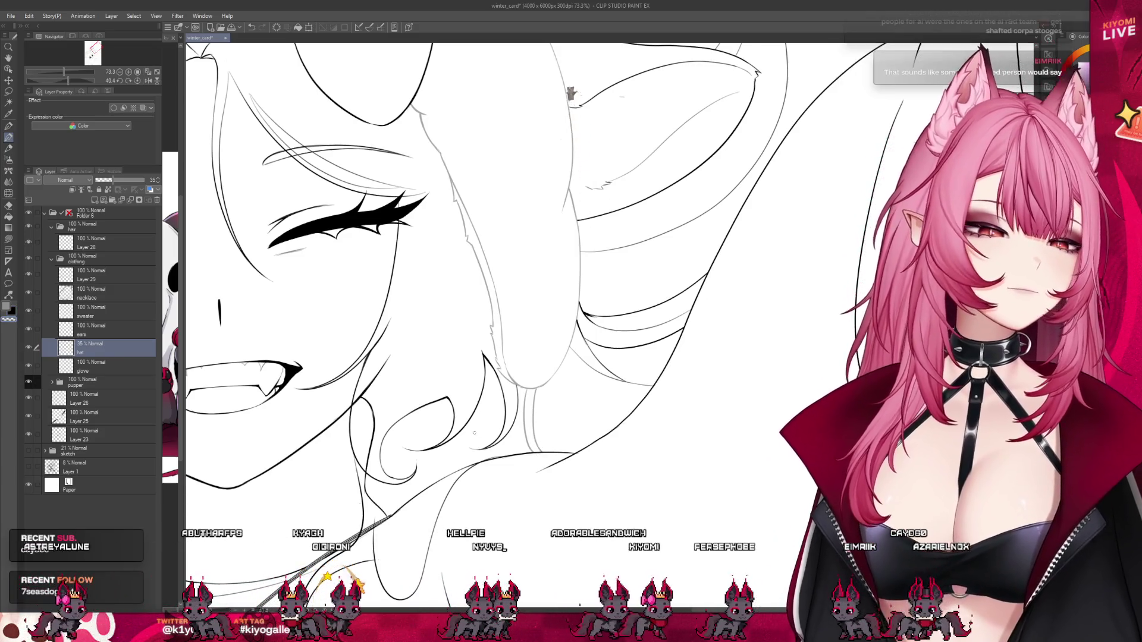
scroll(477, 441, "down", 2)
scroll(477, 441, "down", 5)
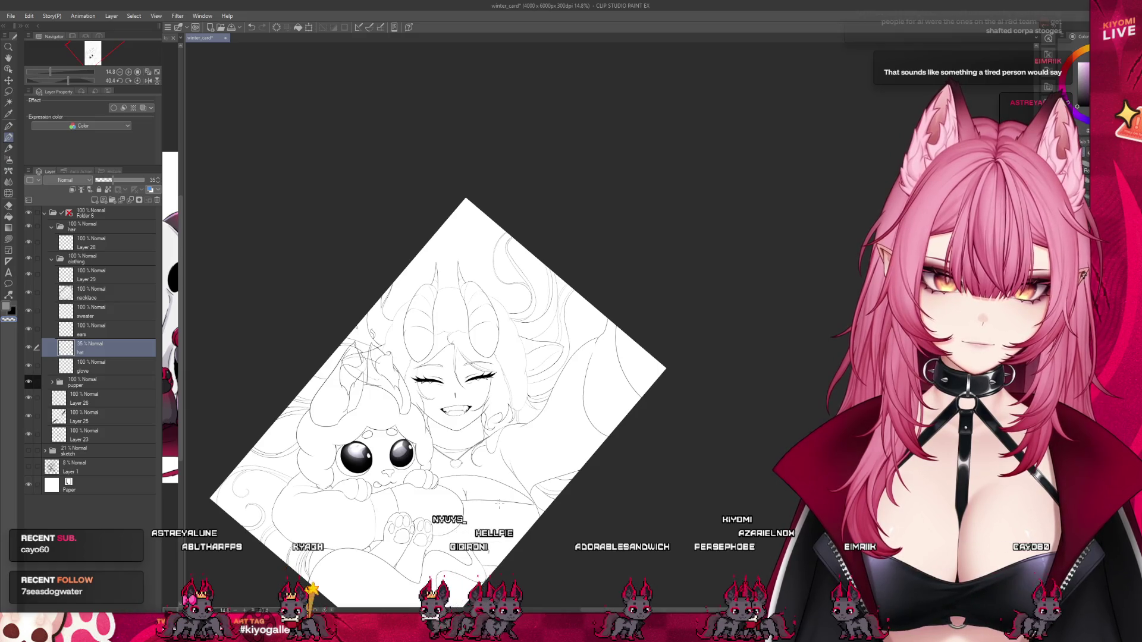
scroll(501, 503, "up", 3)
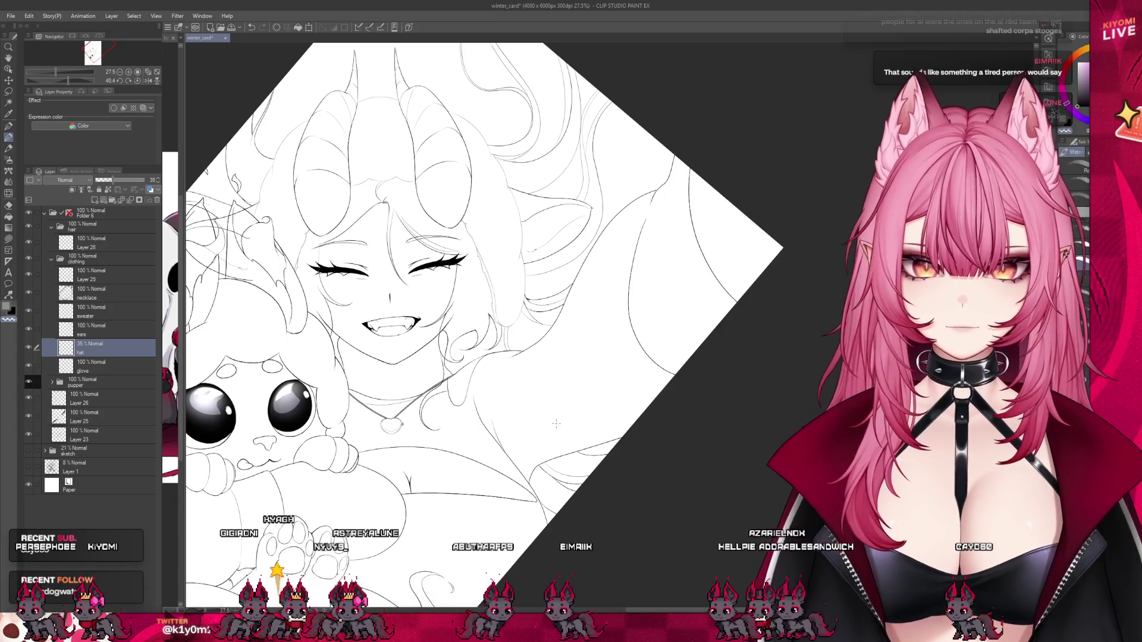
Undo the last change and fade the ears layer to 32% opacity.
scroll(554, 423, "down", 2)
scroll(555, 423, "up", 1)
scroll(554, 423, "up", 2)
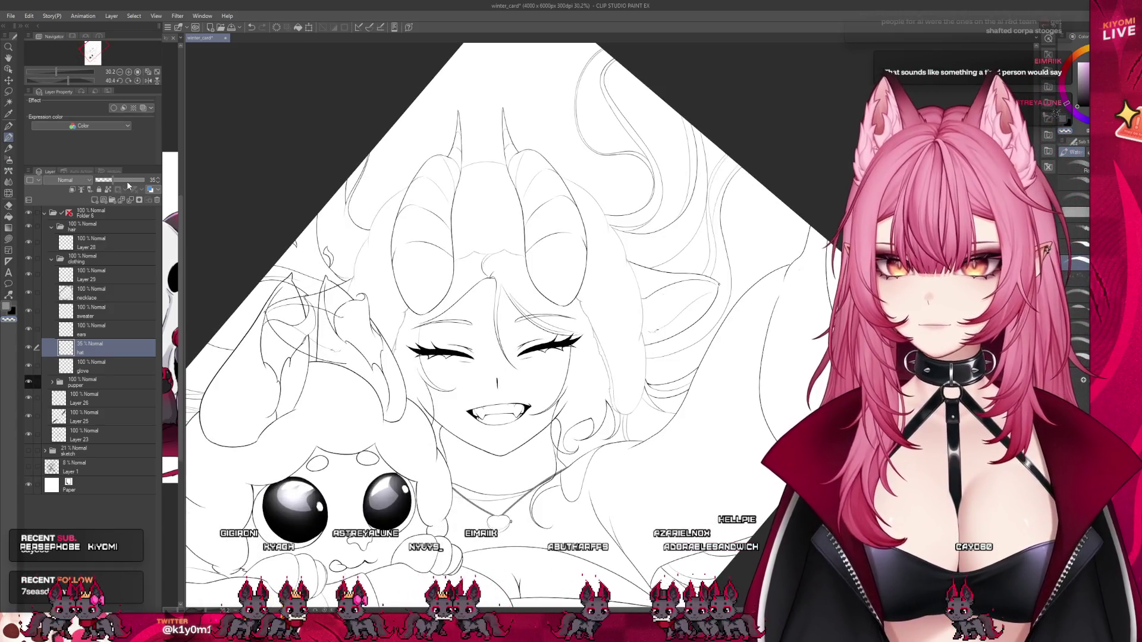
key("ctrl+z")
left_click(107, 329)
left_click_drag(113, 180, 111, 180)
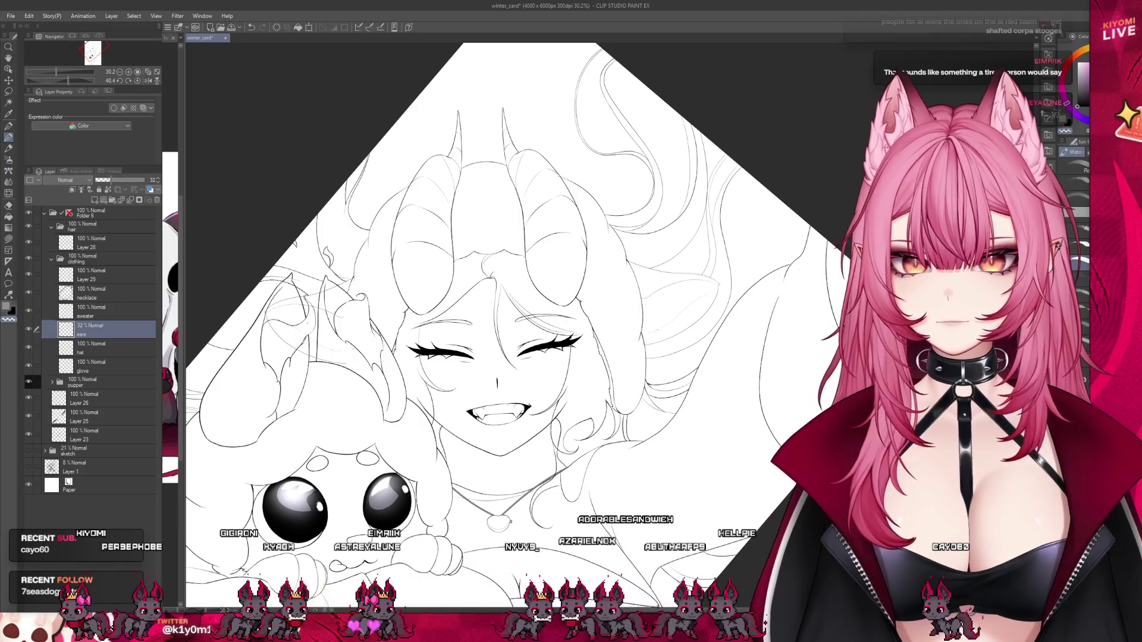
Zoom in to inspect the ears, then make Layer 28 in the hair folder active.
scroll(499, 291, "up", 2)
scroll(499, 291, "up", 2)
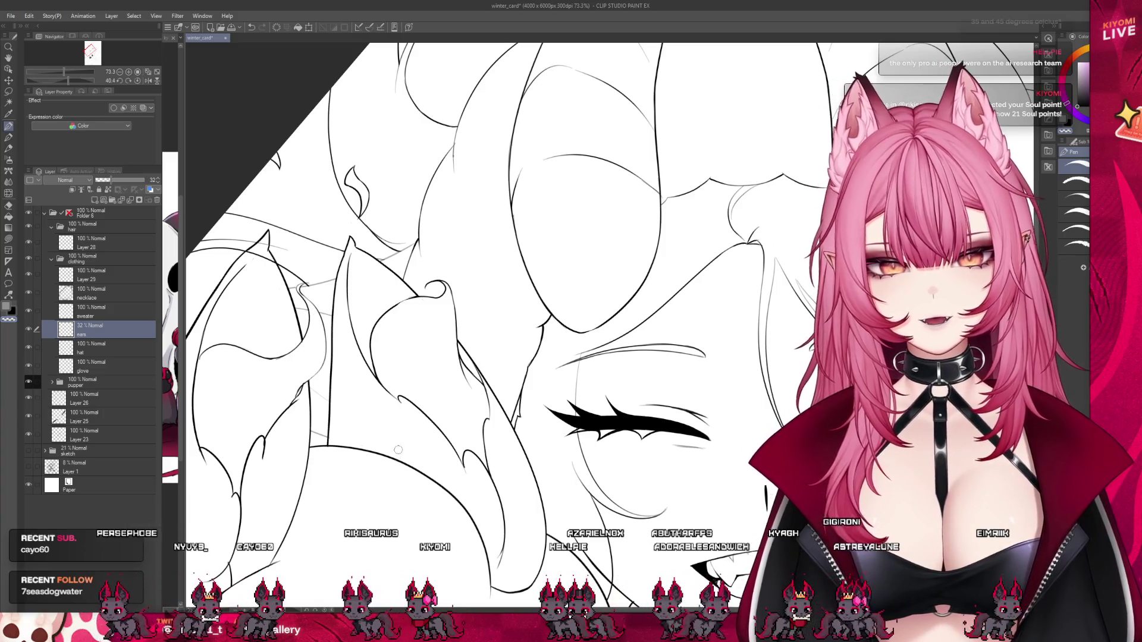
scroll(466, 378, "down", 5)
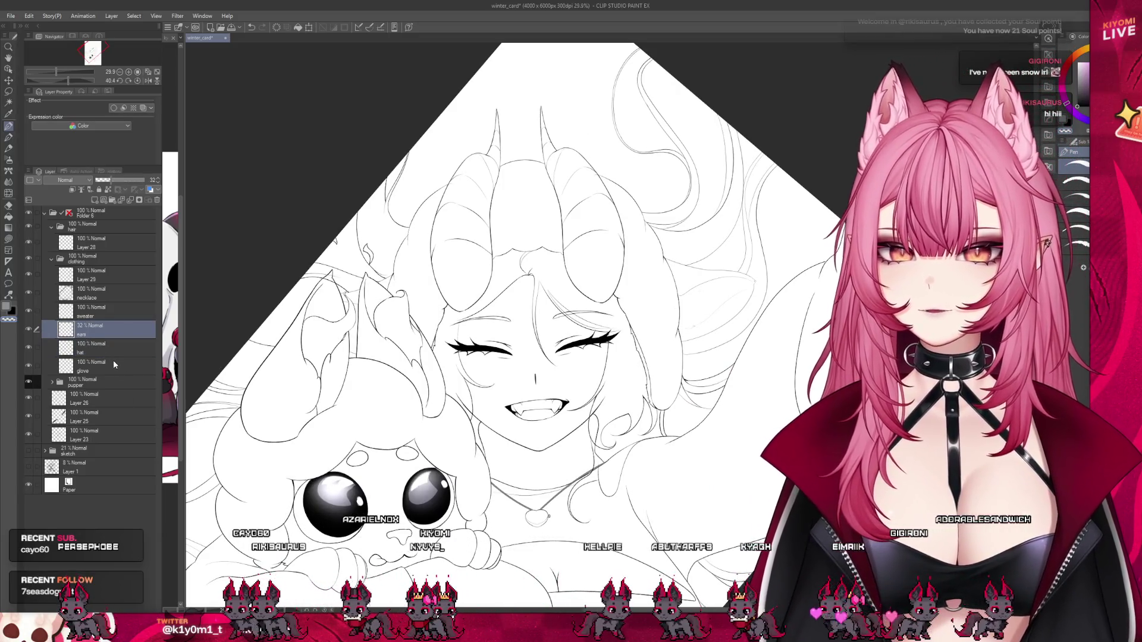
left_click(107, 243)
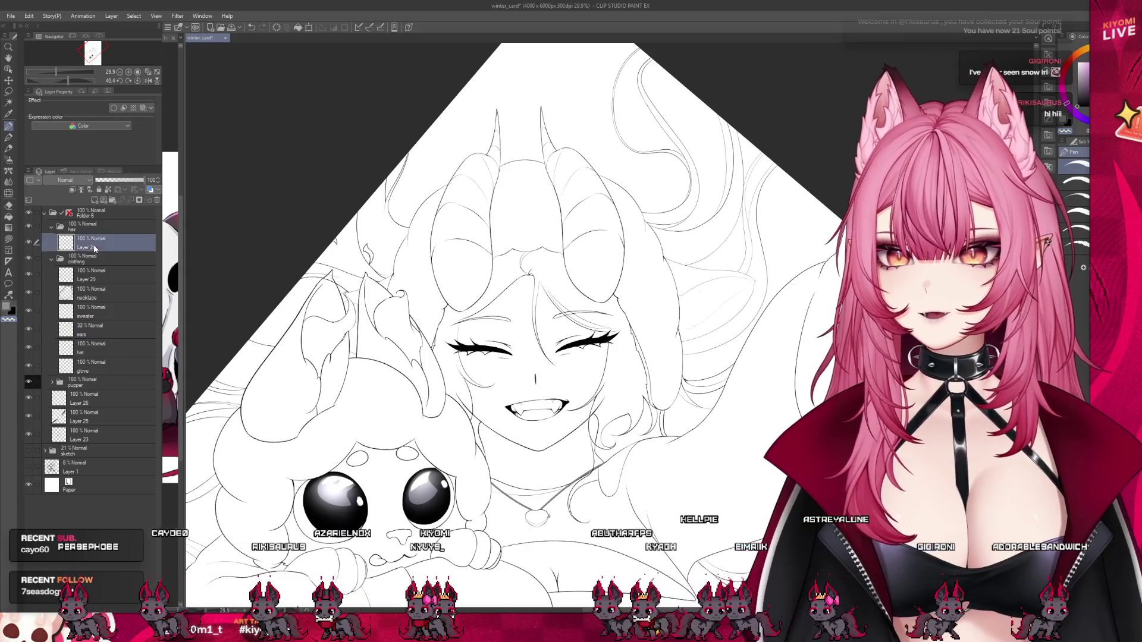
Zoom around the drawing, check the ears and glove layers, and make the sweater layer active.
scroll(334, 273, "up", 4)
scroll(334, 275, "up", 2)
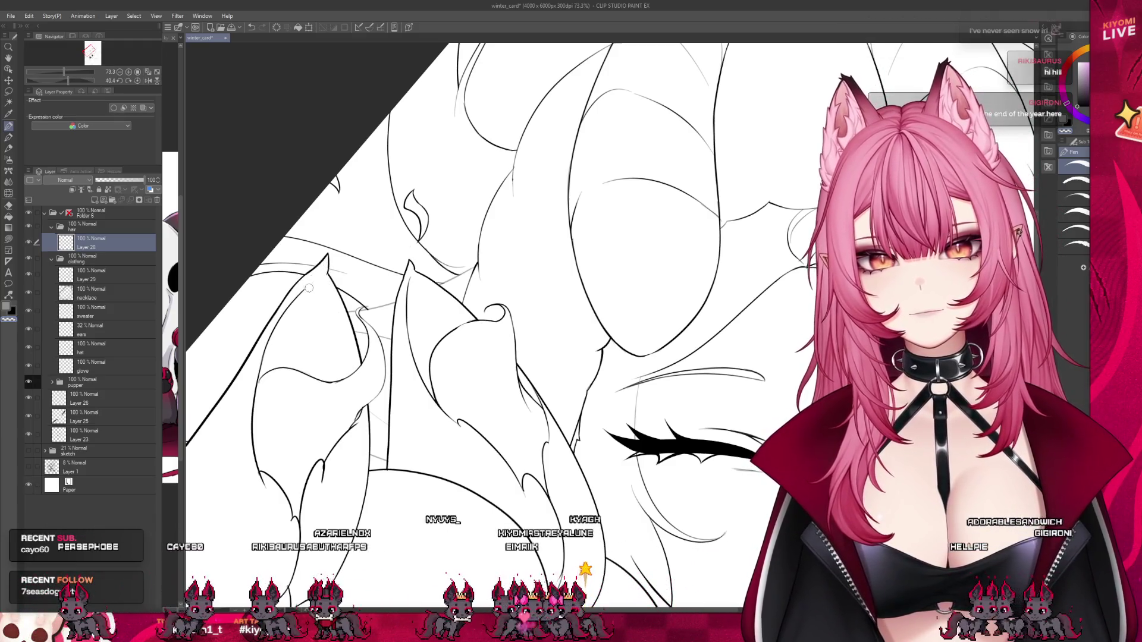
scroll(371, 282, "down", 3)
scroll(417, 273, "down", 1)
scroll(464, 277, "down", 1)
scroll(491, 280, "down", 1)
scroll(416, 250, "up", 1)
scroll(333, 232, "up", 1)
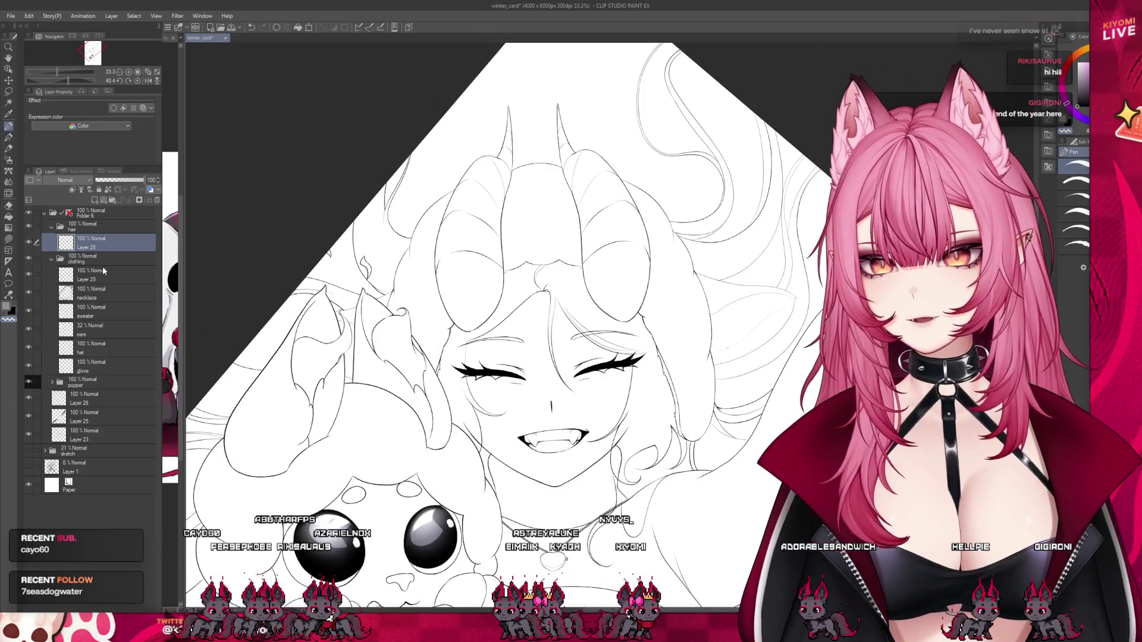
scroll(247, 288, "up", 1)
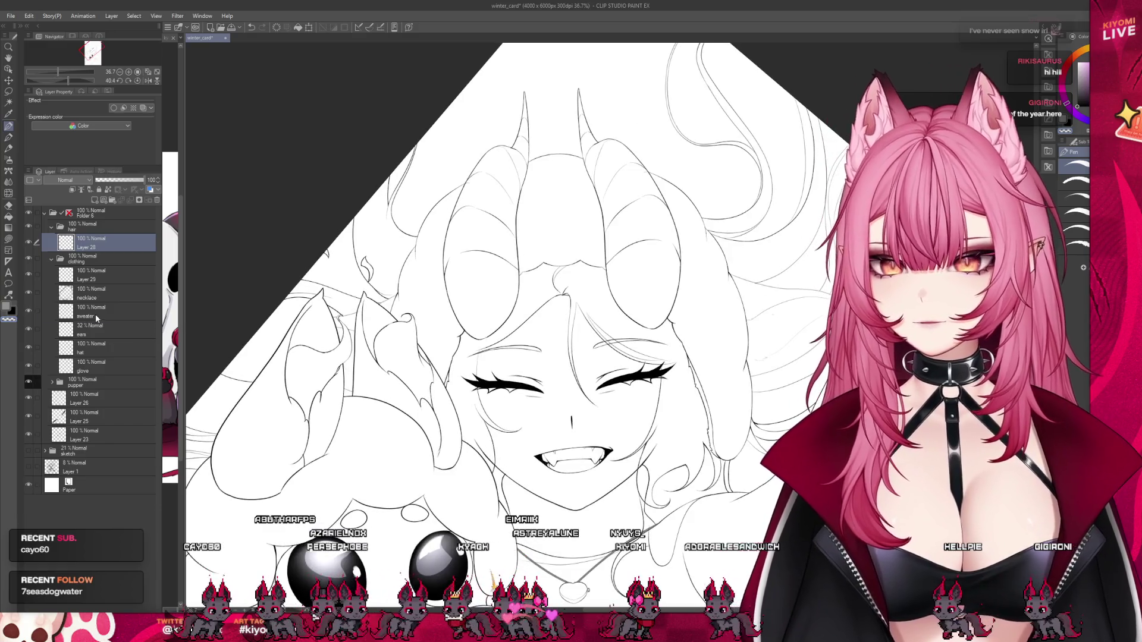
left_click(95, 328)
scroll(499, 298, "down", 2)
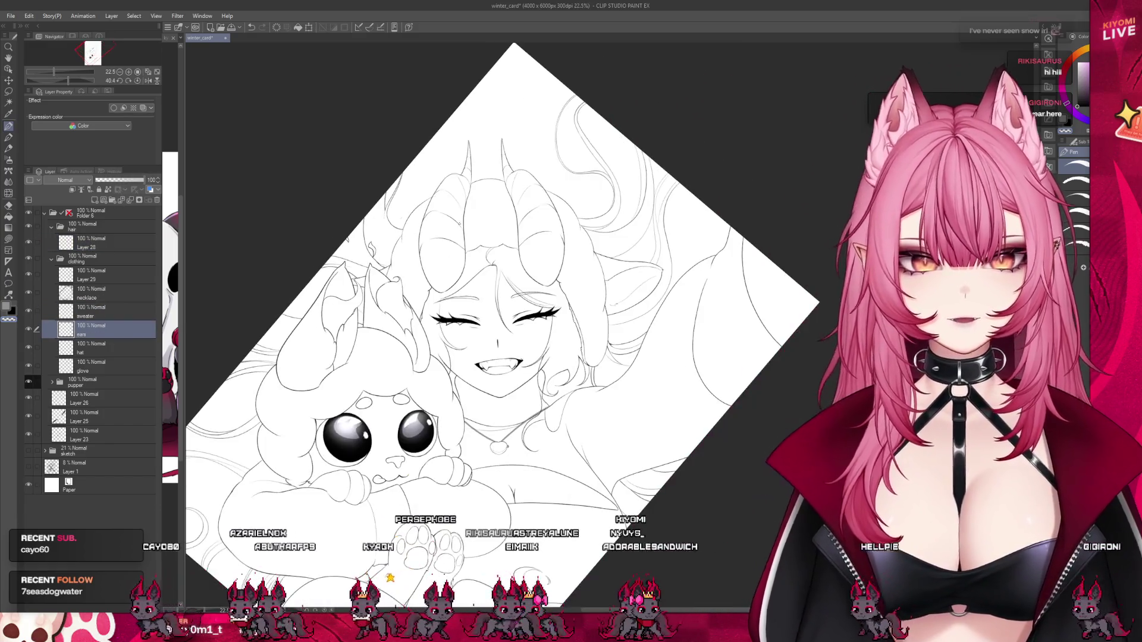
scroll(722, 273, "up", 1)
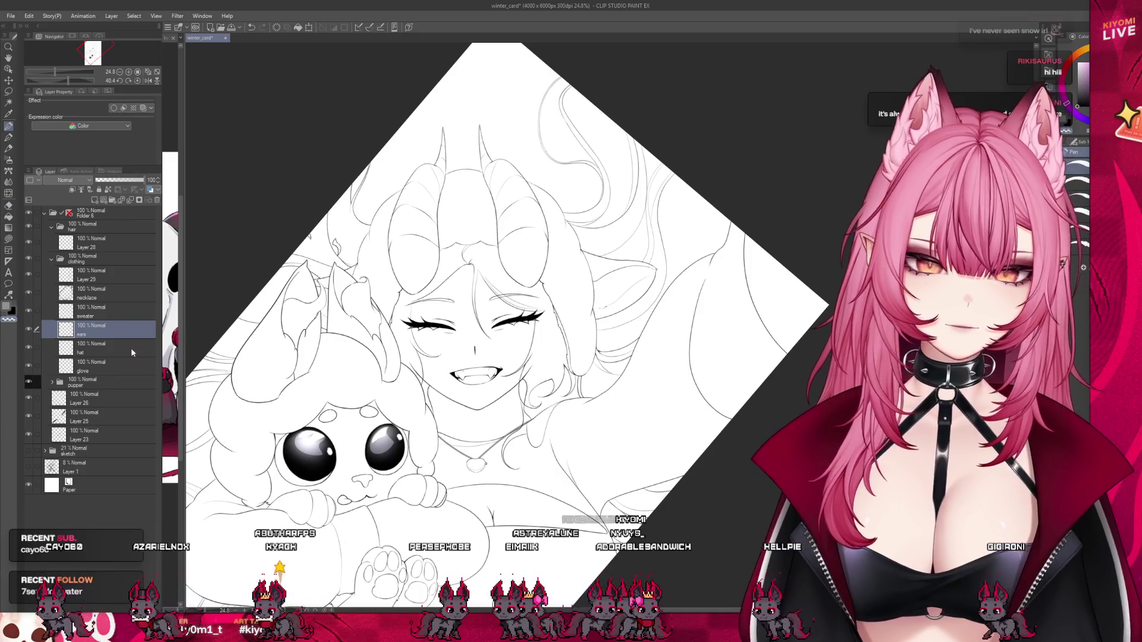
left_click(95, 366)
left_click(95, 311)
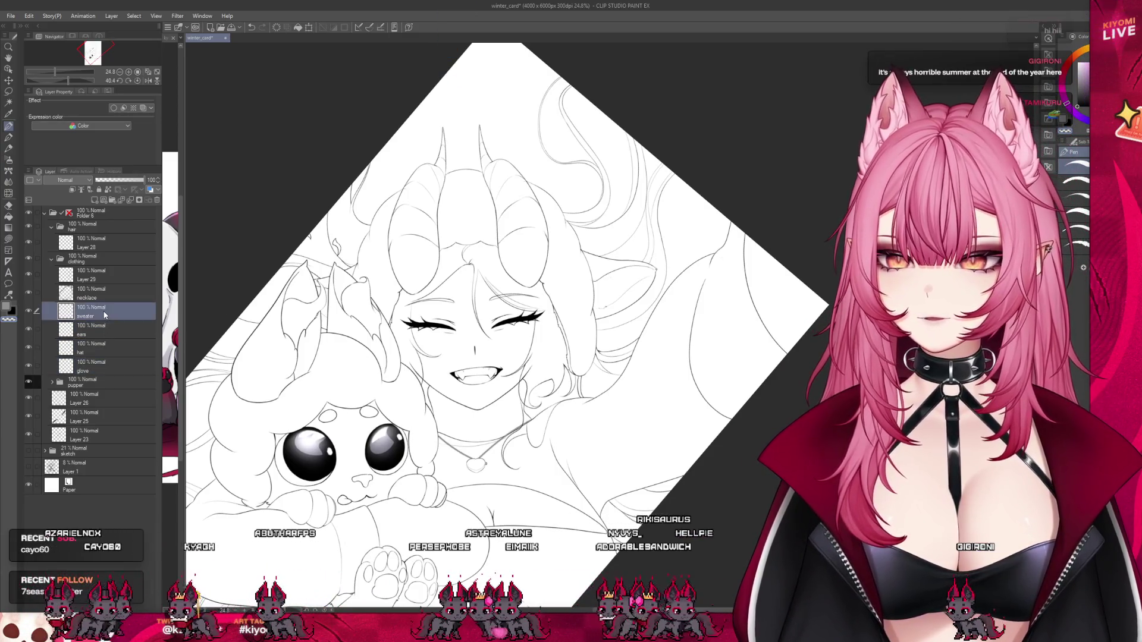
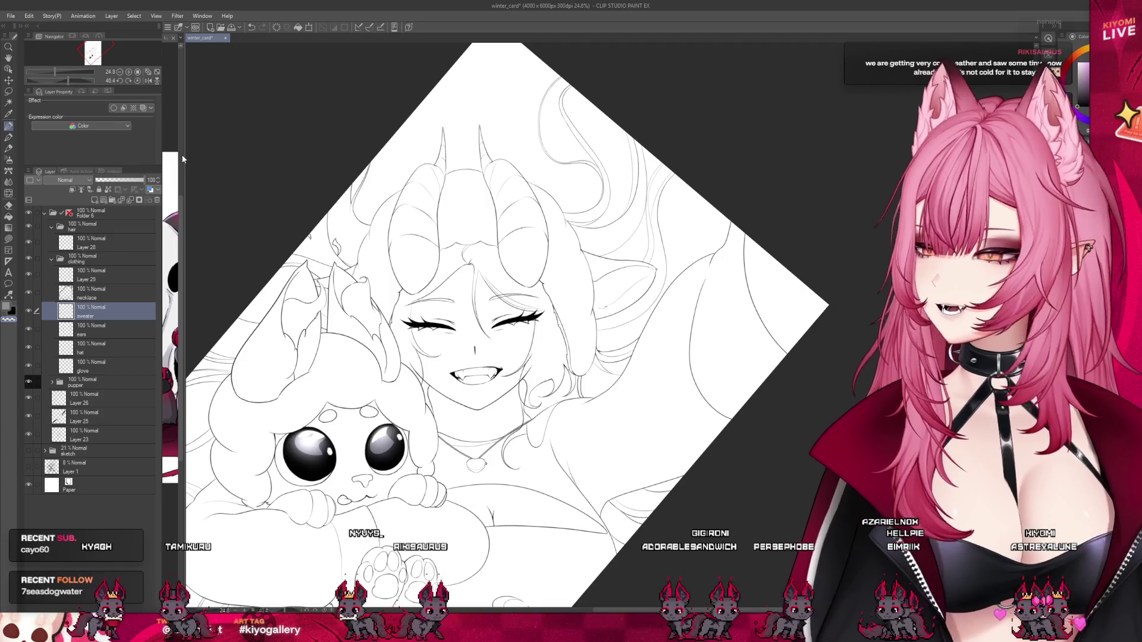
Move Layer 29, the edge-bordered layer, above the hair folder at the top of the stack.
scroll(412, 244, "up", 3)
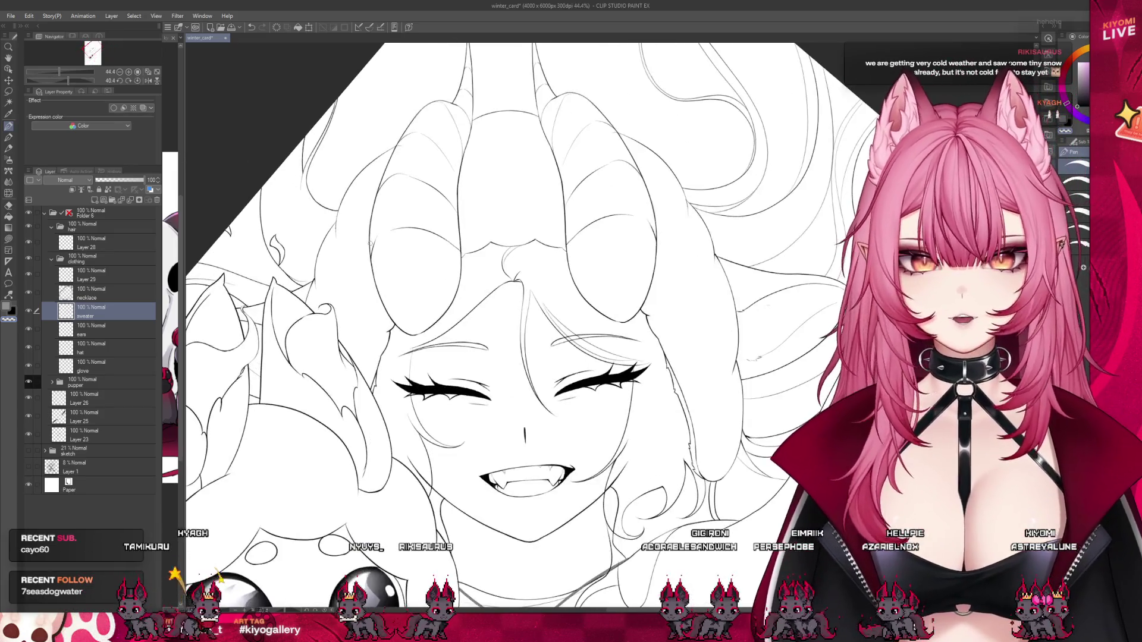
scroll(425, 325, "down", 2)
scroll(425, 324, "down", 1)
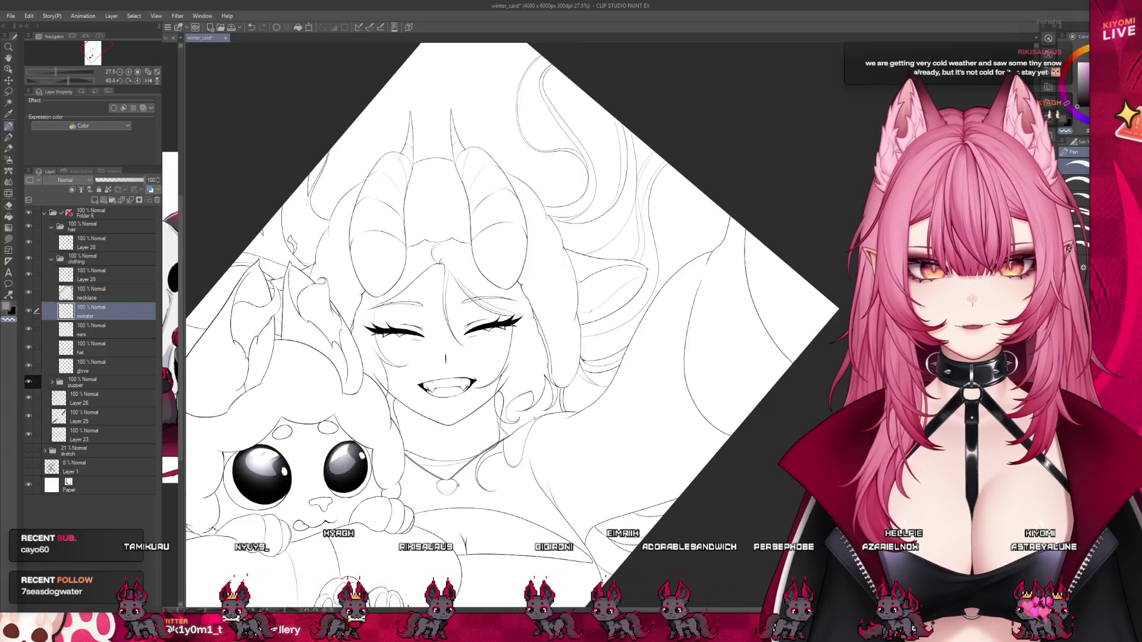
scroll(425, 325, "up", 1)
scroll(418, 422, "up", 2)
scroll(418, 422, "up", 2)
scroll(533, 474, "up", 1)
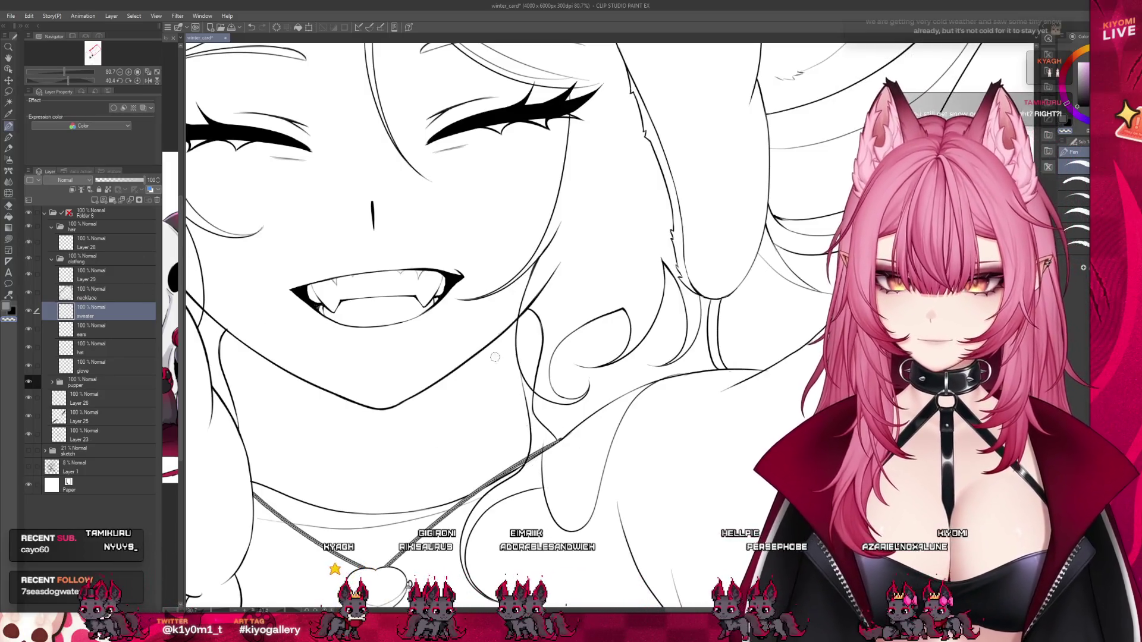
left_click(68, 294)
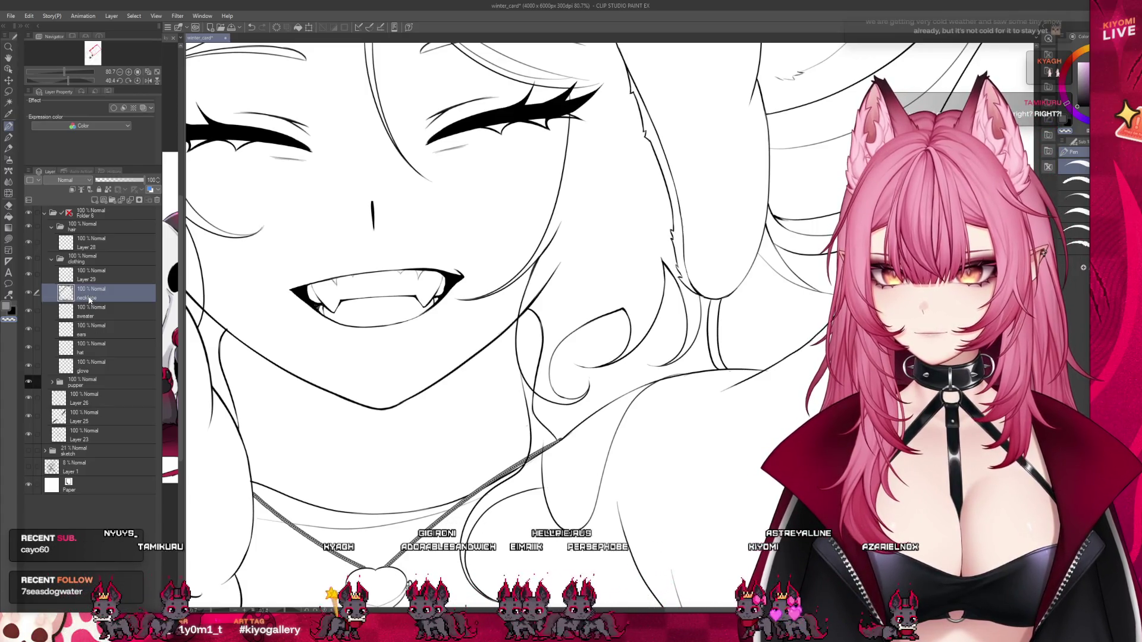
left_click(85, 279)
mouse_move(84, 281)
left_mouse_down()
mouse_move(103, 234)
mouse_move(98, 279)
mouse_move(104, 237)
left_mouse_up()
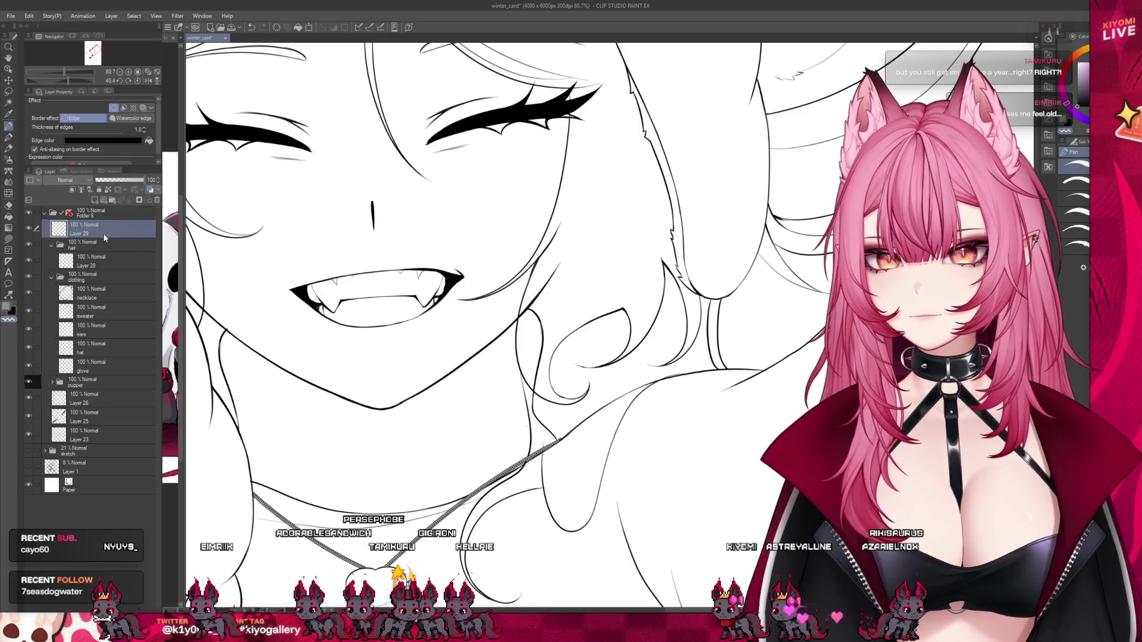
Undo the stray shoulder line on the sweater layer and rename Layer 29 to 'chain'.
left_click(143, 314)
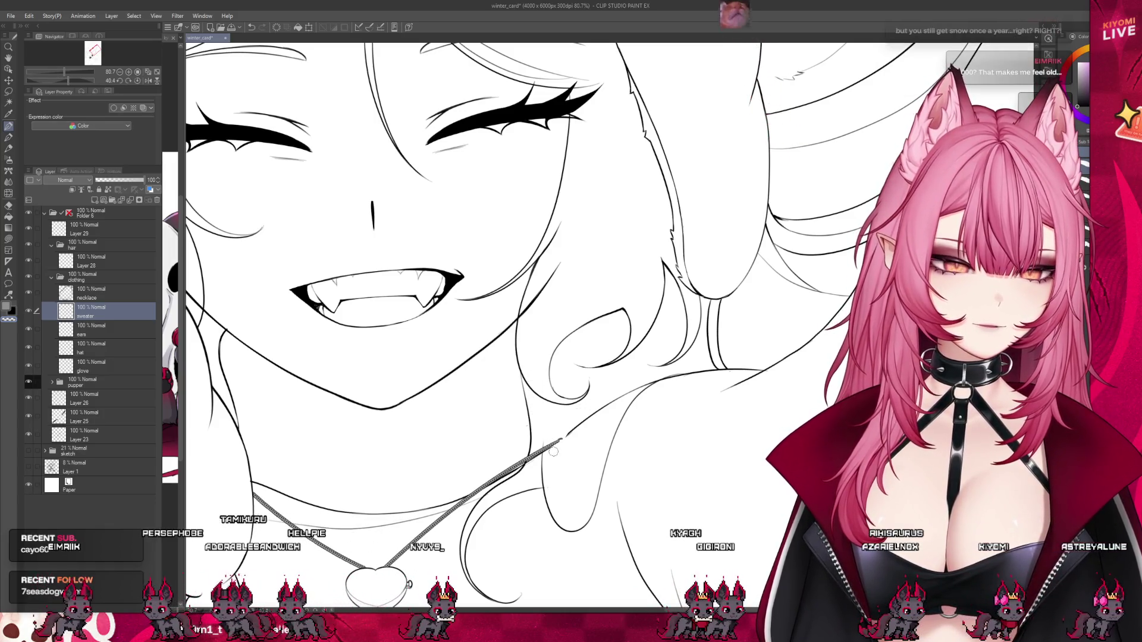
key("ctrl+z")
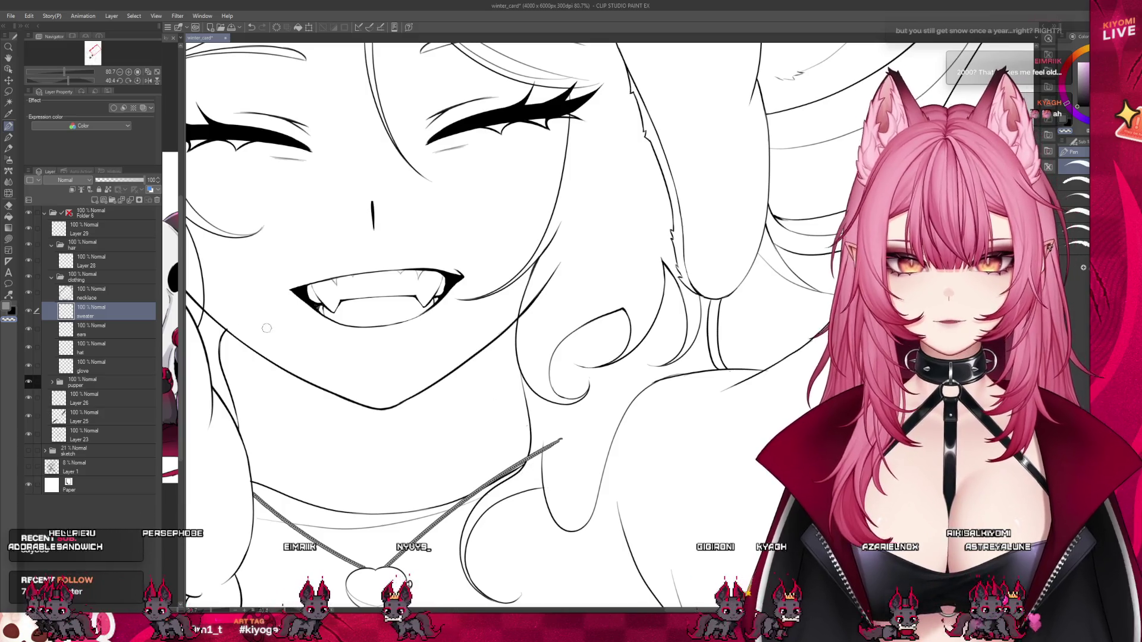
left_click(112, 243)
left_click(104, 232)
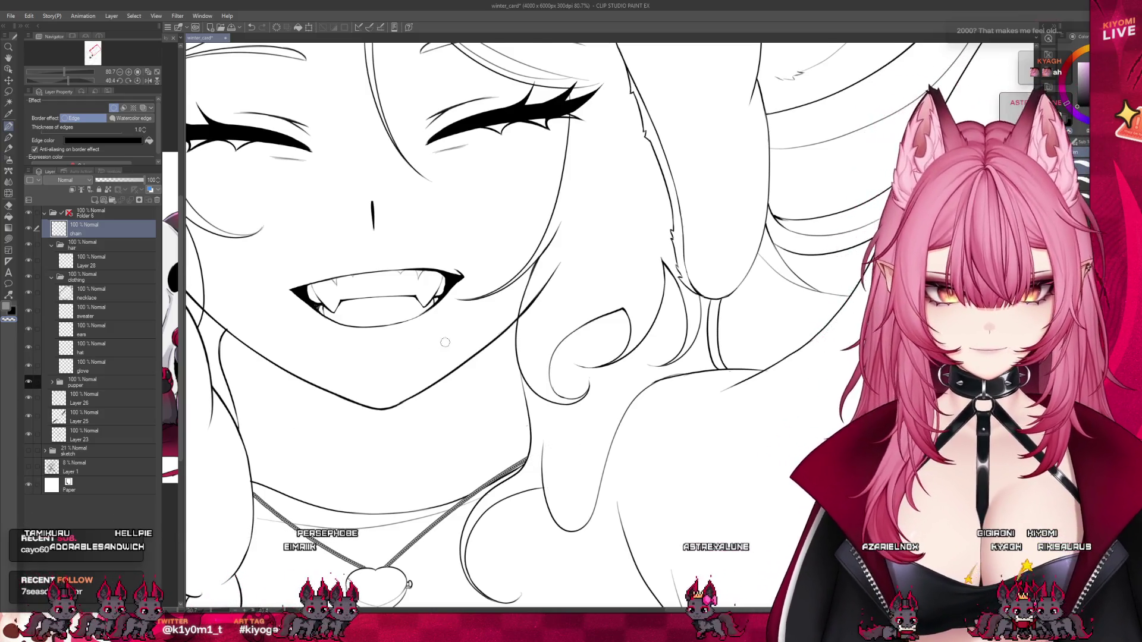
scroll(444, 342, "down", 2)
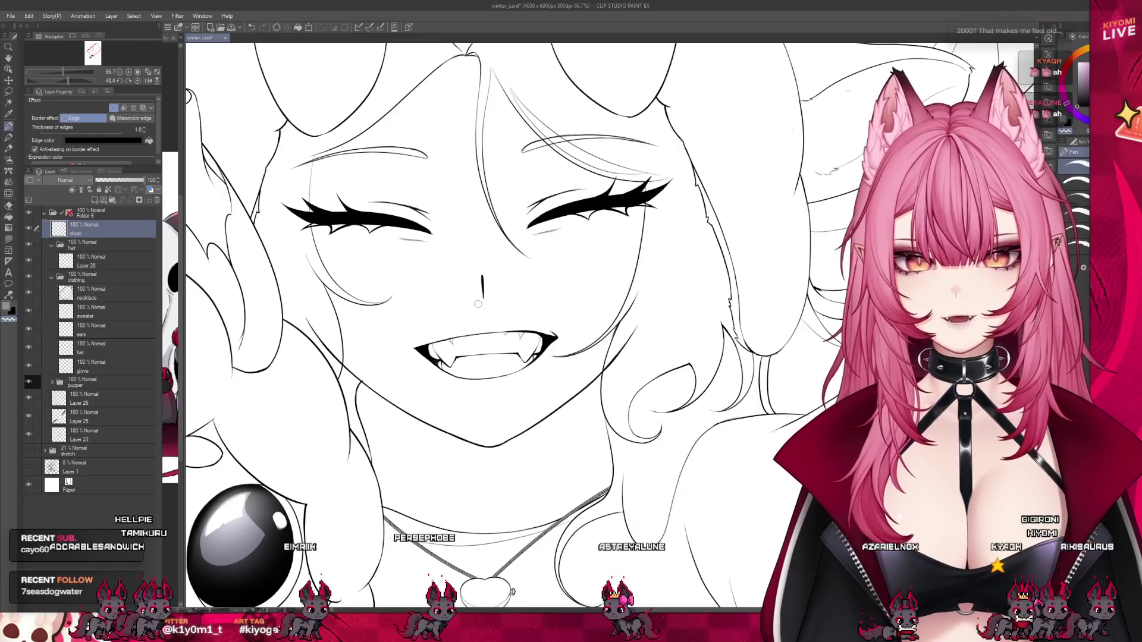
left_click(95, 435)
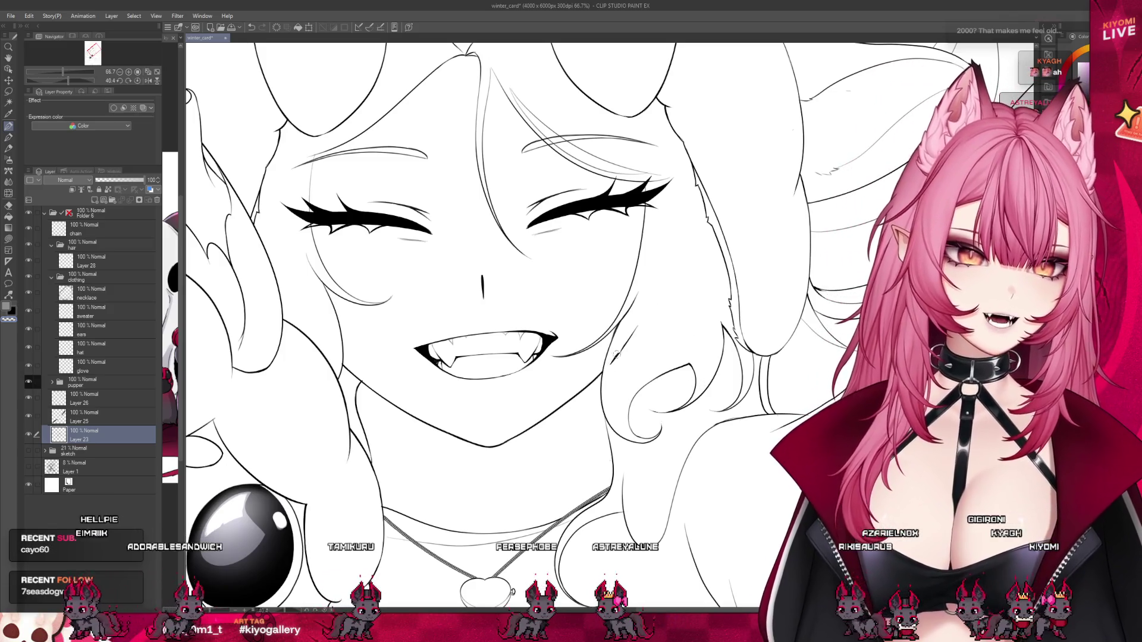
Undo the stray strokes by the left eyebrow and above the right eye.
left_click_drag(748, 293, 432, 231)
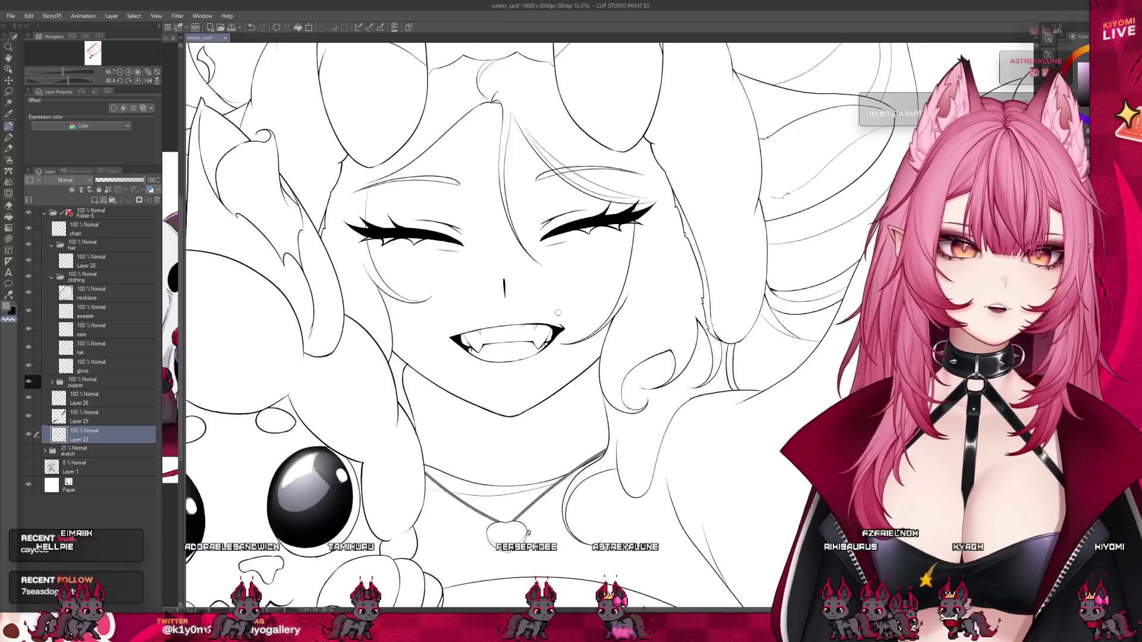
scroll(432, 232, "up", 3)
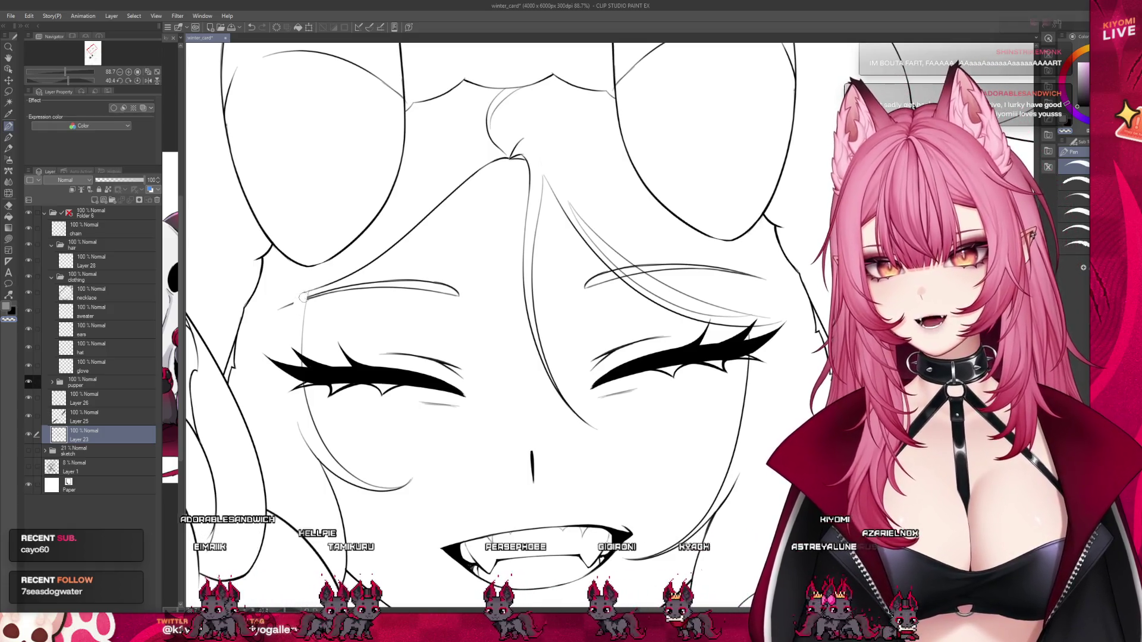
key("ctrl+z")
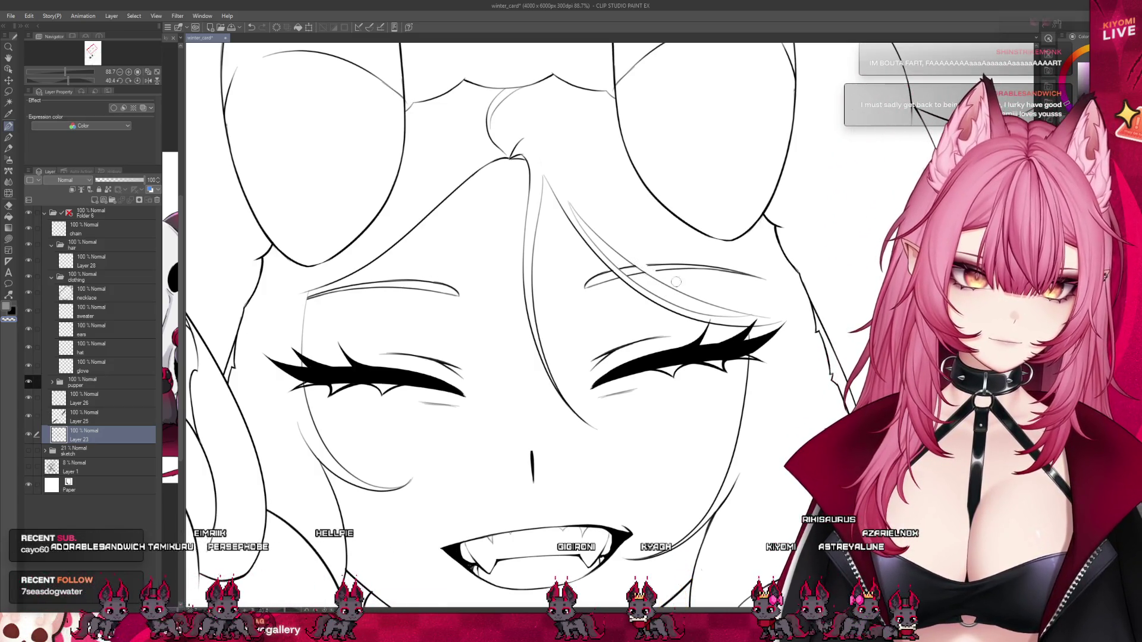
key("ctrl+z")
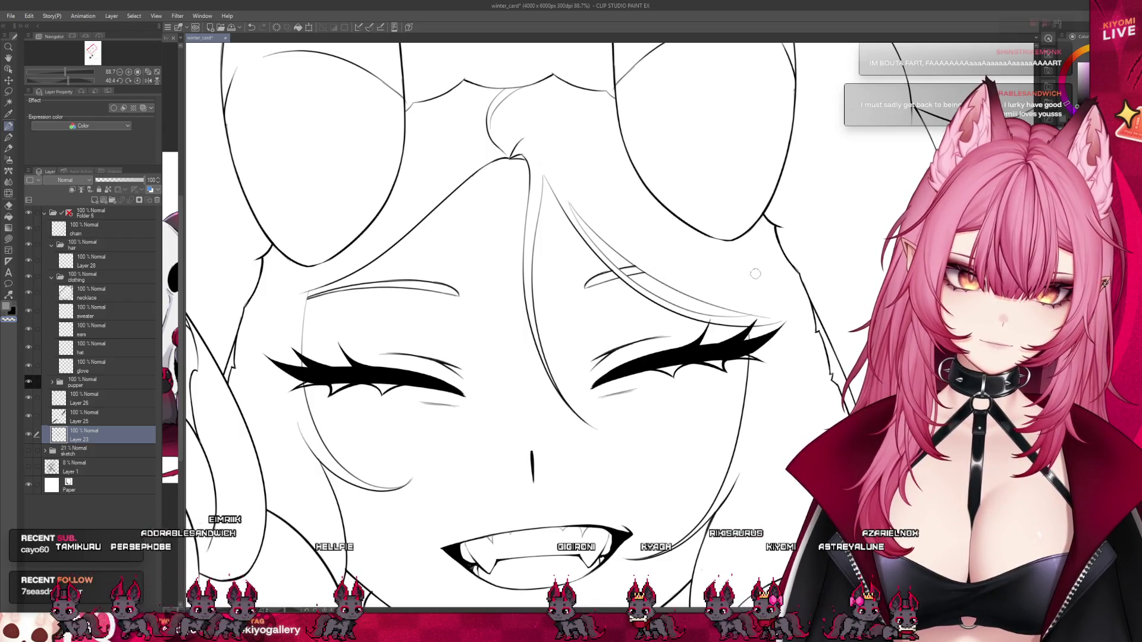
On Layer 25 at 55% opacity, undo the extra lash off the right eye, then restore 100%.
key("alt+bracketright")
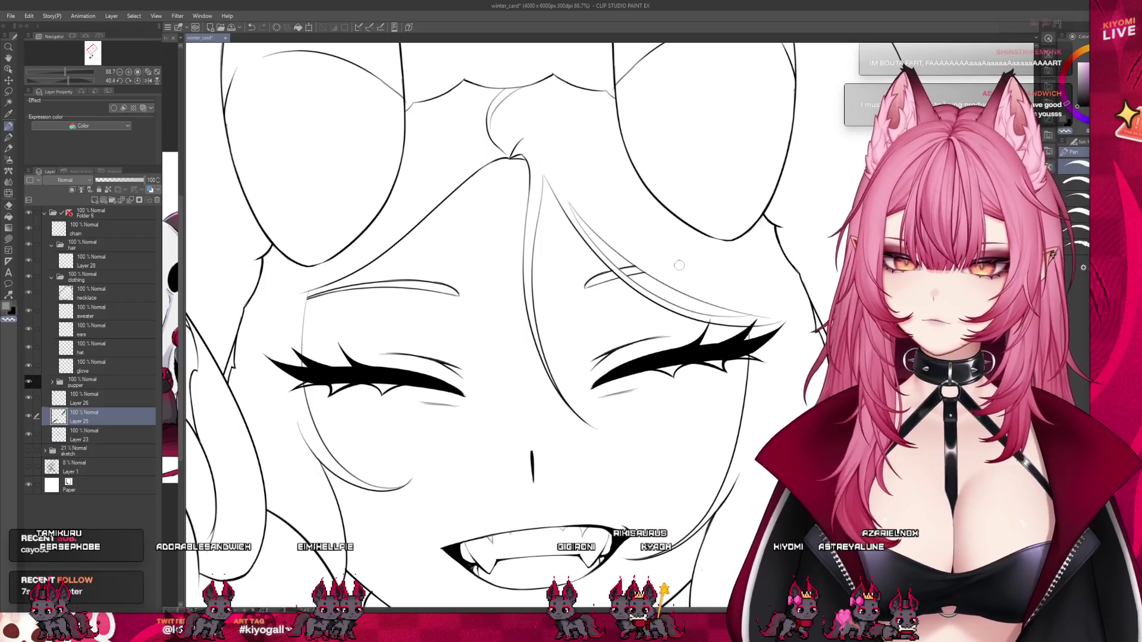
left_click(122, 180)
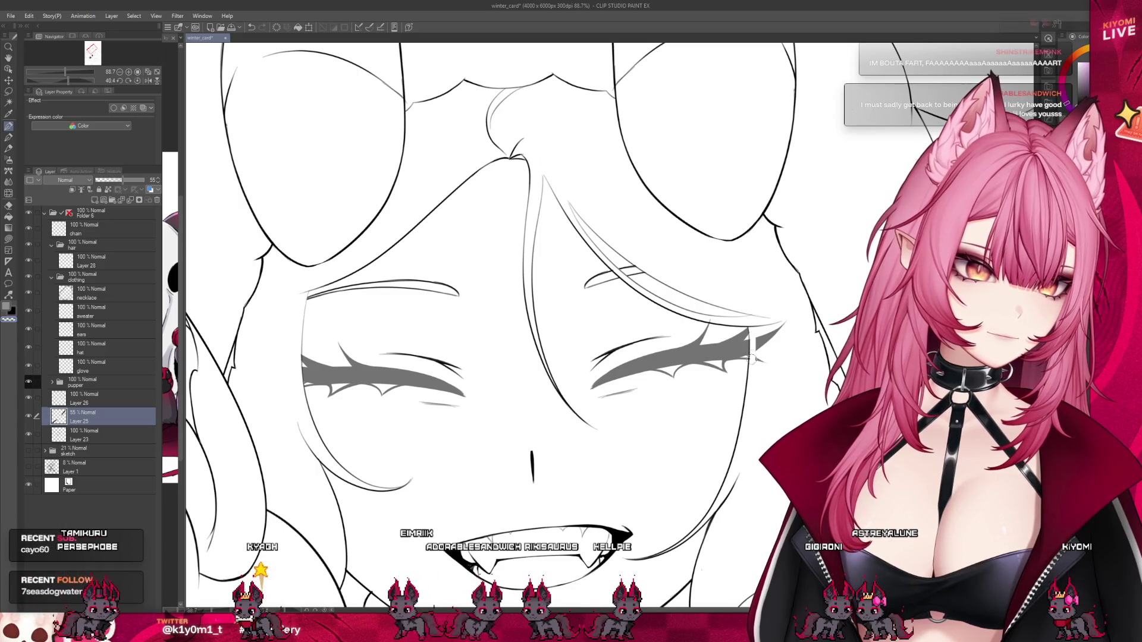
key("ctrl+z")
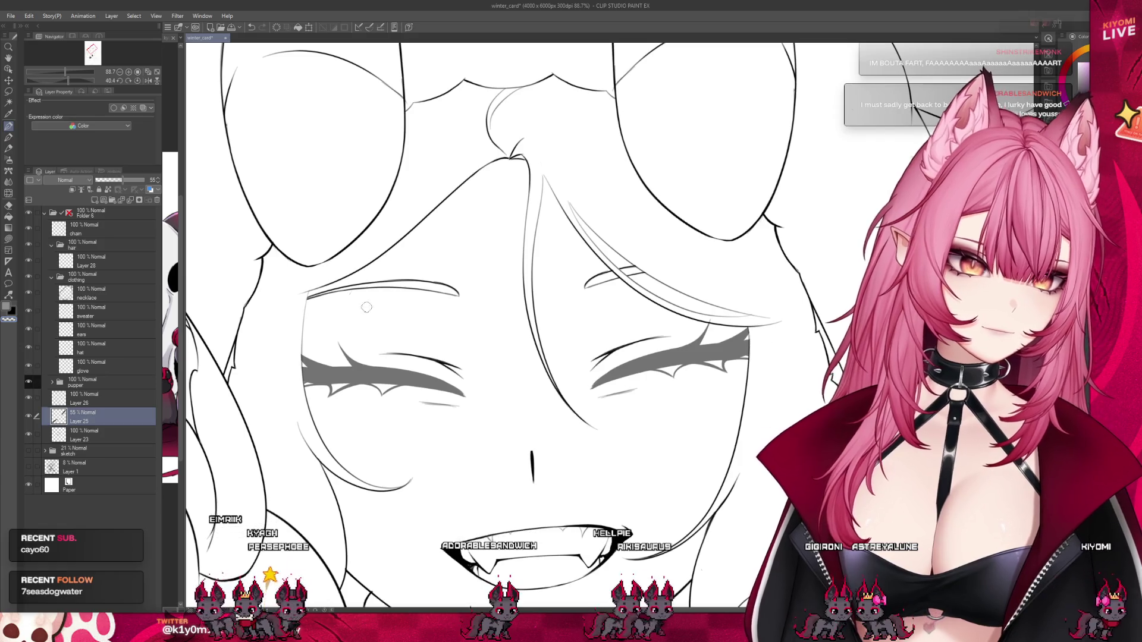
key("ctrl+z")
scroll(462, 203, "down", 2)
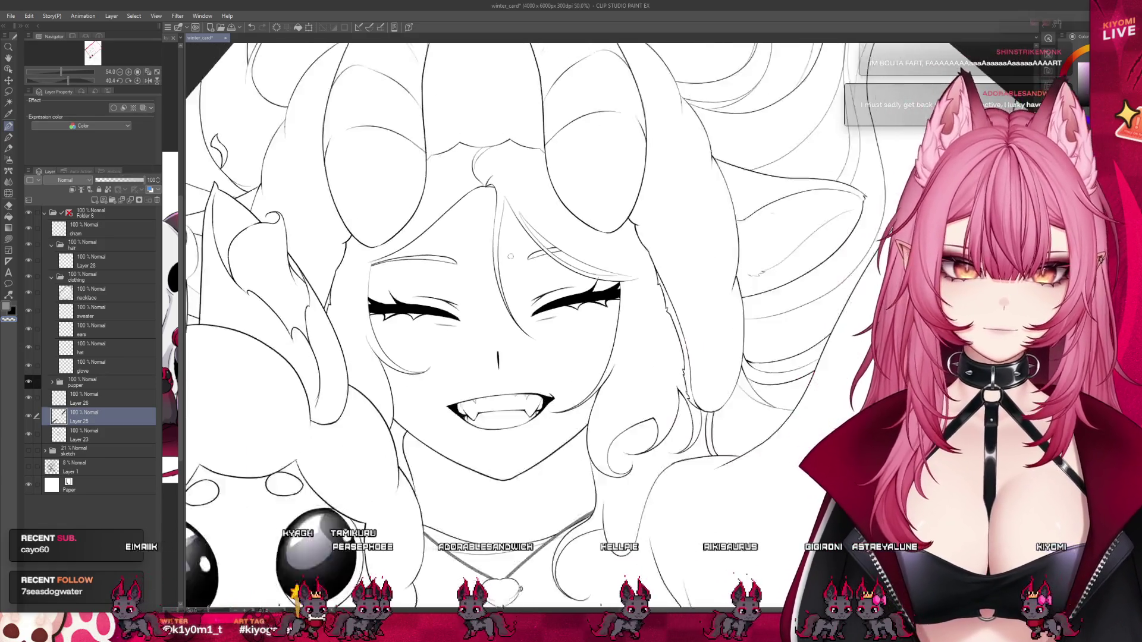
scroll(463, 203, "down", 2)
scroll(462, 203, "down", 1)
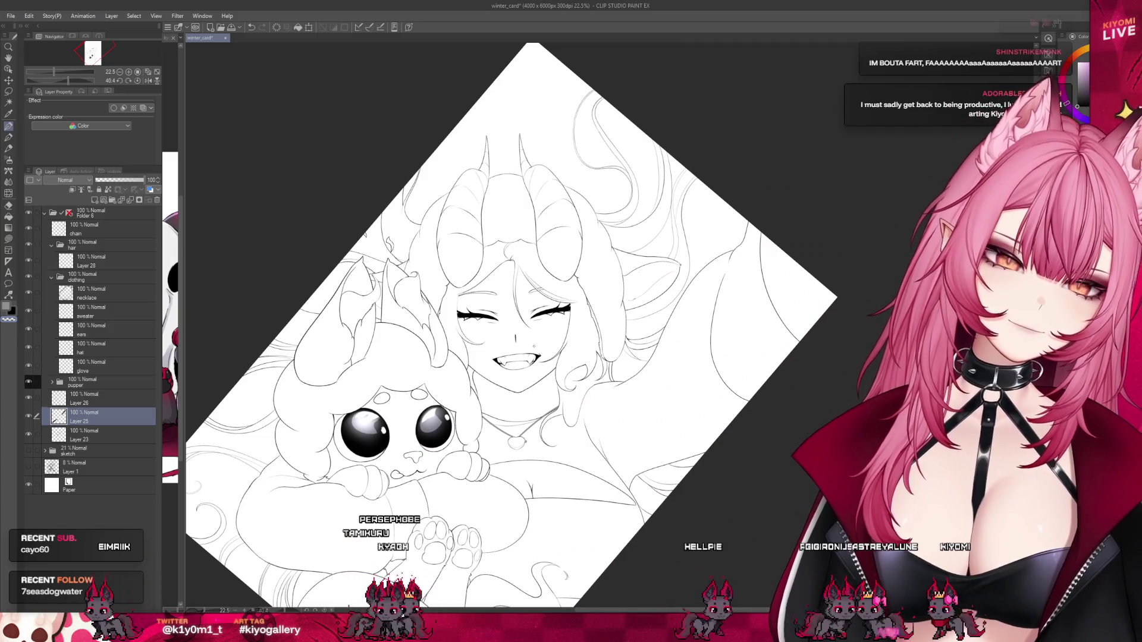
scroll(532, 341, "down", 1)
scroll(533, 341, "down", 1)
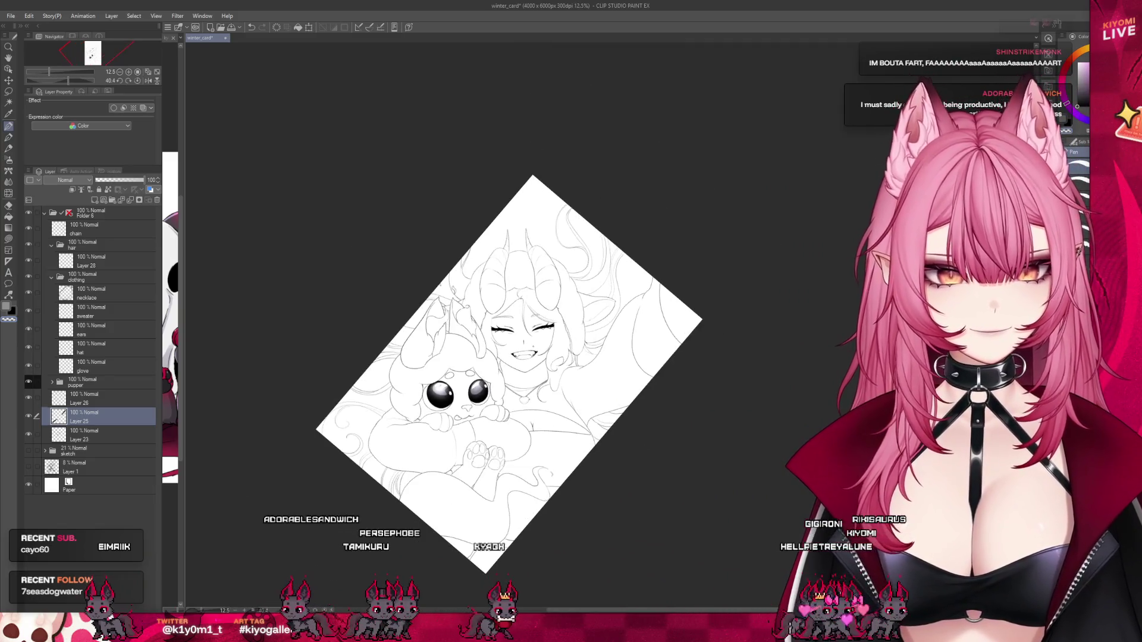
scroll(543, 369, "up", 1)
scroll(543, 369, "up", 1)
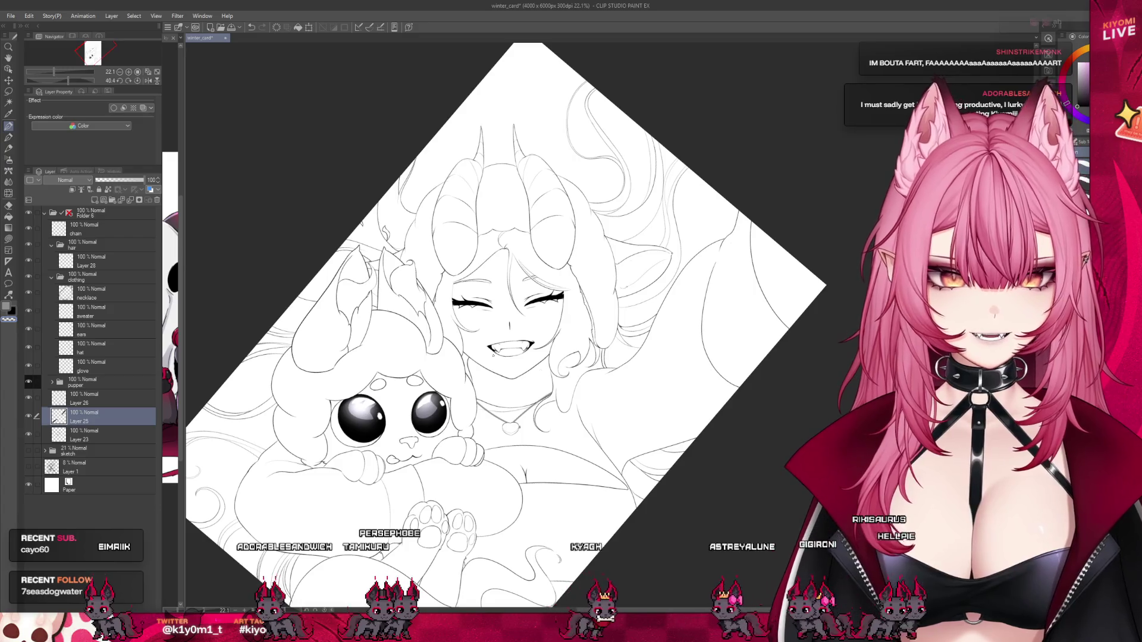
scroll(507, 360, "down", 2)
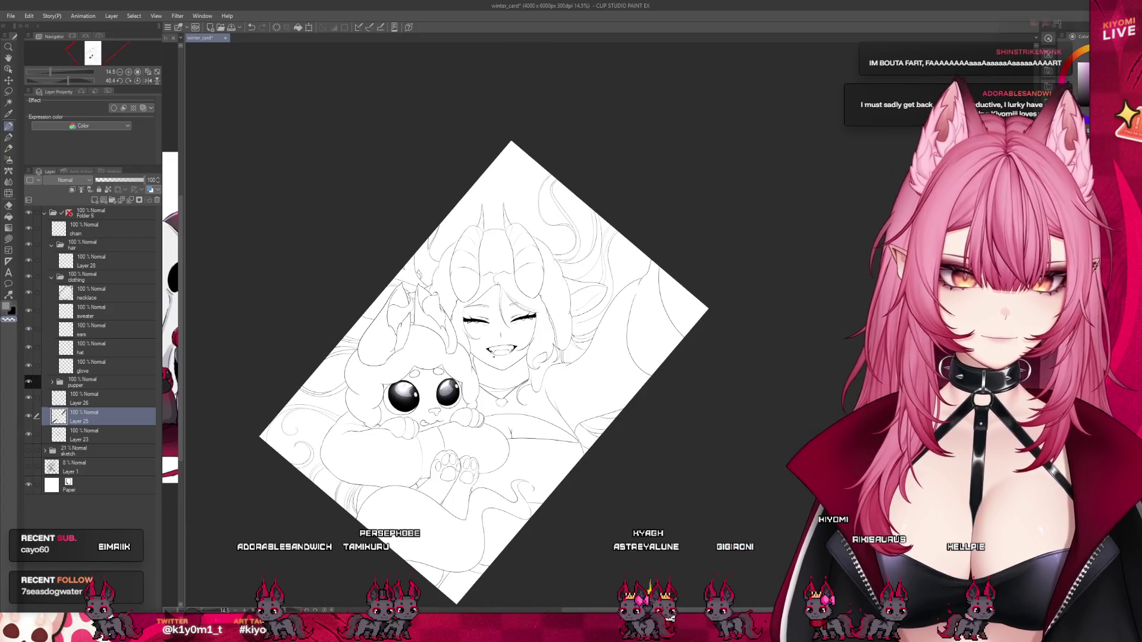
scroll(494, 359, "up", 1)
scroll(494, 358, "up", 1)
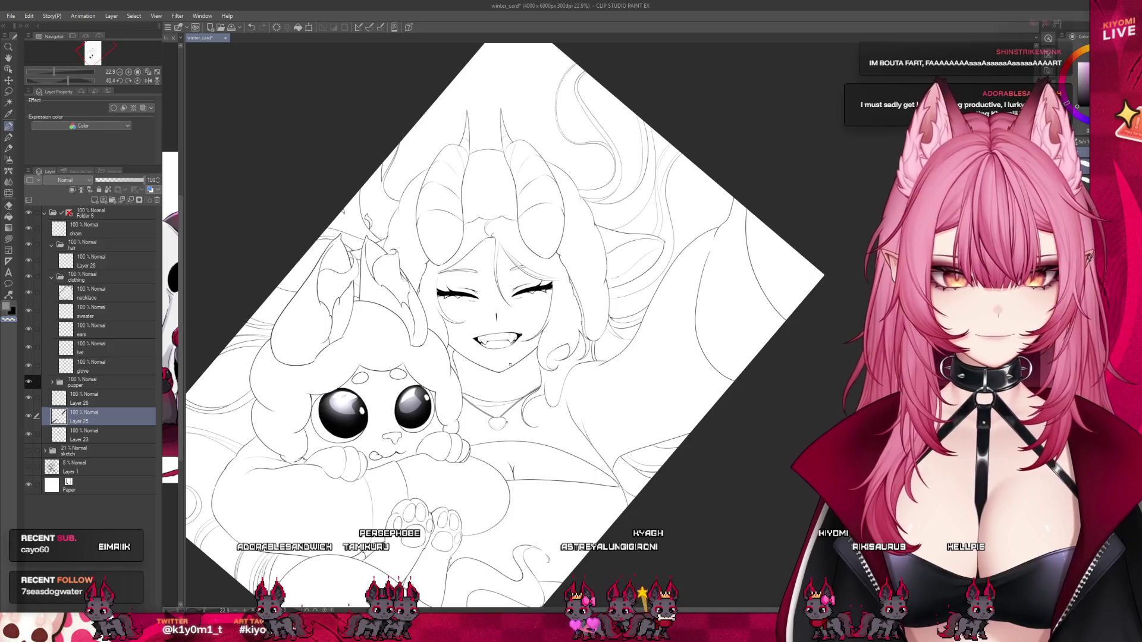
scroll(509, 364, "down", 1)
scroll(509, 364, "down", 1)
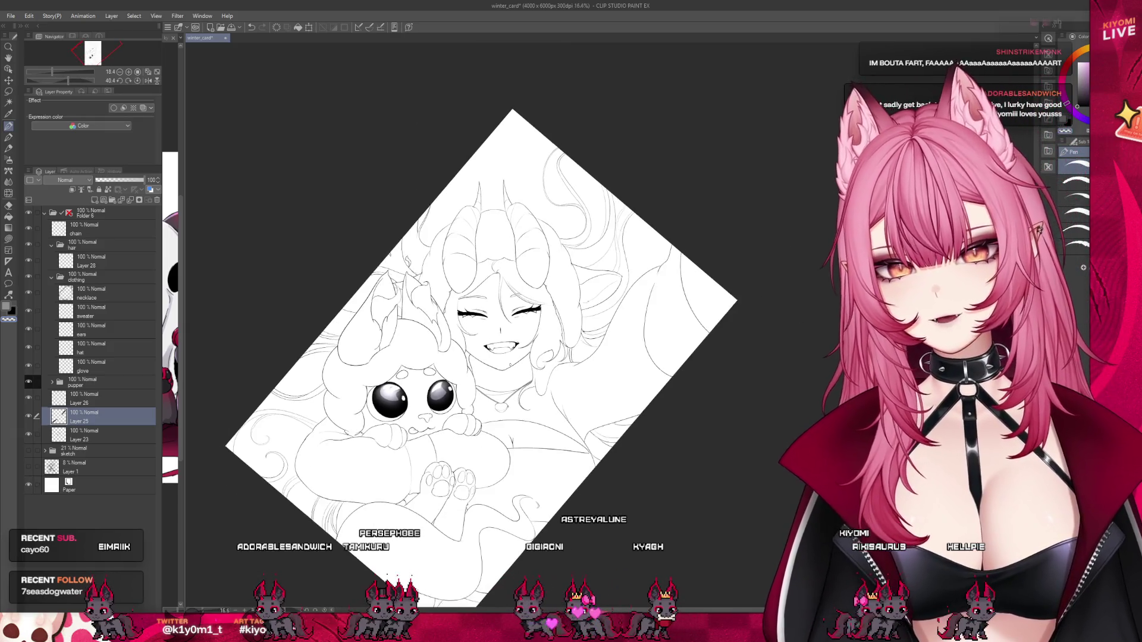
left_click(325, 611)
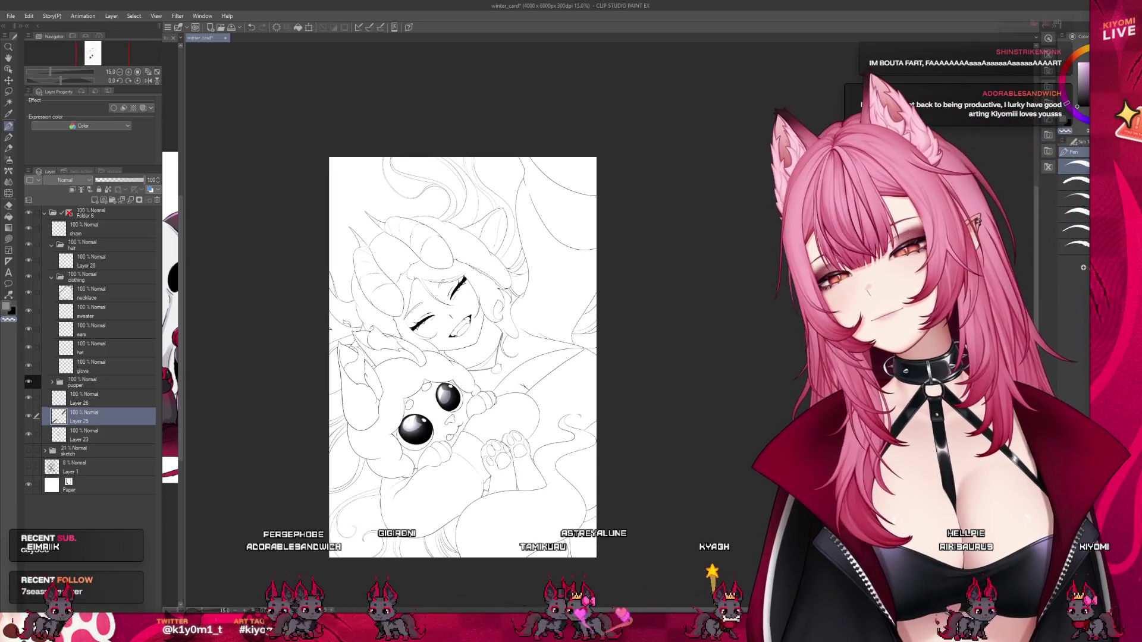
scroll(467, 223, "up", 4)
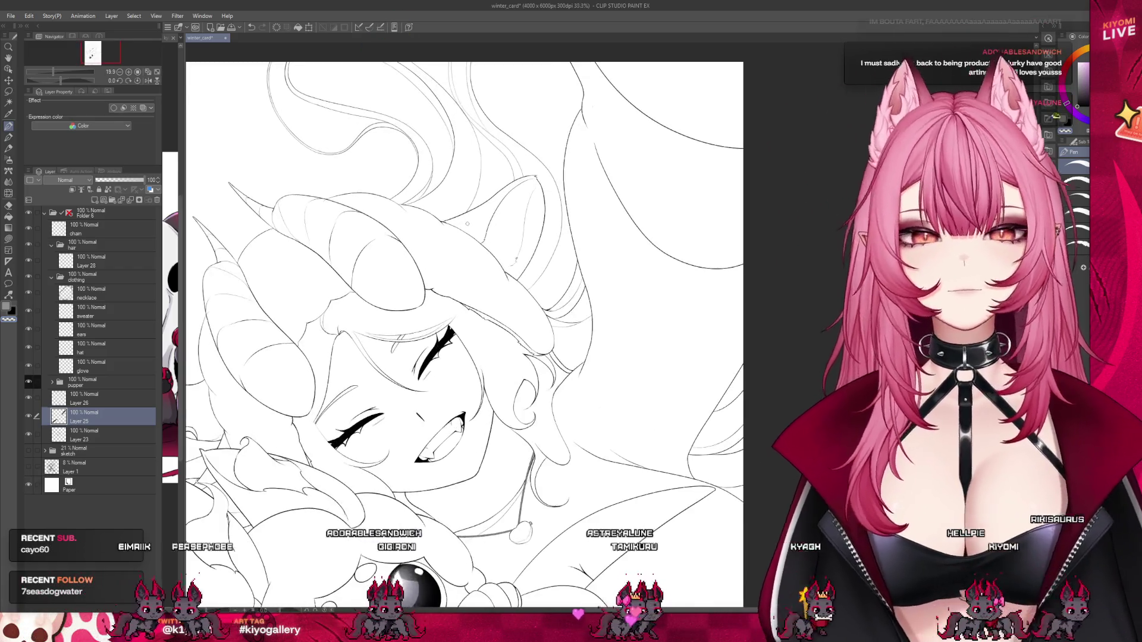
left_click(120, 300)
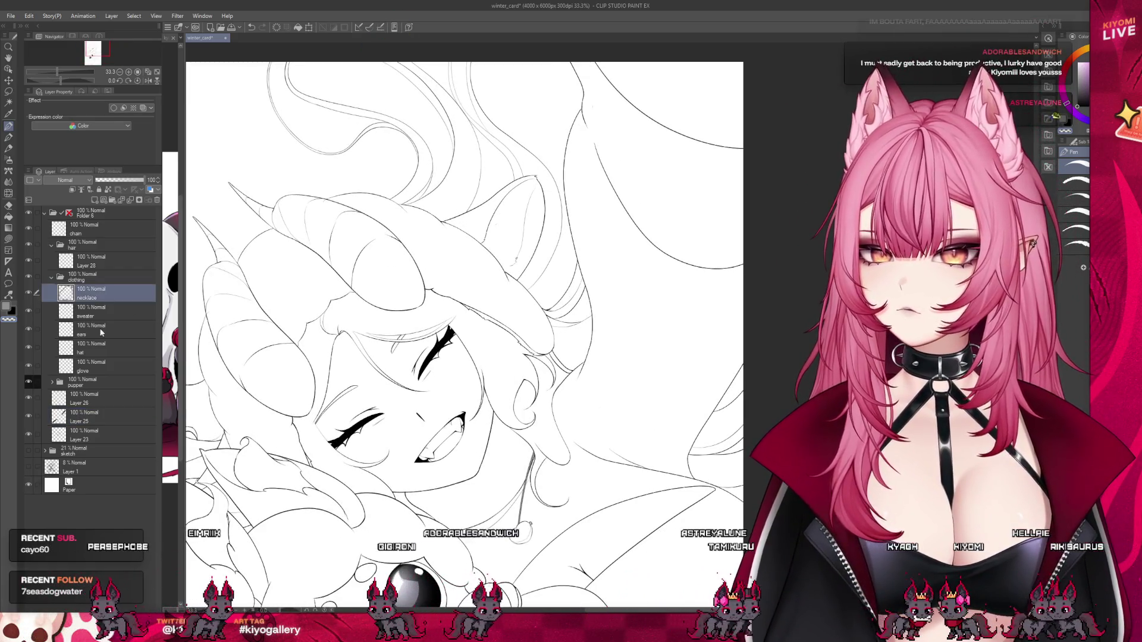
left_click(101, 348)
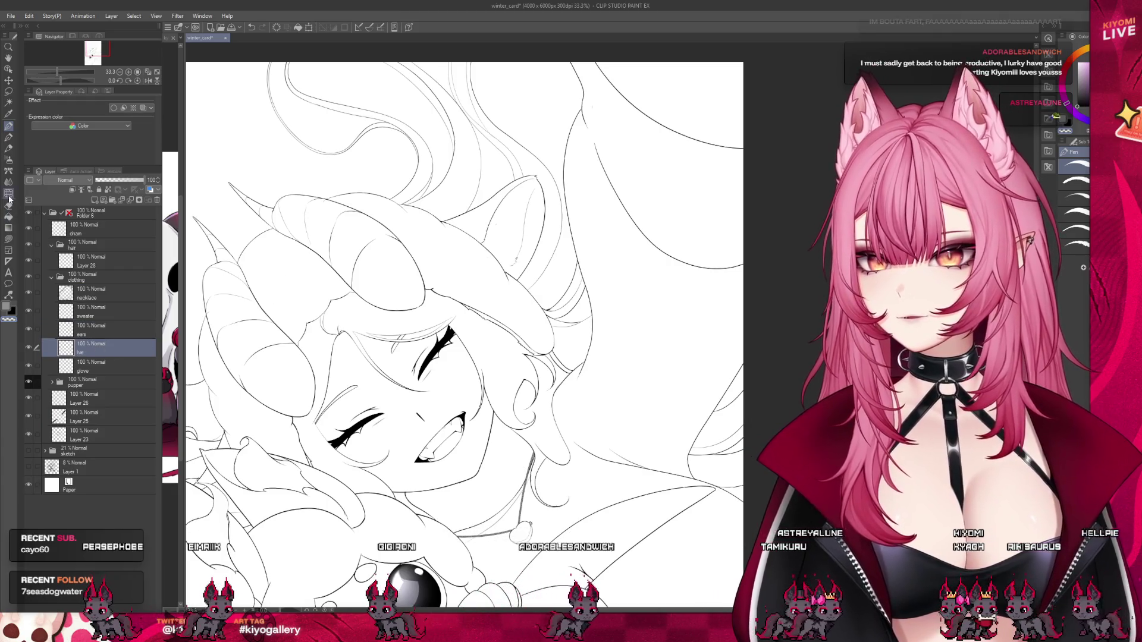
left_click_drag(354, 232, 473, 229)
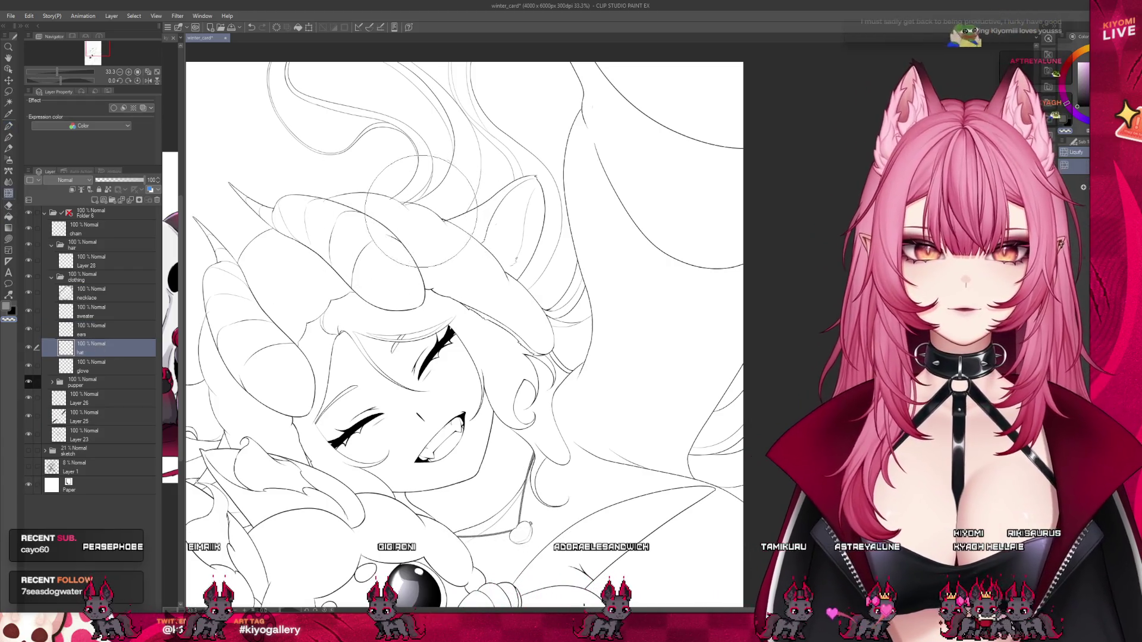
left_click_drag(473, 232, 625, 223)
scroll(625, 223, "down", 3)
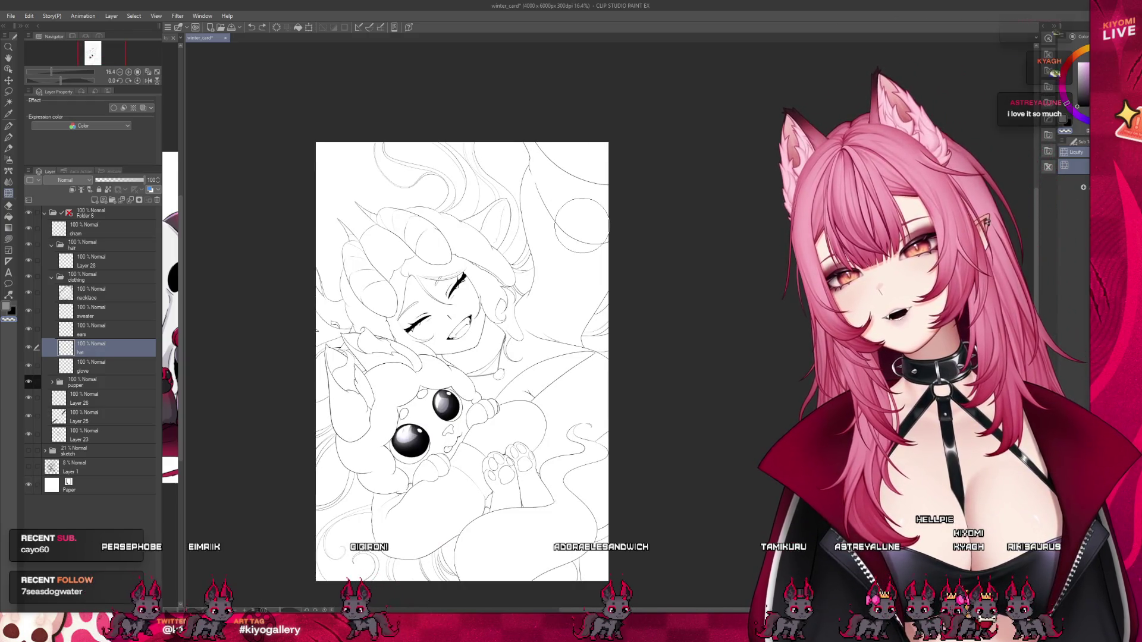
left_click_drag(582, 226, 489, 225)
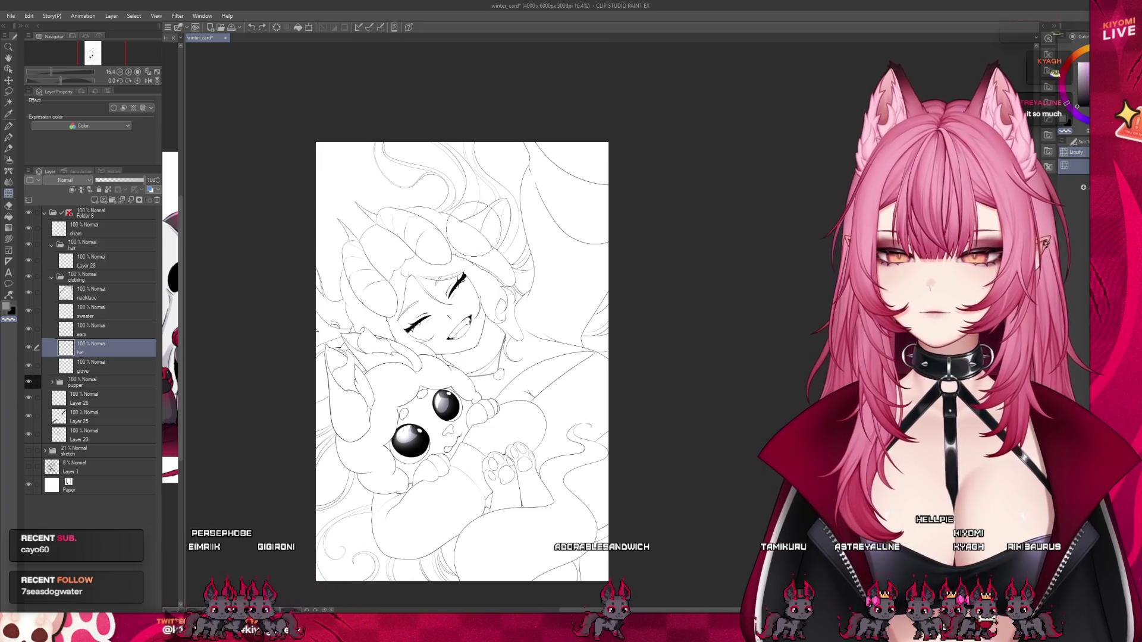
left_click_drag(405, 202, 470, 215)
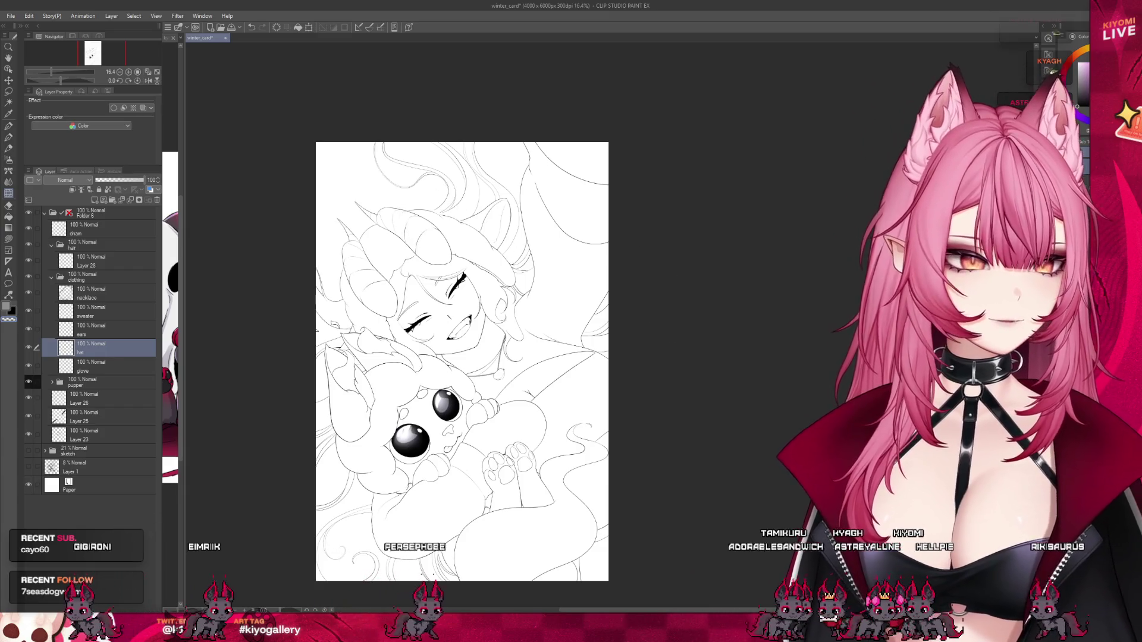
scroll(478, 210, "down", 1)
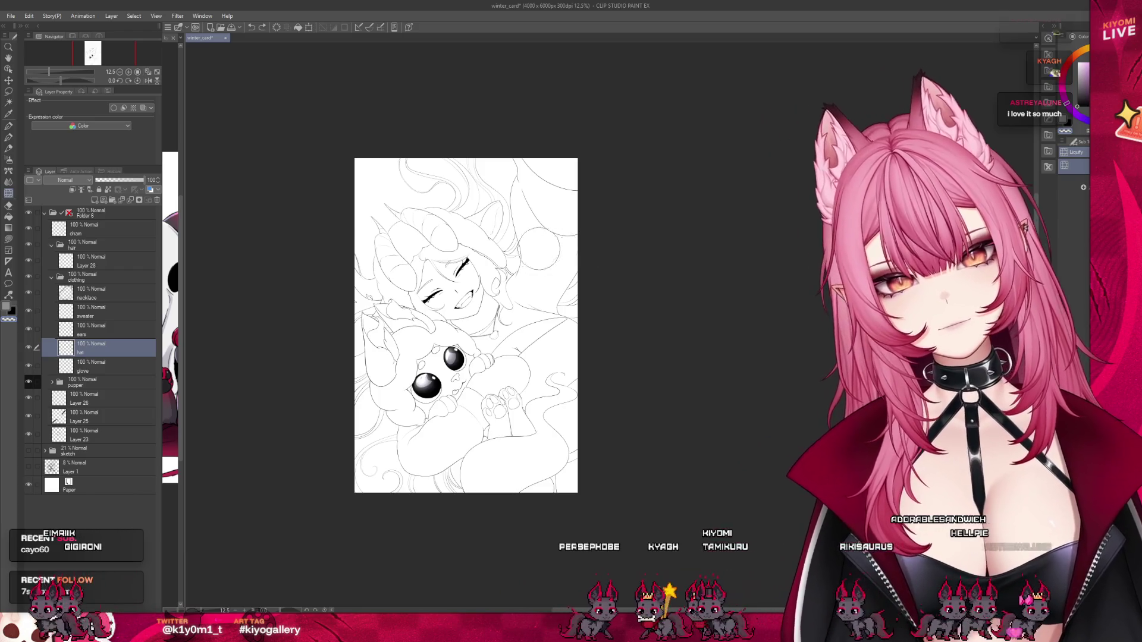
scroll(505, 247, "up", 3)
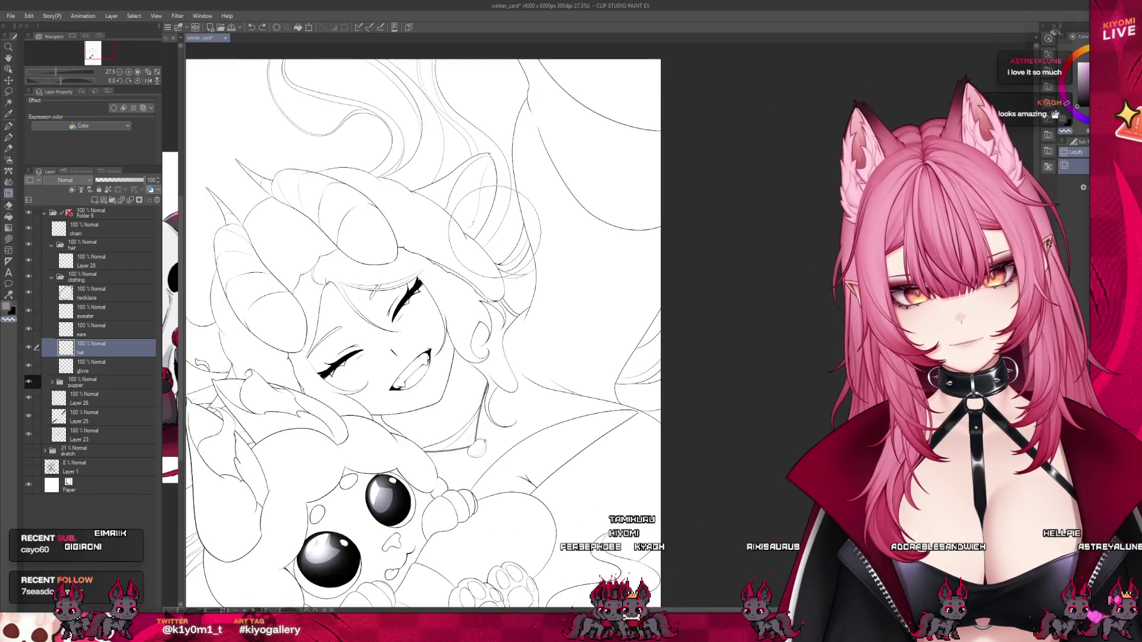
scroll(495, 234, "down", 1)
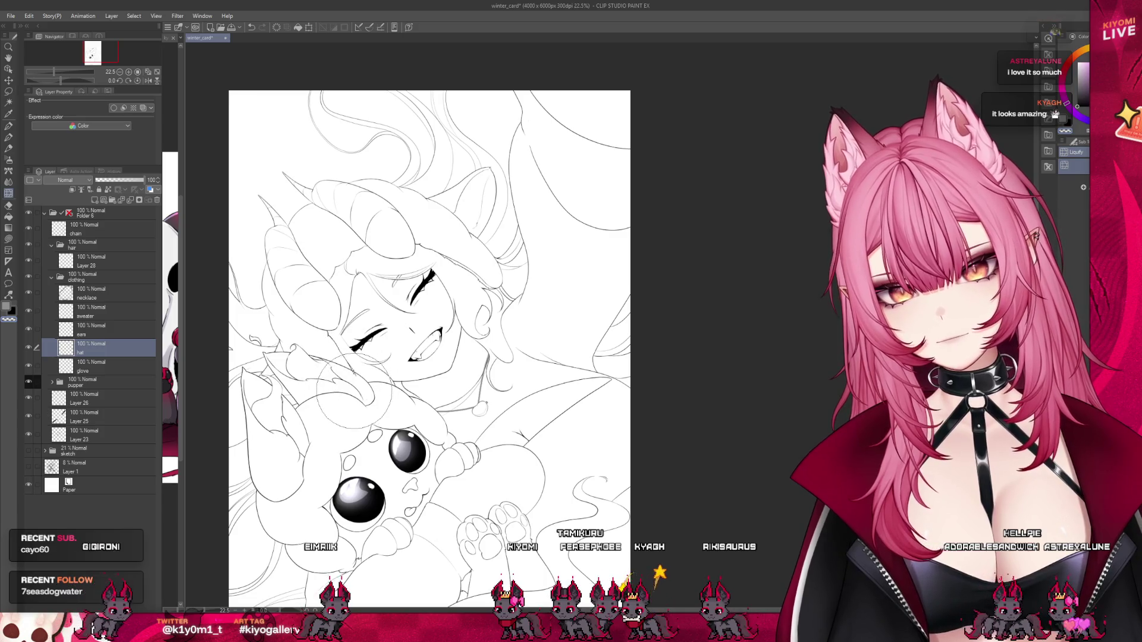
scroll(445, 278, "down", 2)
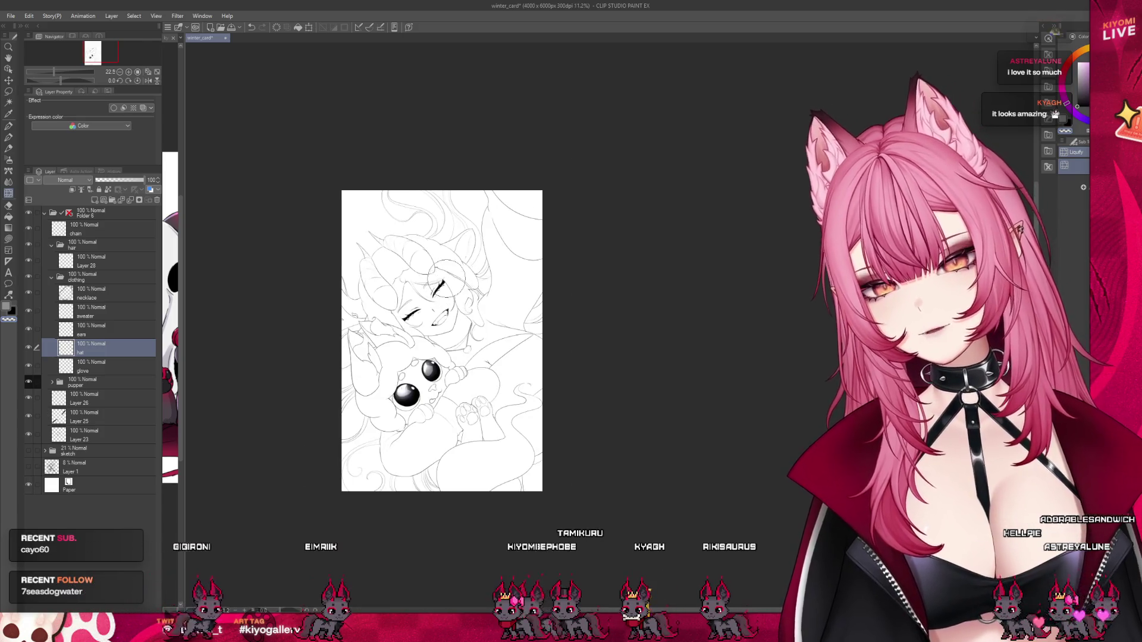
scroll(430, 362, "up", 4)
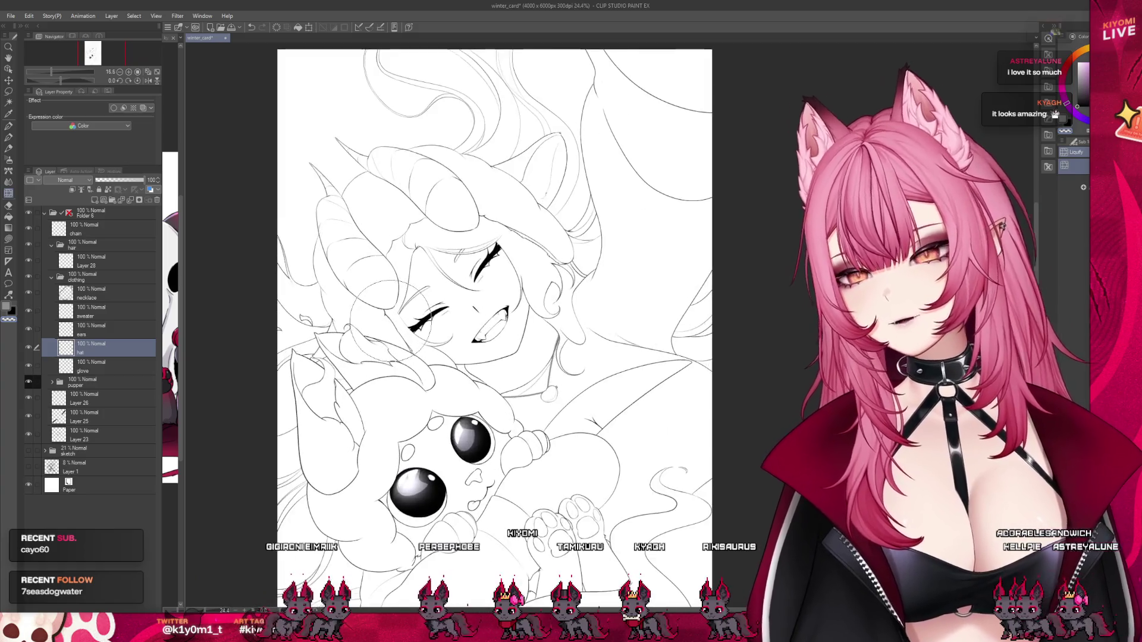
scroll(431, 364, "up", 2)
scroll(431, 364, "up", 2)
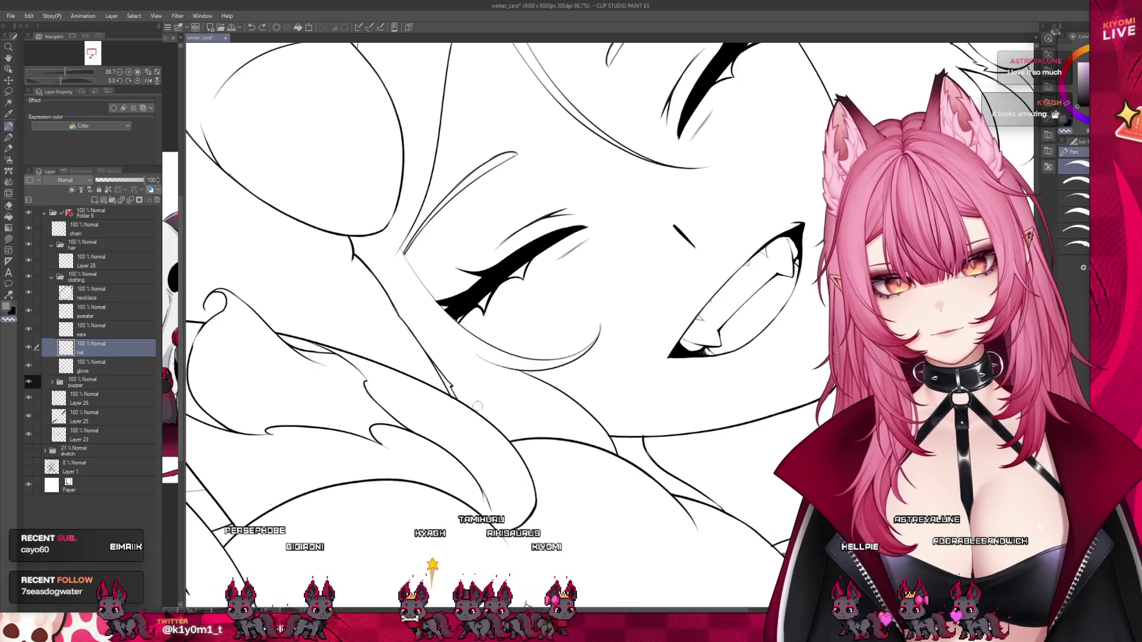
Select the sweater layer and rotate the canvas so the face stands upright.
scroll(190, 342, "down", 1)
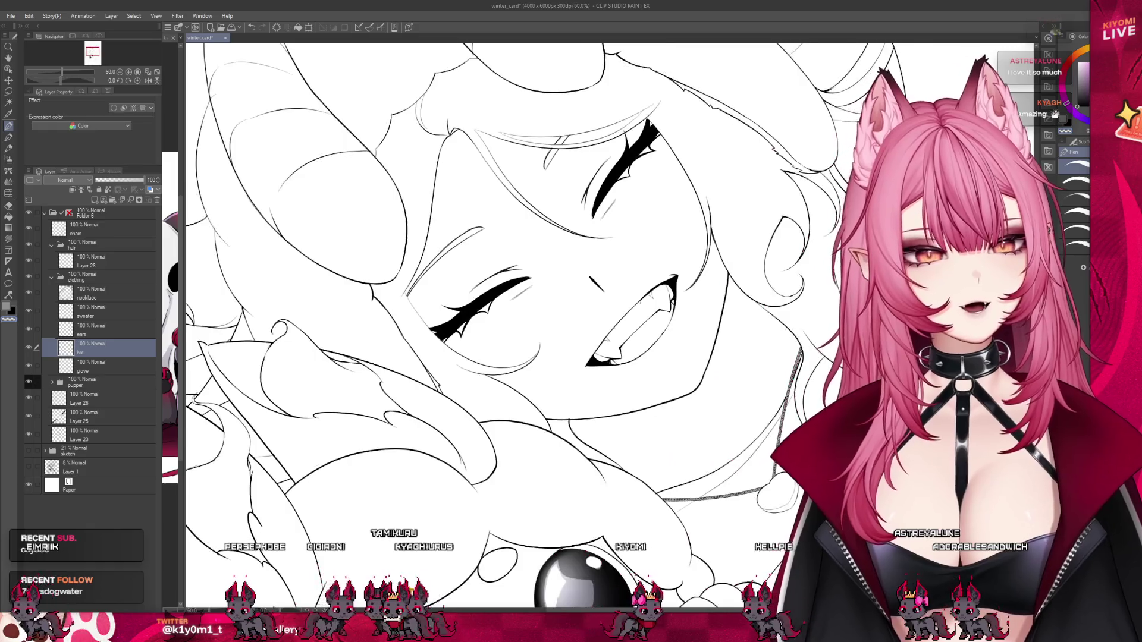
scroll(190, 341, "down", 1)
left_click(106, 305)
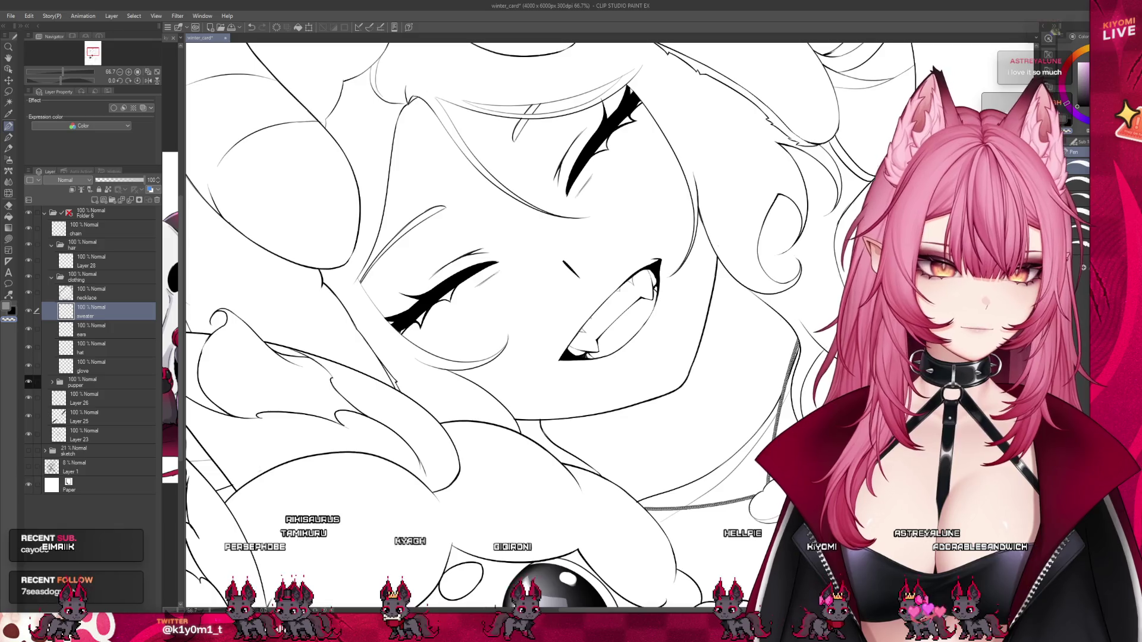
left_click_drag(792, 481, 616, 564)
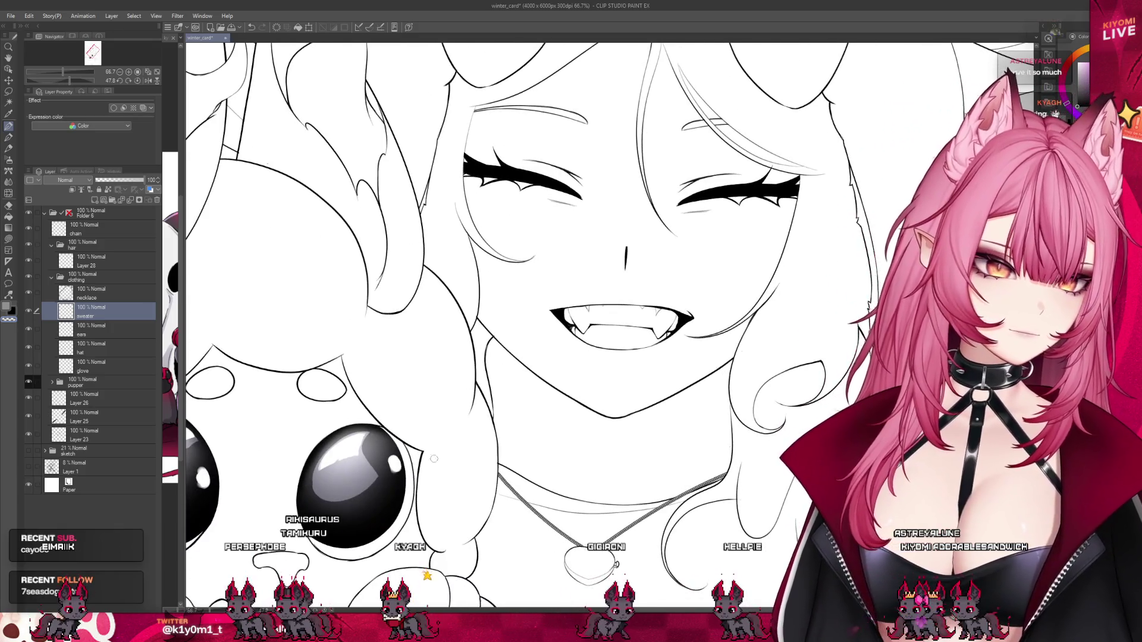
scroll(391, 482, "down", 2)
scroll(391, 482, "down", 1)
scroll(580, 412, "up", 1)
scroll(581, 411, "up", 1)
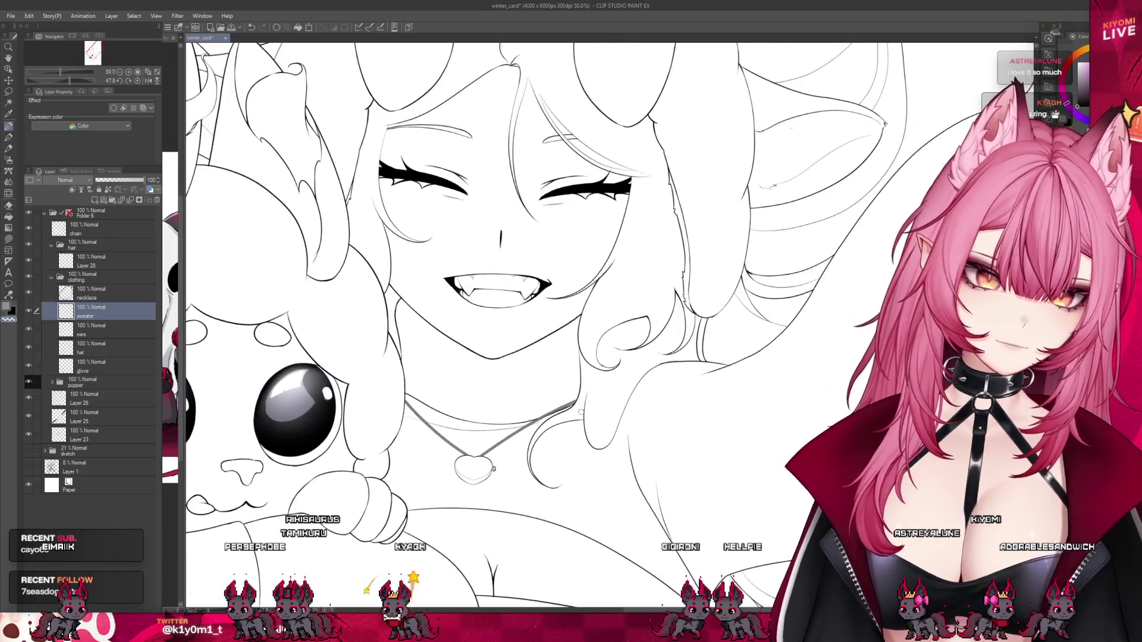
scroll(581, 411, "up", 1)
scroll(580, 412, "down", 2)
scroll(503, 329, "down", 2)
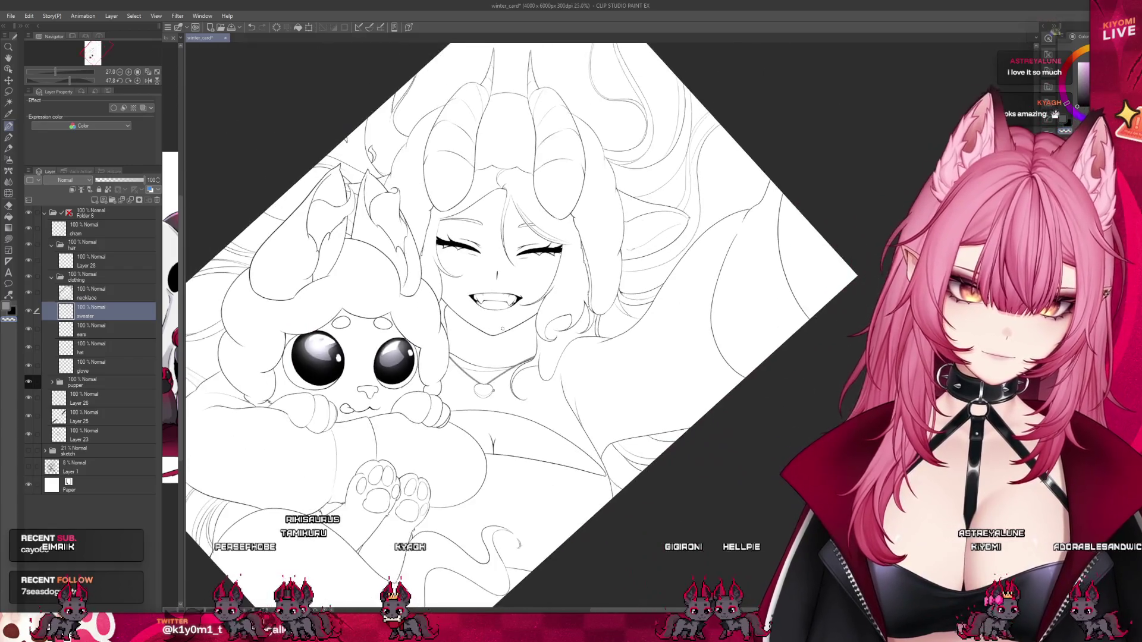
scroll(503, 329, "down", 1)
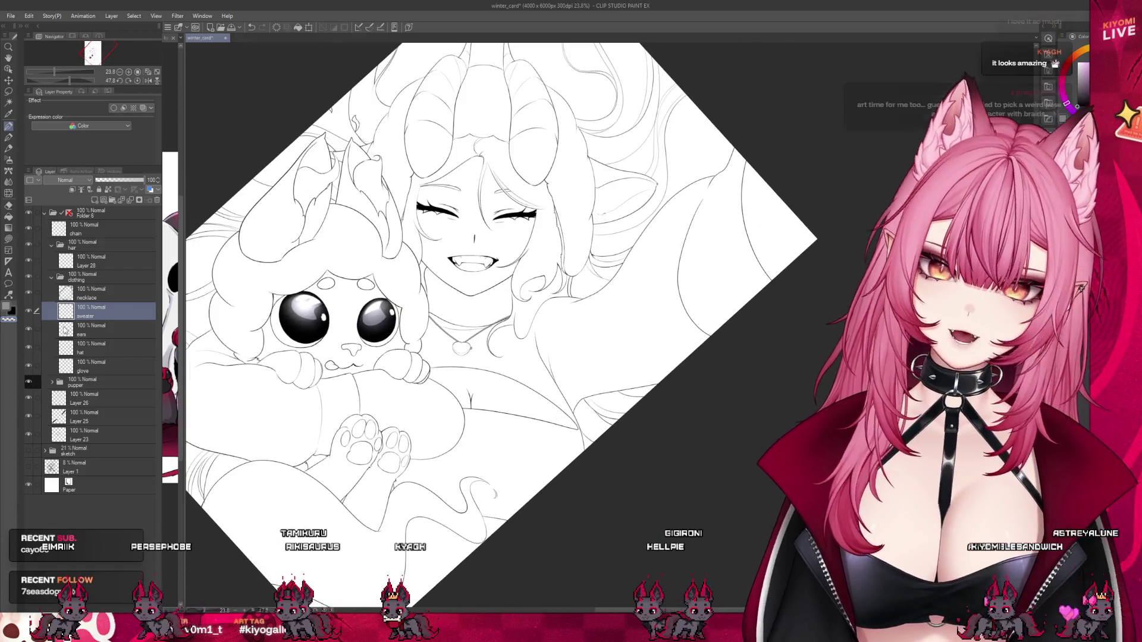
Switch drawing tool, zoom out, and reset the view to upright and fitted.
left_click(8, 193)
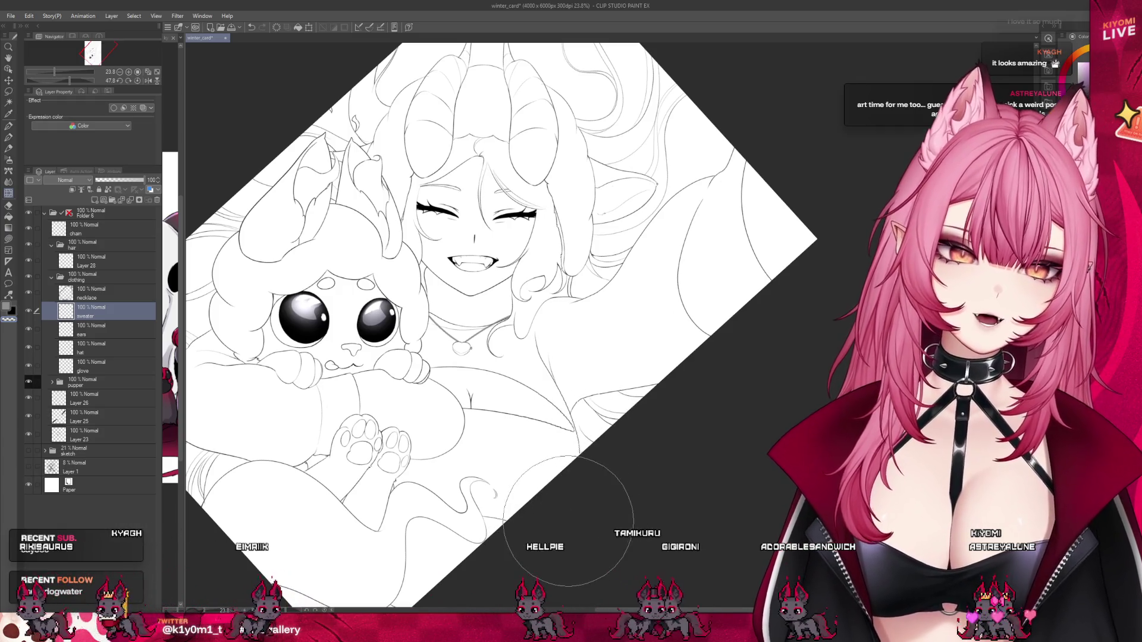
key("ctrl+minus")
key("ctrl+minus")
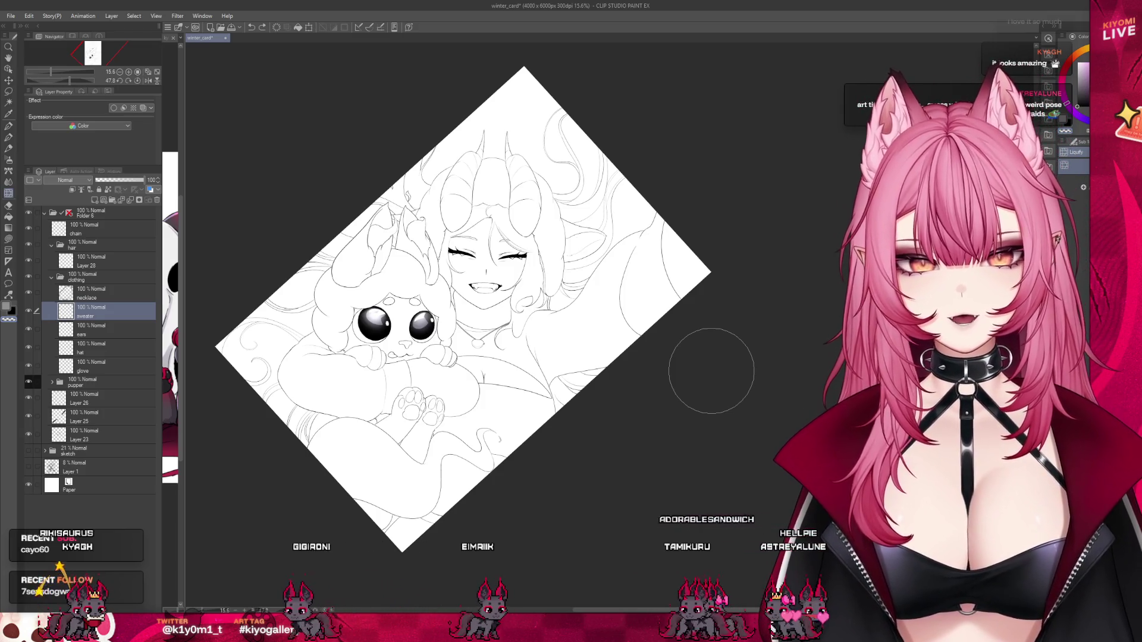
key("ctrl+0")
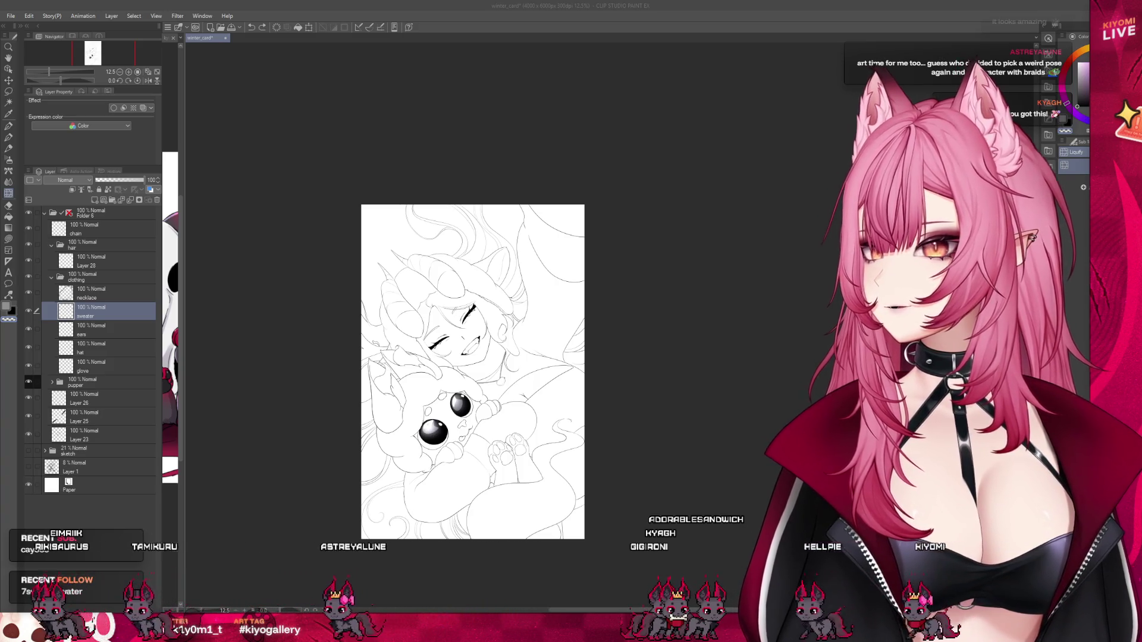
Widen the kyagh2.png ghost-reference pane and make it the active document.
left_click(207, 108)
left_click_drag(184, 67, 316, 67)
left_click(183, 37)
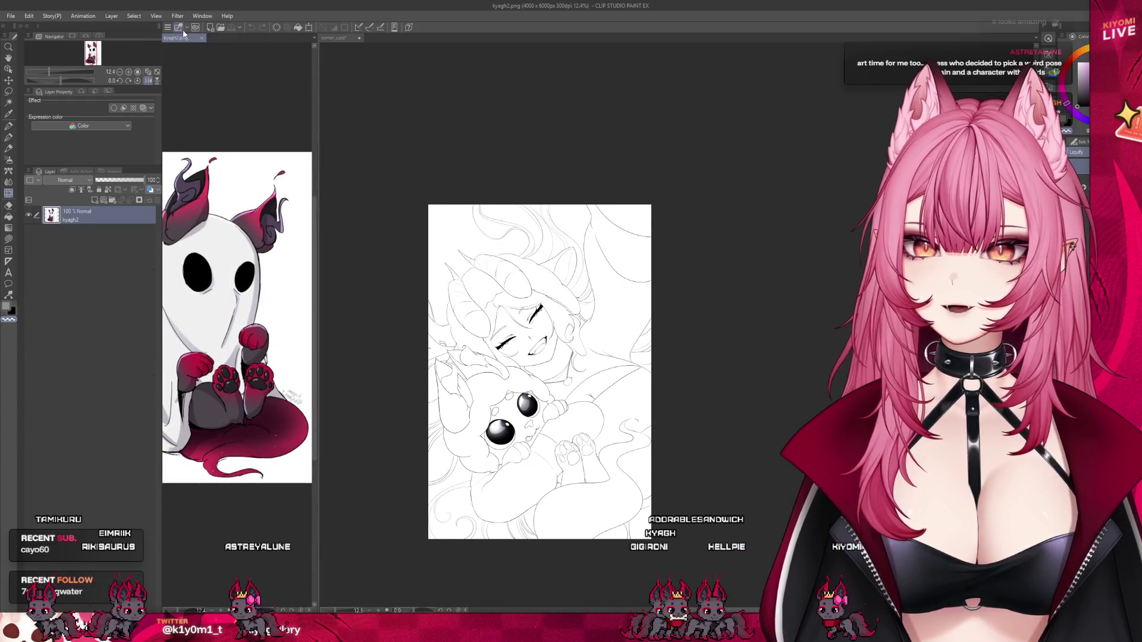
Close kyagh2.png and resize the split so winter_card_sketch.png sits beside the active winter card.
left_click(203, 38)
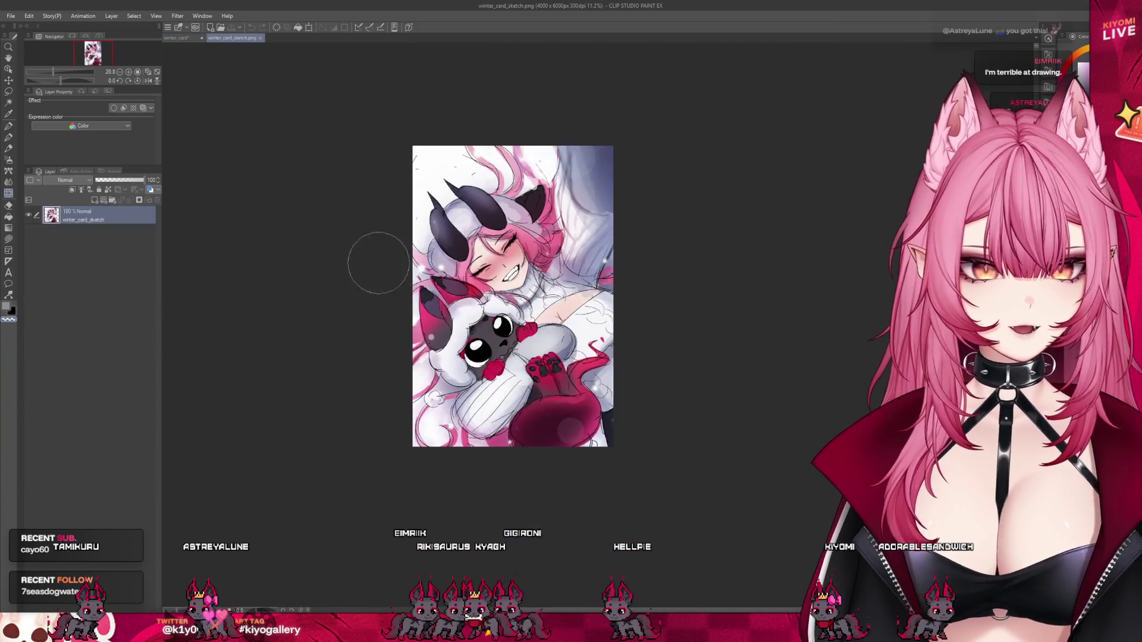
scroll(584, 235, "up", 3)
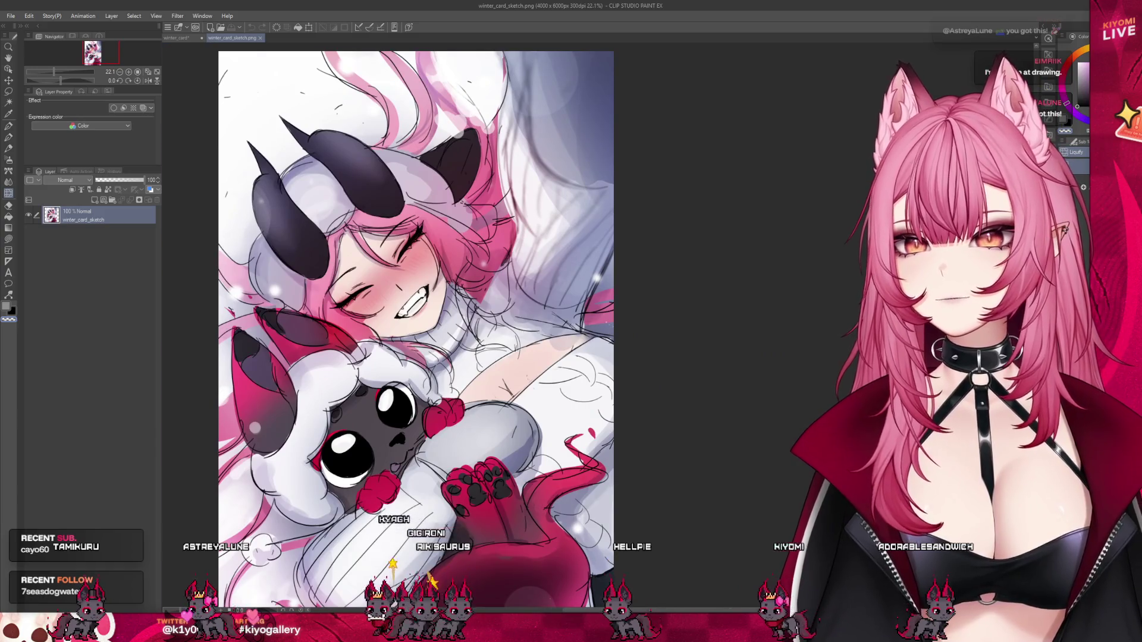
scroll(433, 306, "up", 2)
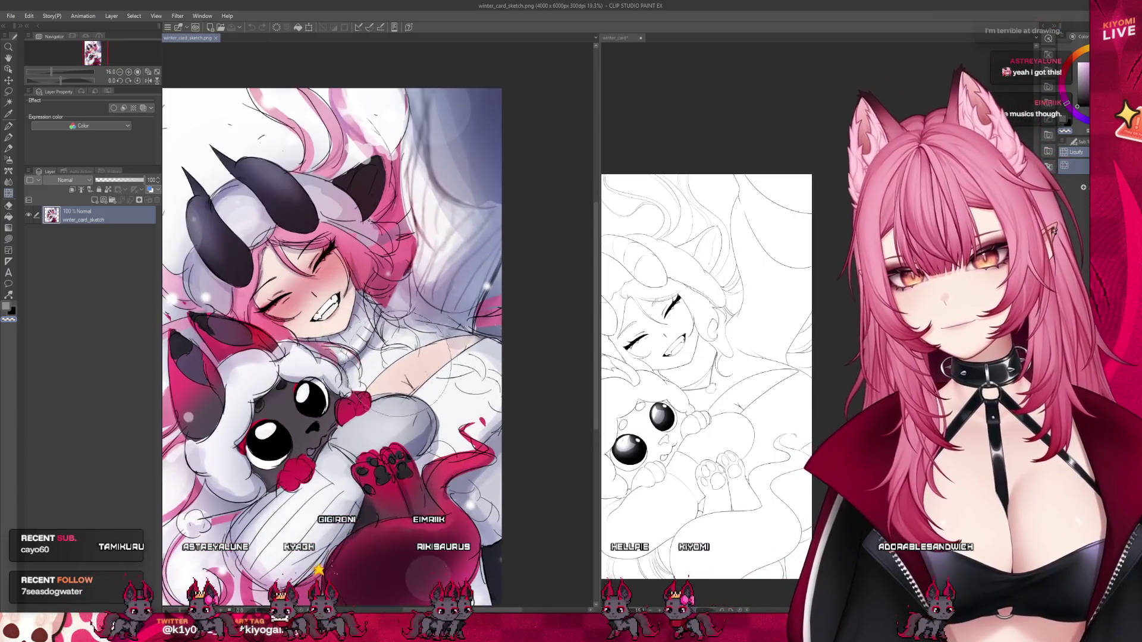
left_click_drag(603, 145, 353, 145)
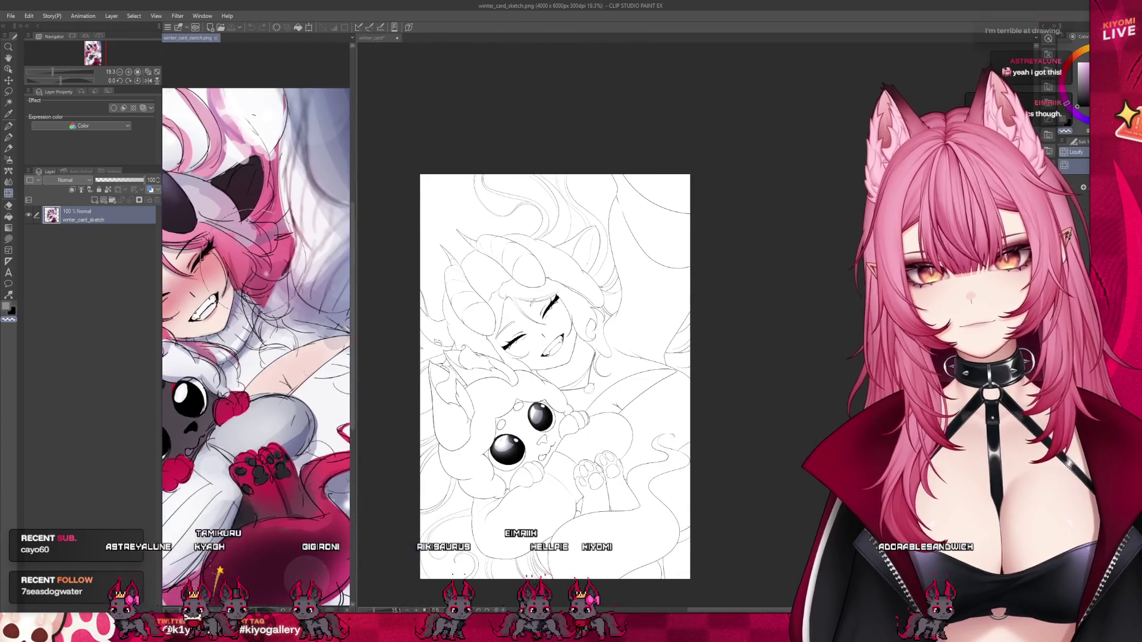
scroll(259, 320, "up", 4)
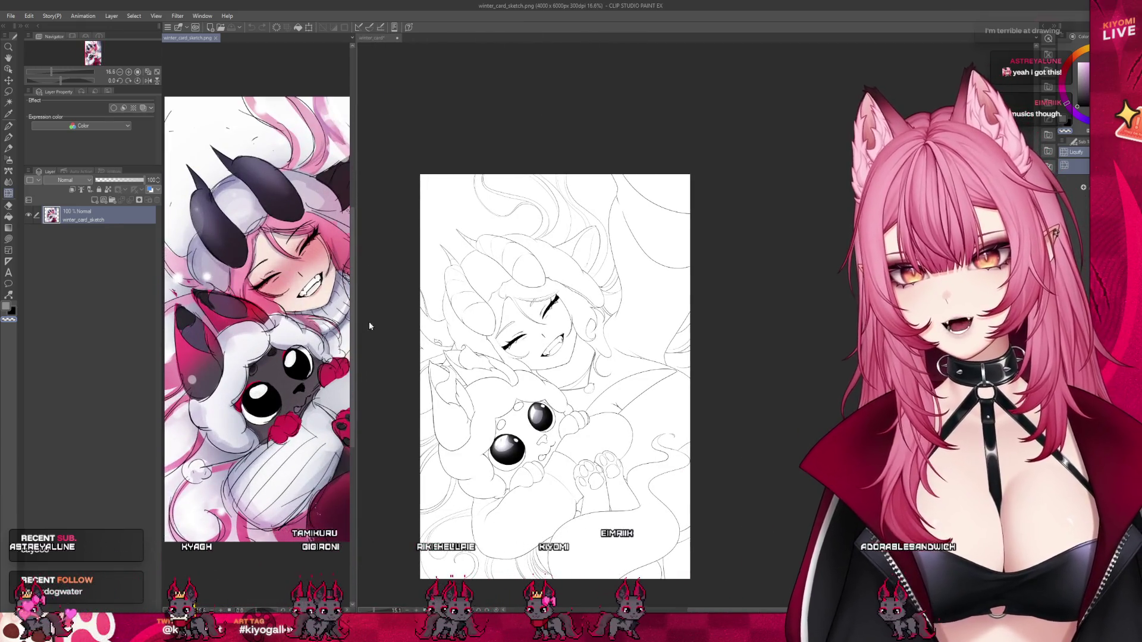
left_click(476, 102)
scroll(476, 102, "down", 2)
scroll(514, 255, "up", 1)
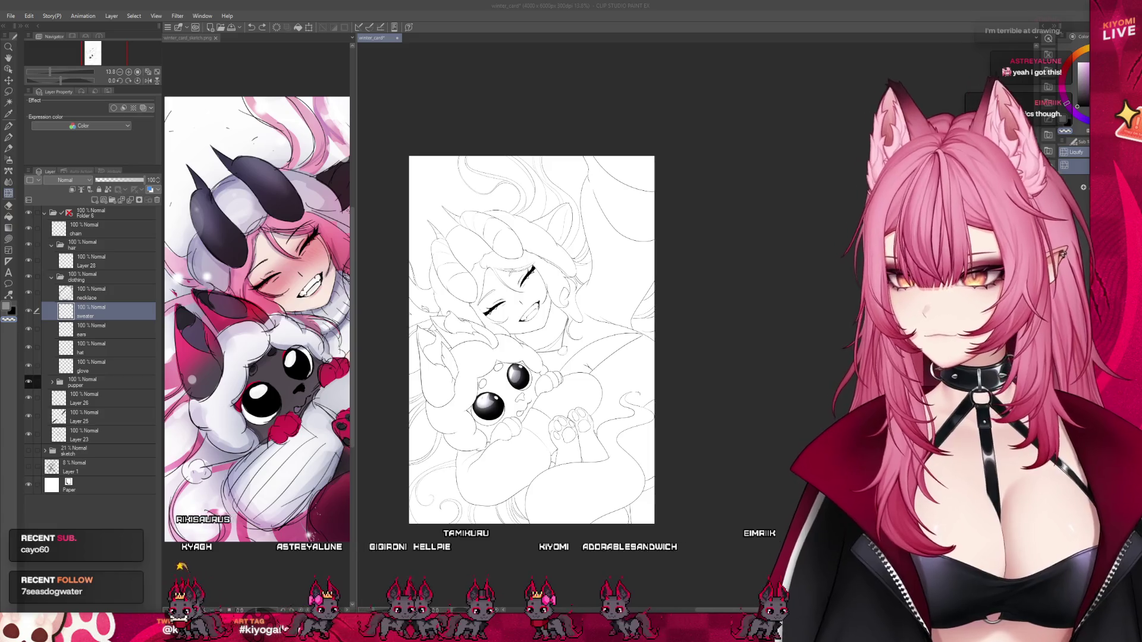
Narrow the colour sketch reference pane and return to the winter_card line art.
left_click_drag(354, 244, 319, 246)
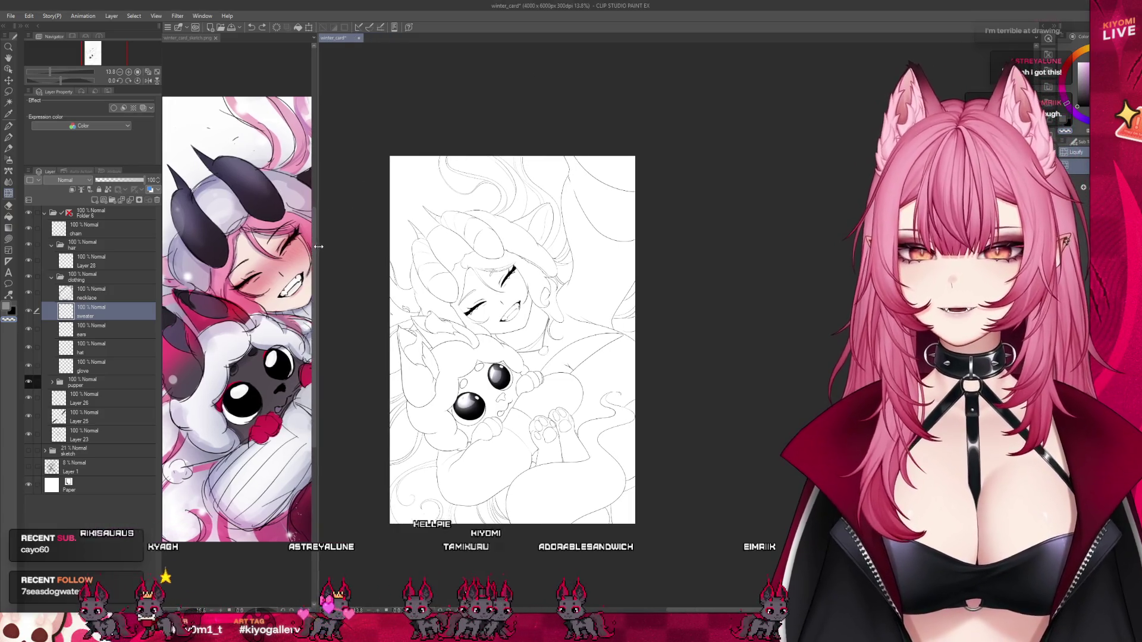
left_click(225, 113)
scroll(238, 268, "down", 3)
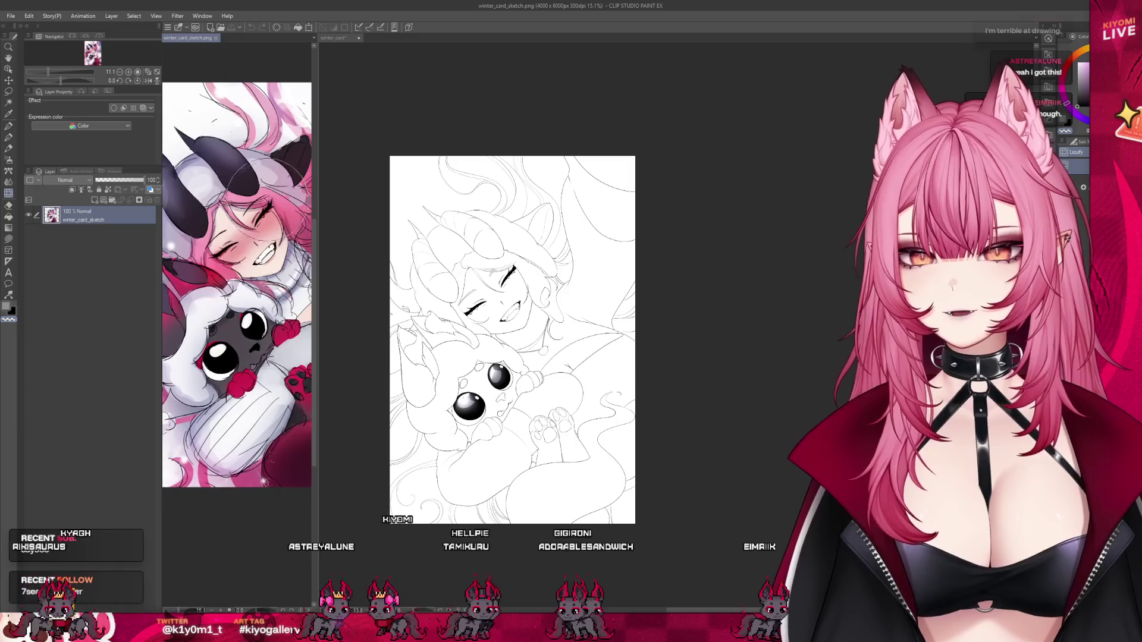
scroll(238, 285, "up", 2)
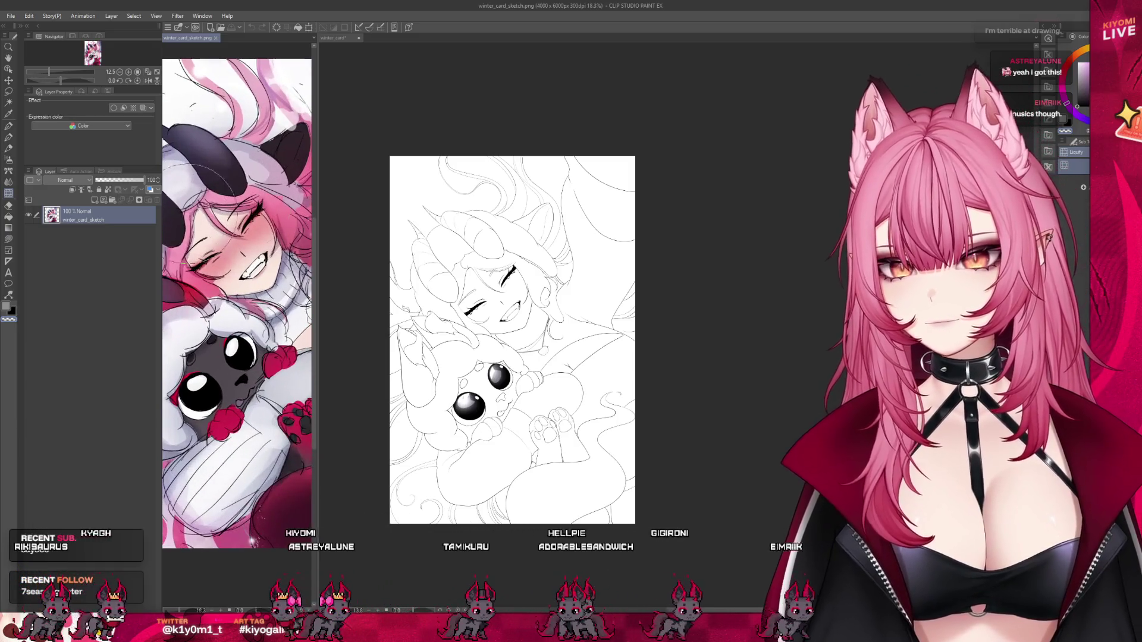
left_click(511, 297)
scroll(546, 395, "up", 2)
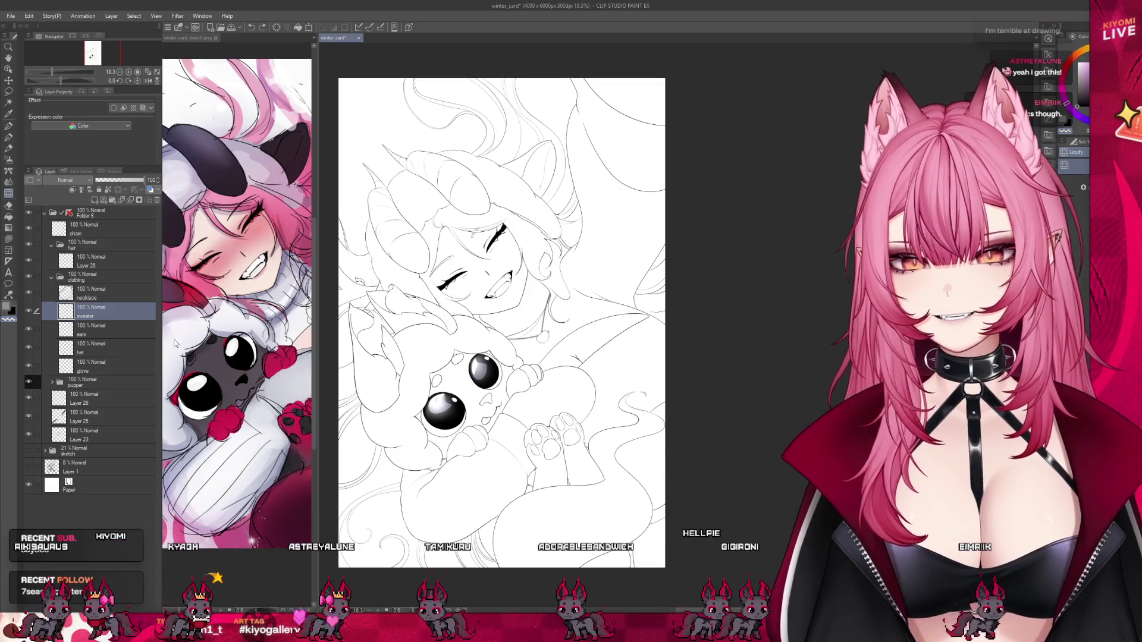
Collapse the clothing and hair folders and rename Folder 6 to 'Lineart'.
left_click(52, 277)
left_click(51, 244)
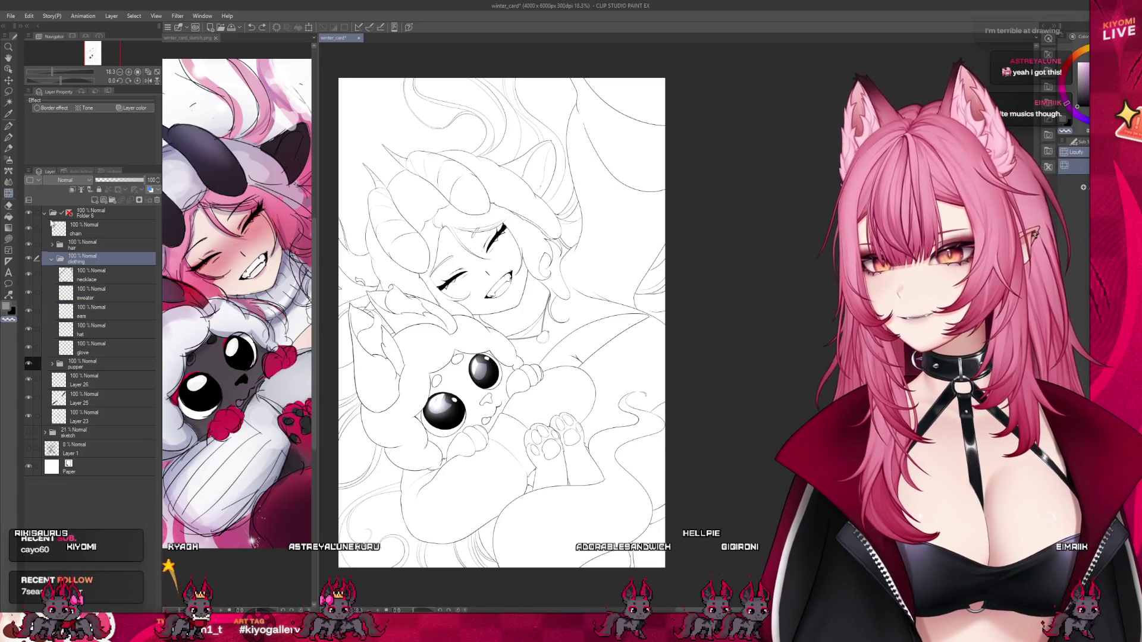
left_click(45, 212)
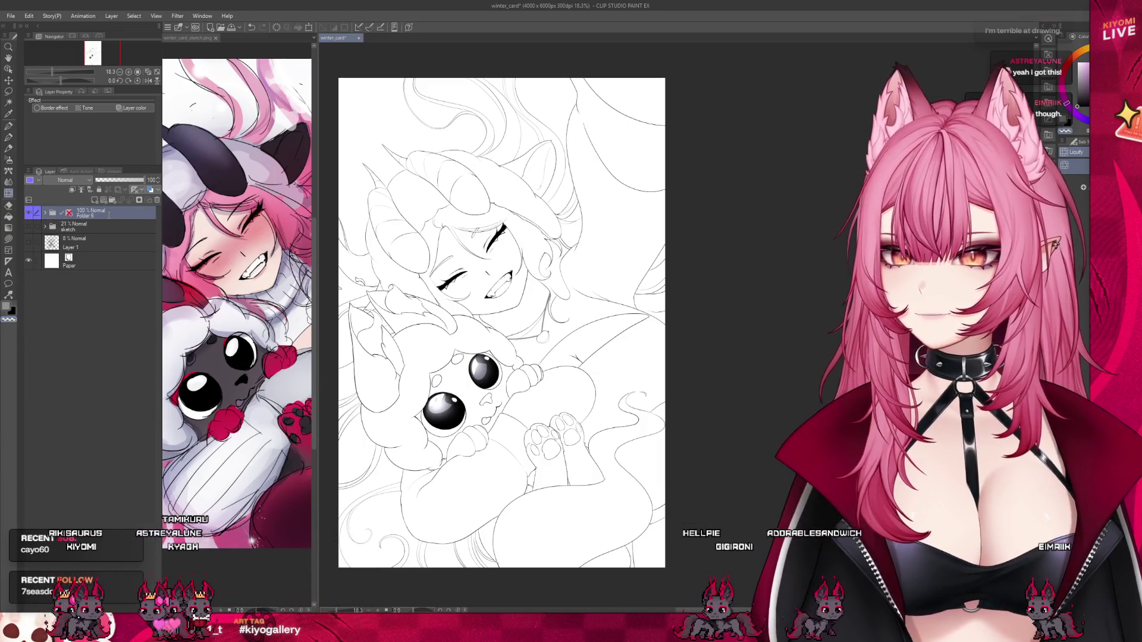
type("Lineart")
key("Return")
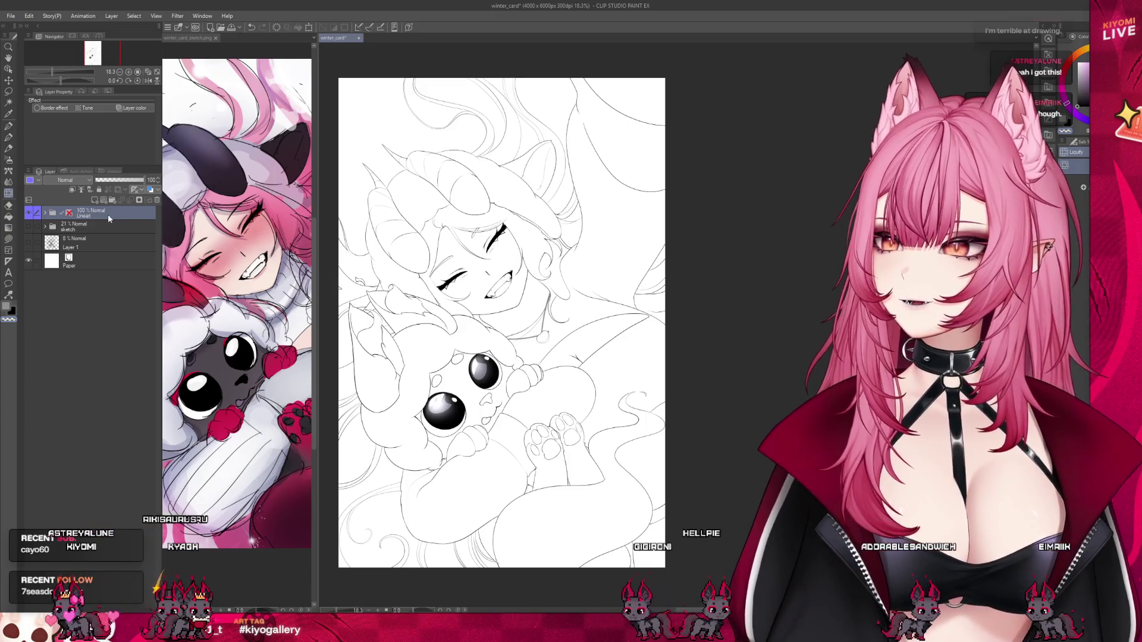
Add a 'Color' folder below Lineart and nest a new folder with an empty layer inside it.
left_click(123, 198)
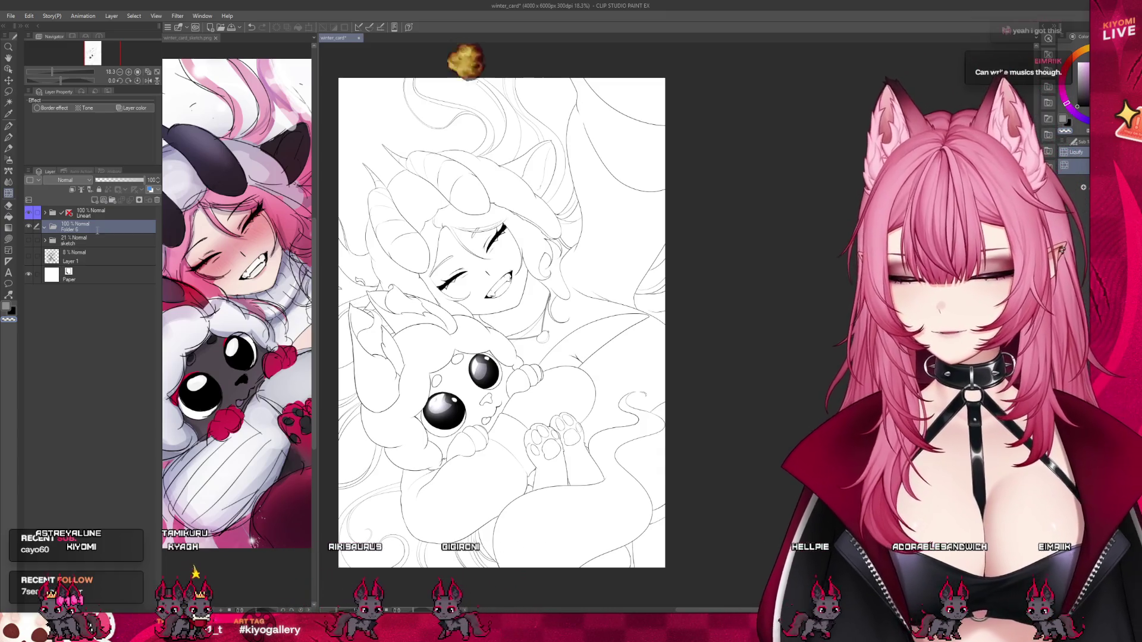
type("Color")
key("Return")
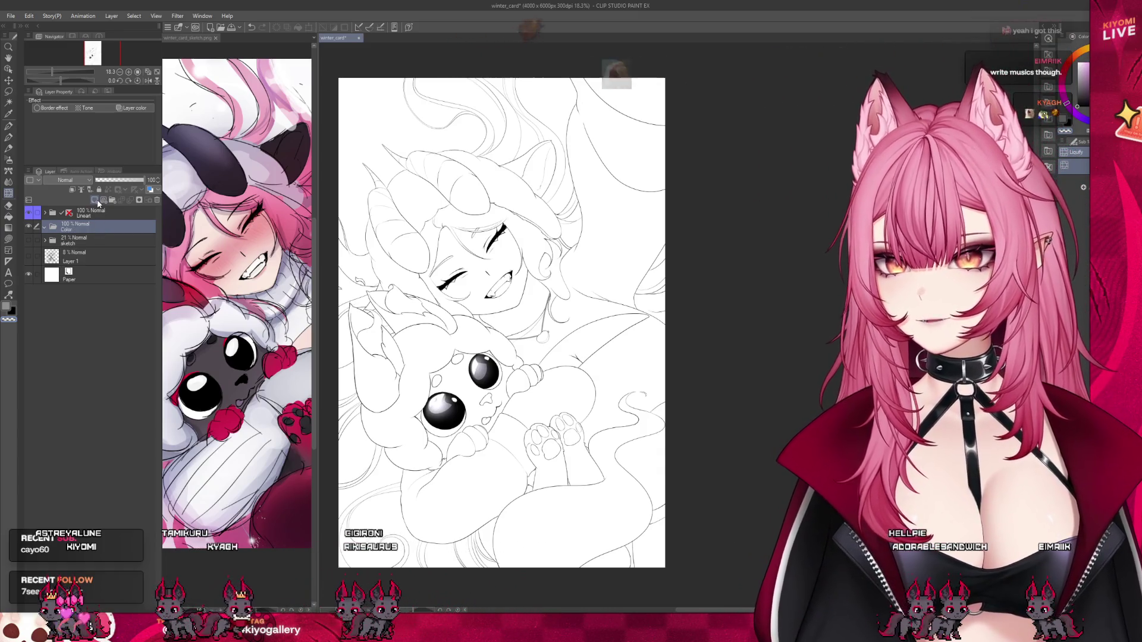
left_click(102, 201)
left_click(94, 200)
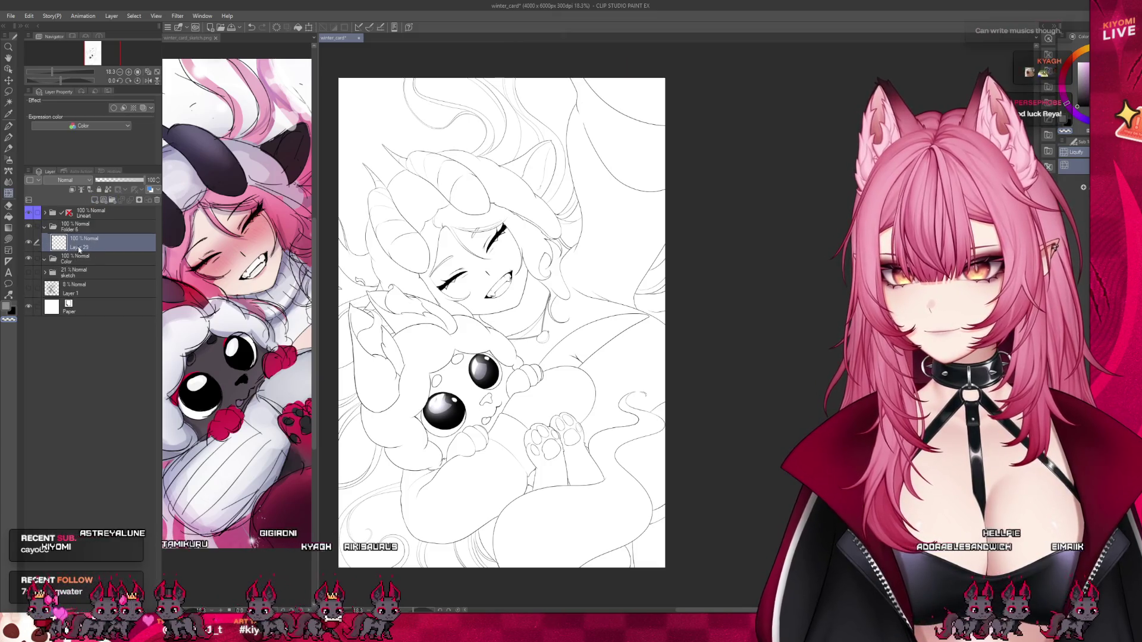
left_click_drag(77, 226, 77, 259)
left_click(95, 252)
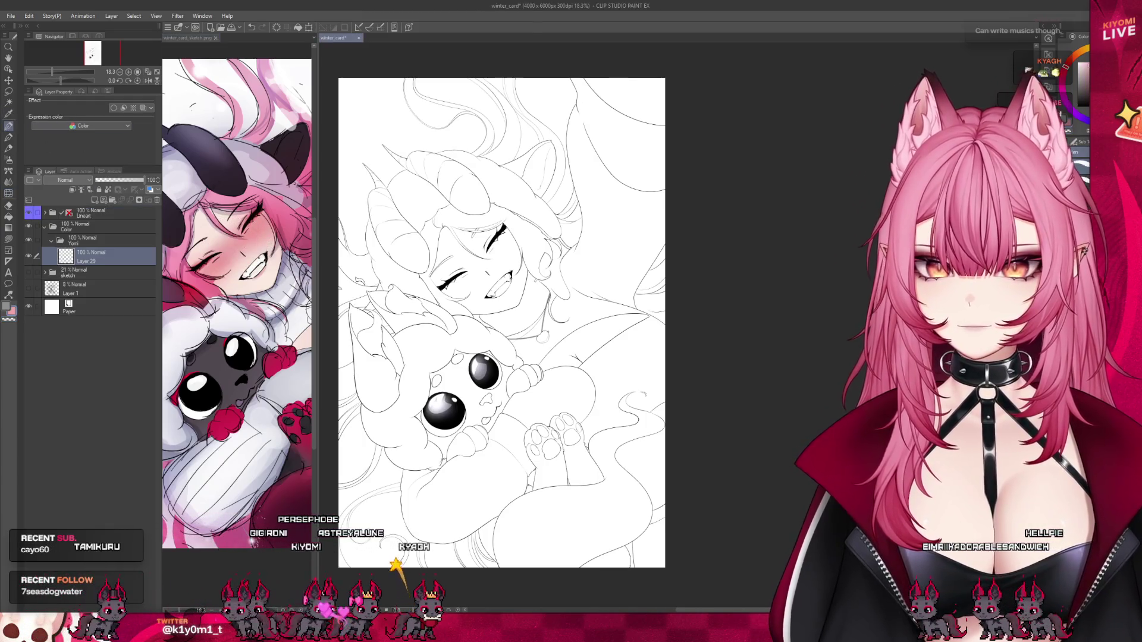
Outline the girl's face in pink and fill it solid pink with the Fill tool.
scroll(430, 231, "up", 3)
scroll(430, 231, "up", 1)
scroll(430, 231, "up", 1)
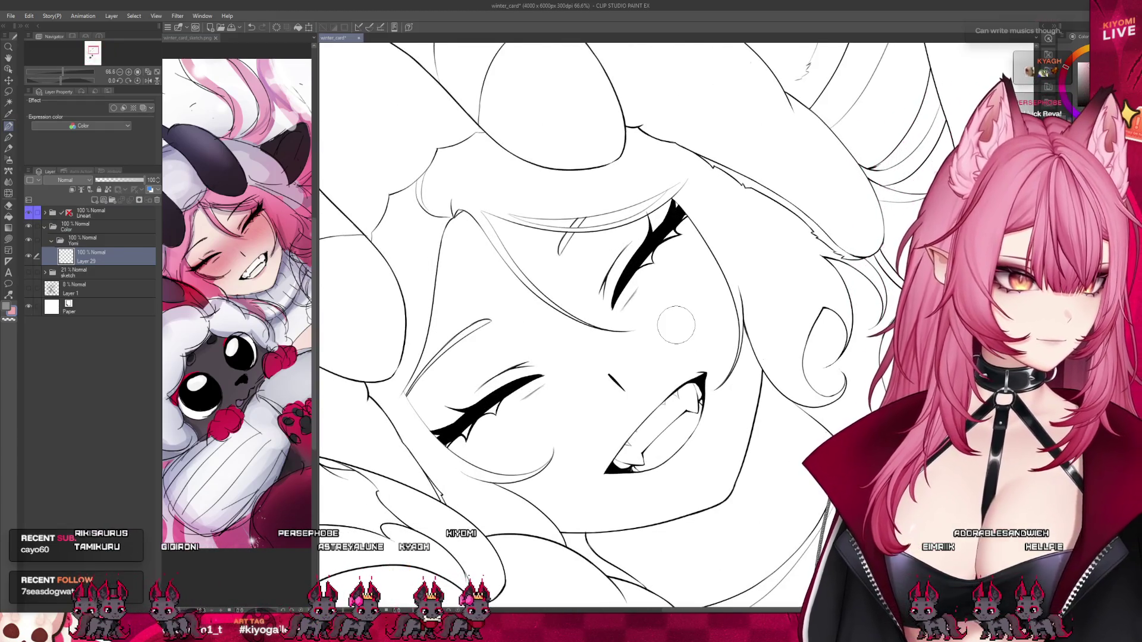
mouse_move(470, 199)
left_mouse_down()
mouse_move(614, 203)
mouse_move(553, 519)
mouse_move(443, 440)
left_mouse_up()
key("g")
left_click(589, 360)
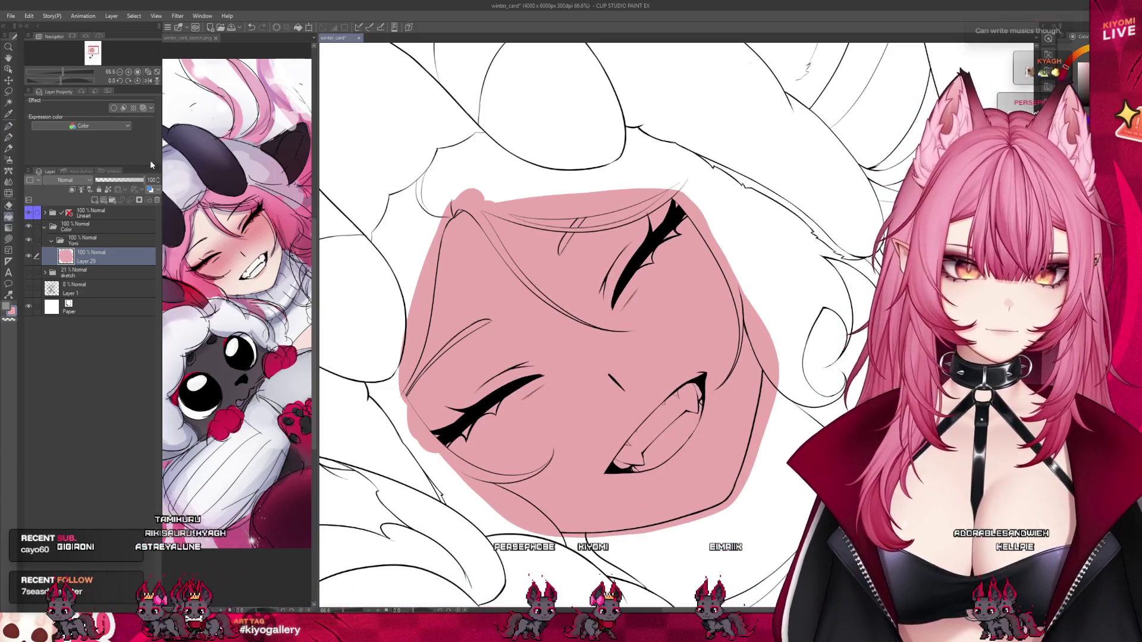
Paint pink base colour along the arm down to the sheep with the pen.
key("p")
scroll(571, 321, "down", 3)
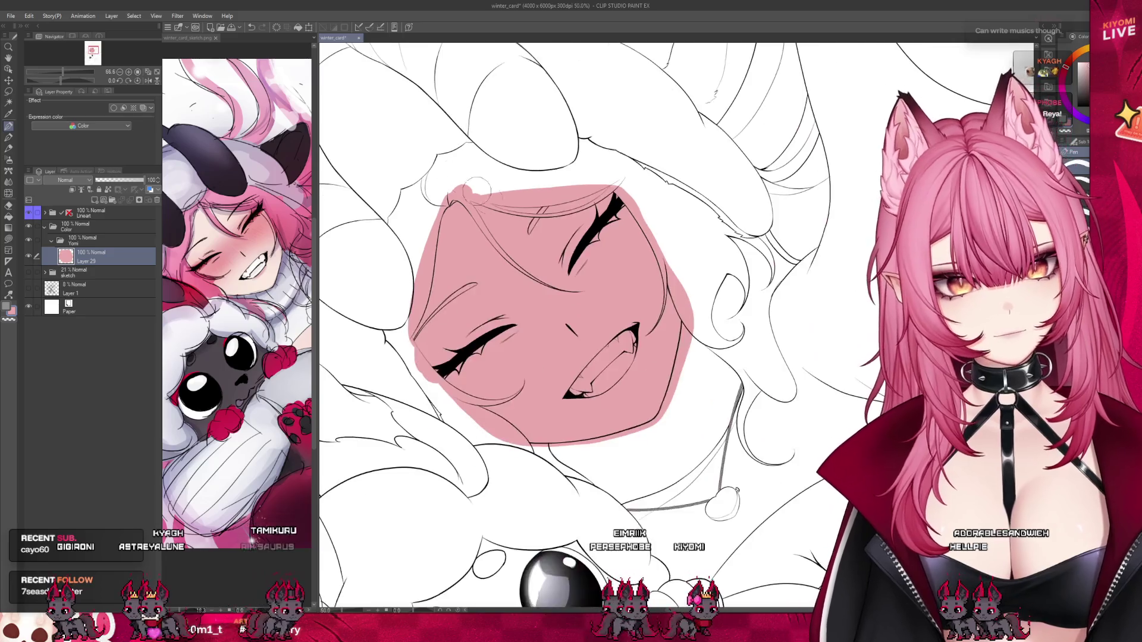
scroll(571, 321, "down", 3)
scroll(760, 362, "up", 2)
scroll(760, 362, "up", 2)
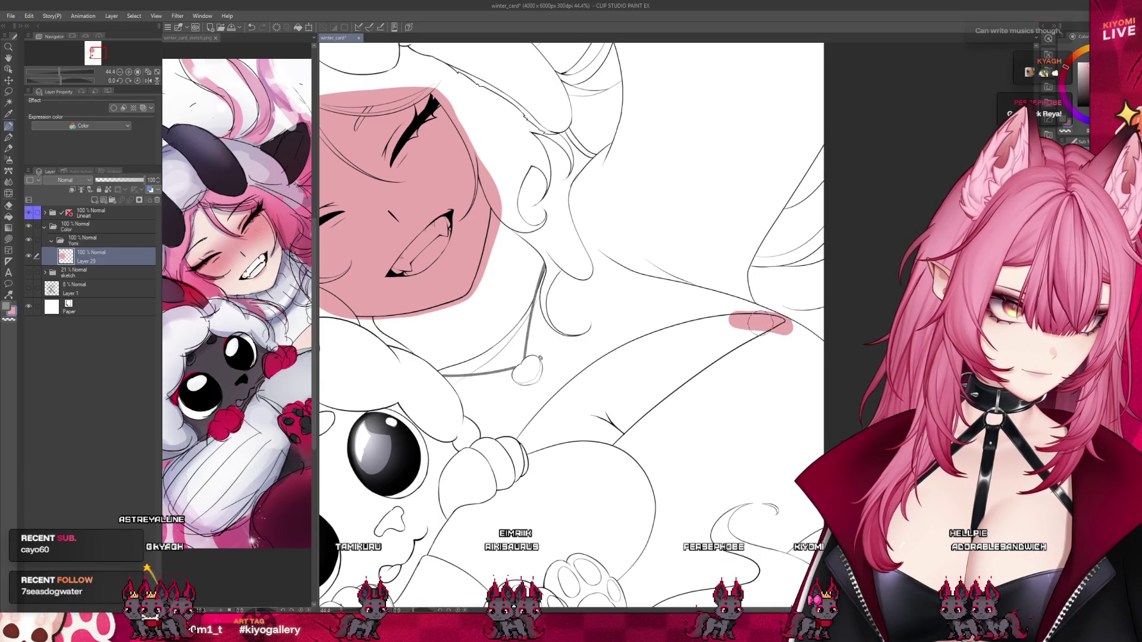
mouse_move(735, 321)
left_mouse_down()
mouse_move(567, 459)
mouse_move(730, 341)
left_mouse_up()
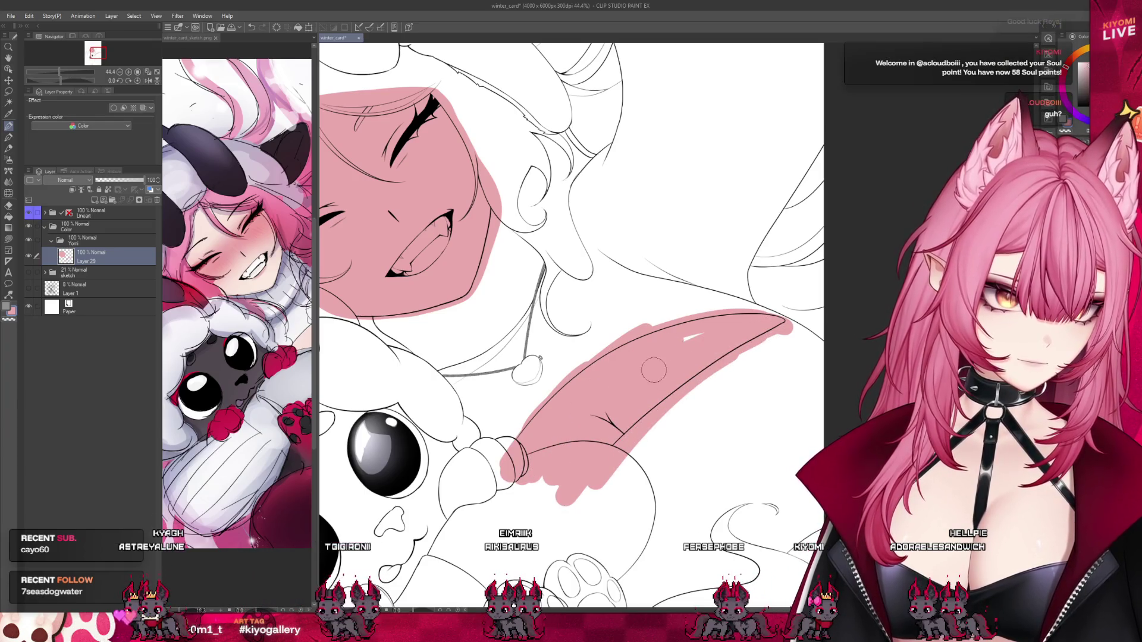
scroll(515, 342, "down", 3)
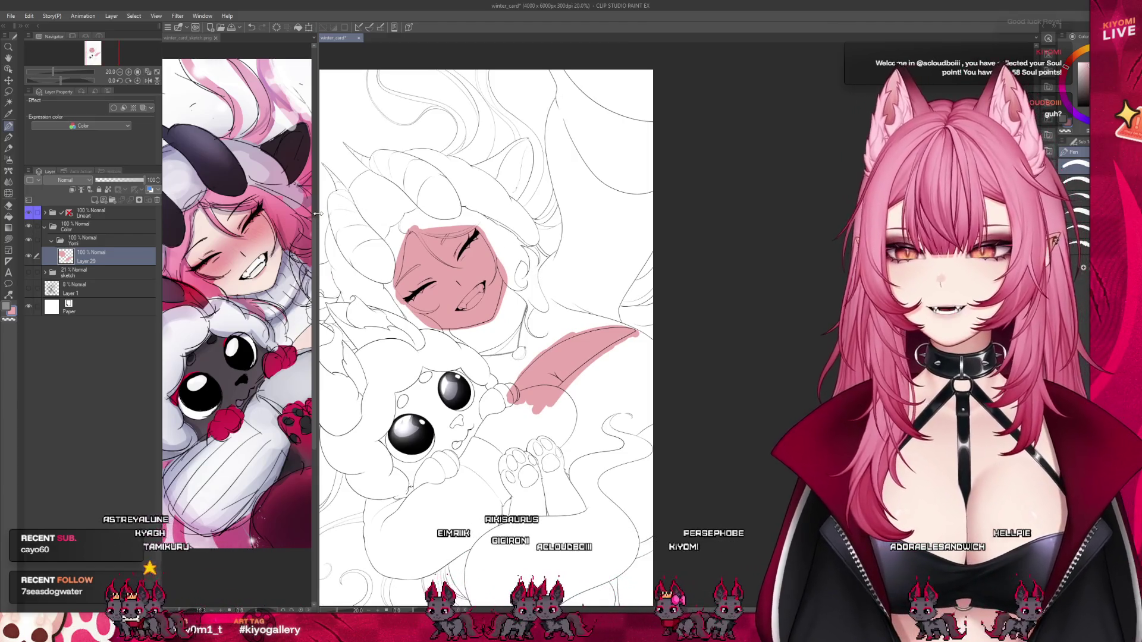
scroll(545, 319, "down", 2)
scroll(499, 287, "up", 1)
scroll(499, 287, "up", 1)
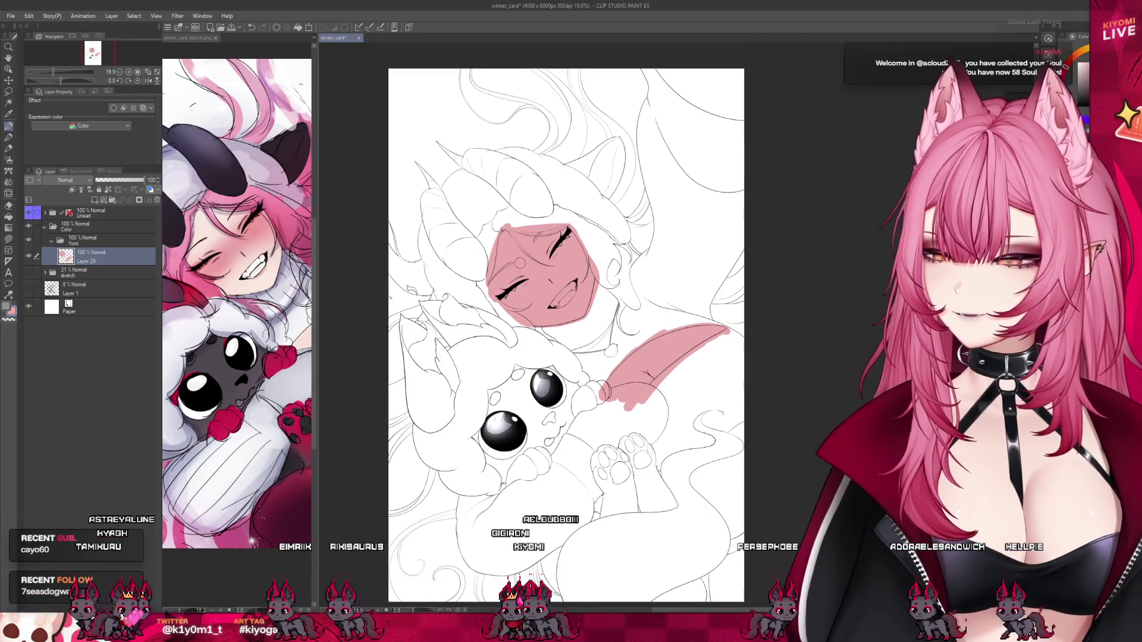
scroll(622, 312, "down", 1)
scroll(622, 312, "up", 1)
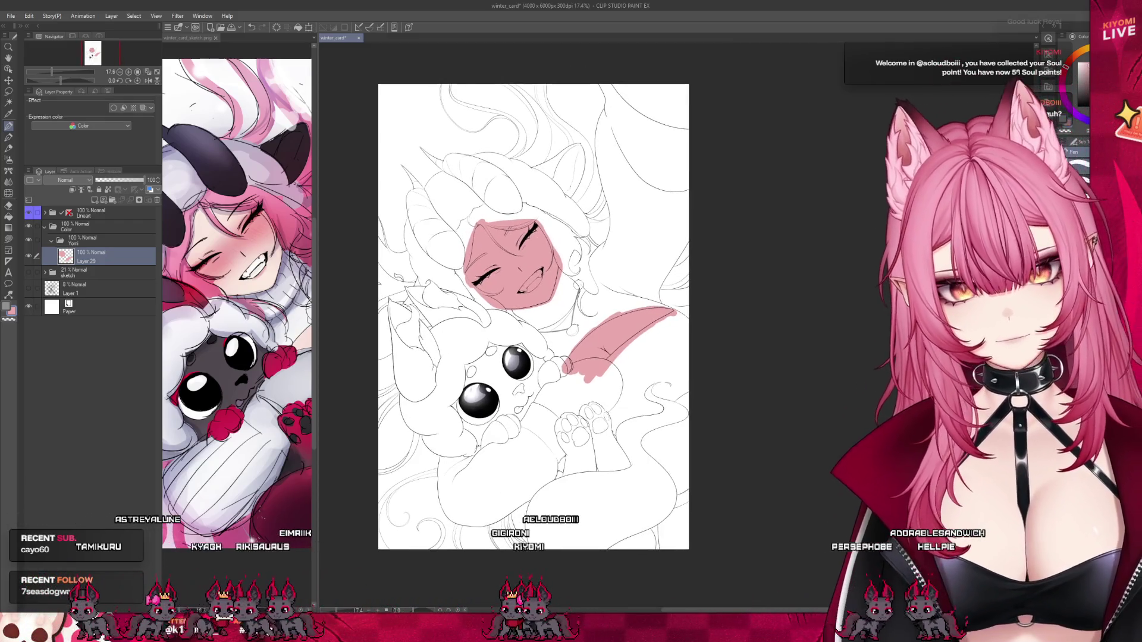
scroll(622, 312, "up", 1)
scroll(696, 346, "up", 1)
scroll(695, 347, "up", 1)
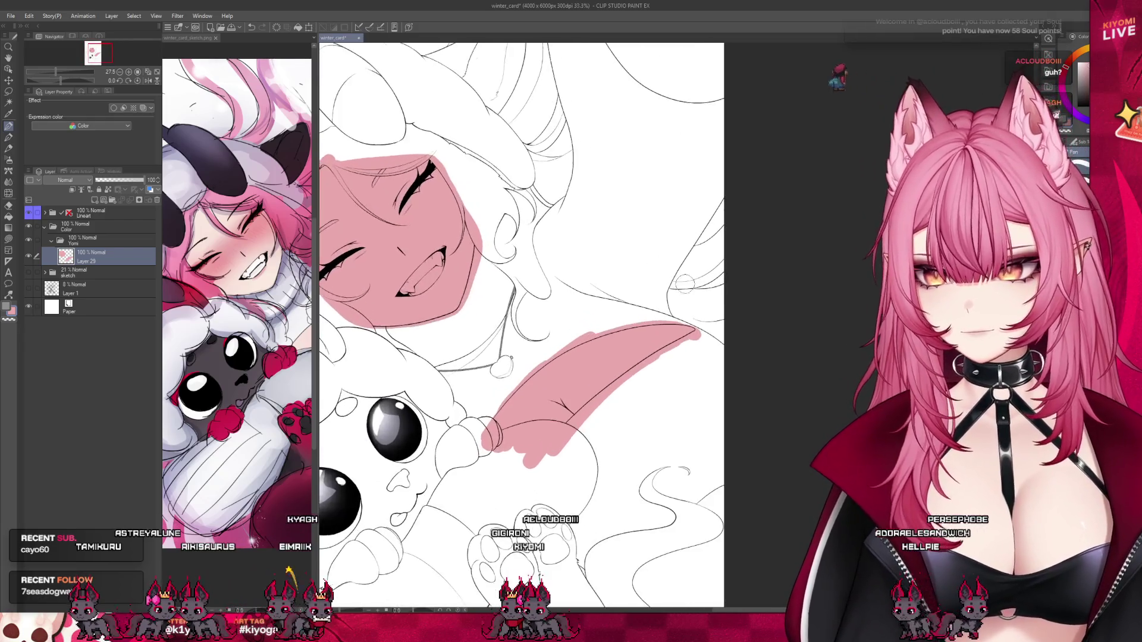
scroll(695, 346, "up", 1)
scroll(695, 347, "up", 1)
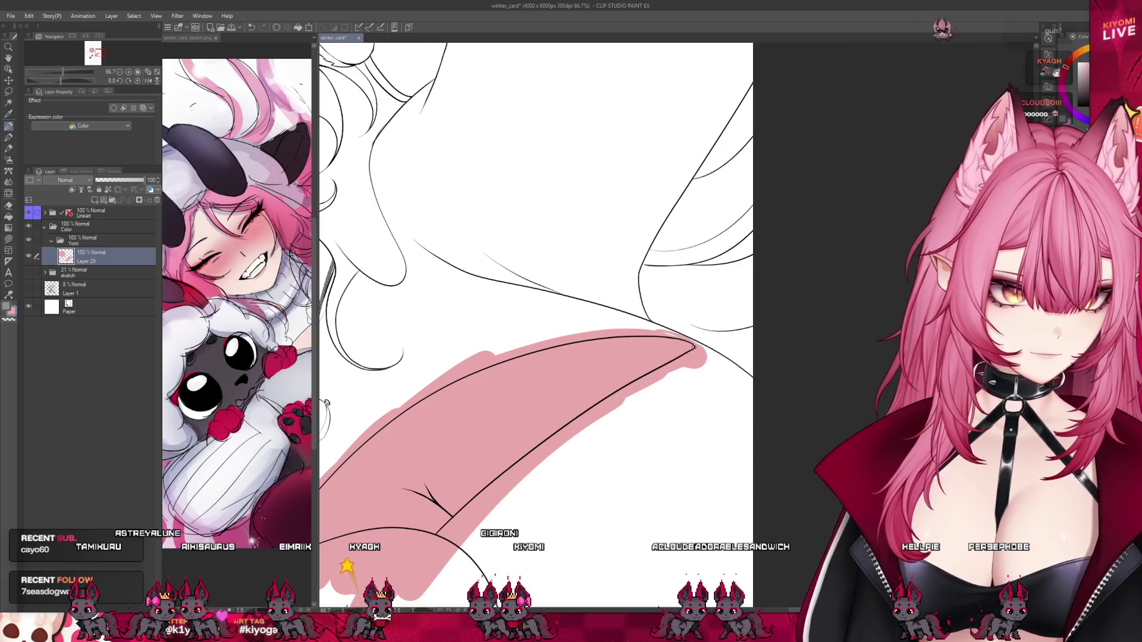
scroll(699, 291, "down", 2)
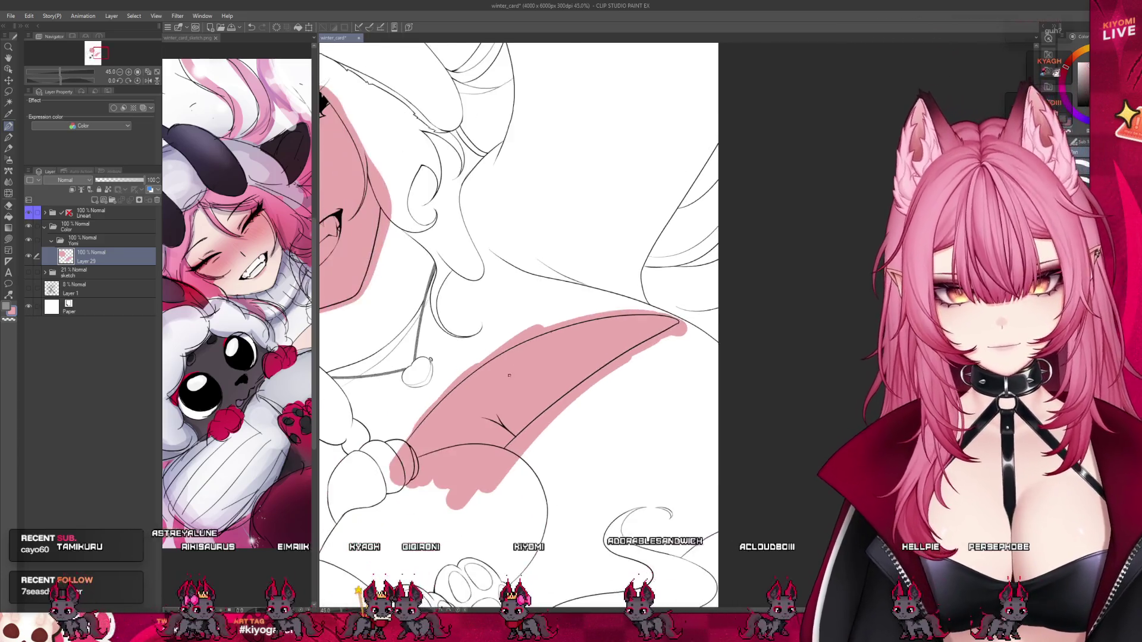
scroll(699, 290, "down", 1)
scroll(699, 290, "up", 1)
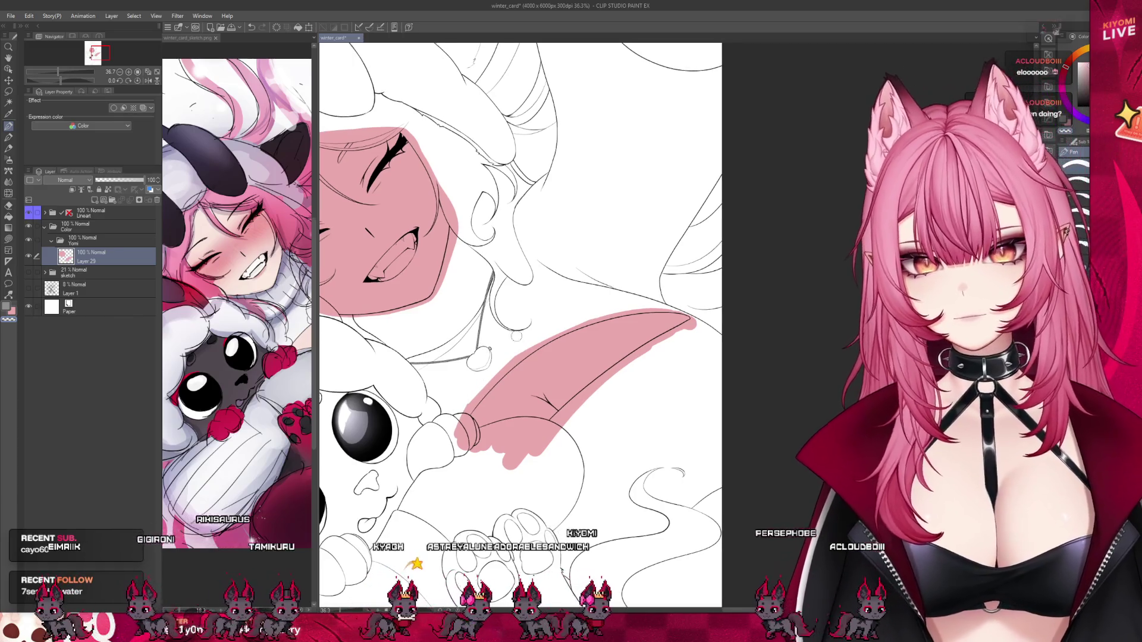
scroll(554, 326, "down", 2)
scroll(554, 326, "down", 1)
scroll(554, 326, "up", 1)
scroll(340, 264, "up", 1)
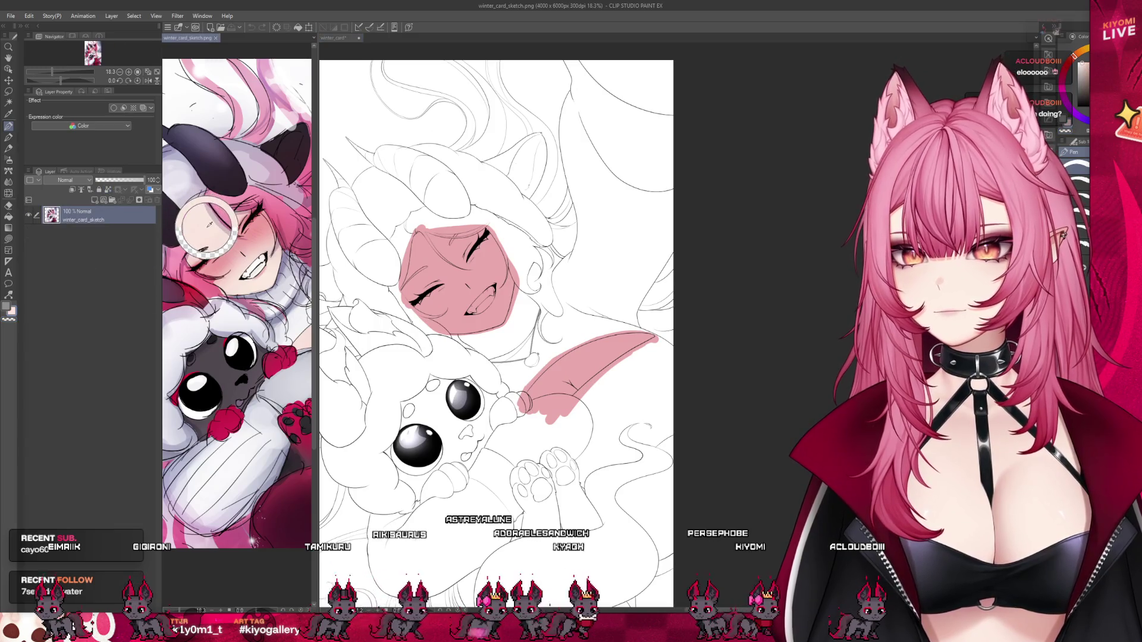
Change the pink face and arm fills to a pale peach tone.
left_click(302, 29)
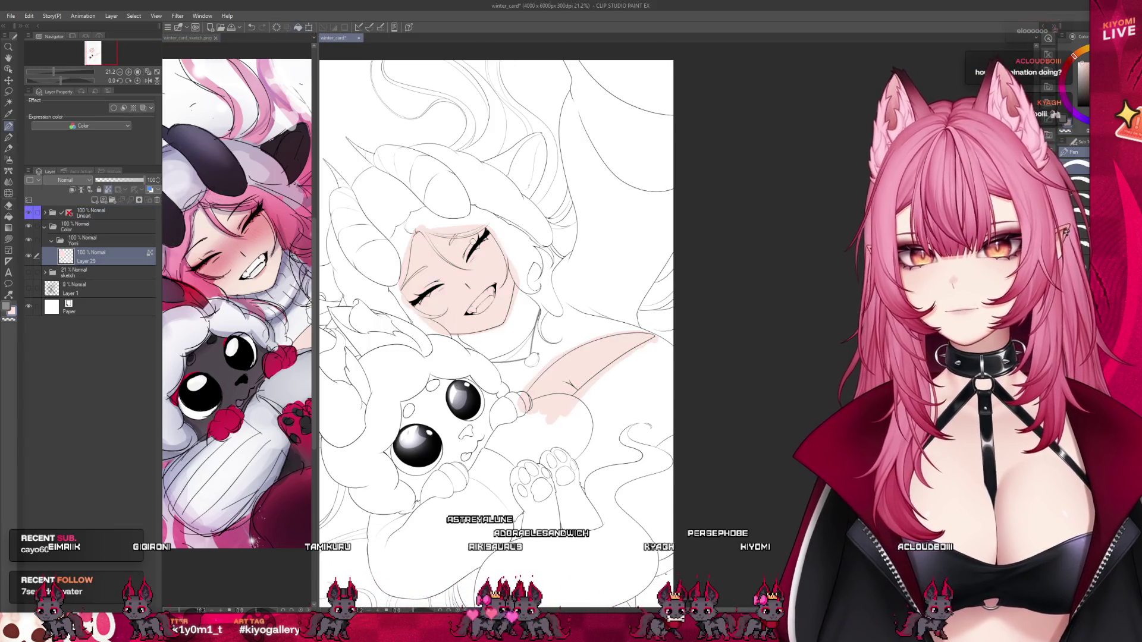
scroll(425, 288, "down", 1)
scroll(489, 240, "up", 1)
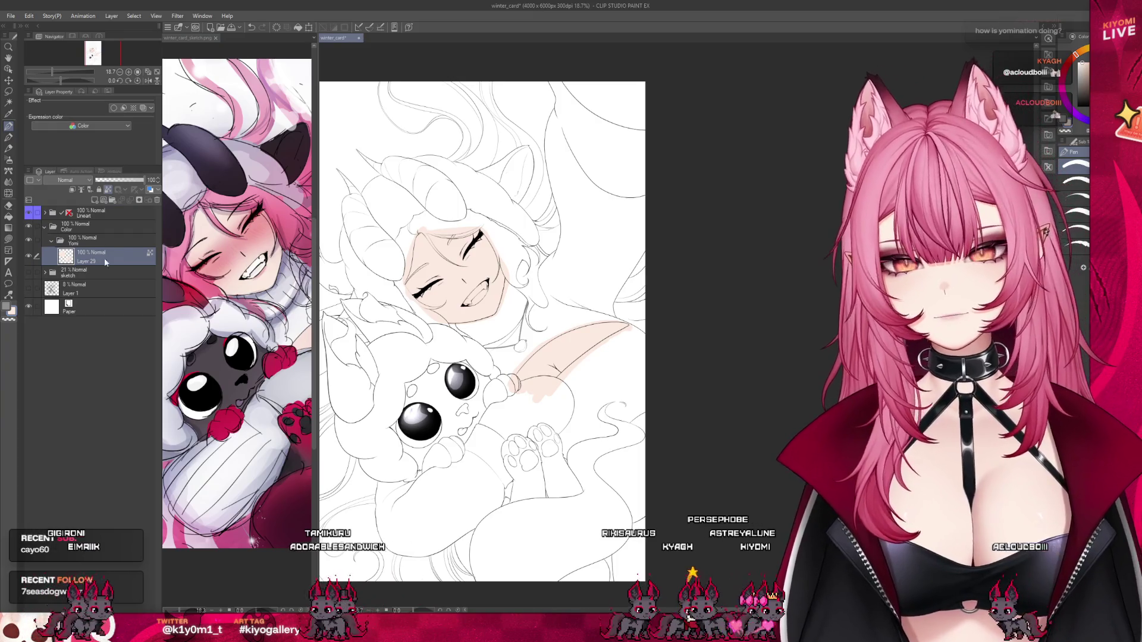
Rename the layer 'skin', group it in a collapsed 'skin' folder, and wrap that in another folder.
type("skin")
key("Return")
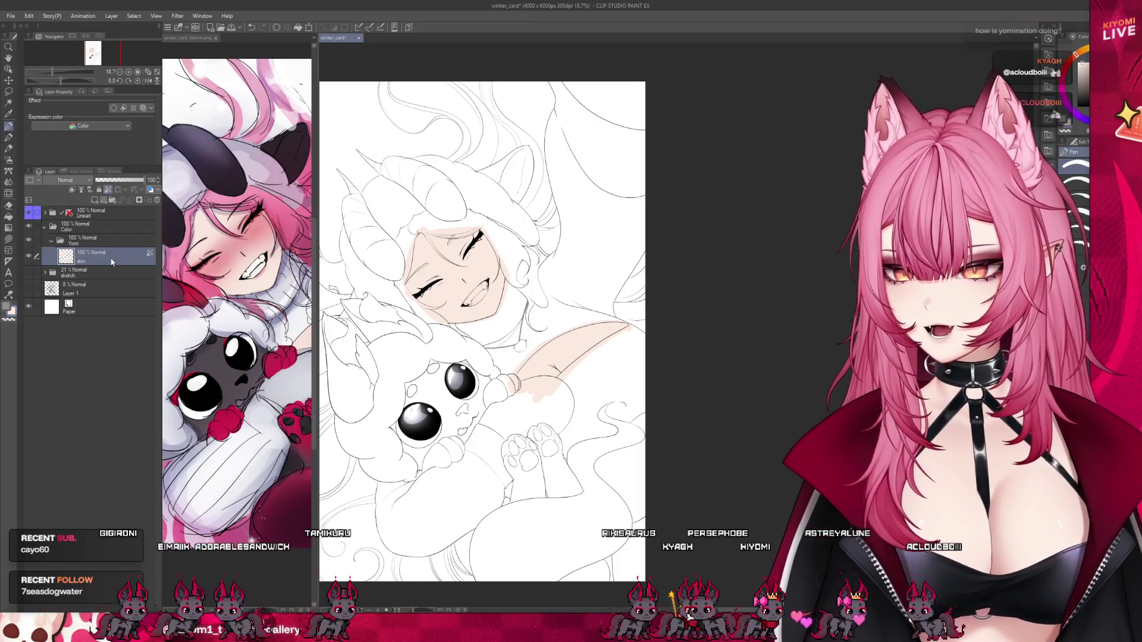
left_click(111, 202)
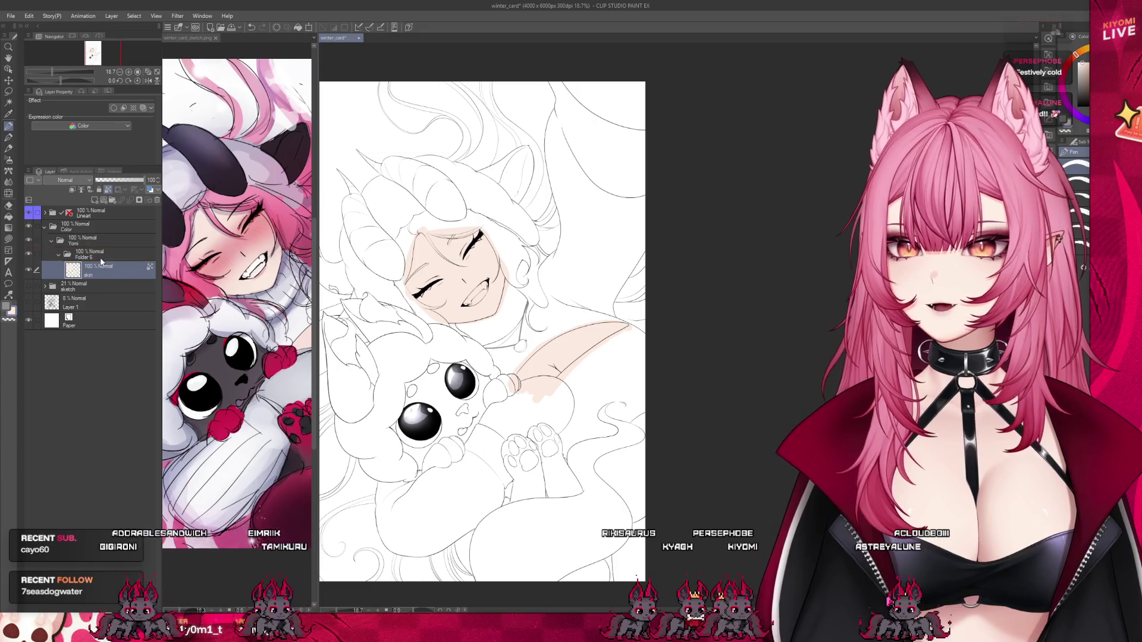
type("skin")
key("Return")
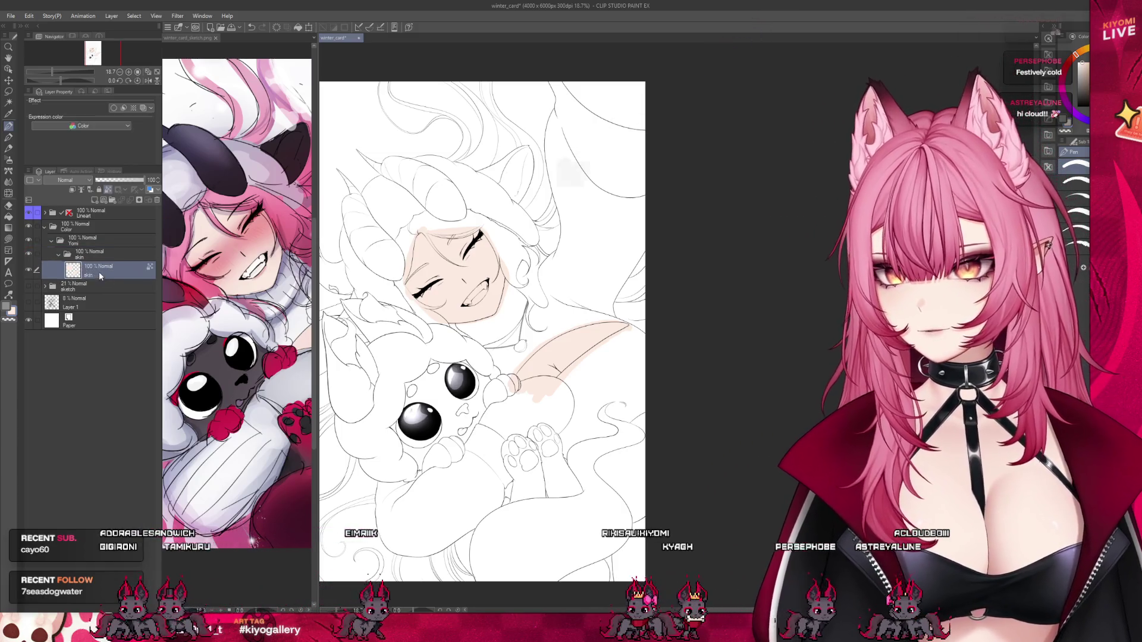
left_click(59, 255)
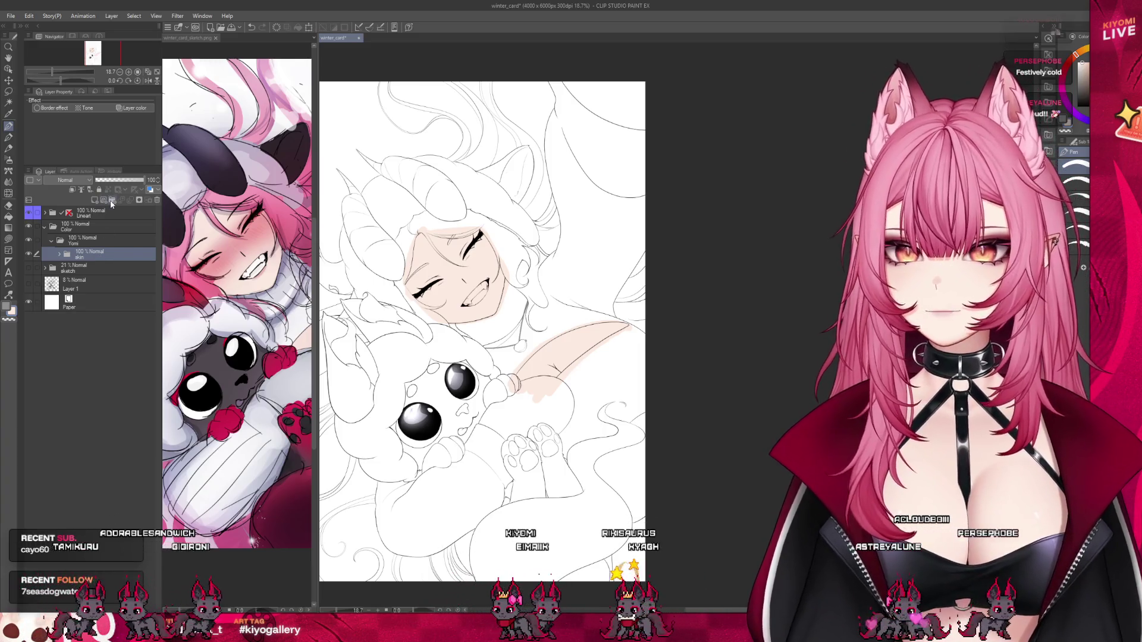
left_click(110, 202)
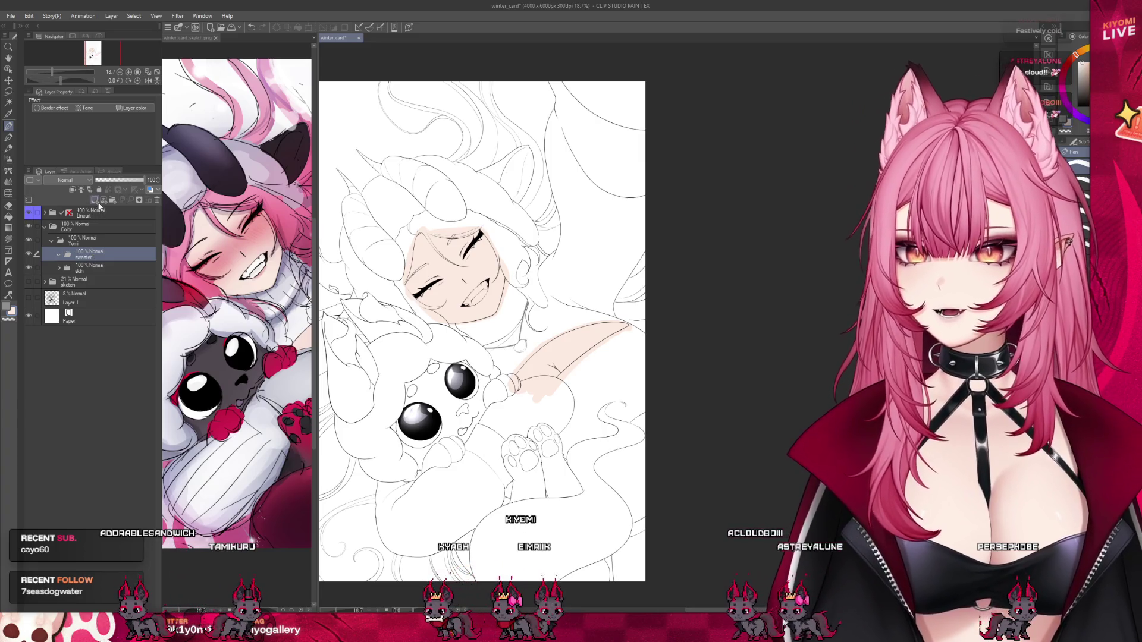
left_click(260, 296)
Shade under the chin and along the jaw in grey-lavender.
left_click(455, 361)
scroll(455, 361, "up", 6)
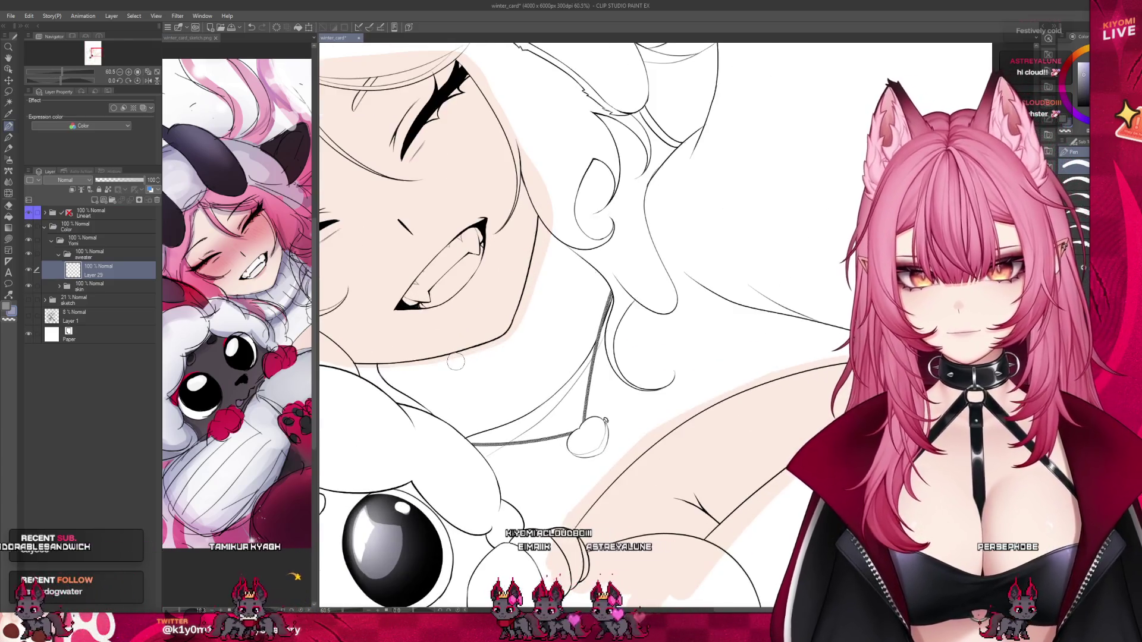
left_click_drag(424, 369, 399, 368)
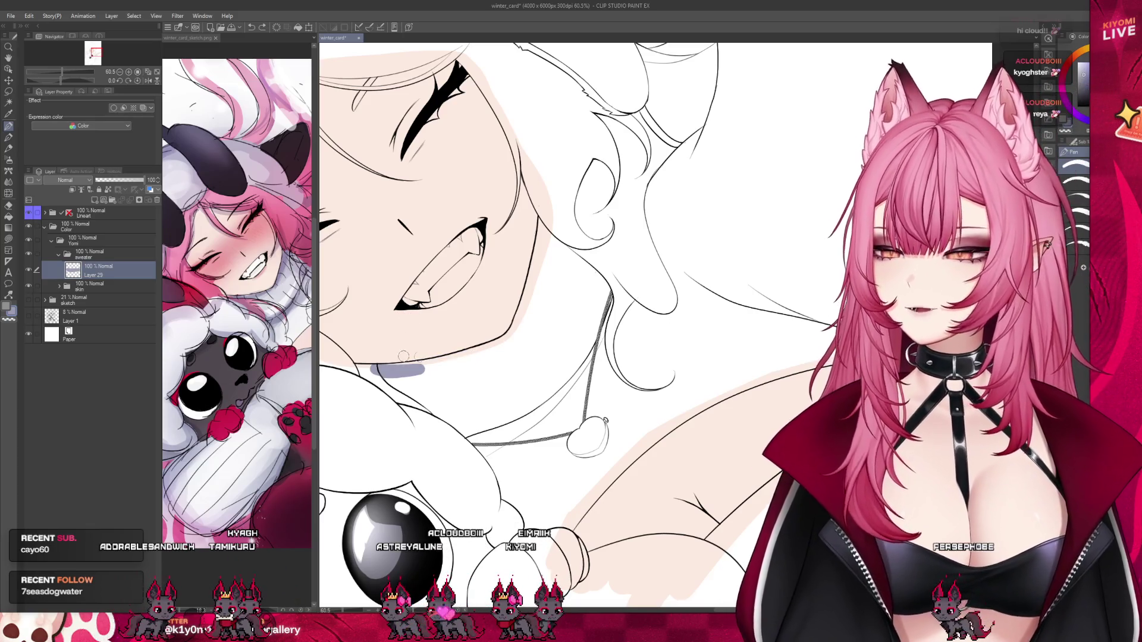
left_click_drag(428, 364, 516, 334)
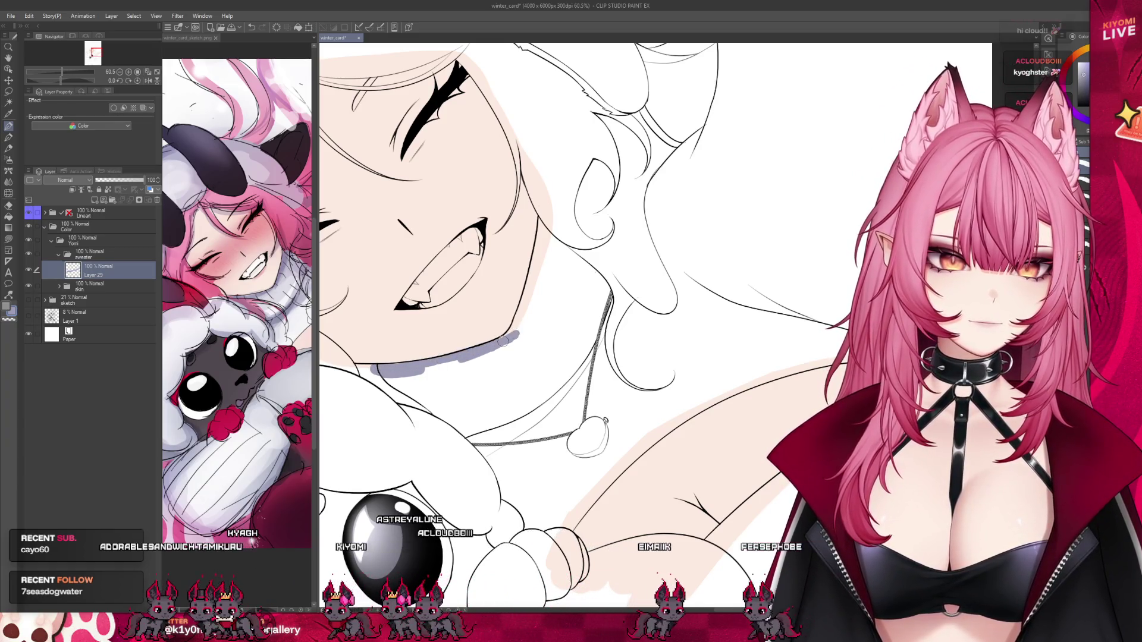
left_click_drag(513, 337, 521, 296)
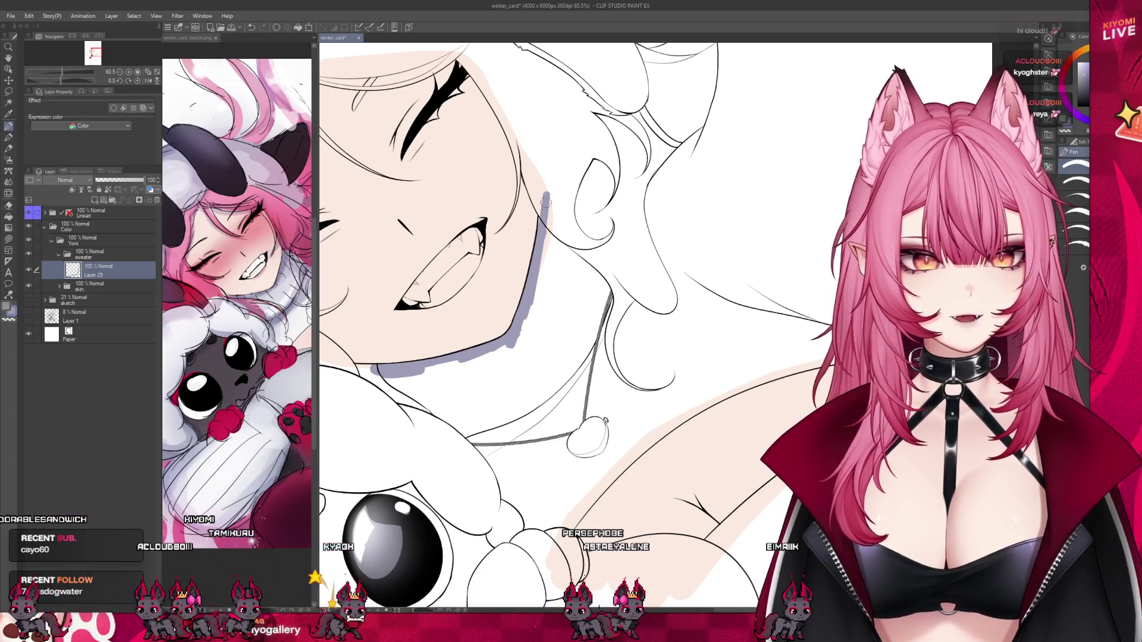
scroll(562, 175, "down", 3)
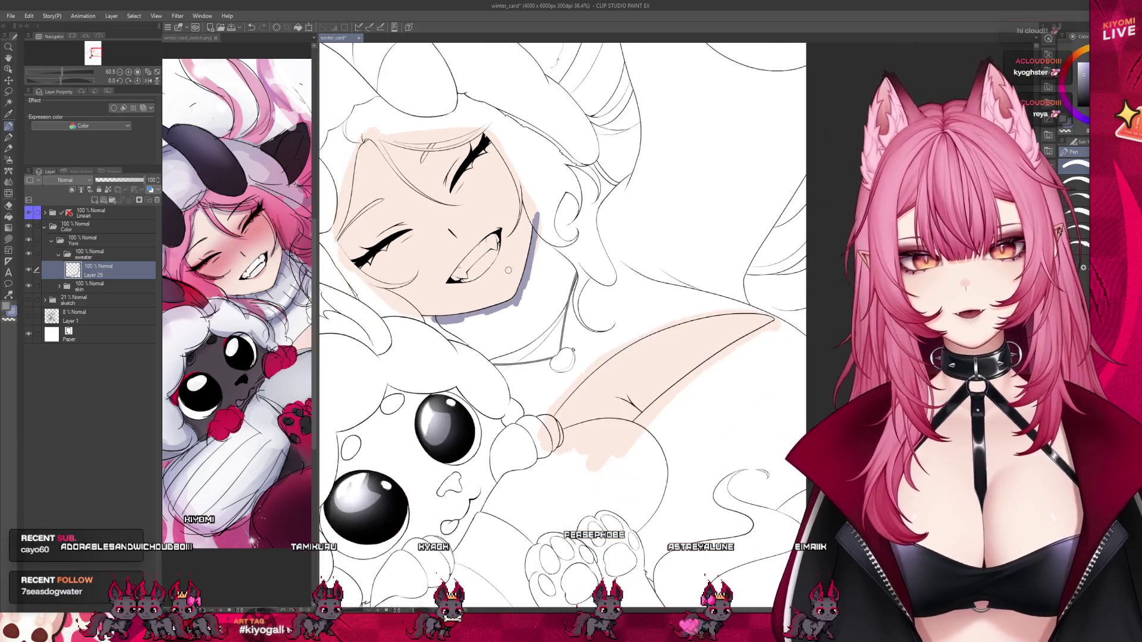
scroll(431, 295, "up", 4)
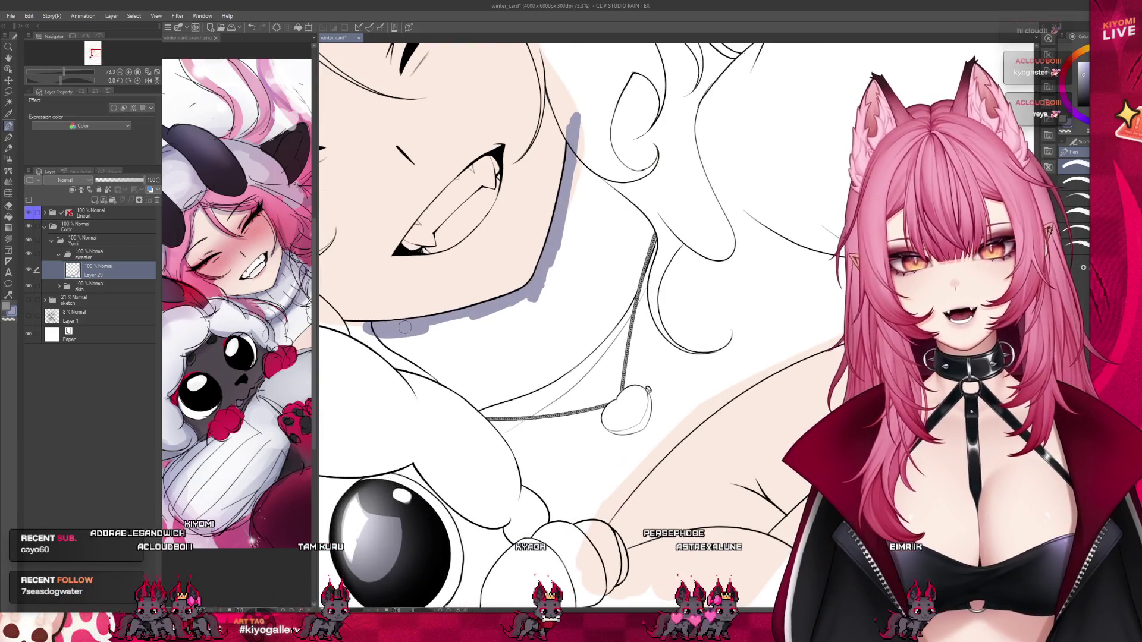
left_click_drag(405, 328, 424, 360)
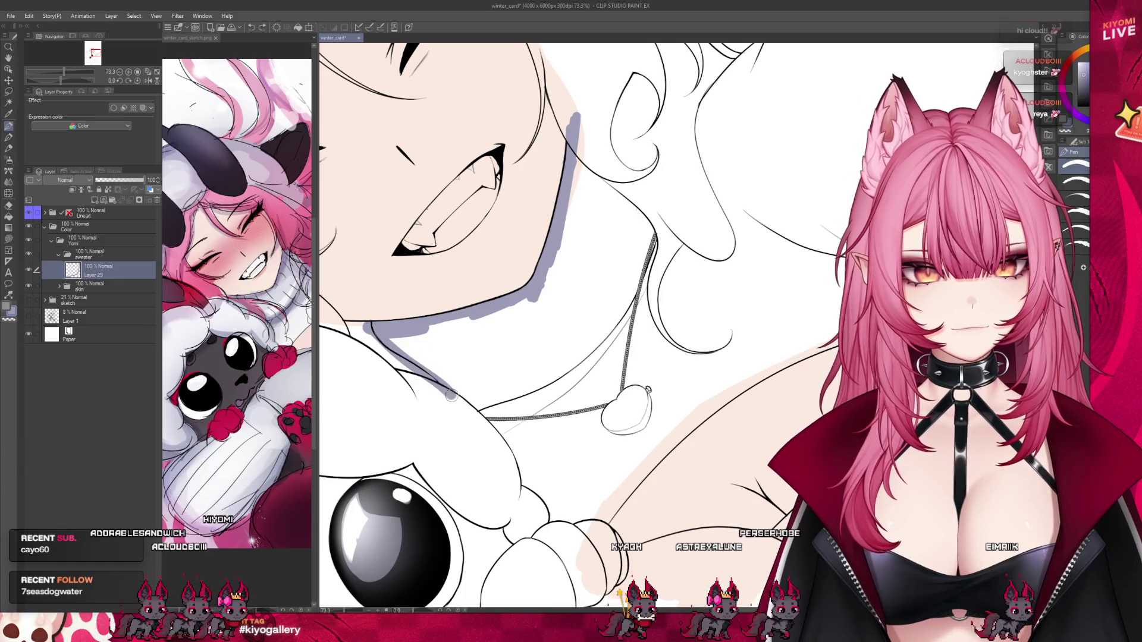
Fill the sweater region with flat grey-lavender on Layer 29.
scroll(442, 302, "down", 2)
scroll(441, 302, "down", 2)
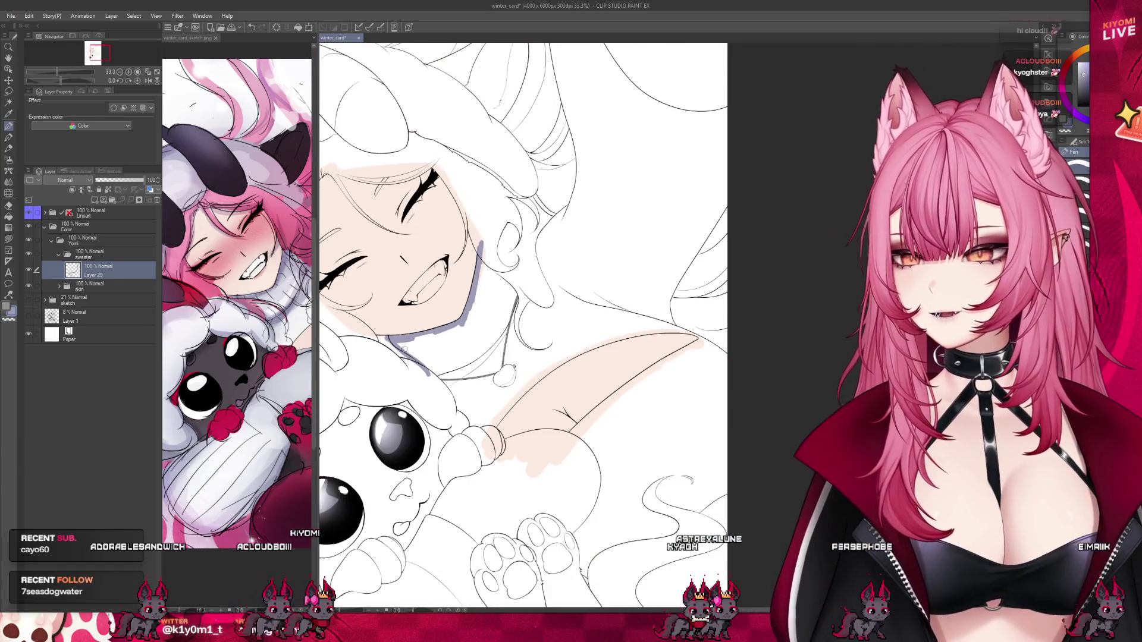
scroll(441, 302, "down", 2)
scroll(441, 302, "down", 2)
scroll(528, 363, "up", 1)
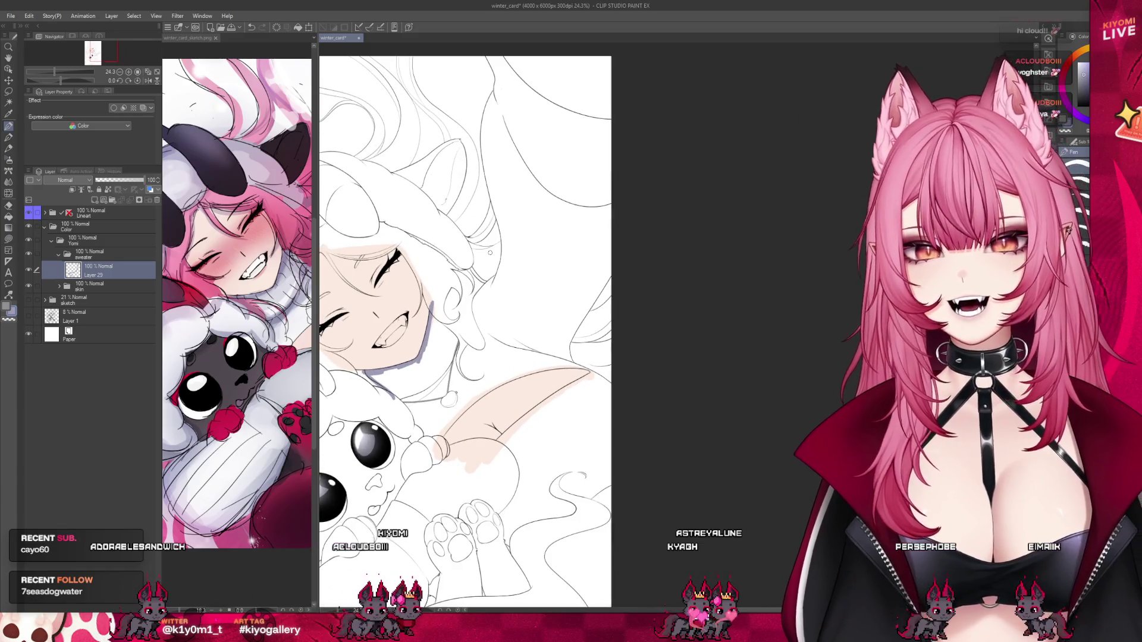
scroll(571, 318, "down", 2)
scroll(536, 369, "up", 1)
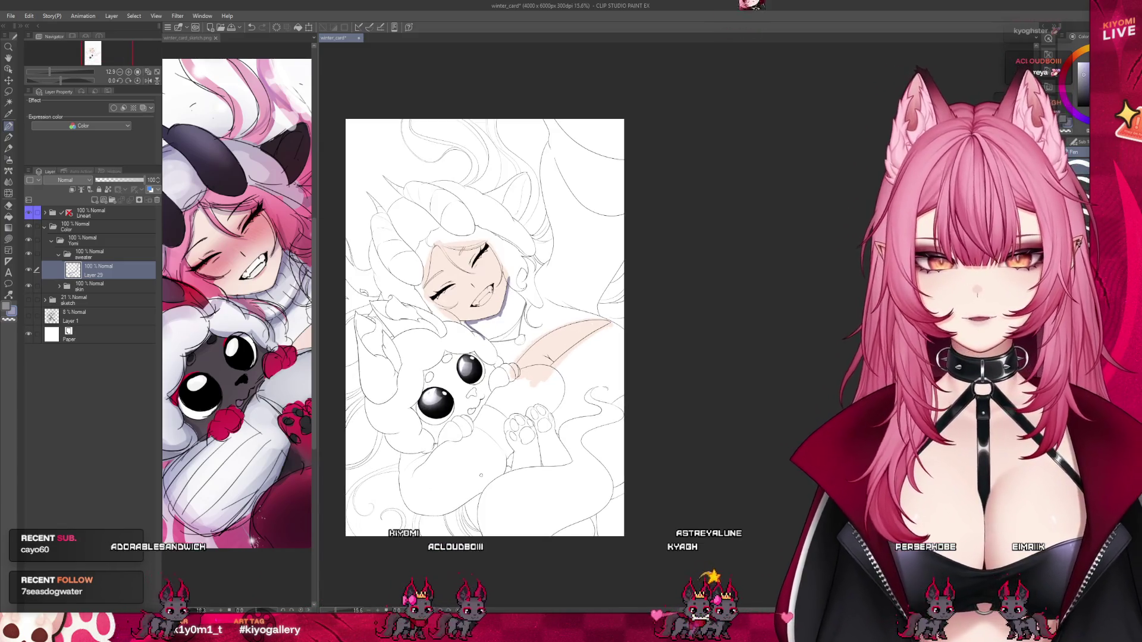
scroll(500, 428, "down", 1)
scroll(462, 477, "up", 1)
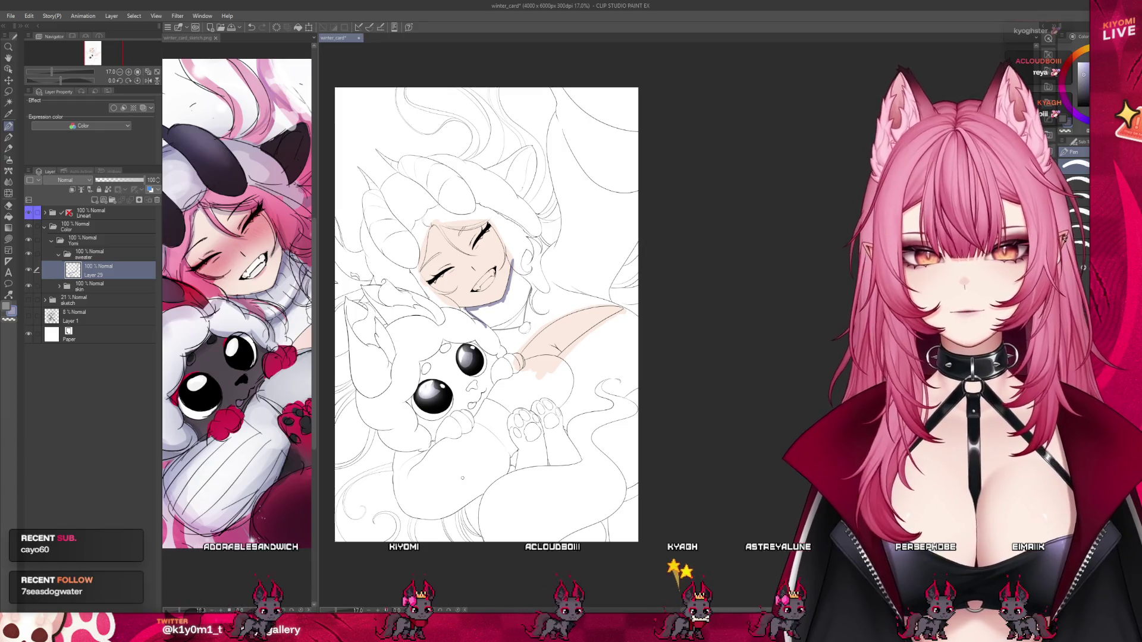
scroll(458, 535, "down", 1)
scroll(476, 297, "up", 1)
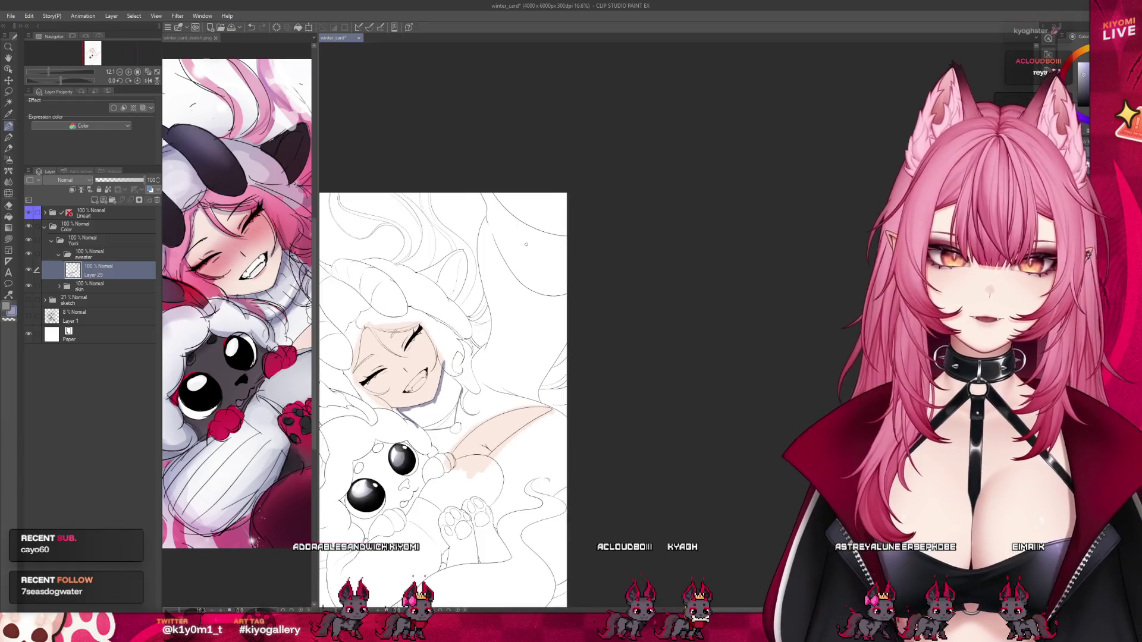
scroll(470, 226, "up", 1)
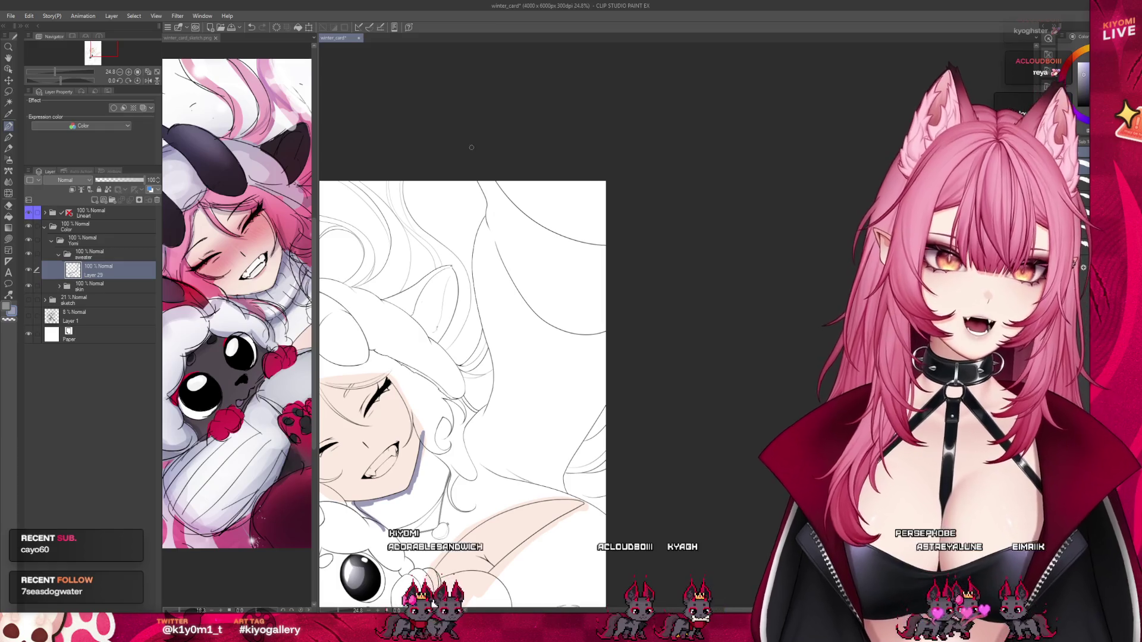
scroll(475, 144, "up", 1)
scroll(466, 148, "up", 1)
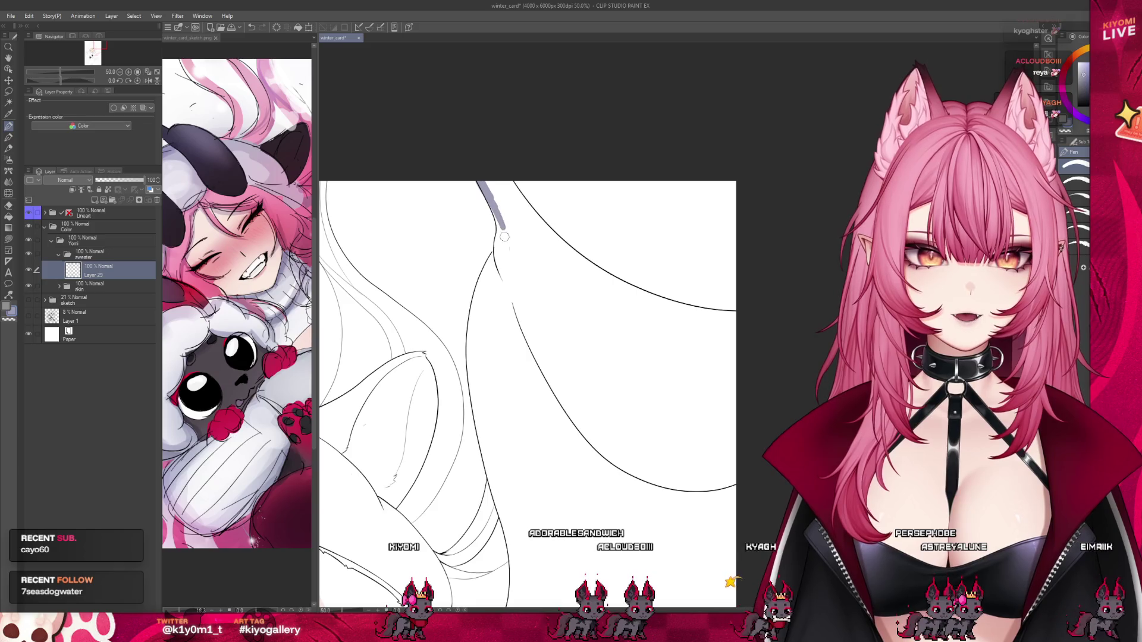
scroll(476, 198, "up", 1)
scroll(479, 194, "up", 1)
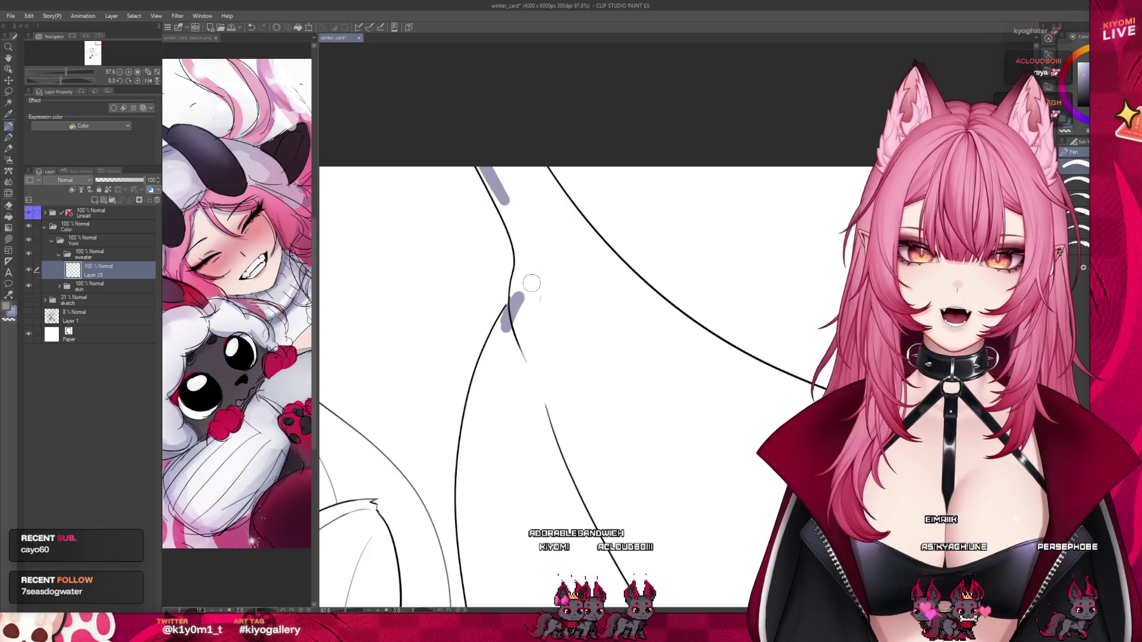
scroll(532, 283, "down", 1)
left_click(92, 210)
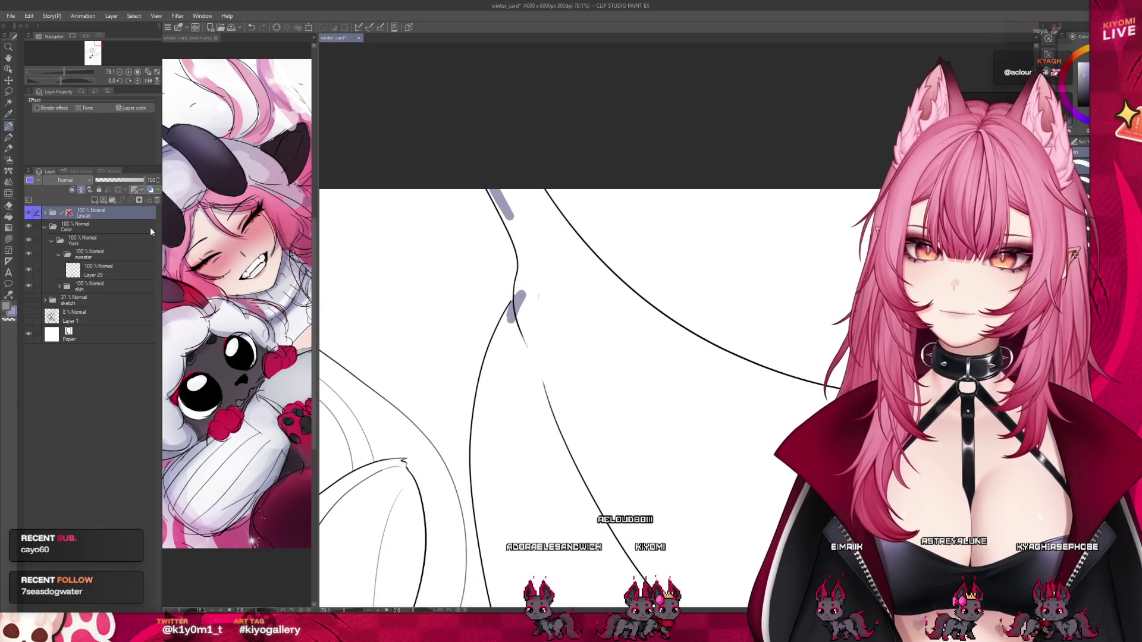
left_click(95, 269)
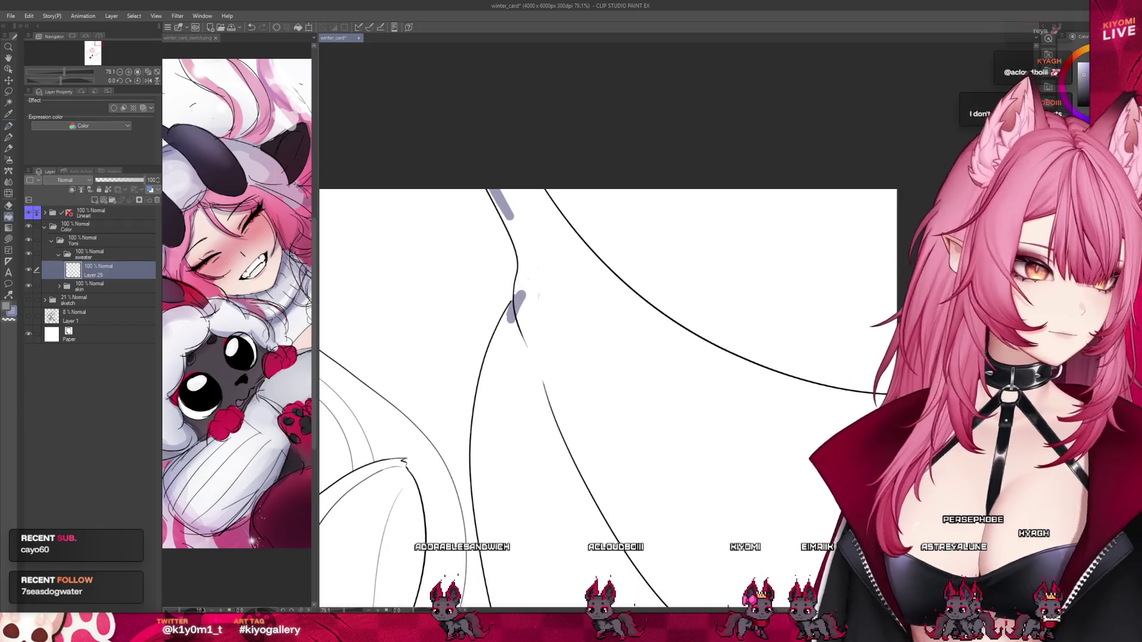
scroll(485, 191, "down", 1)
left_click(489, 190)
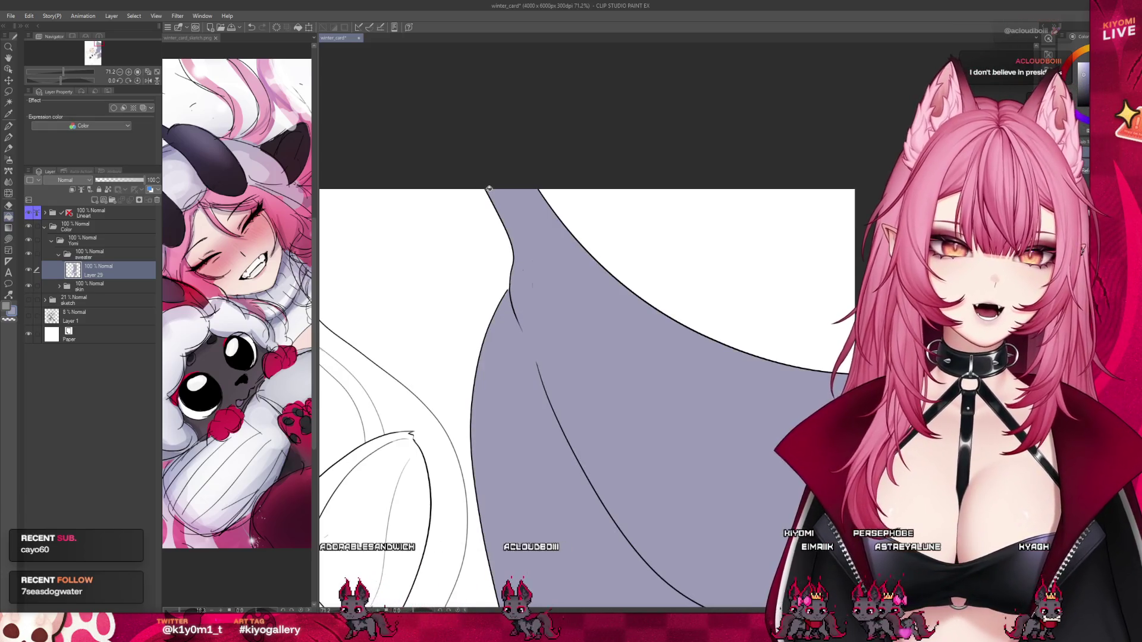
Brush grey-lavender over the white gaps along the hair edge and the white drip on the sweater.
scroll(489, 190, "down", 2)
scroll(470, 357, "down", 1)
scroll(464, 446, "down", 1)
scroll(460, 493, "down", 1)
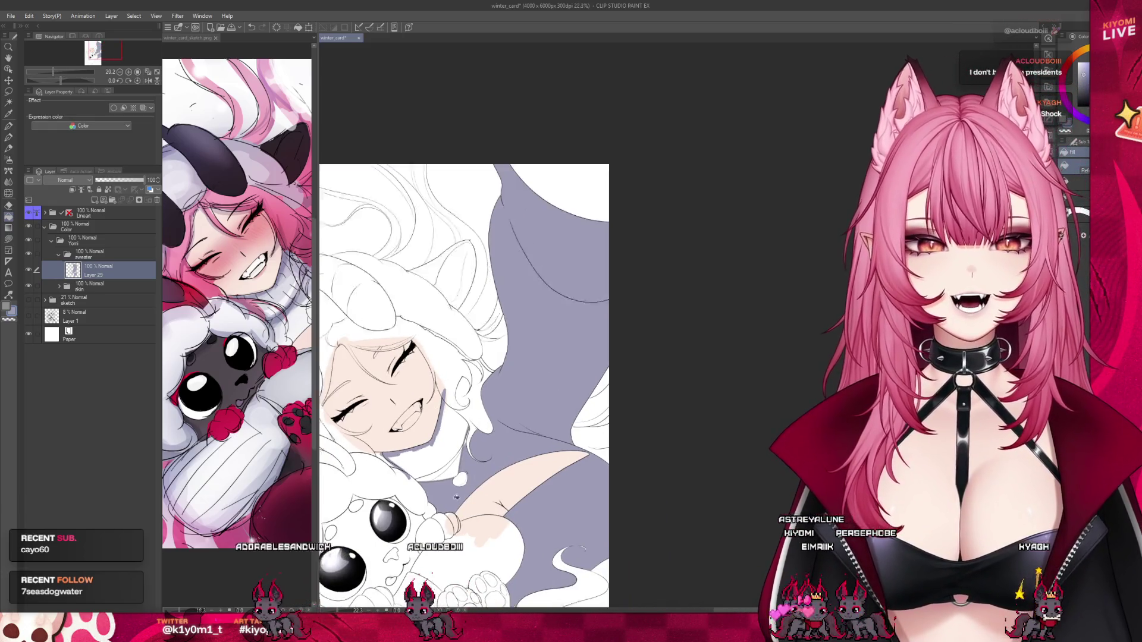
scroll(473, 464, "up", 1)
scroll(490, 423, "up", 1)
scroll(510, 385, "up", 1)
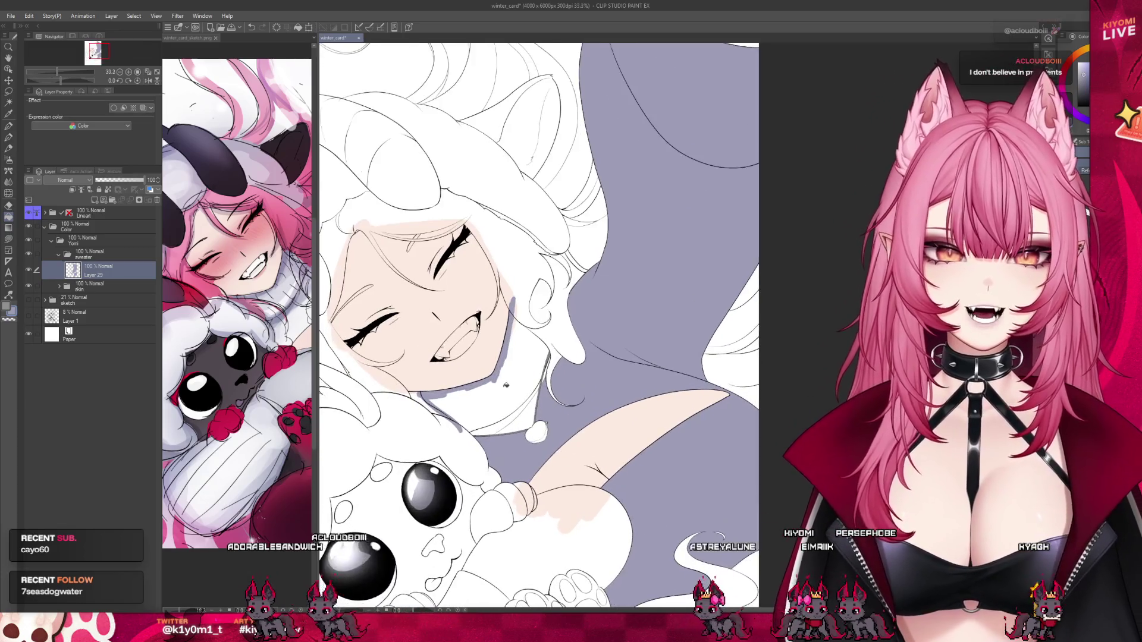
scroll(510, 386, "up", 1)
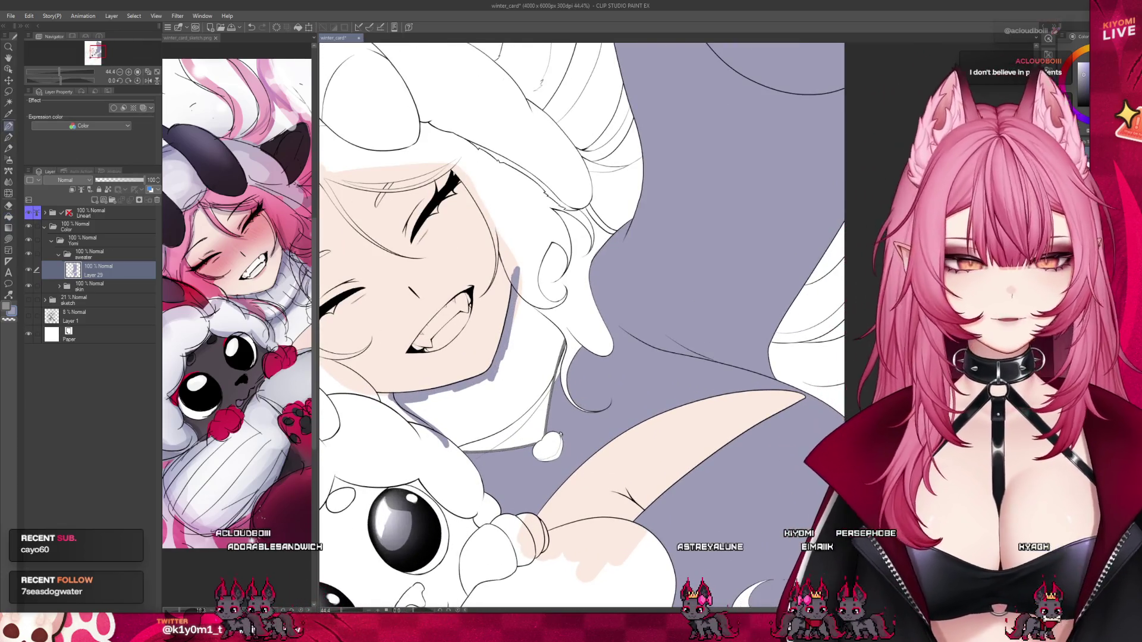
mouse_move(515, 262)
left_mouse_down()
mouse_move(559, 351)
mouse_move(603, 357)
left_mouse_up()
left_click_drag(538, 455, 568, 428)
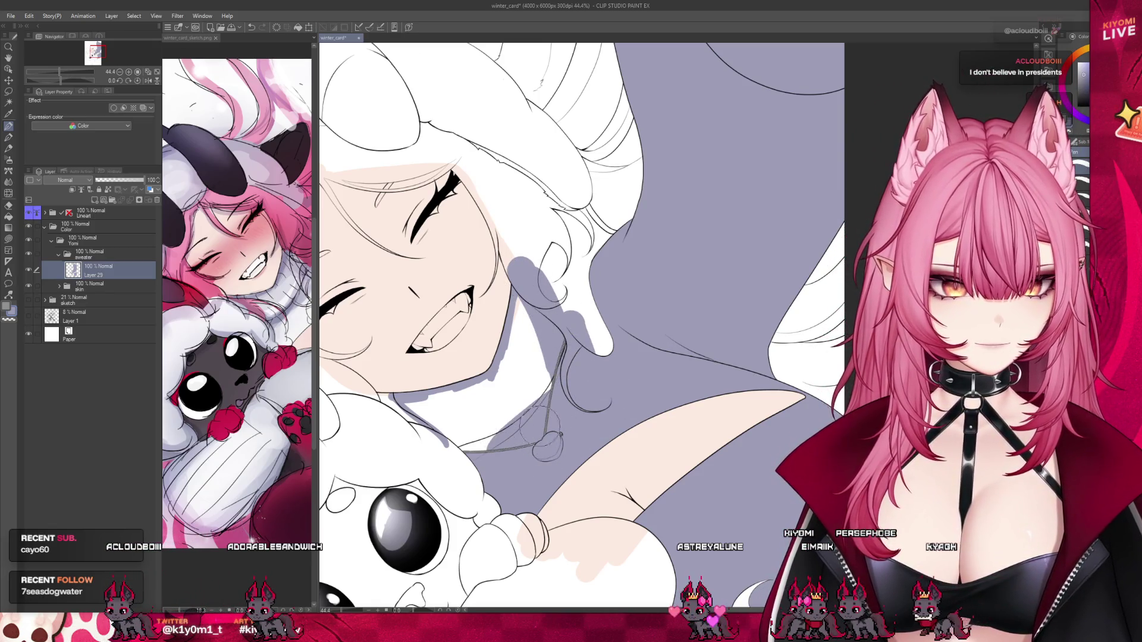
mouse_move(487, 446)
left_mouse_down()
mouse_move(436, 421)
mouse_move(528, 385)
mouse_move(467, 419)
left_mouse_up()
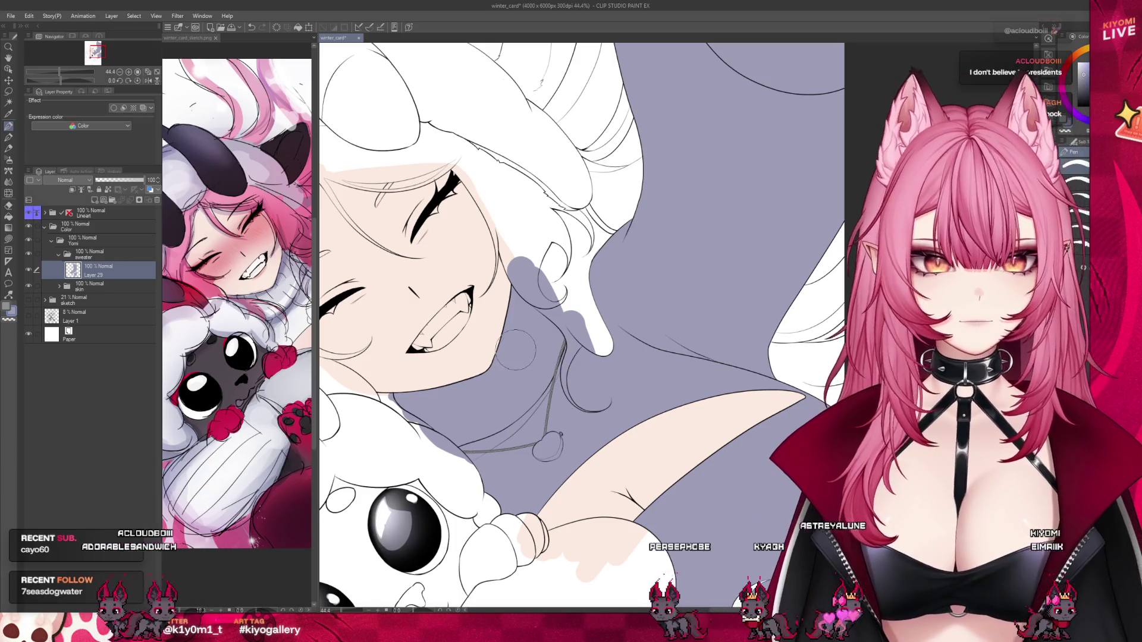
left_click_drag(598, 328, 586, 360)
Rotate the canvas about 33 degrees and hide, then re-show, the lineart to check the flats.
scroll(452, 338, "down", 1)
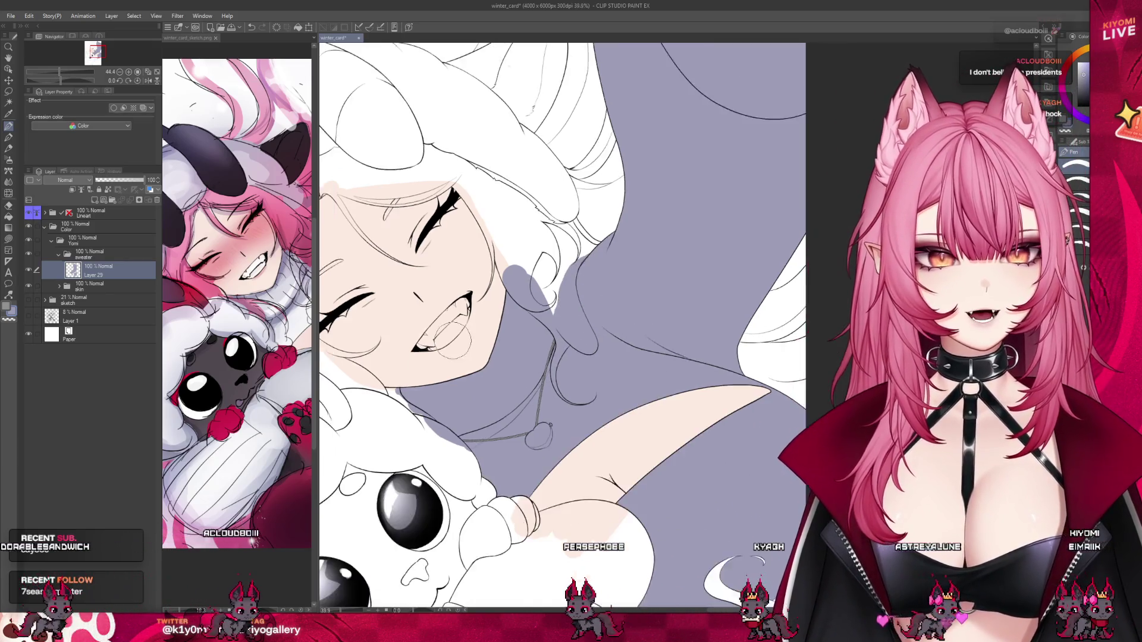
scroll(451, 338, "down", 1)
scroll(452, 338, "down", 1)
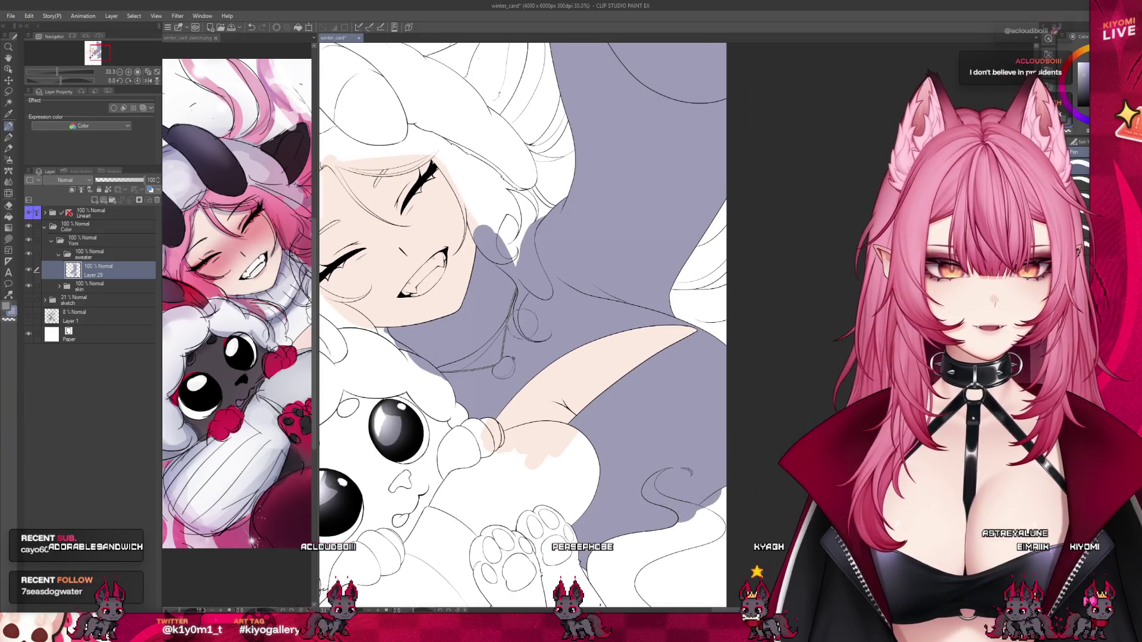
scroll(565, 357, "down", 4)
scroll(630, 476, "up", 3)
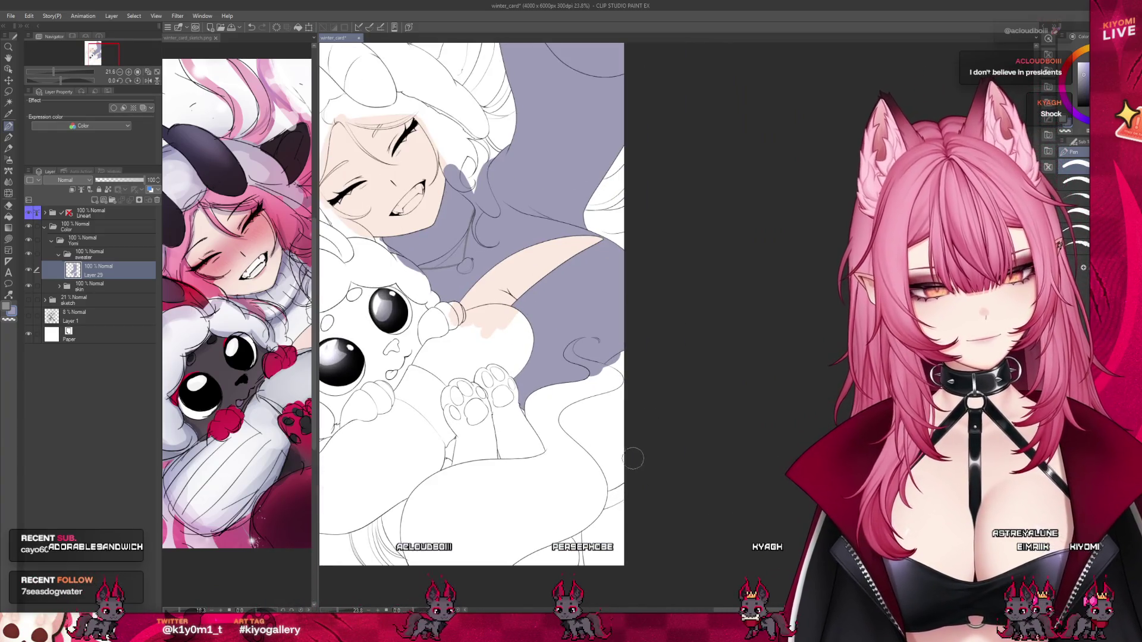
mouse_move(632, 459)
left_mouse_down()
mouse_move(618, 331)
mouse_move(553, 400)
left_mouse_up()
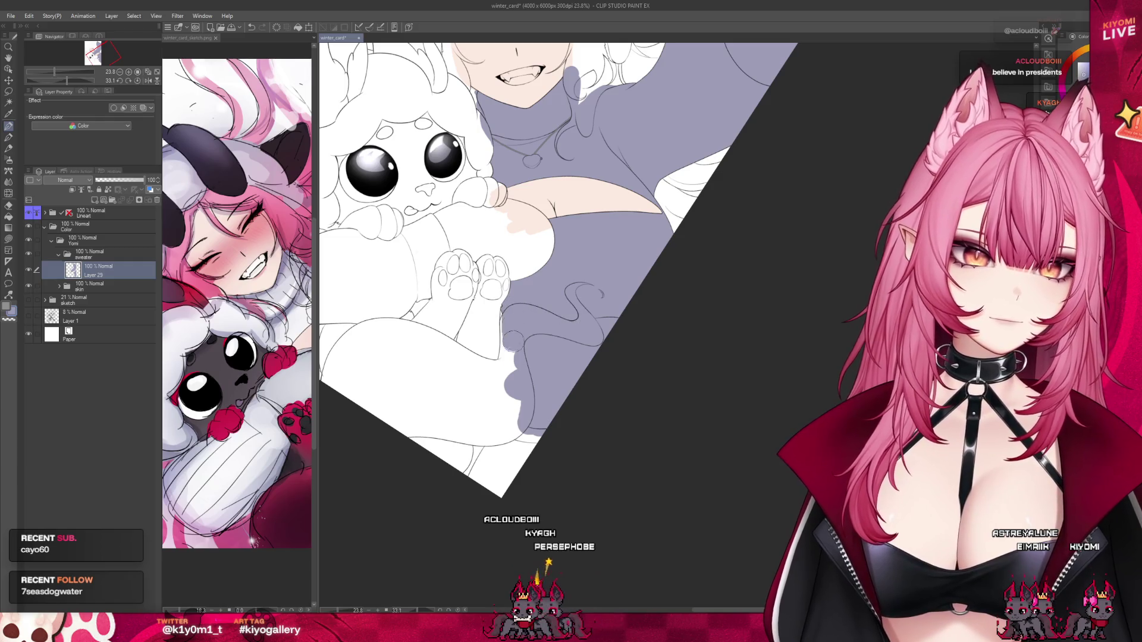
scroll(510, 363, "down", 3)
scroll(632, 114, "up", 4)
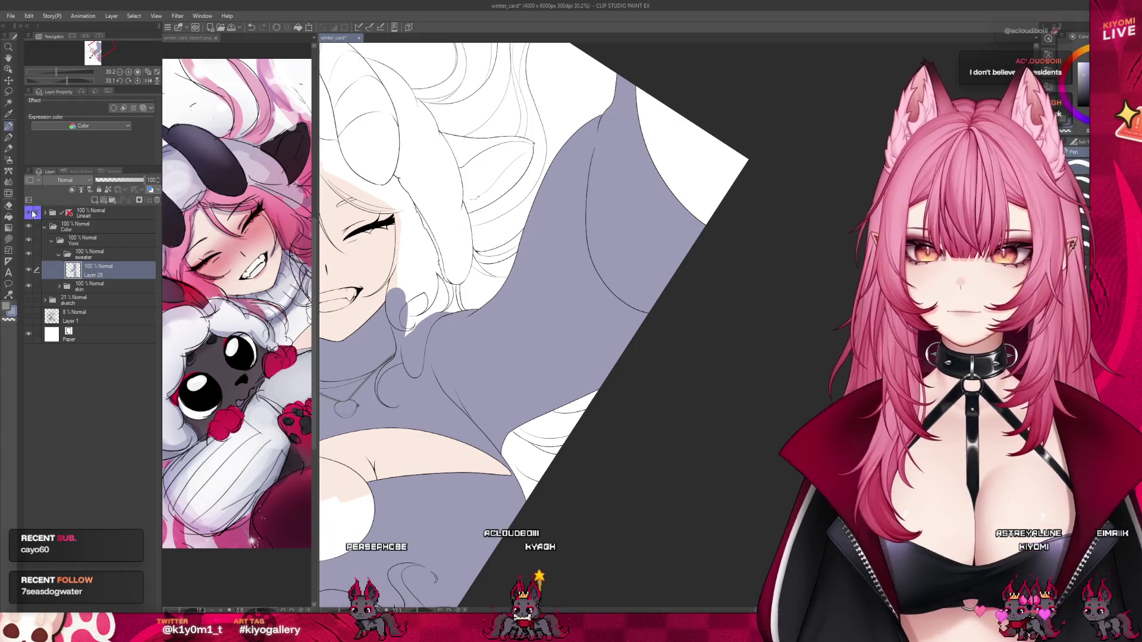
key("ctrl+h")
scroll(602, 326, "down", 1)
scroll(608, 329, "down", 1)
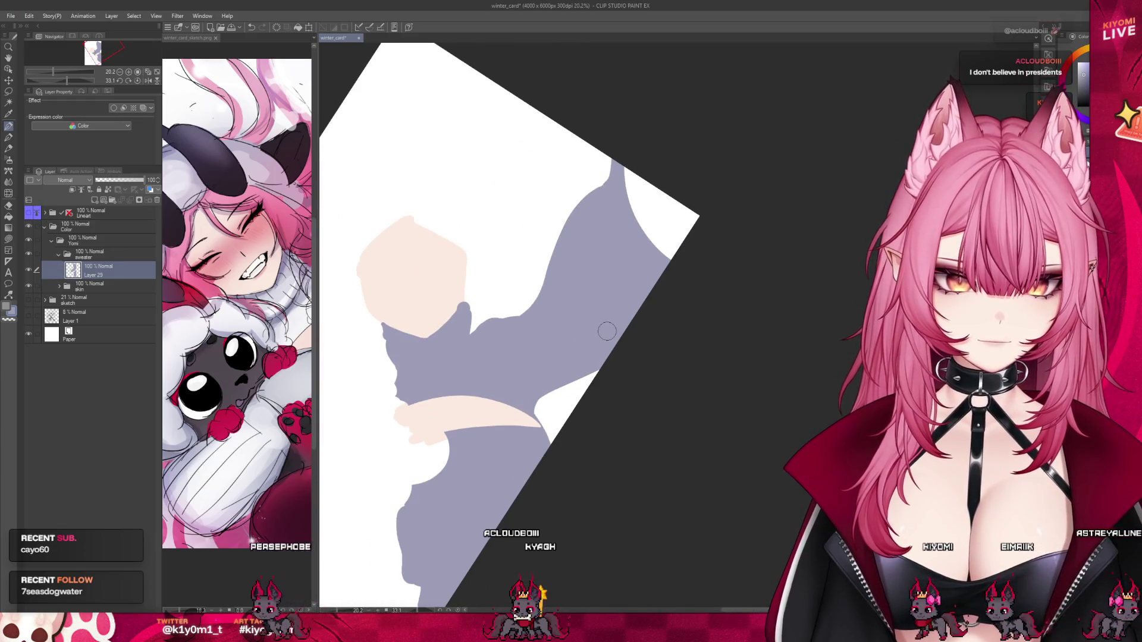
left_click(34, 215)
scroll(814, 226, "down", 1)
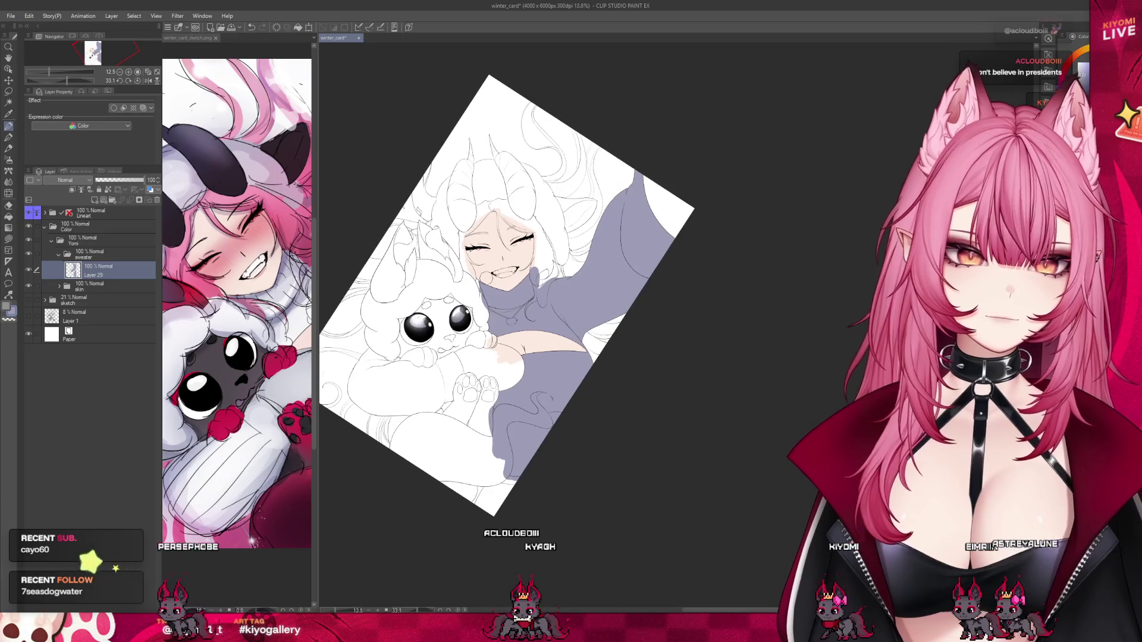
Bucket-fill the lower-left sleeve with grey-lavender.
scroll(380, 380, "up", 2)
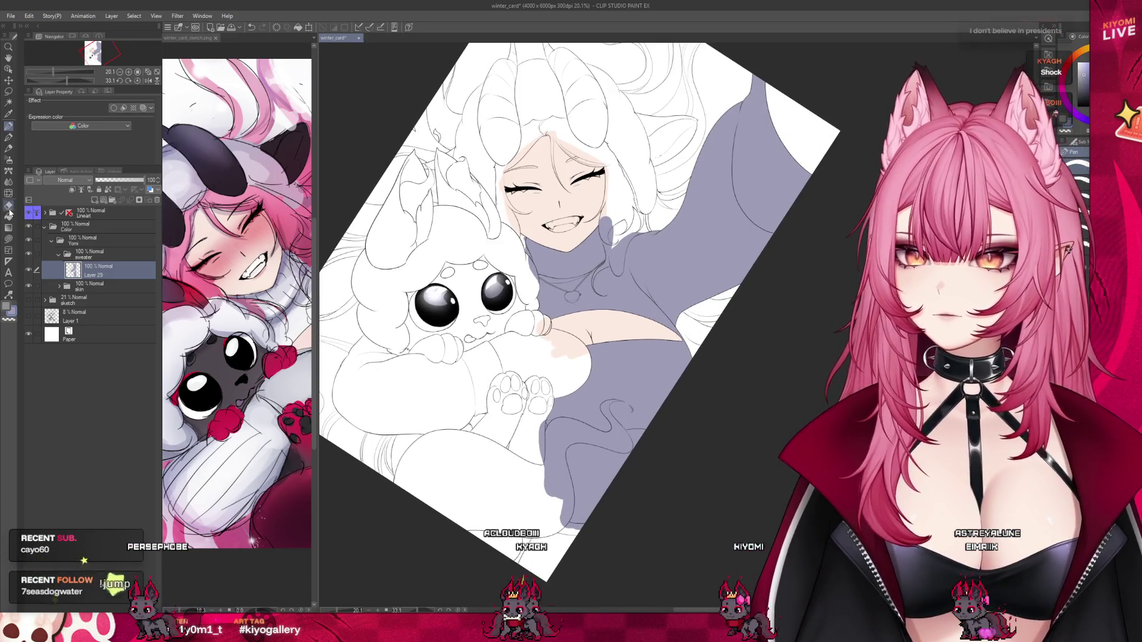
key("g")
left_click(407, 380)
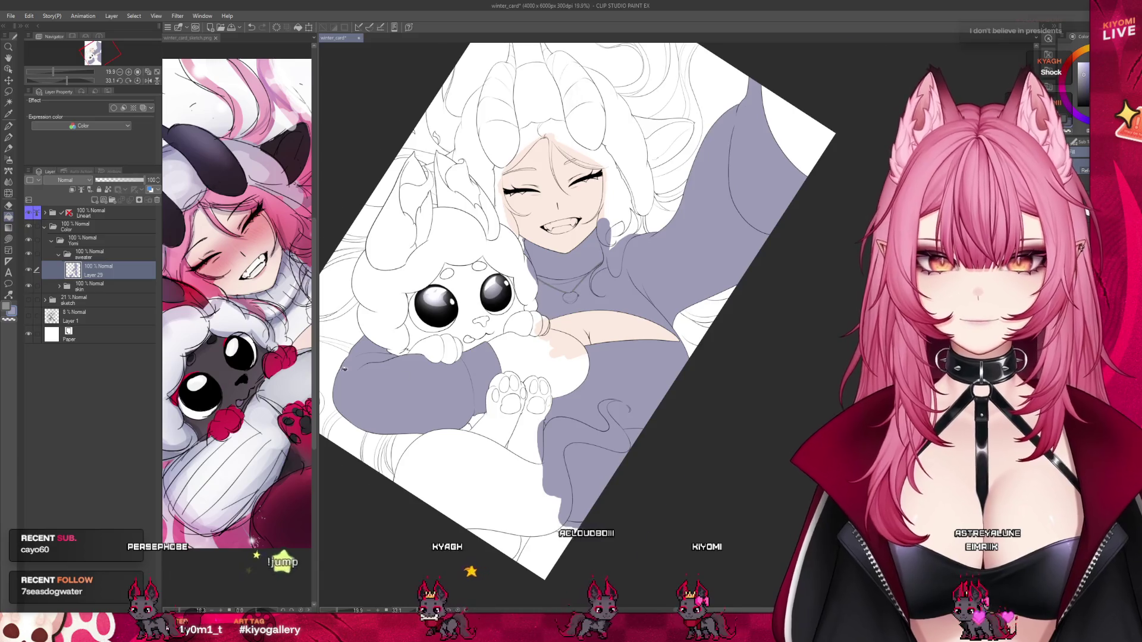
scroll(357, 365, "up", 2)
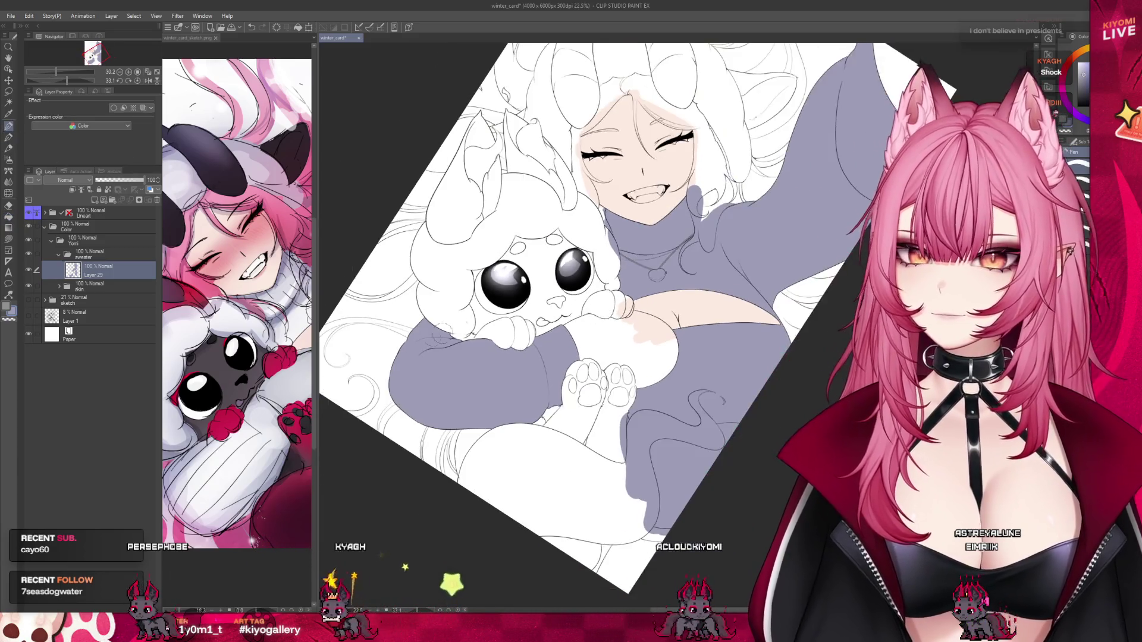
scroll(563, 410, "up", 4)
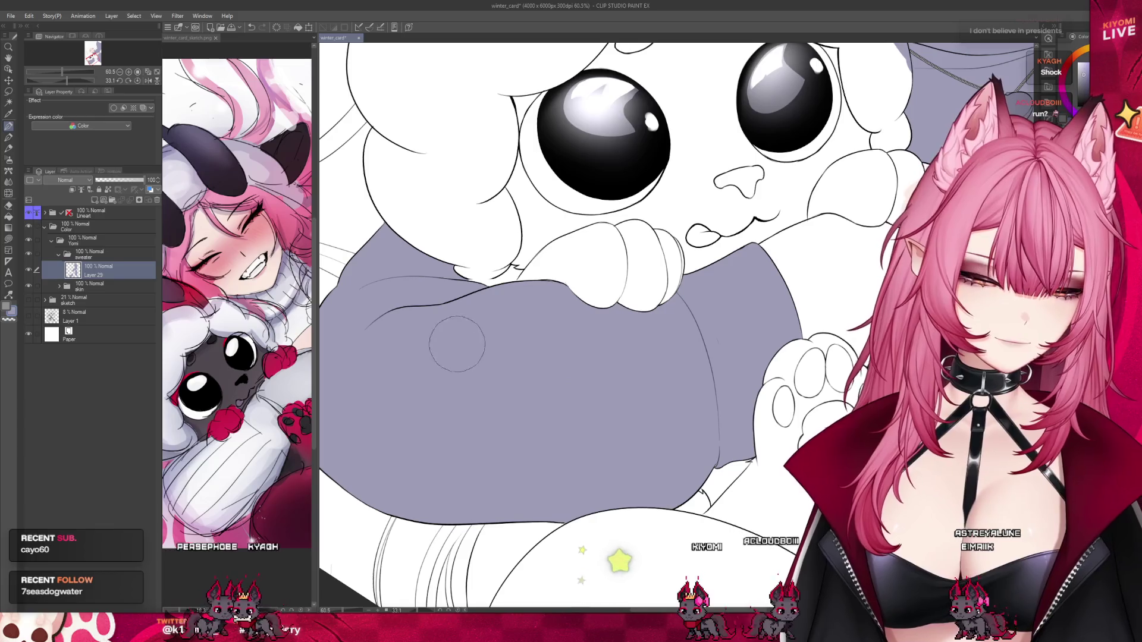
scroll(462, 312, "up", 3)
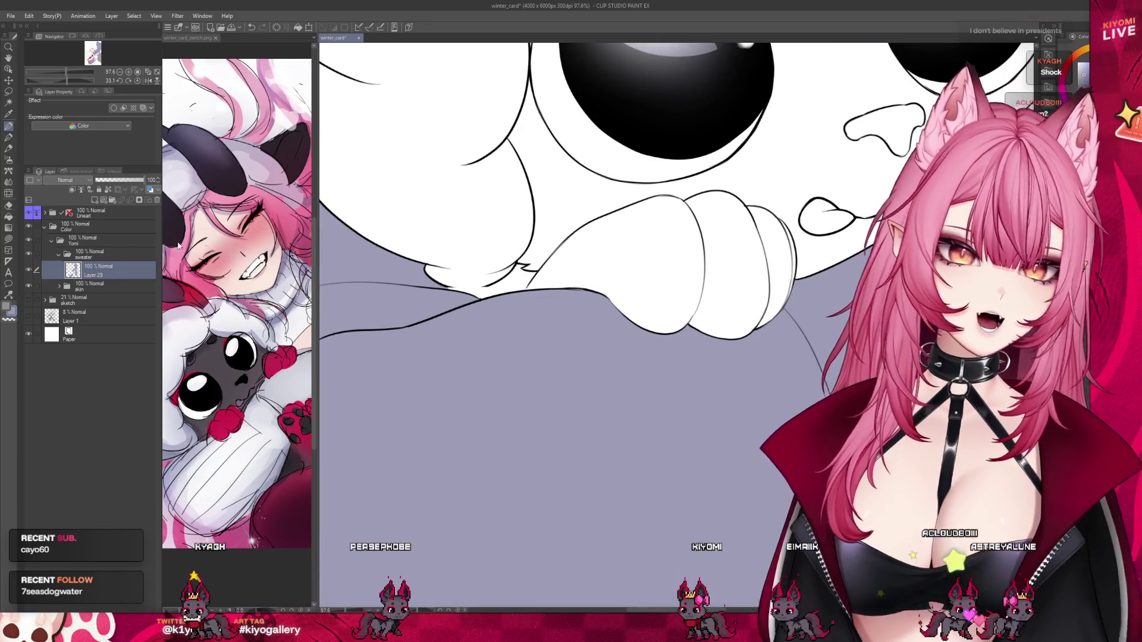
Collapse the Color folder and browse the Lineart folder's clothing and pupper sublayers, down to hat.
left_click(45, 227)
left_click(44, 212)
left_click(71, 258)
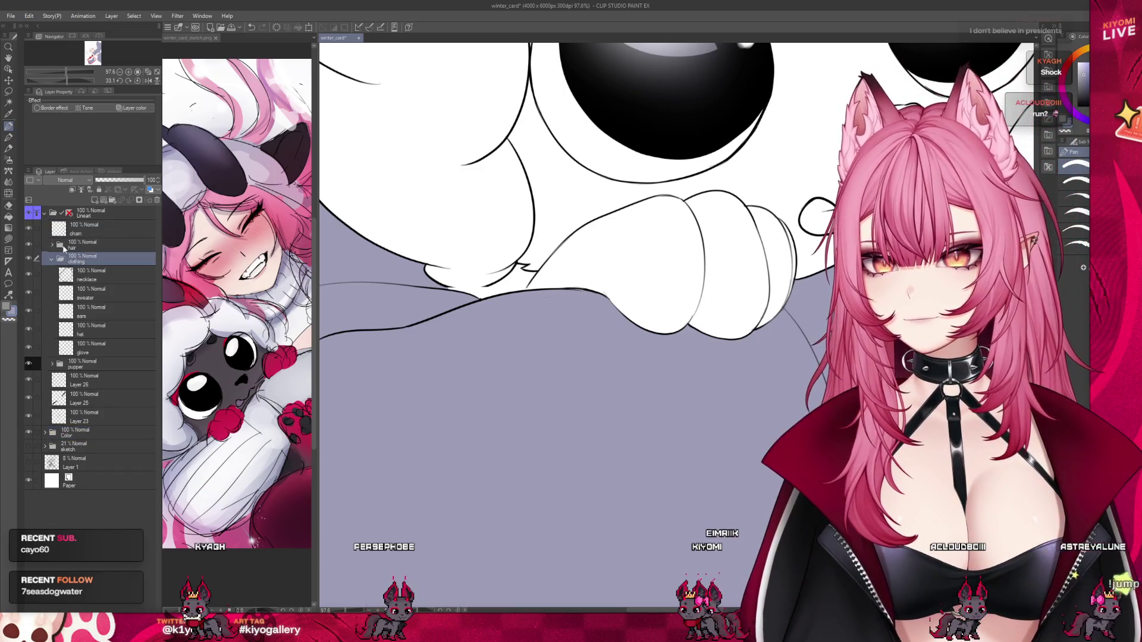
left_click(91, 365)
left_click(52, 363)
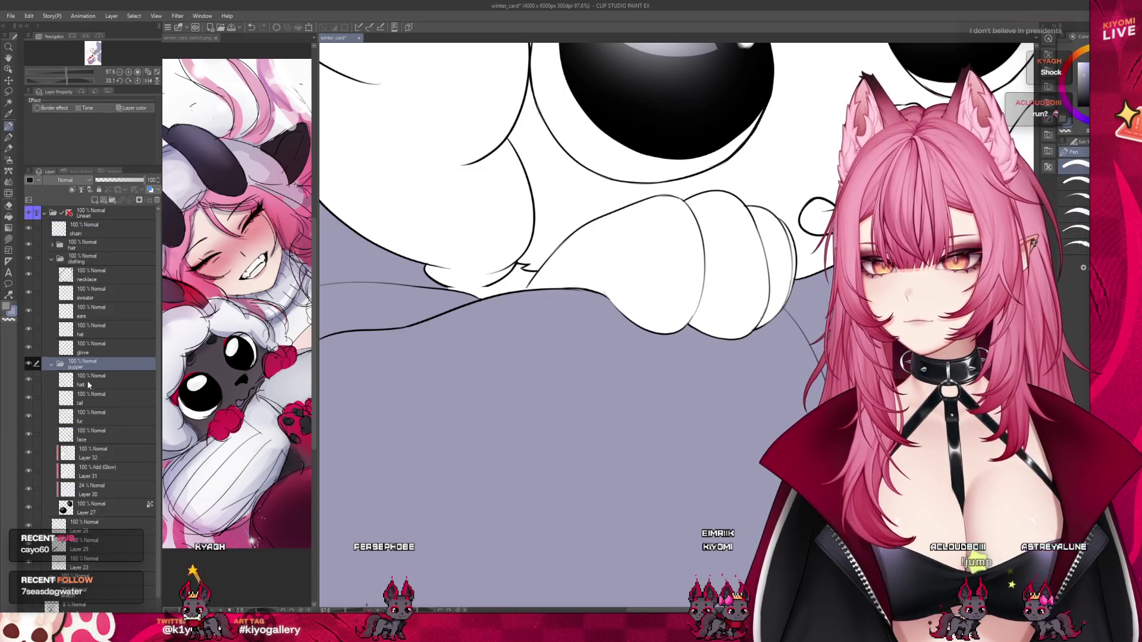
left_click(90, 381)
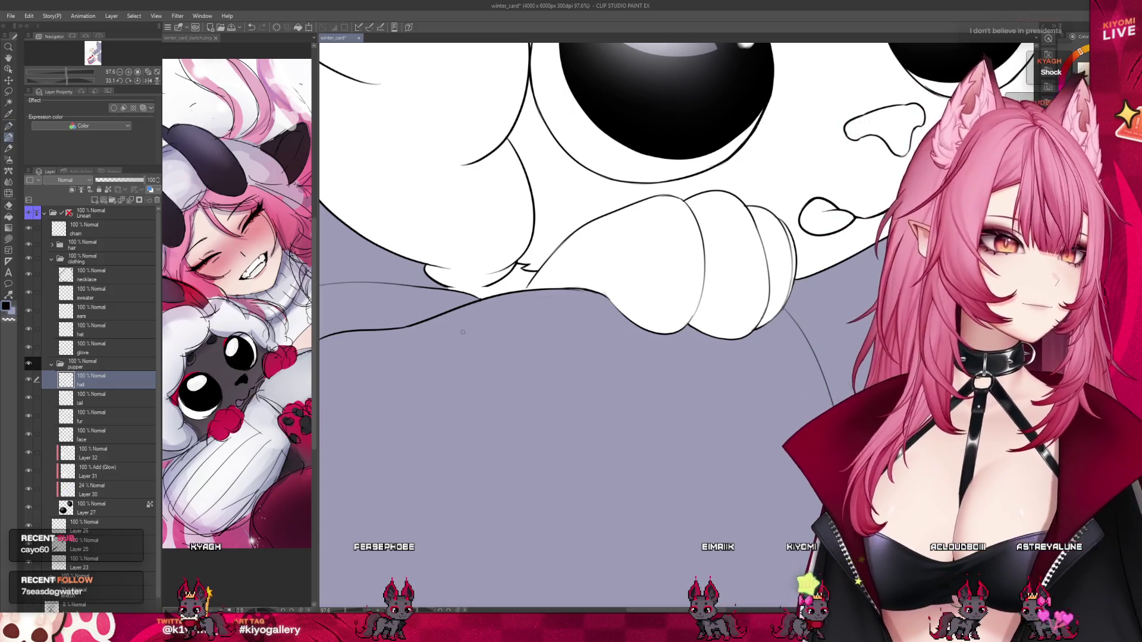
Collapse the pupper and clothing folders and reselect Layer 29 in the Color folder.
scroll(489, 301, "up", 3)
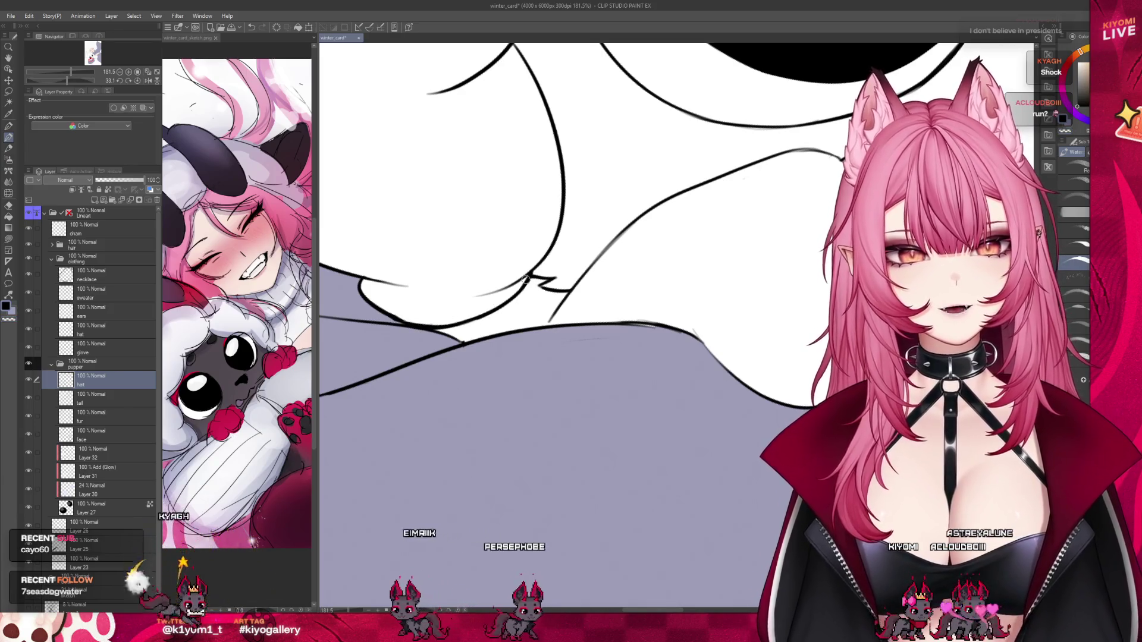
scroll(503, 404, "down", 5)
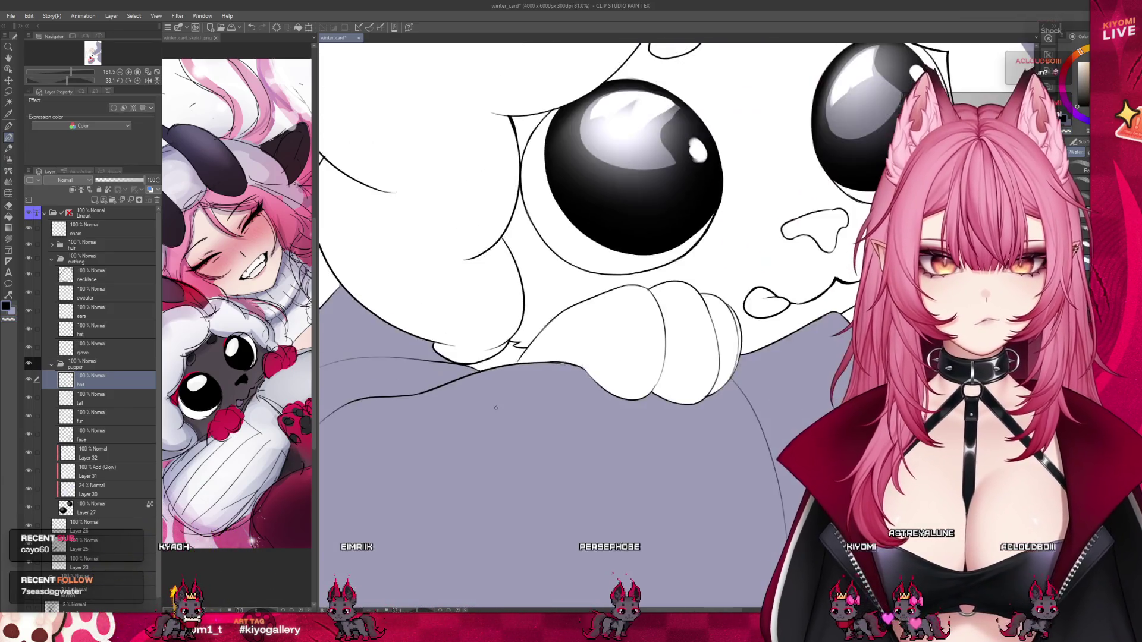
scroll(503, 404, "up", 2)
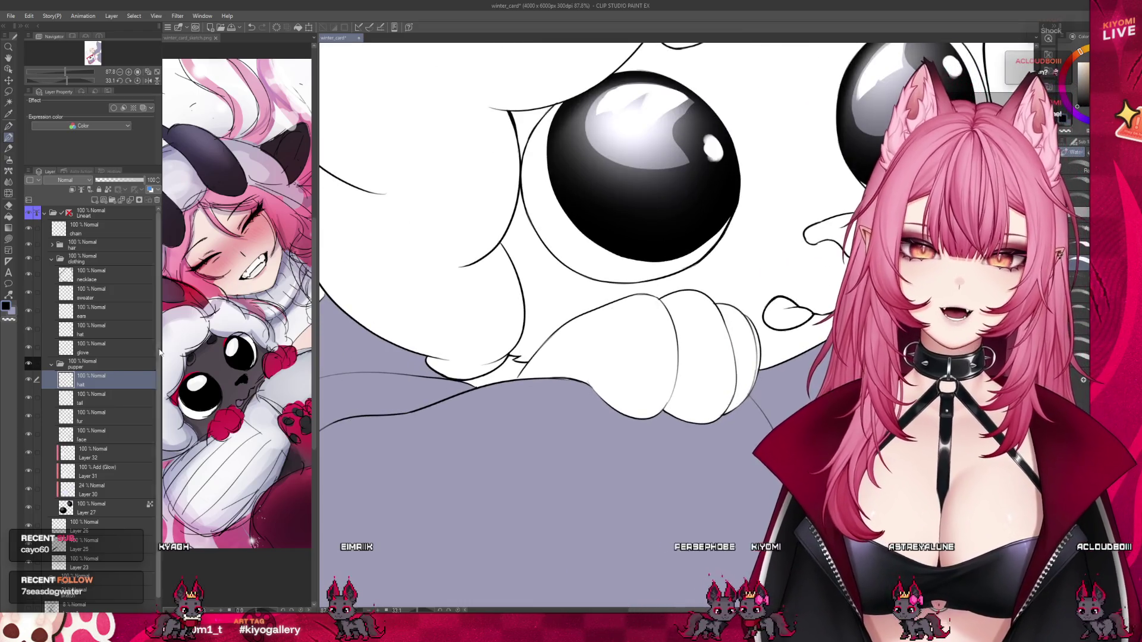
left_click(51, 364)
left_click(52, 258)
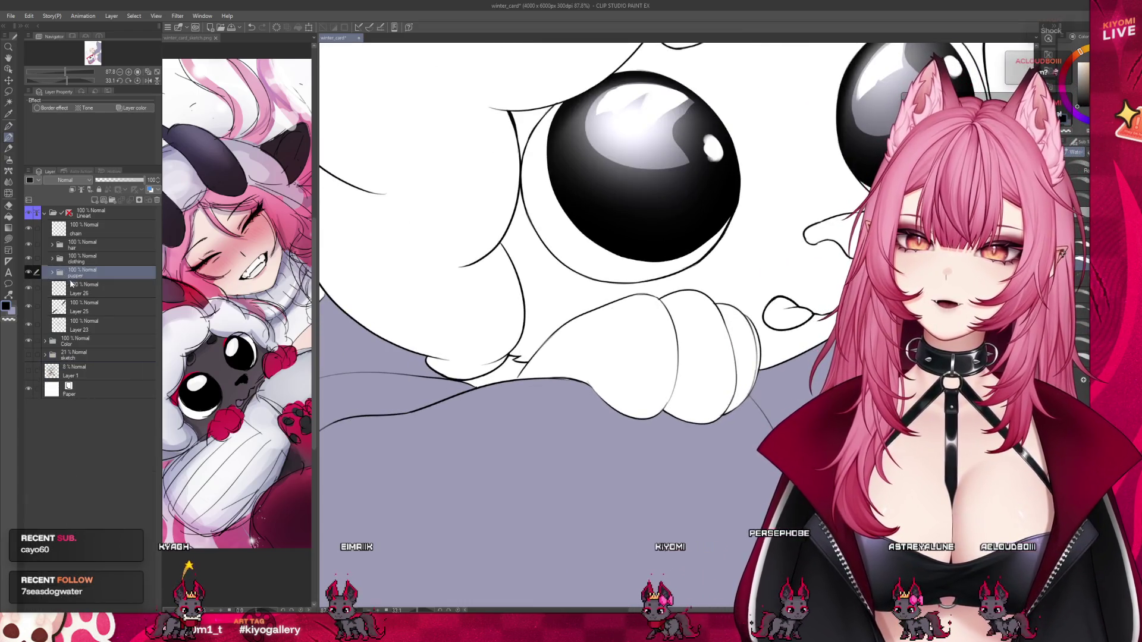
left_click(45, 340)
left_click(98, 385)
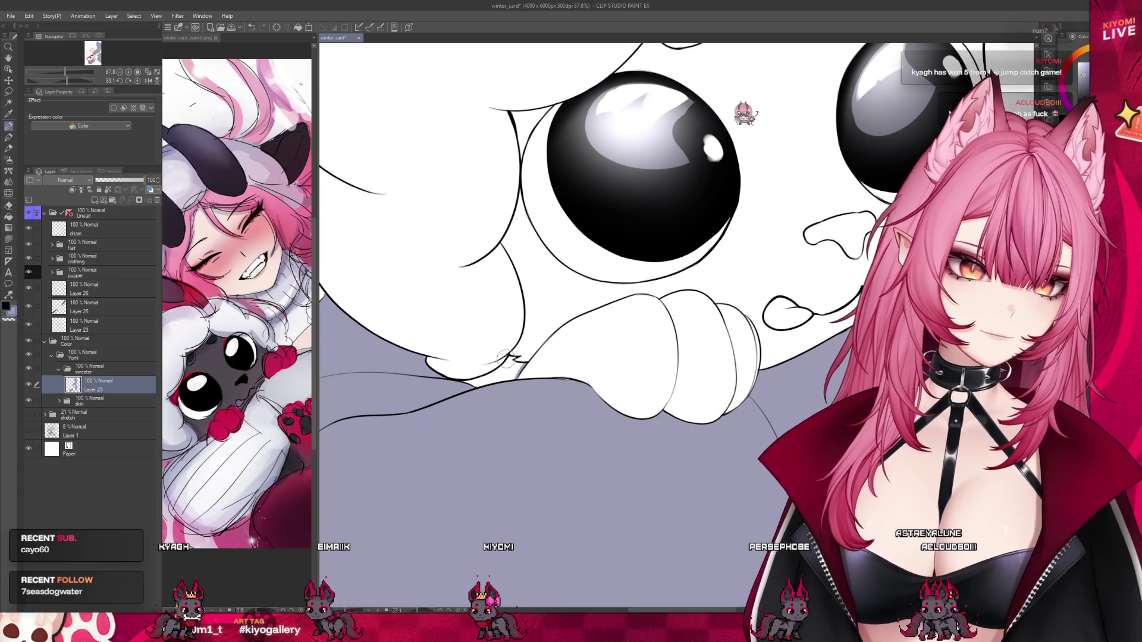
On Layer 29, brush grey into the sweater gap and along the creature's lower paw edge.
left_click_drag(504, 358, 510, 375)
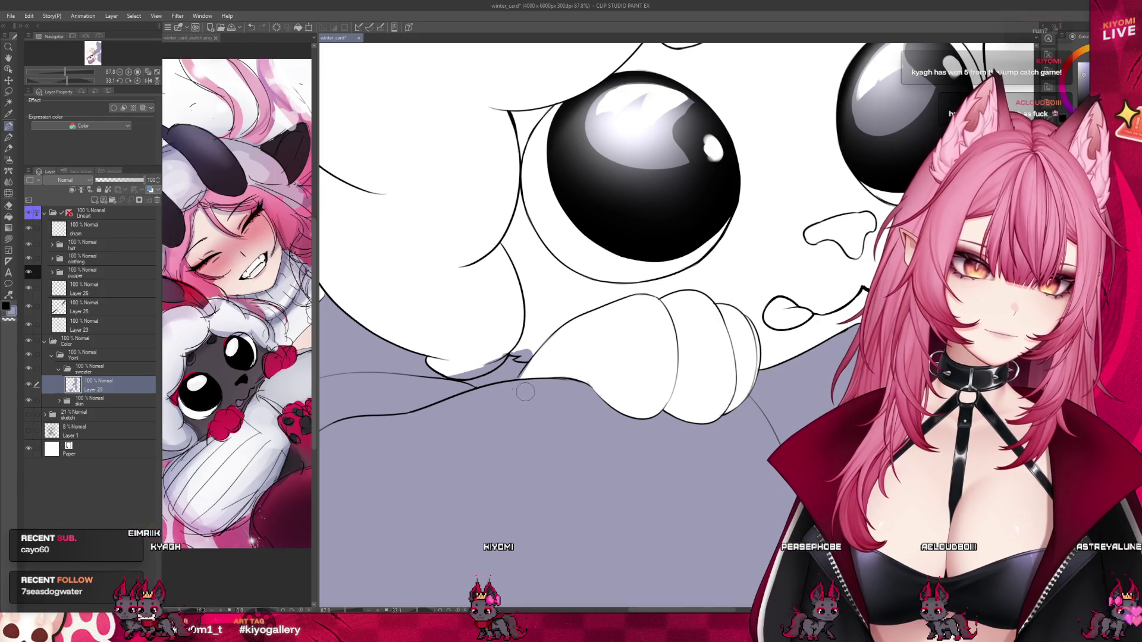
left_click_drag(591, 393, 724, 406)
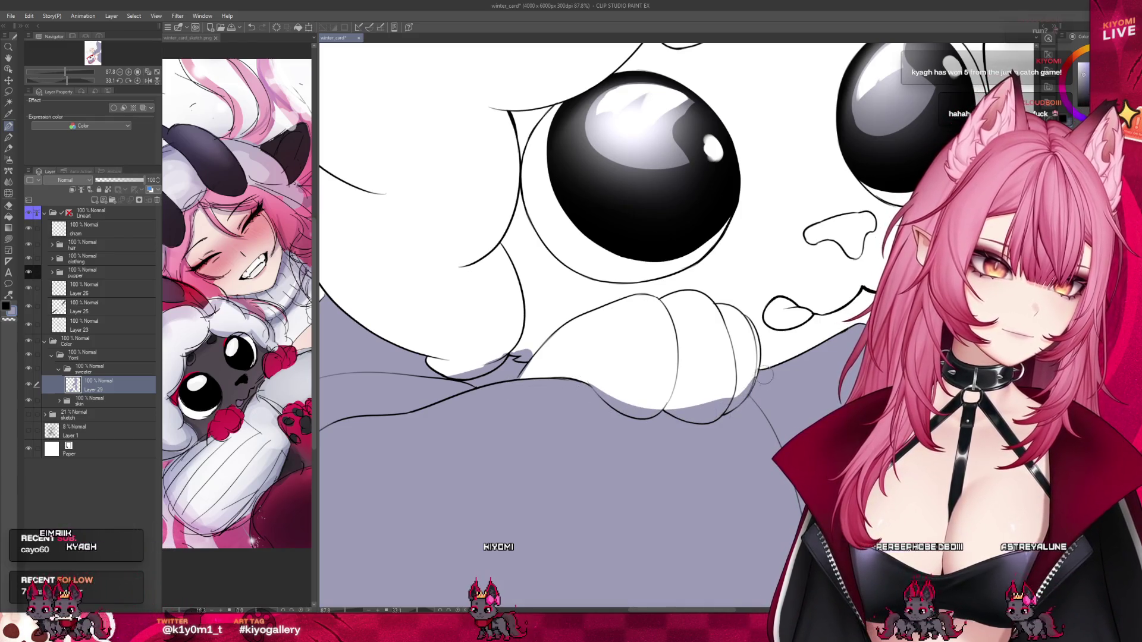
scroll(726, 391, "down", 6)
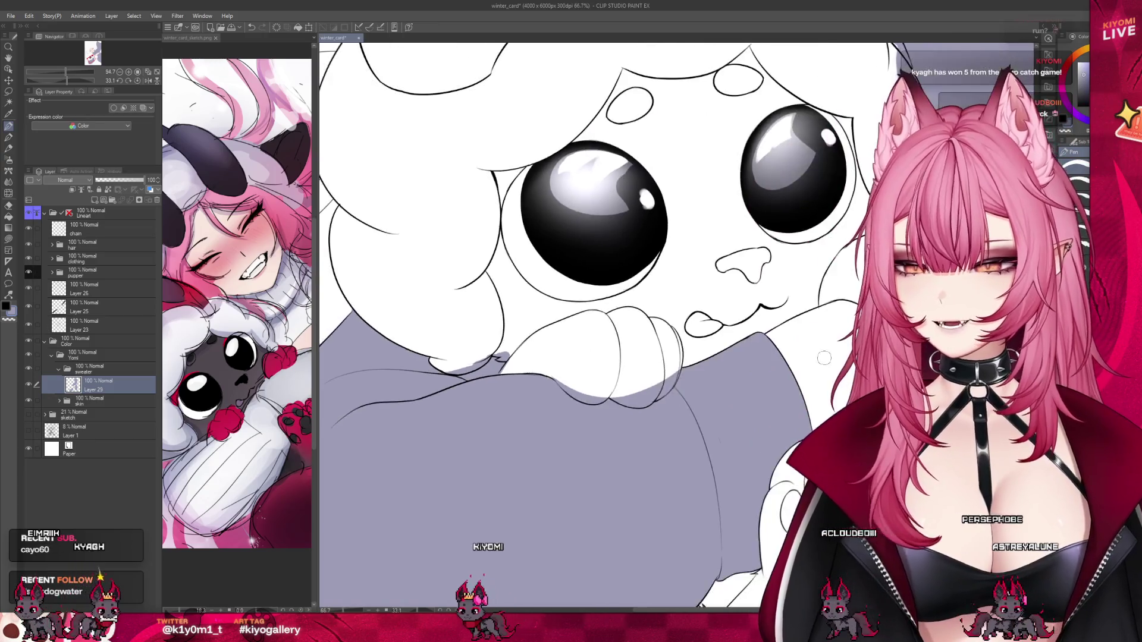
scroll(542, 333, "up", 1)
scroll(565, 363, "up", 2)
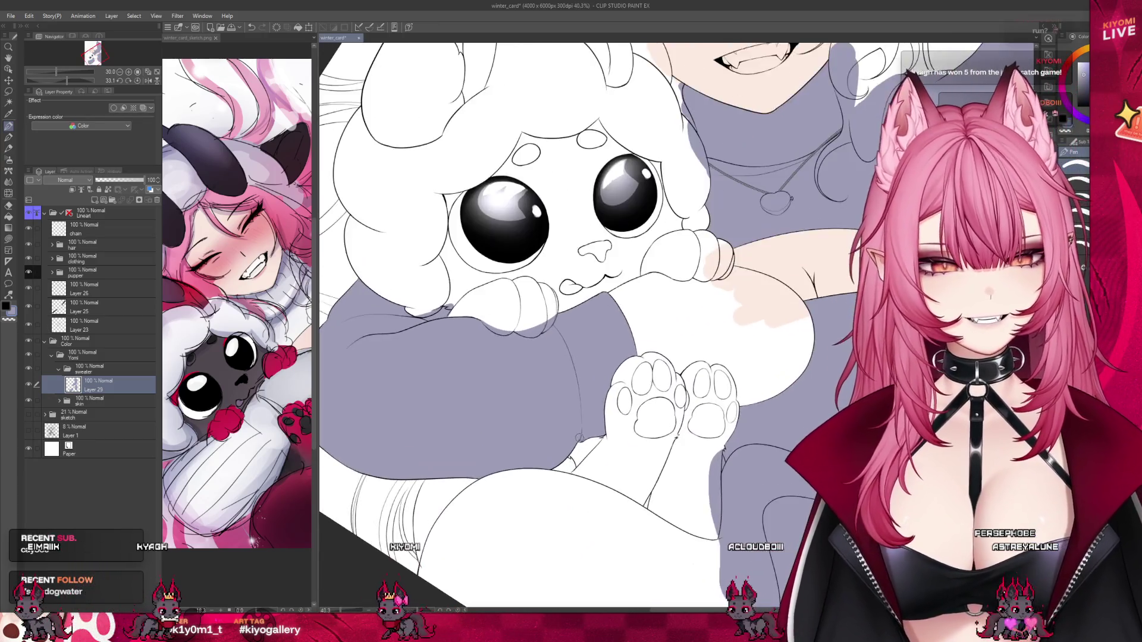
scroll(588, 399, "up", 1)
scroll(619, 435, "up", 2)
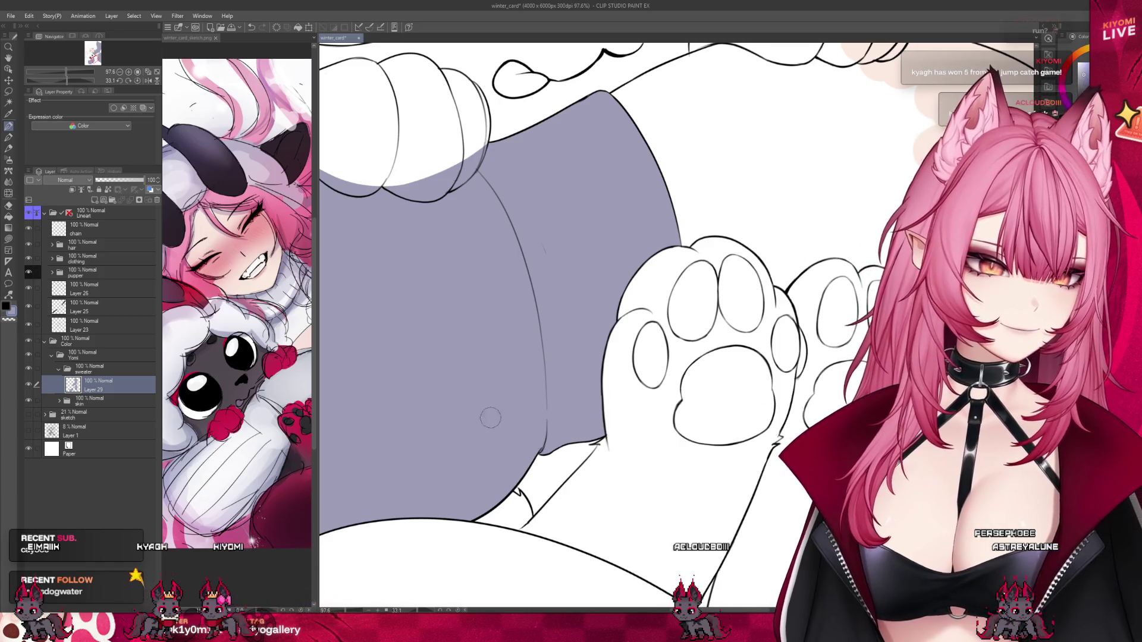
Switch to the winter_card_sketch.png reference document.
scroll(497, 420, "down", 2)
scroll(553, 429, "down", 2)
scroll(613, 438, "down", 2)
scroll(716, 451, "down", 1)
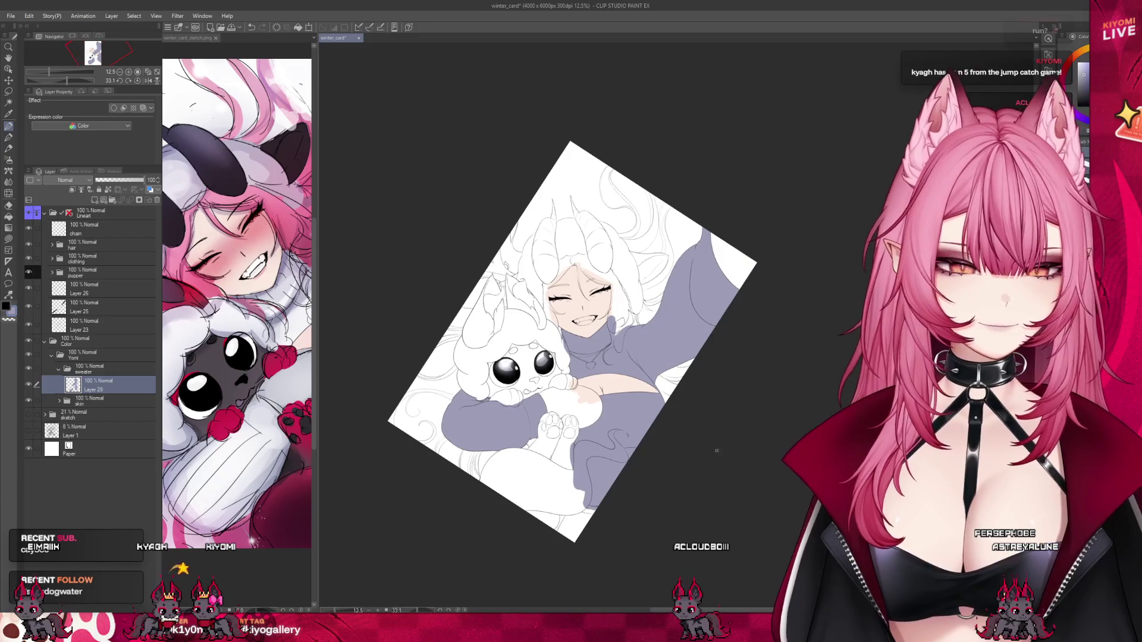
scroll(636, 410, "up", 1)
scroll(639, 335, "up", 1)
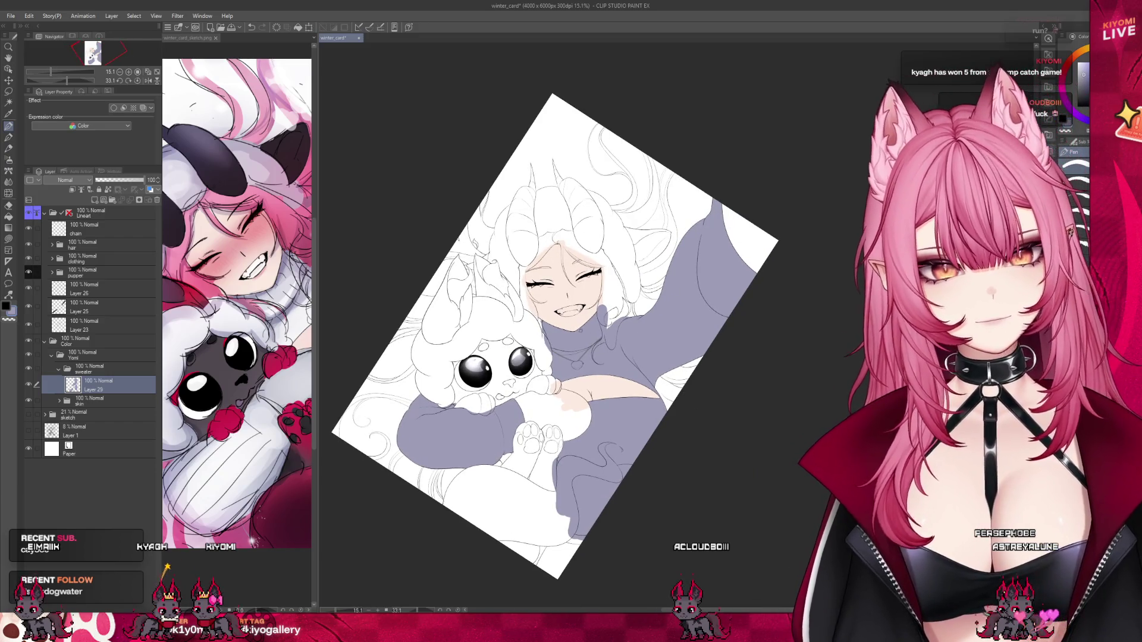
scroll(439, 207, "down", 2)
key("ctrl+Tab")
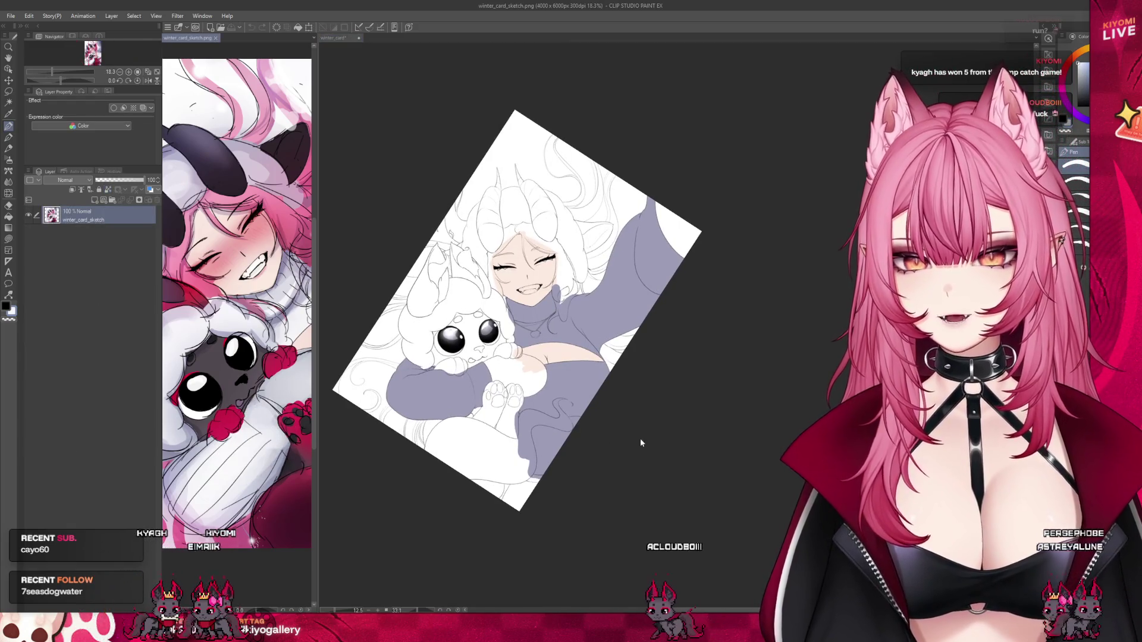
Return to winter_card, widen the reference pane for comparison, then narrow it back.
key("ctrl+Tab")
scroll(512, 264, "up", 2)
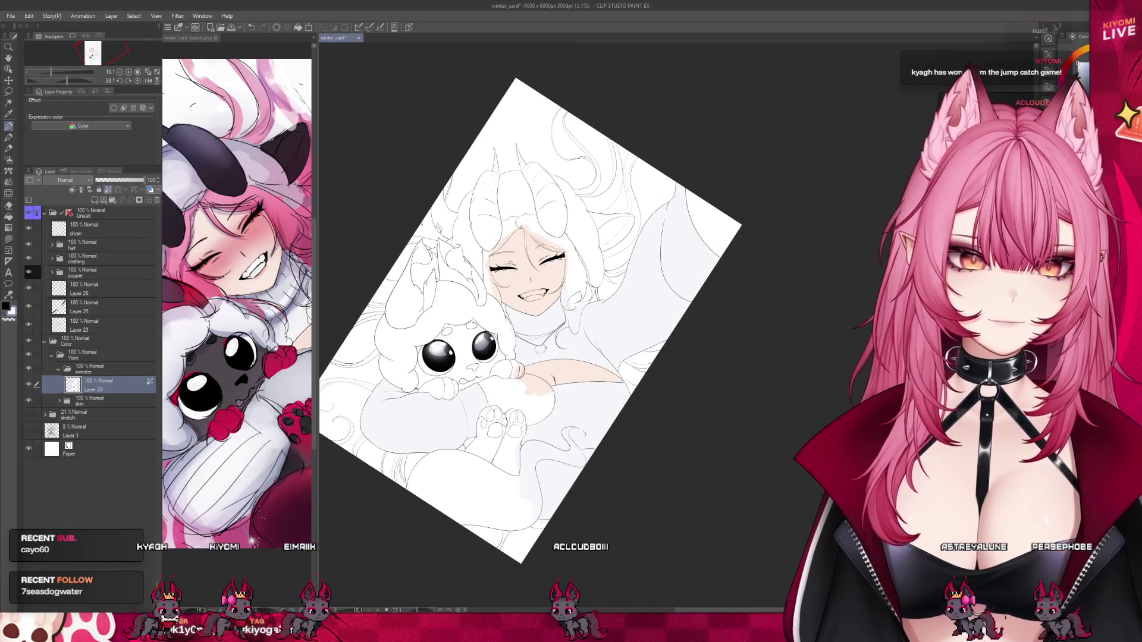
left_click_drag(315, 262, 658, 261)
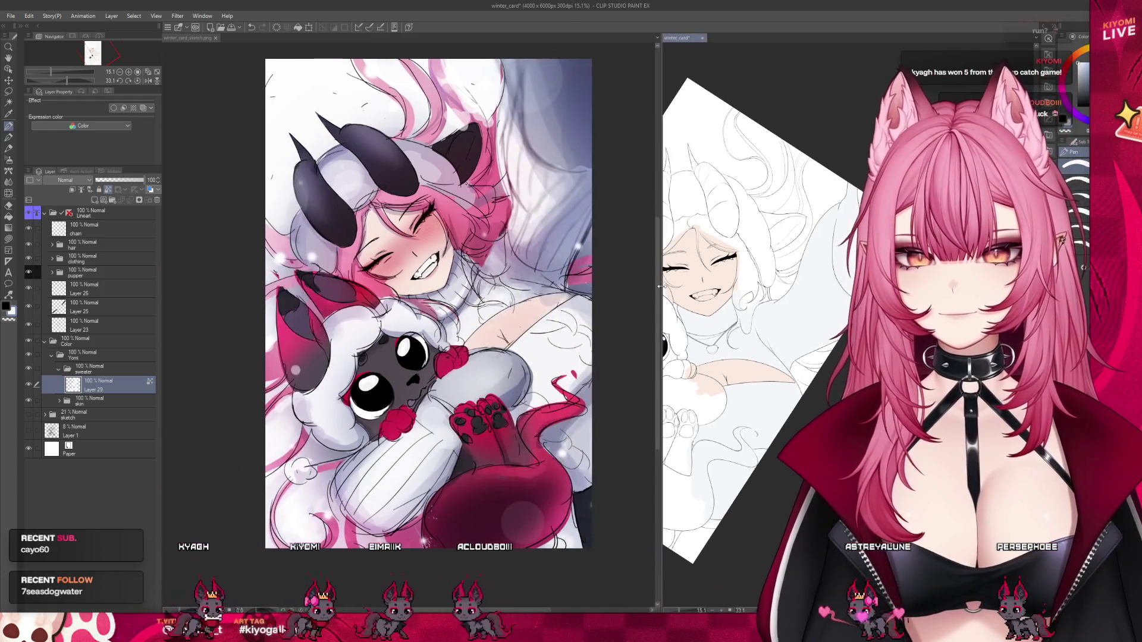
key("ctrl+Tab")
scroll(510, 300, "up", 2)
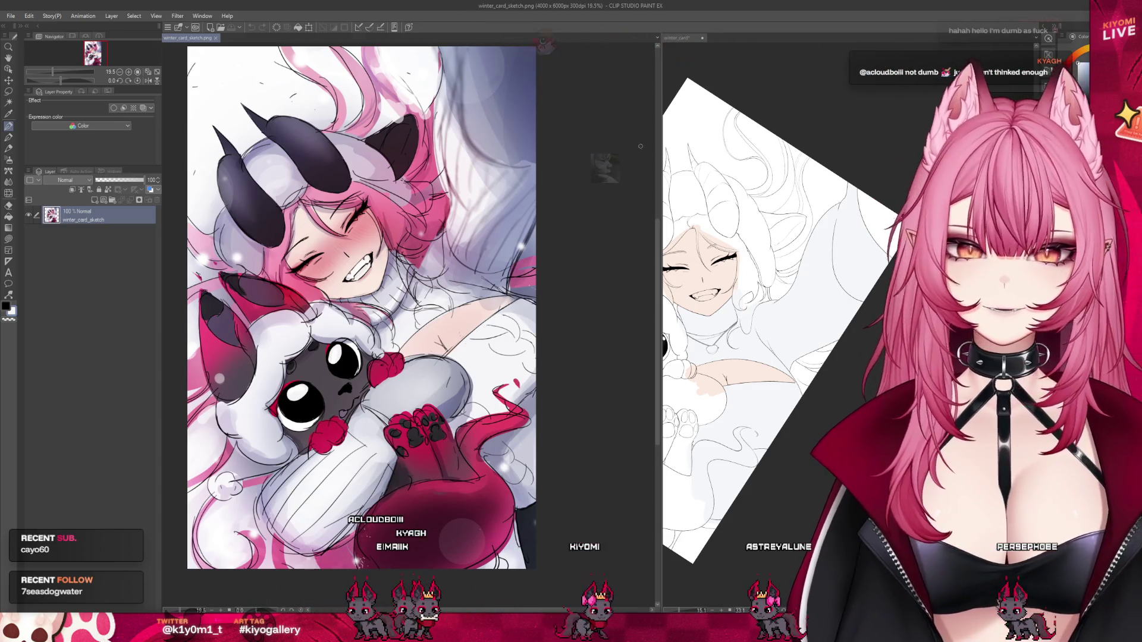
left_click_drag(657, 97, 275, 96)
scroll(410, 389, "up", 3)
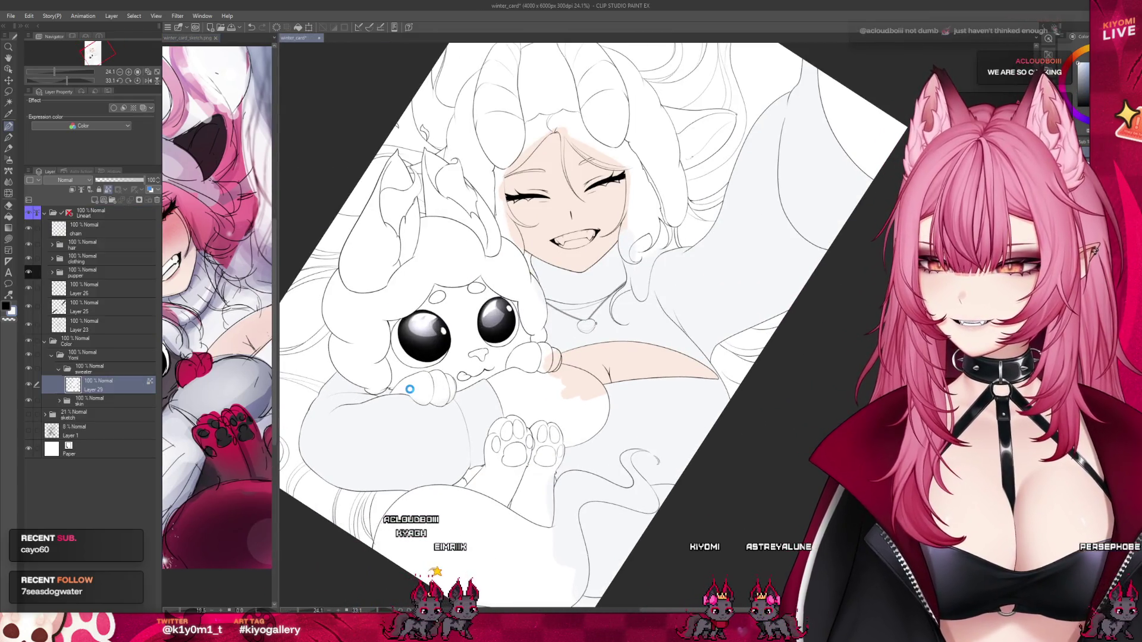
scroll(450, 345, "up", 4)
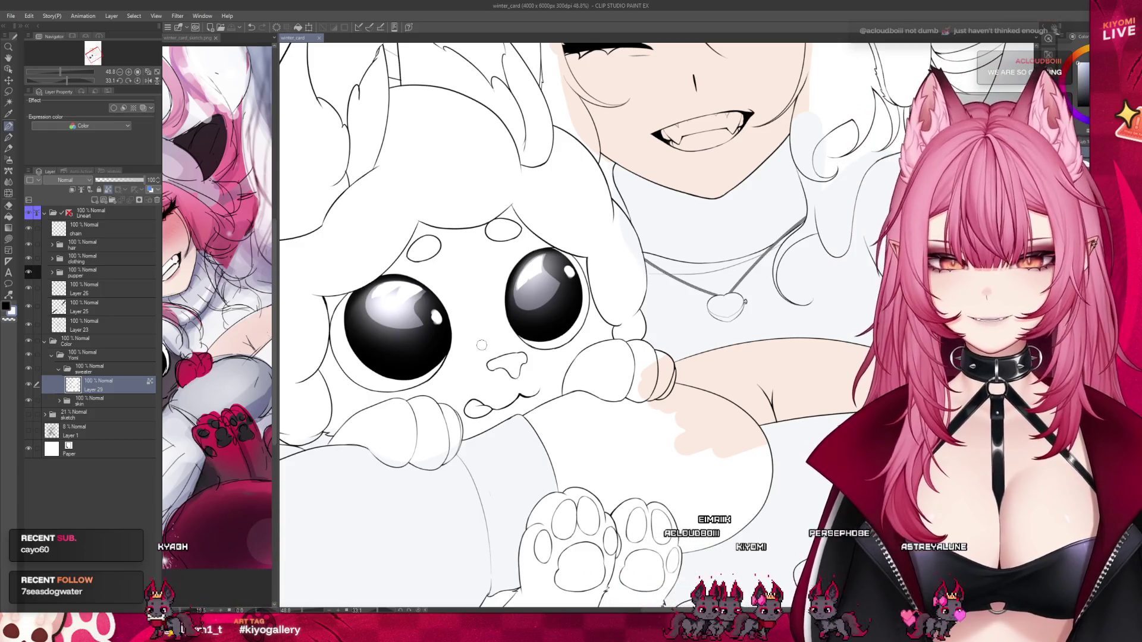
scroll(482, 345, "down", 4)
key("minus")
key("minus")
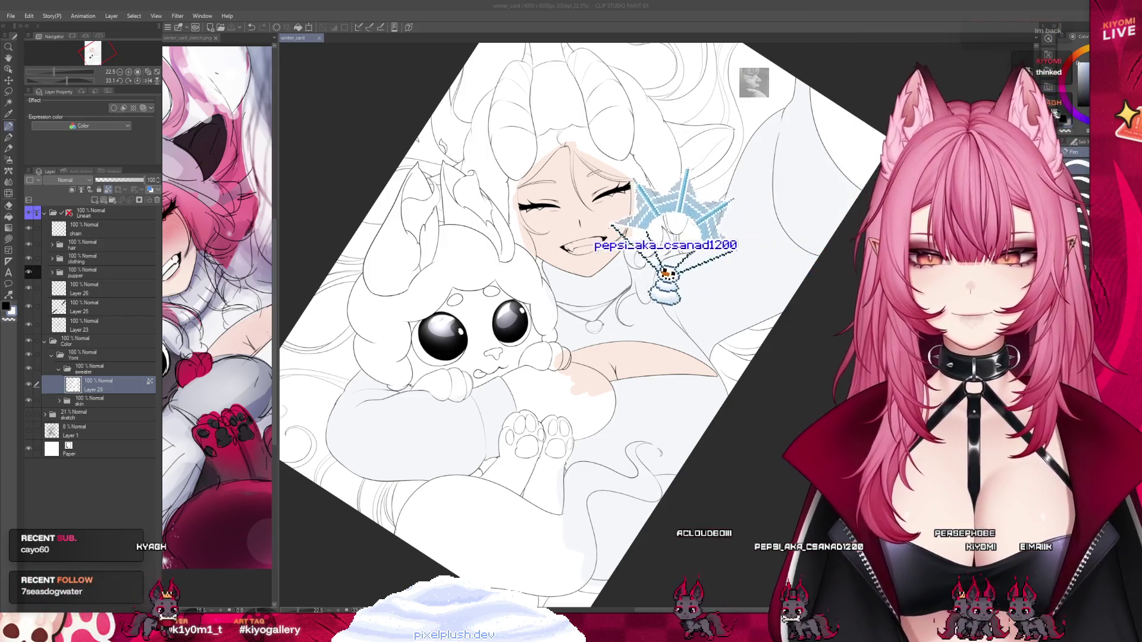
scroll(464, 475, "down", 1)
scroll(465, 475, "down", 2)
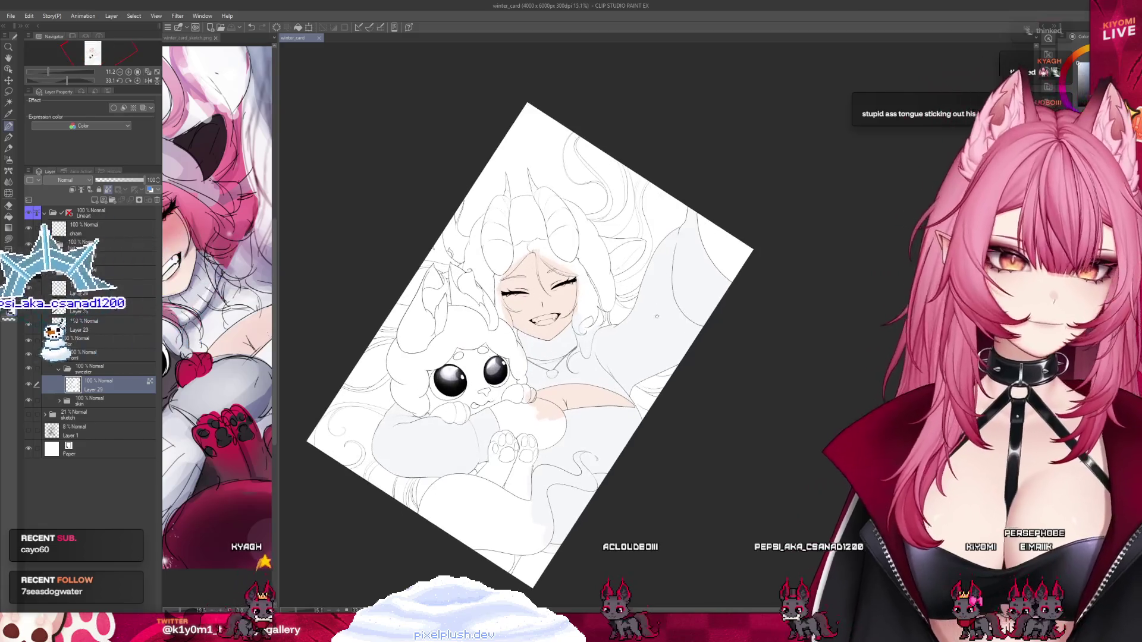
key("ctrl+plus")
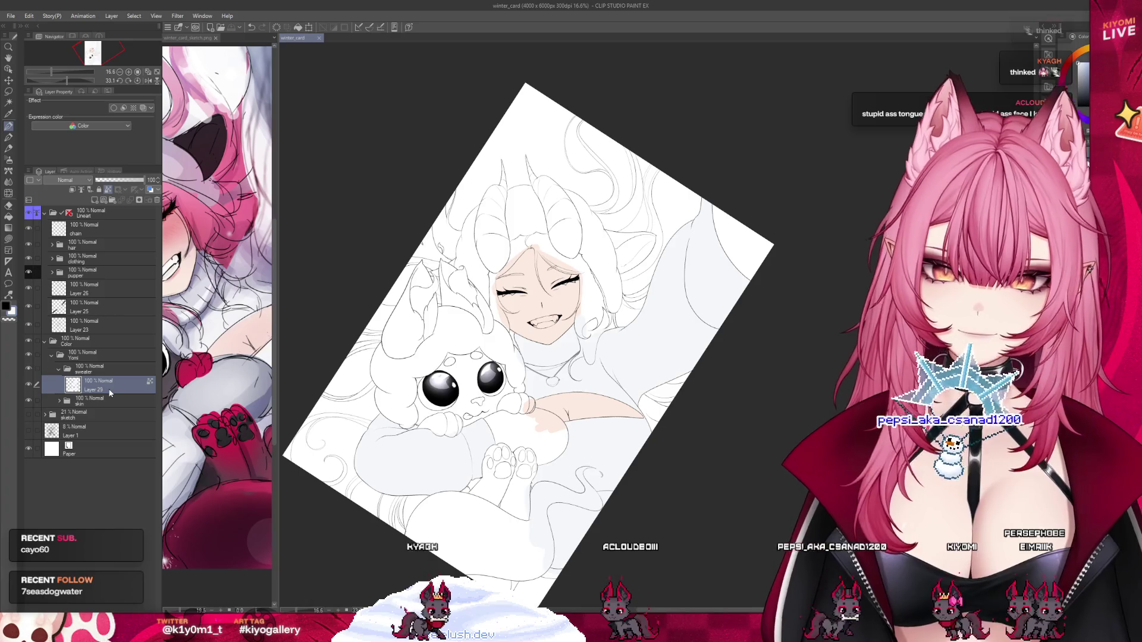
Add a layer named 'belt' above the sweater fill and paint the dark belt band.
left_click(96, 198)
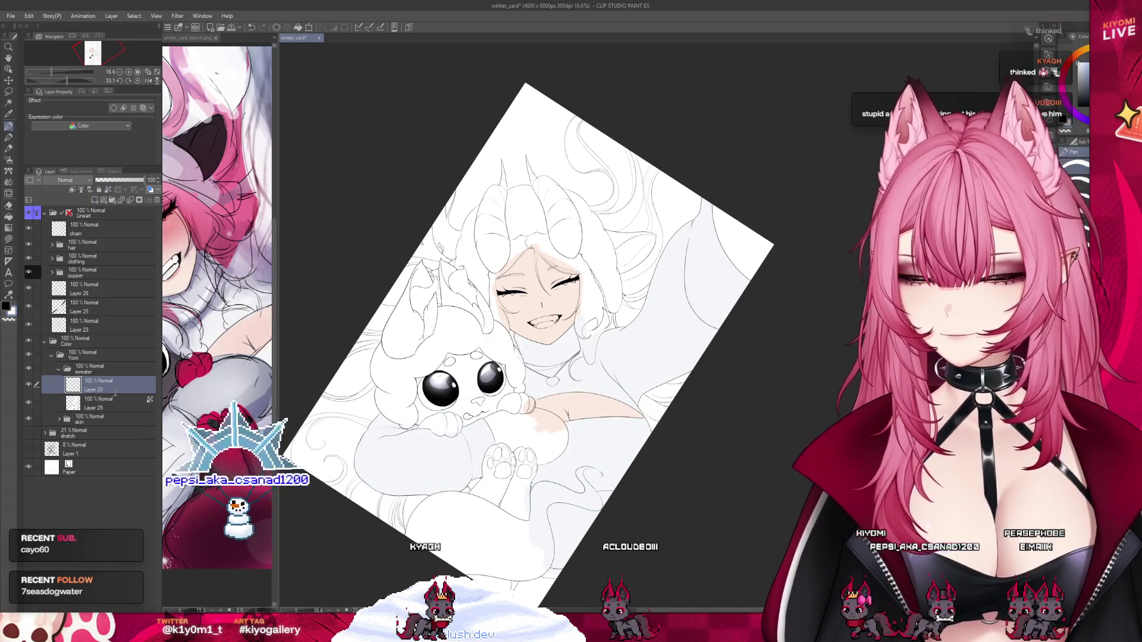
type("belt")
key("Return")
scroll(555, 552, "up", 3)
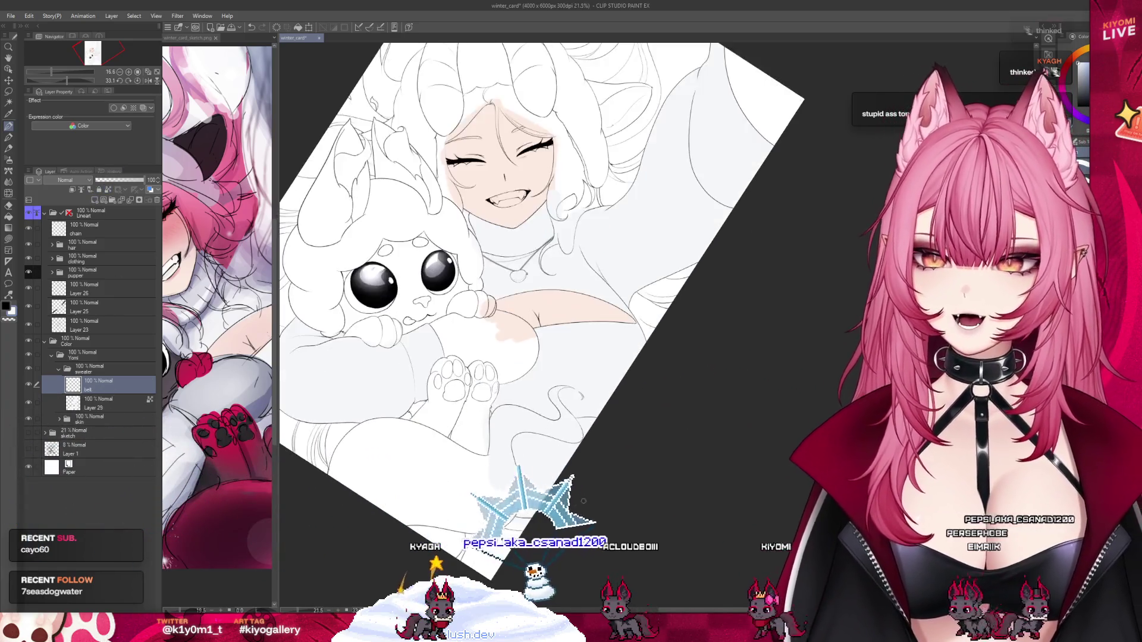
scroll(555, 553, "up", 3)
scroll(588, 579, "up", 3)
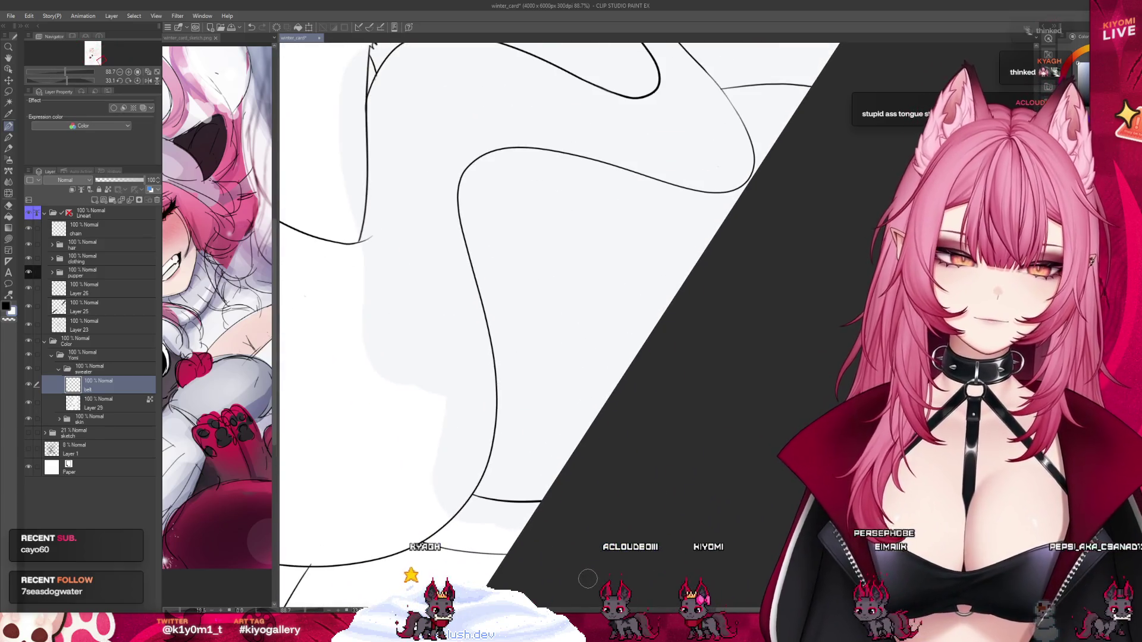
left_click_drag(467, 499, 538, 504)
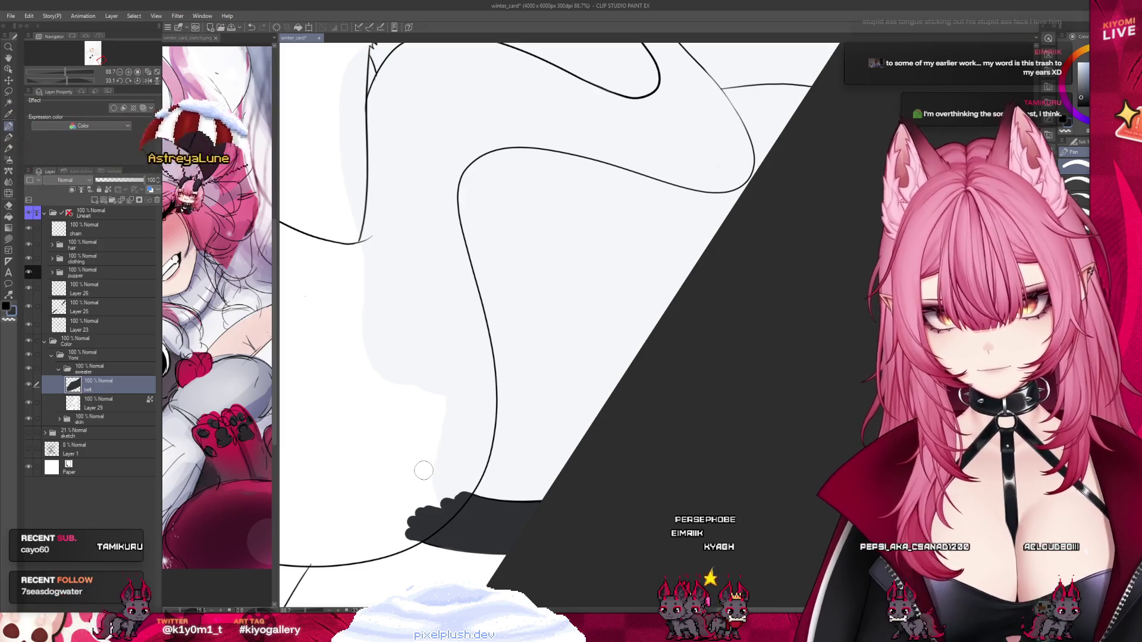
scroll(538, 511, "down", 1)
scroll(541, 493, "down", 3)
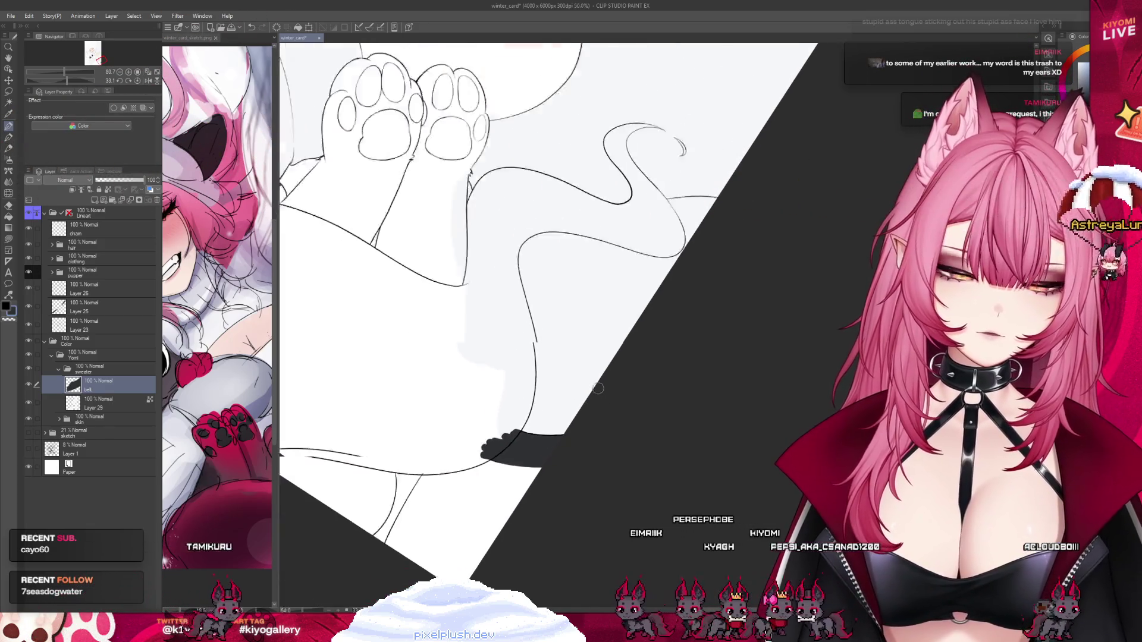
Add a 'skirt' layer above Layer 29 and paint the skirt's lower-left edge grey.
left_click(110, 404)
left_click(95, 200)
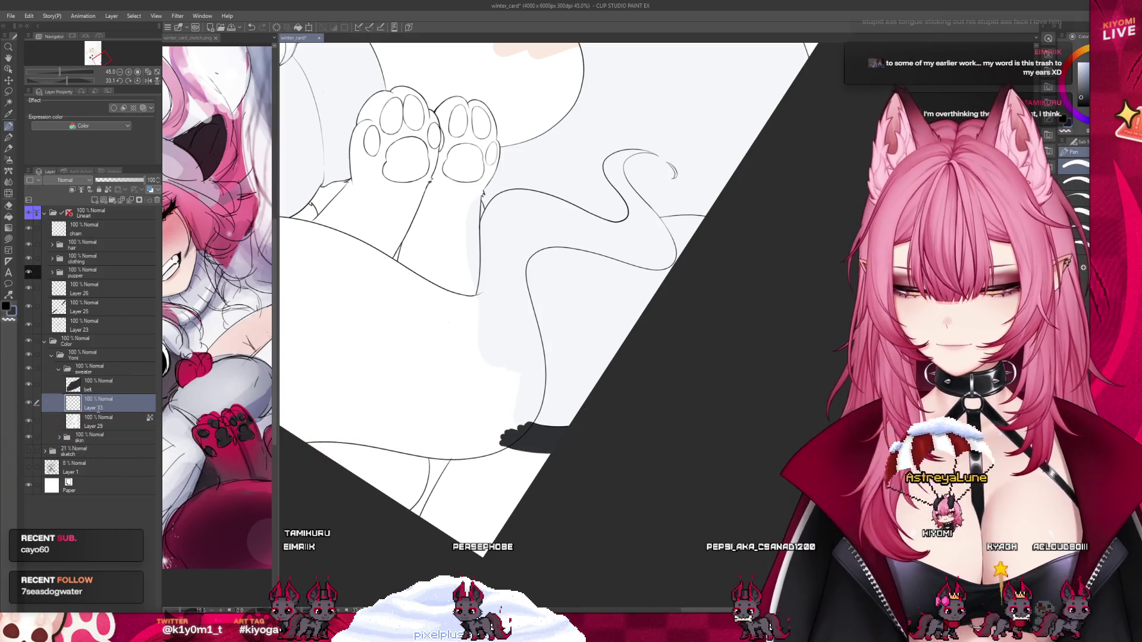
type("skirt")
key("Return")
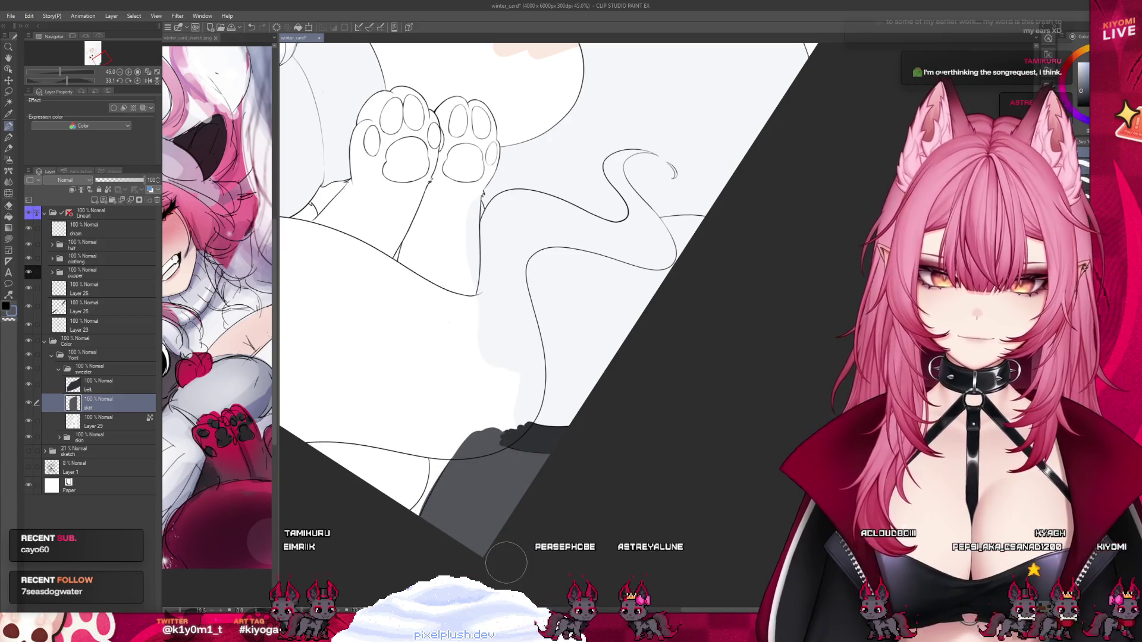
scroll(405, 523, "up", 1)
scroll(410, 511, "up", 2)
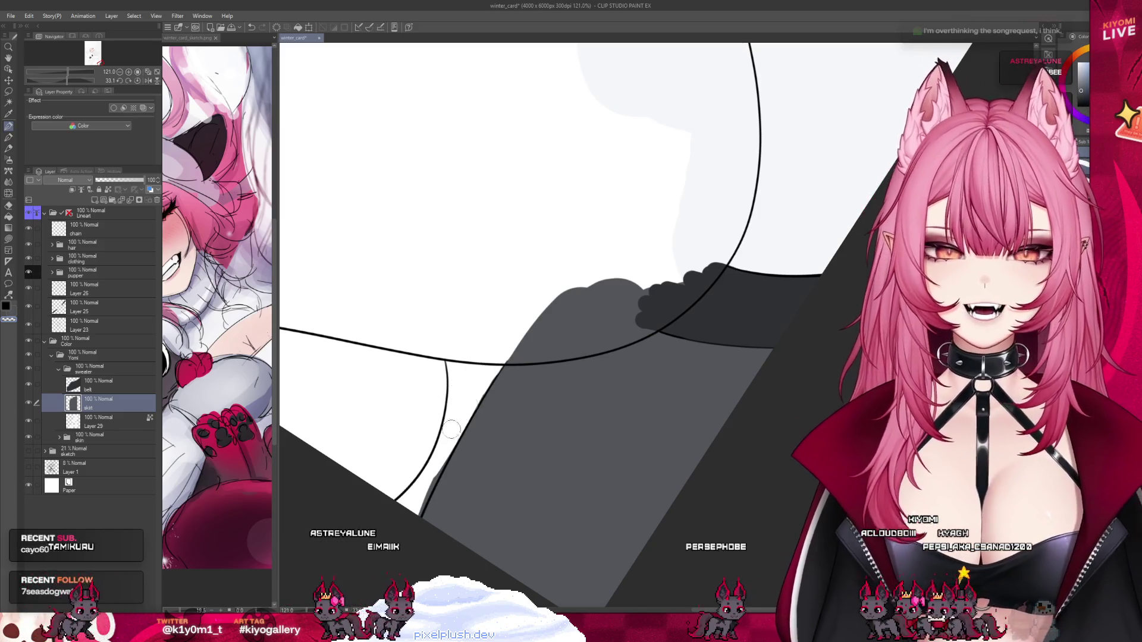
left_click_drag(423, 516, 456, 436)
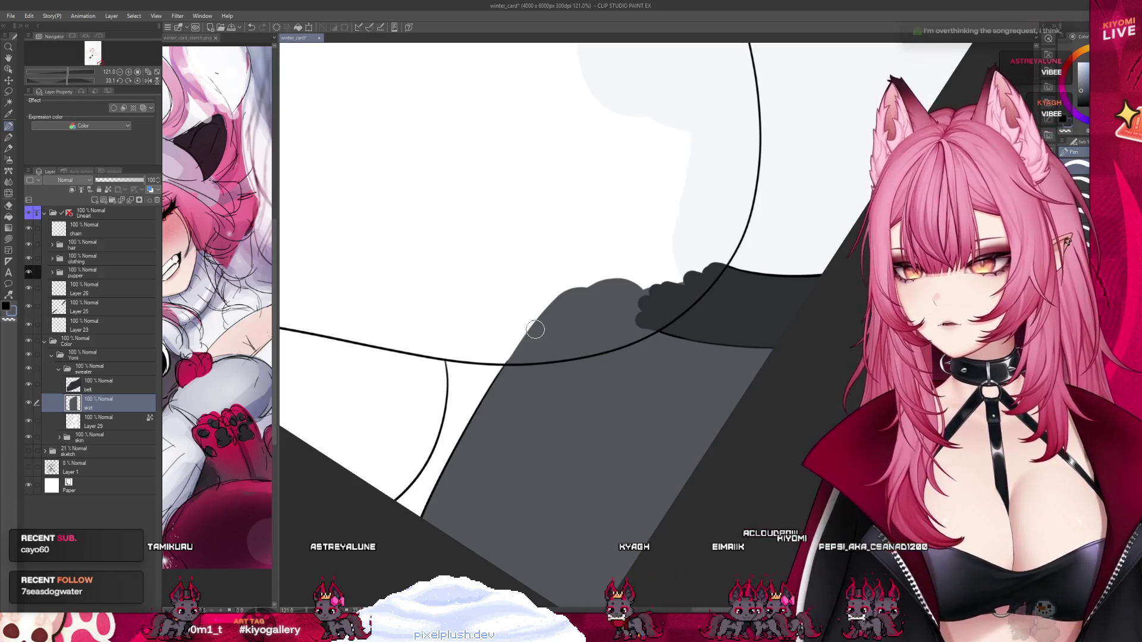
scroll(432, 330, "down", 2)
scroll(503, 420, "down", 2)
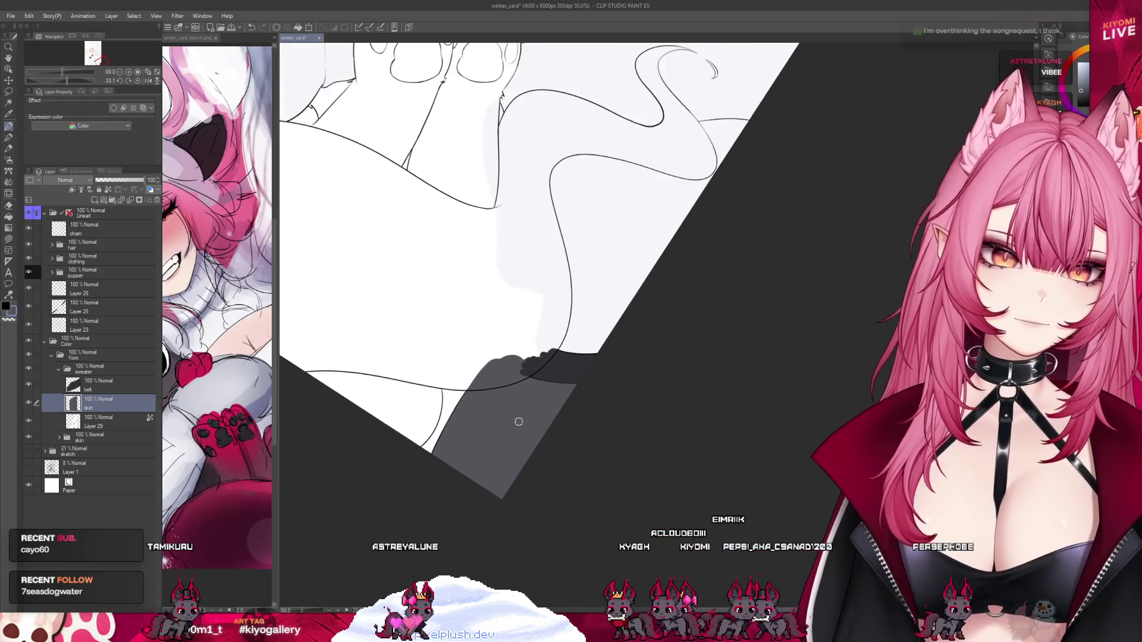
scroll(543, 449, "down", 2)
scroll(544, 442, "down", 2)
scroll(544, 442, "down", 2)
scroll(544, 452, "down", 1)
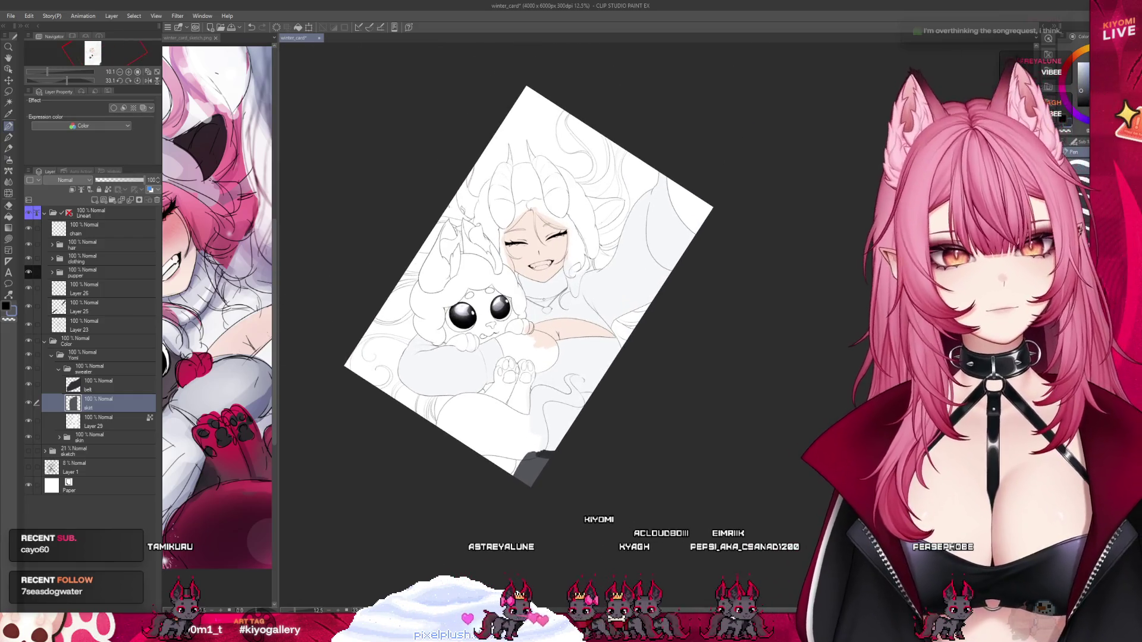
Glance at the sketch reference document, then return to the winter card.
scroll(579, 270, "up", 2)
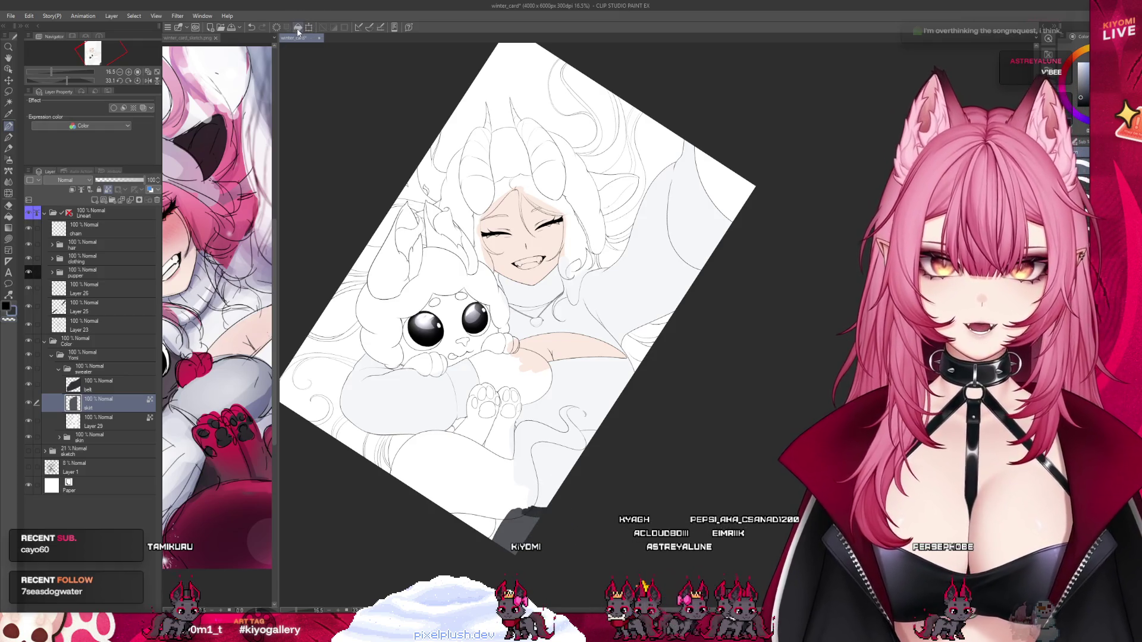
left_click(238, 371)
scroll(238, 372, "down", 2)
scroll(237, 372, "down", 2)
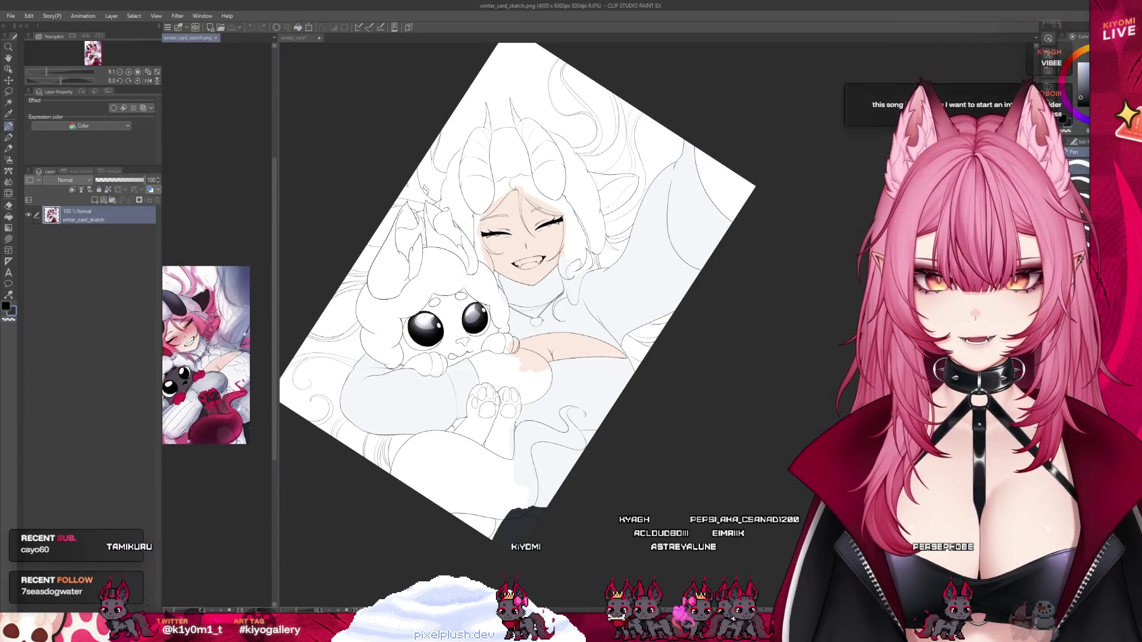
scroll(238, 371, "down", 1)
left_click(657, 446)
scroll(658, 446, "up", 1)
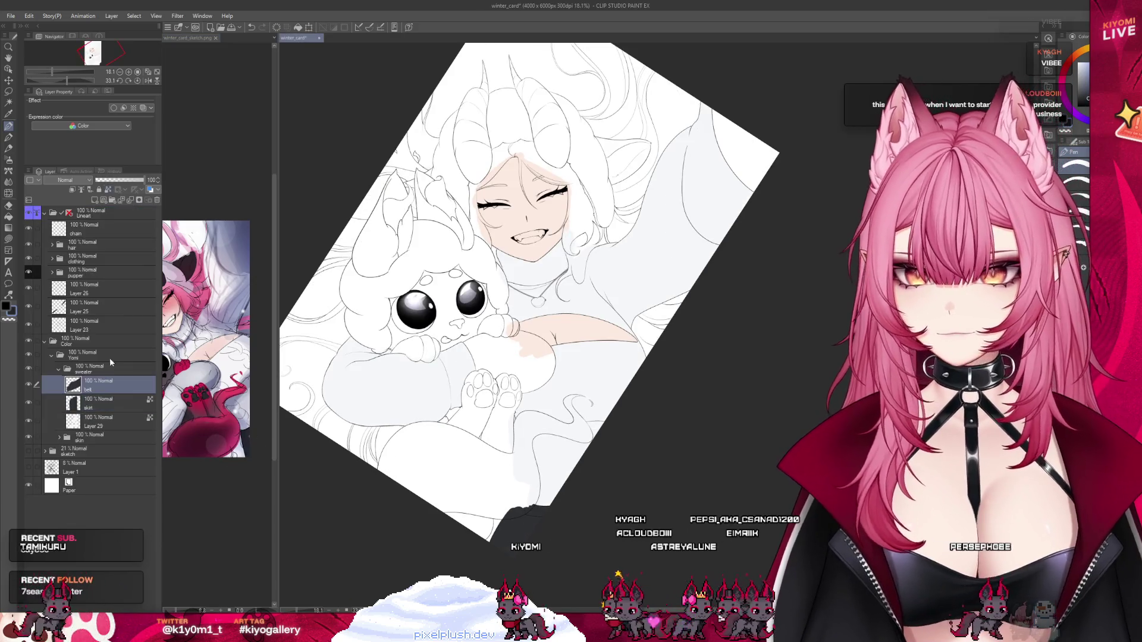
Enable Lock Transparent Pixels on the belt layer.
left_click(108, 189)
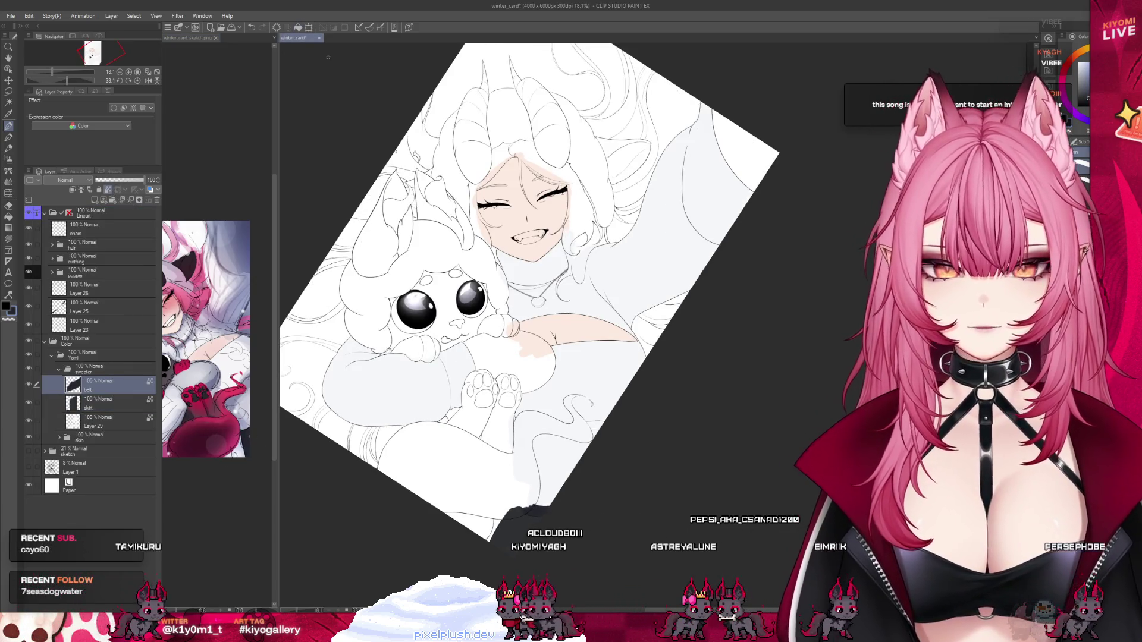
scroll(497, 397, "down", 1)
scroll(497, 398, "down", 1)
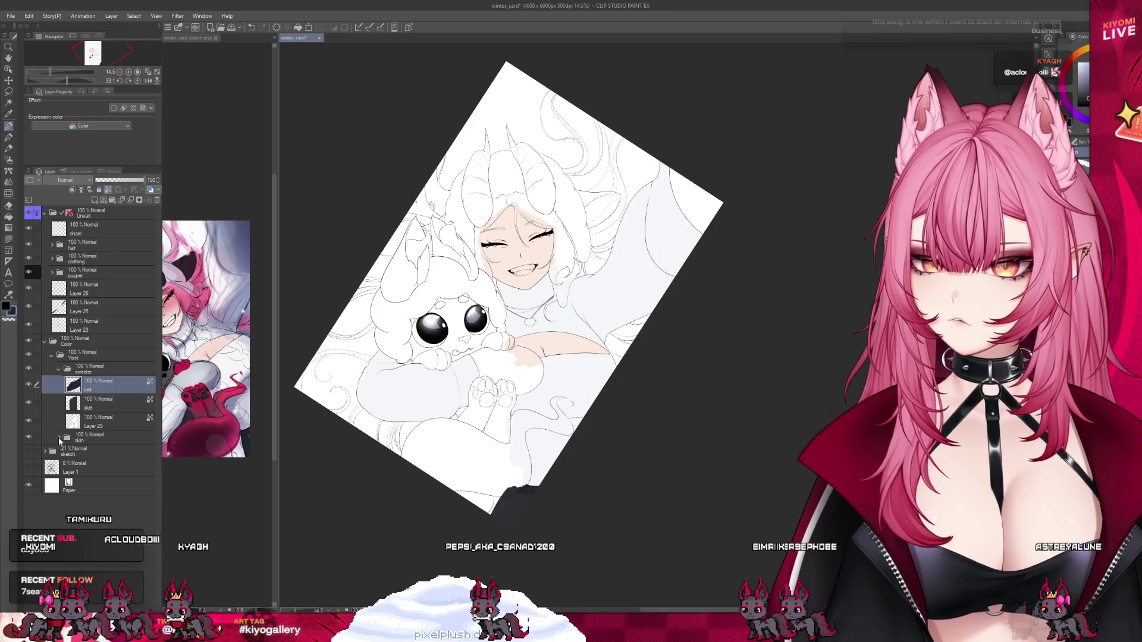
Group the skin folder into a new folder and name it 'home'.
left_click(56, 436)
left_click(92, 440)
key("ctrl+g")
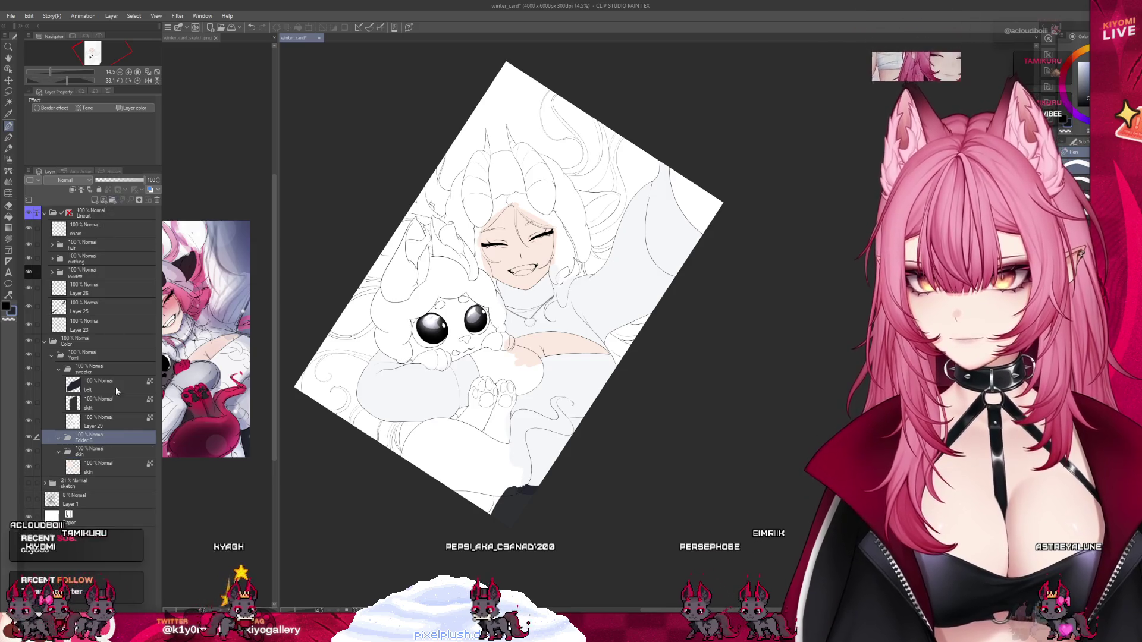
double_click(101, 440)
type("home")
key("Return")
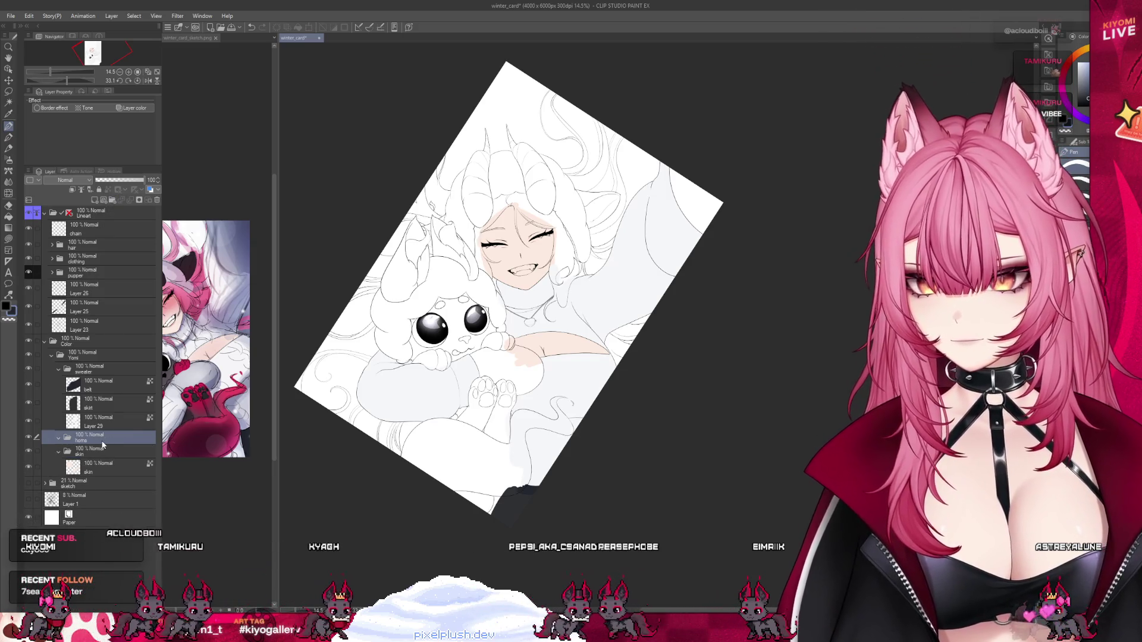
Check the sketch reference, then fill both horns dark purple on Layer 33.
left_click(181, 274)
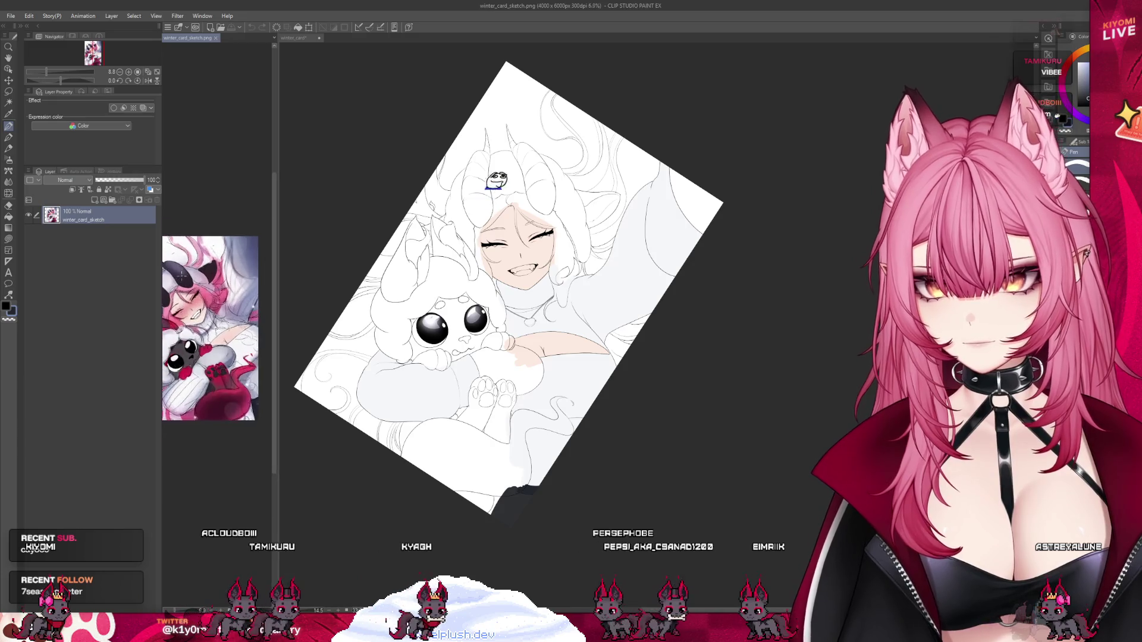
key("ctrl+Tab")
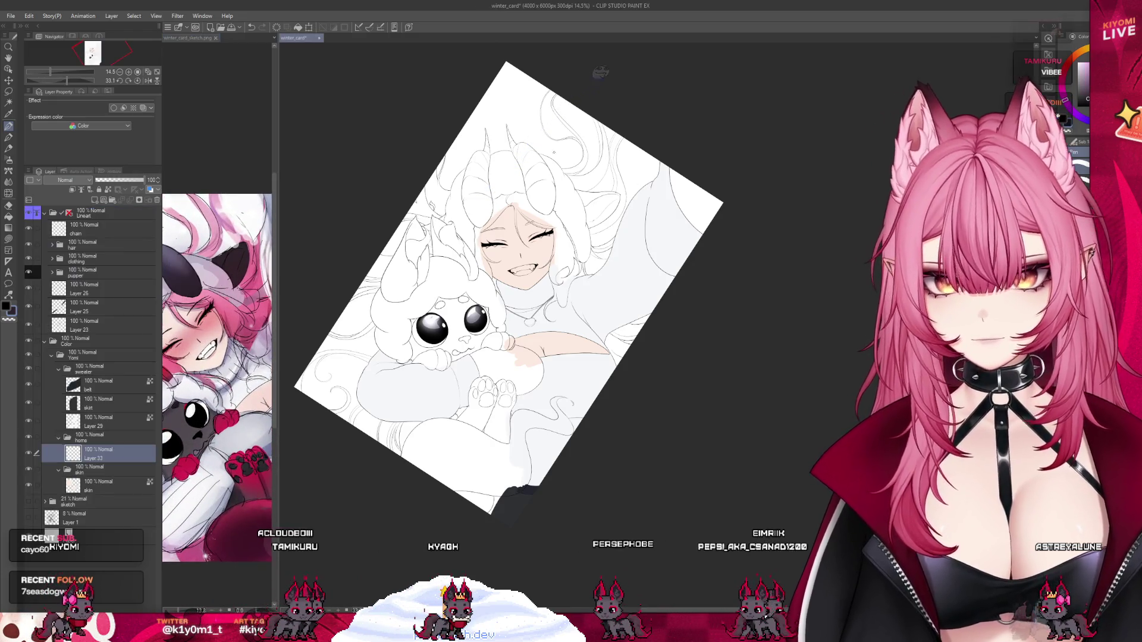
scroll(494, 124, "up", 4)
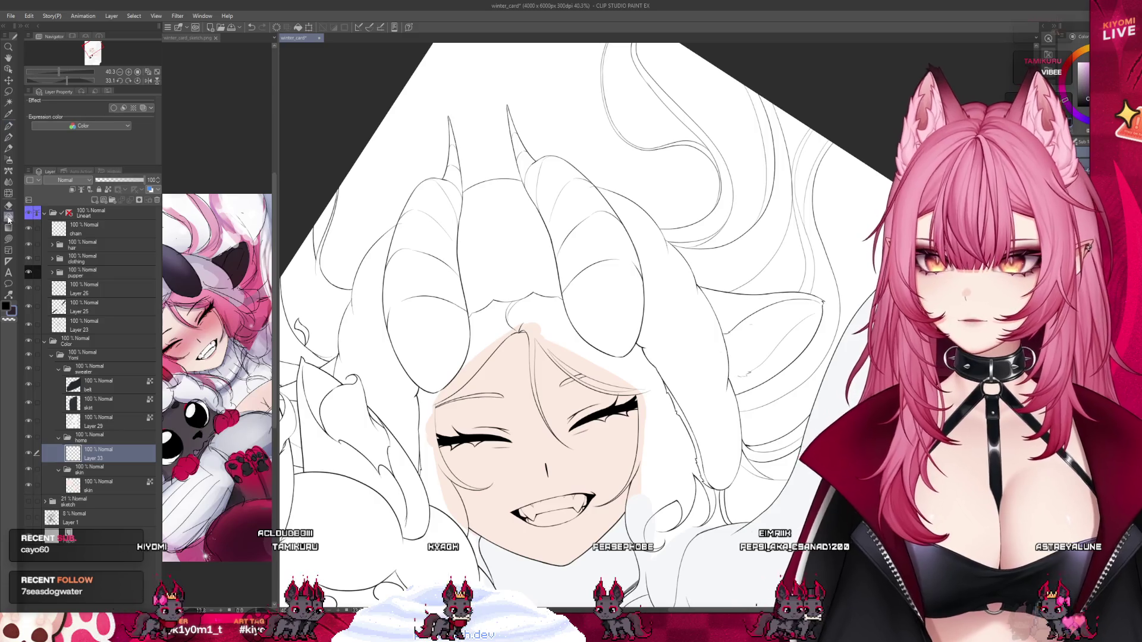
left_click(70, 216)
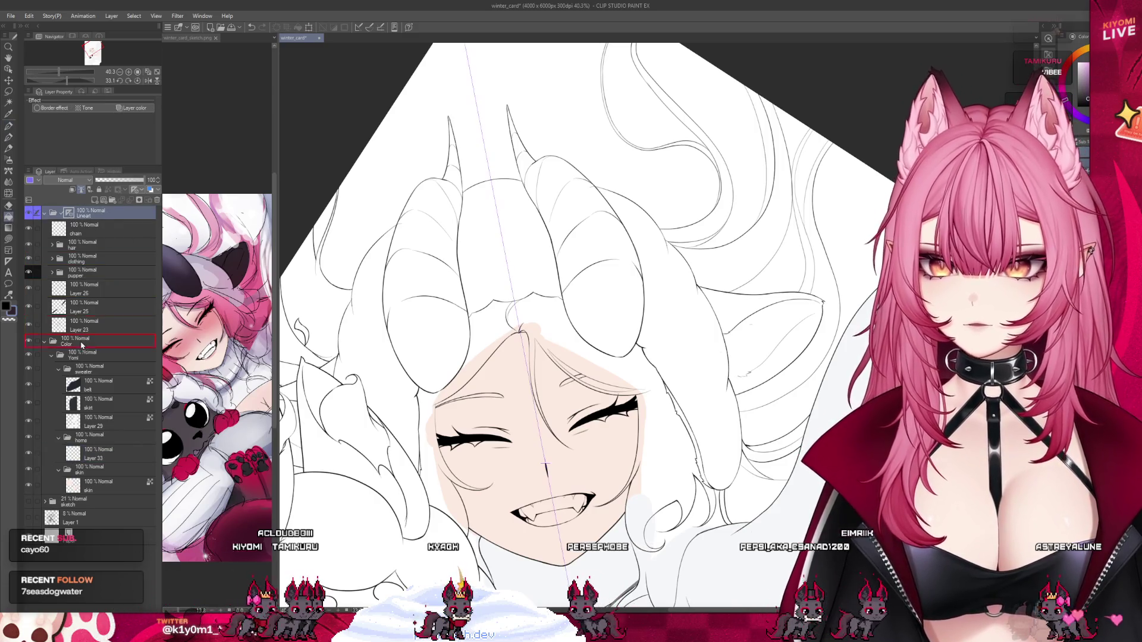
left_click(98, 454)
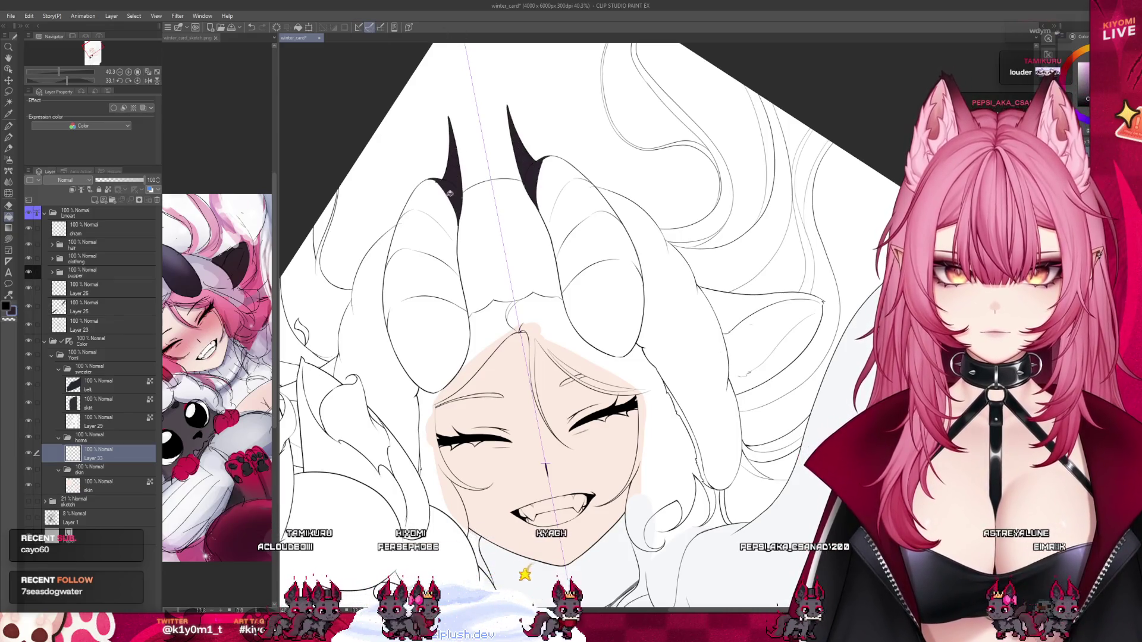
left_click_drag(459, 130, 417, 166)
scroll(391, 159, "up", 1)
scroll(391, 159, "up", 1)
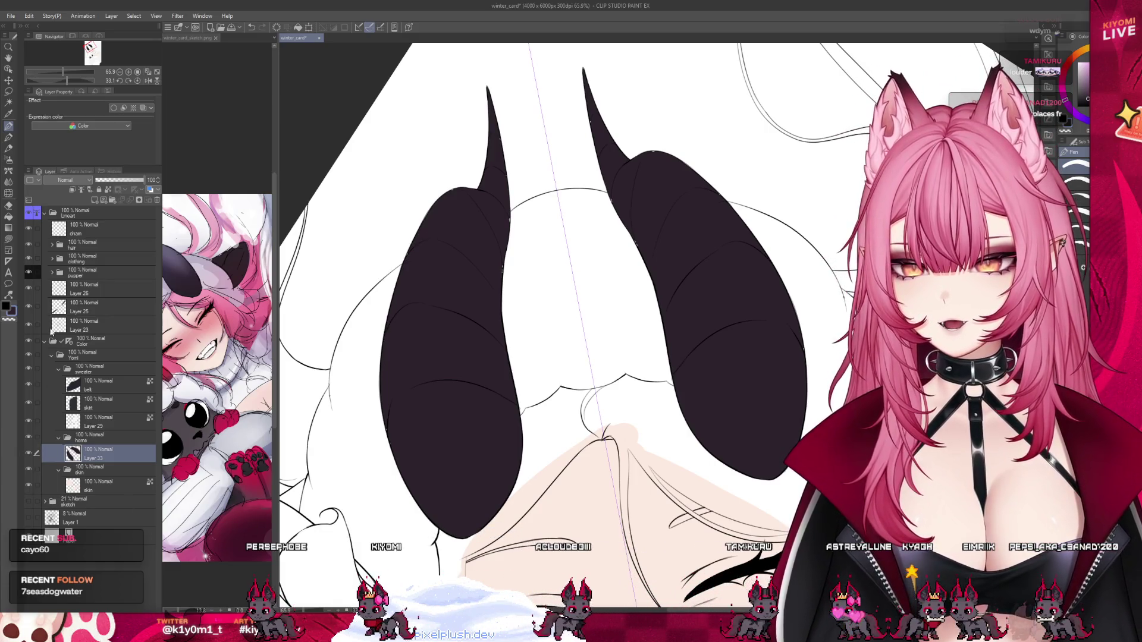
Hide the horn colour to check the line art and select the hat layer in clothing.
left_click(28, 453)
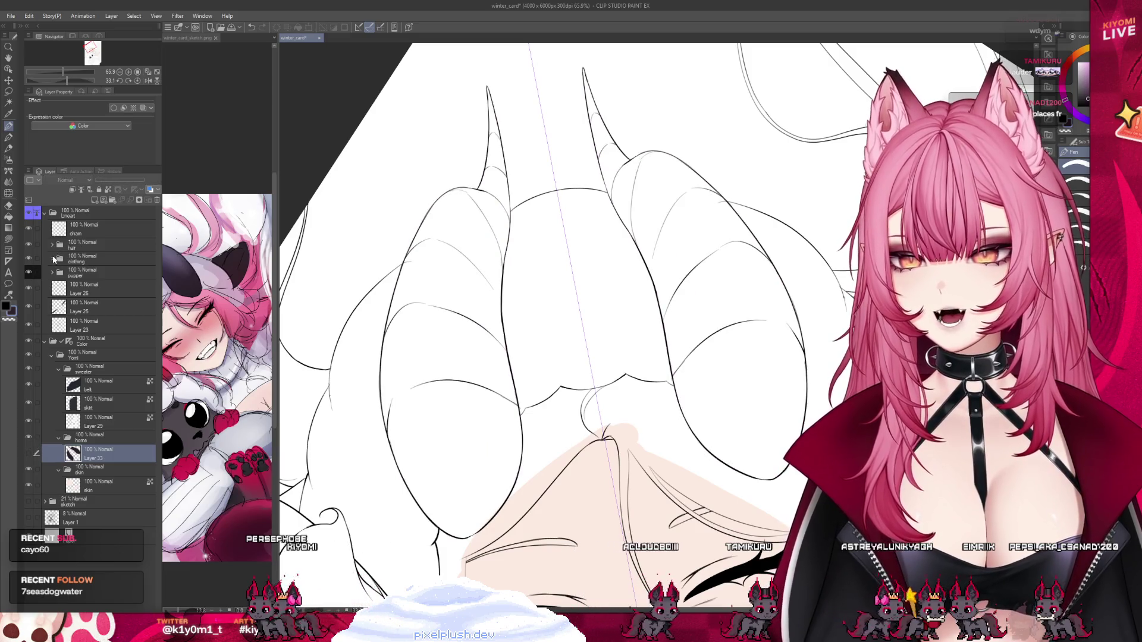
left_click(53, 259)
left_click(87, 327)
scroll(417, 320, "up", 2)
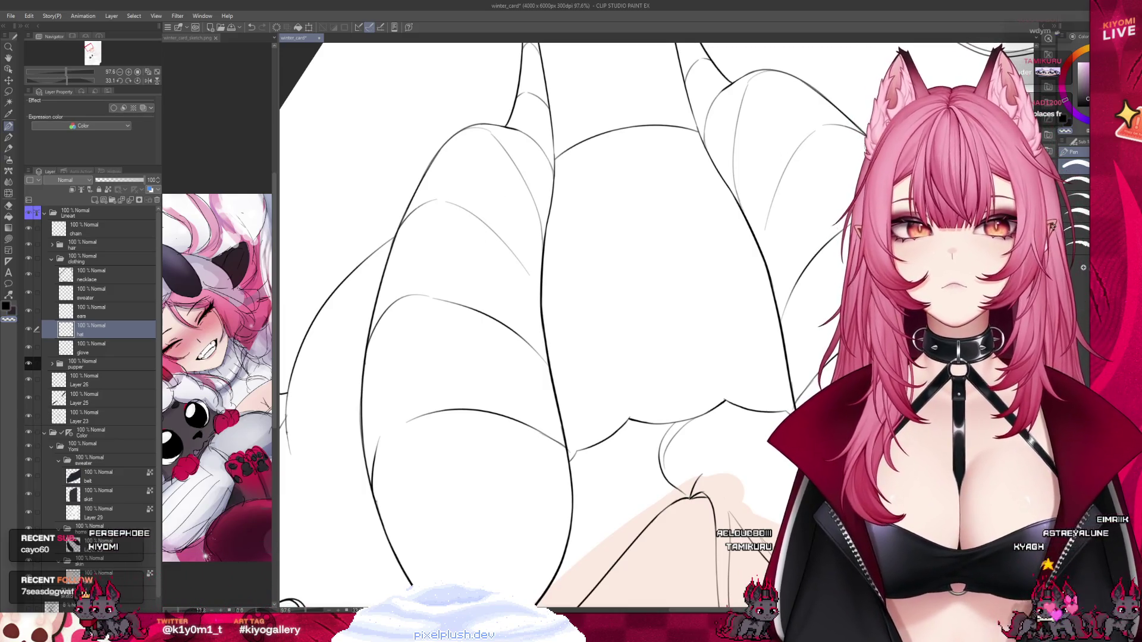
scroll(497, 210, "down", 3)
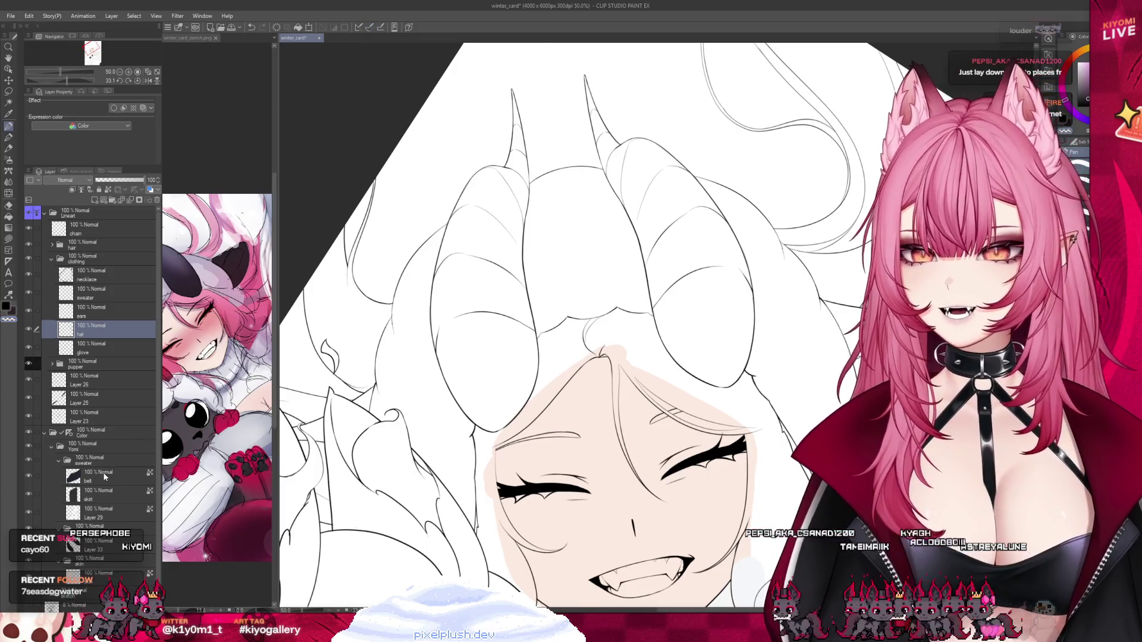
Reselect Layer 33 in the horns folder and make the horn colour visible again.
left_click(89, 527)
left_click(58, 459)
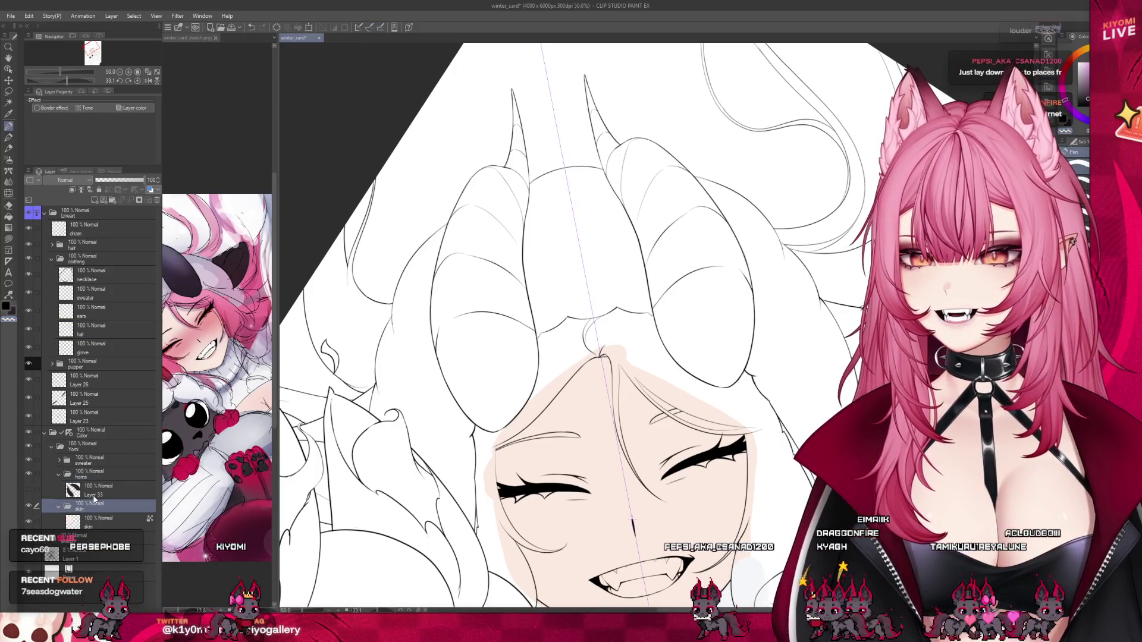
left_click(89, 490)
left_click(28, 489)
scroll(381, 226, "down", 2)
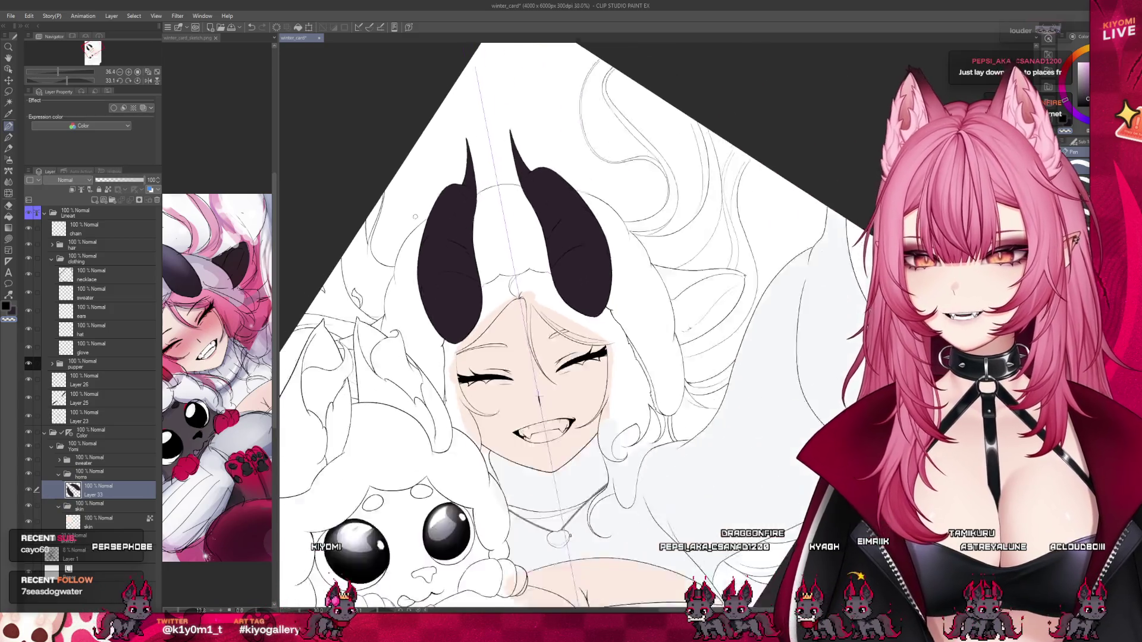
scroll(424, 206, "up", 2)
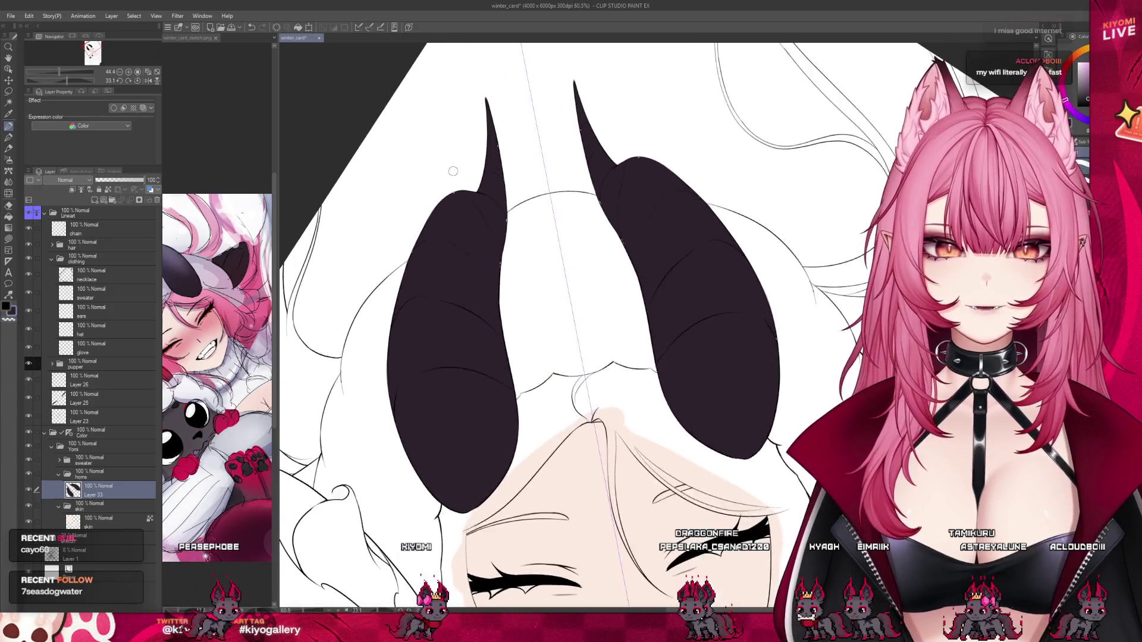
scroll(461, 171, "up", 1)
scroll(461, 170, "up", 1)
scroll(540, 218, "up", 1)
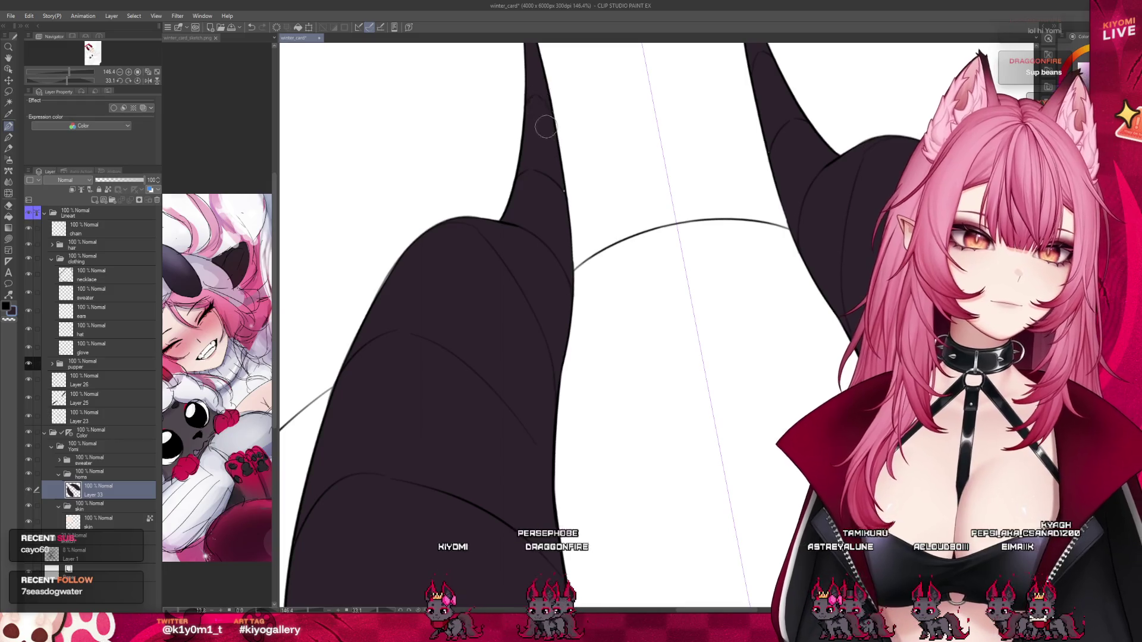
scroll(545, 212, "down", 5)
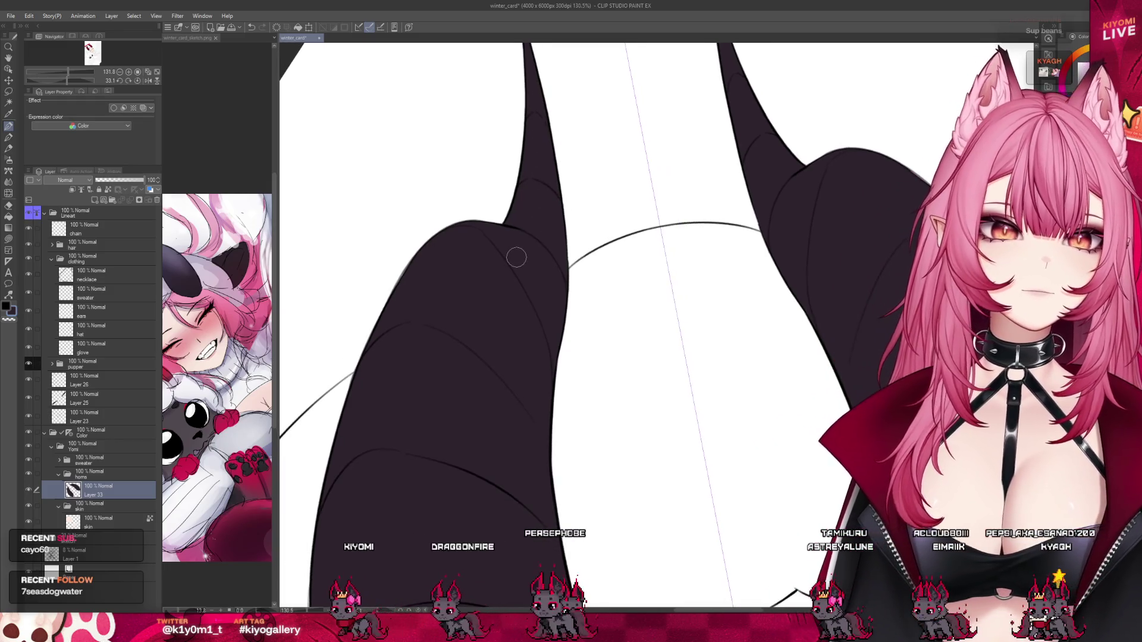
scroll(531, 77, "up", 5)
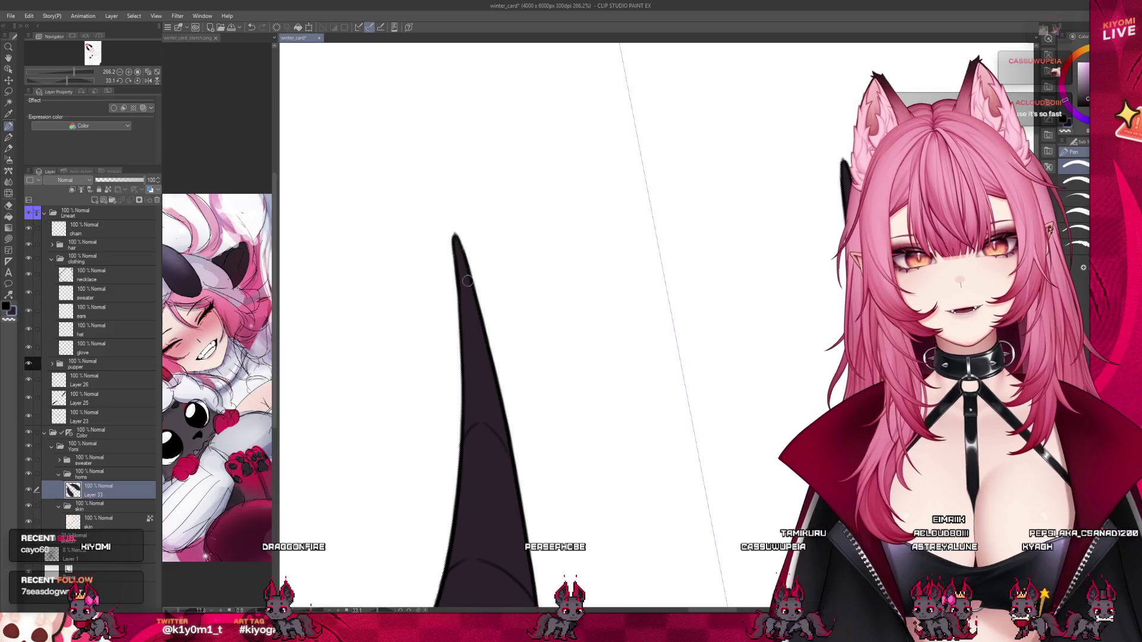
scroll(489, 219, "down", 8)
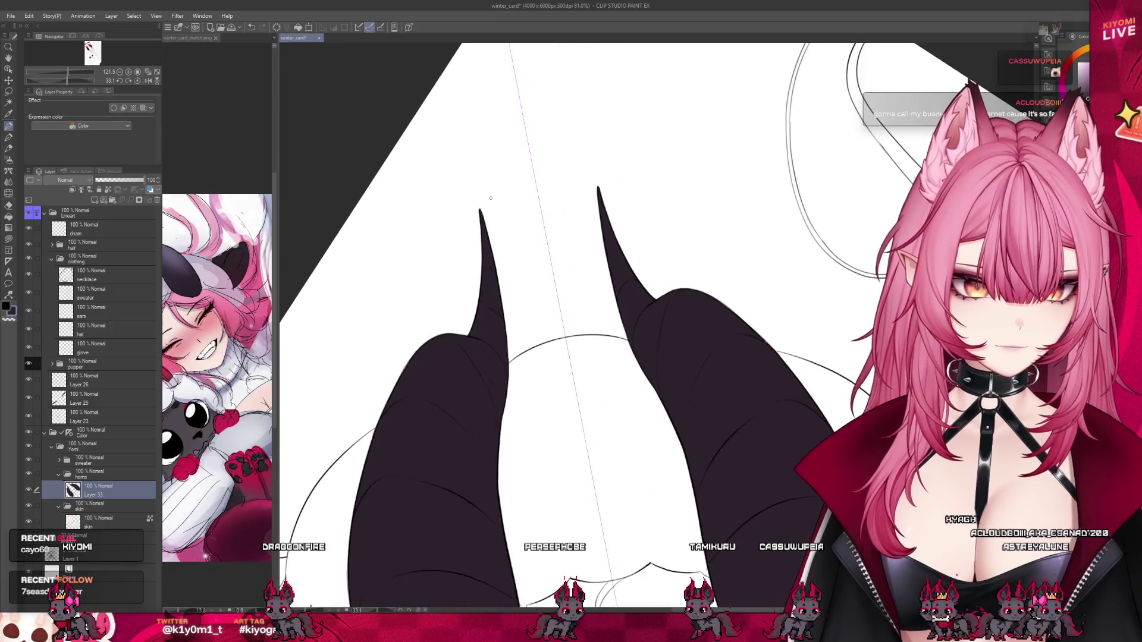
scroll(490, 198, "down", 2)
scroll(488, 268, "down", 2)
scroll(486, 335, "down", 1)
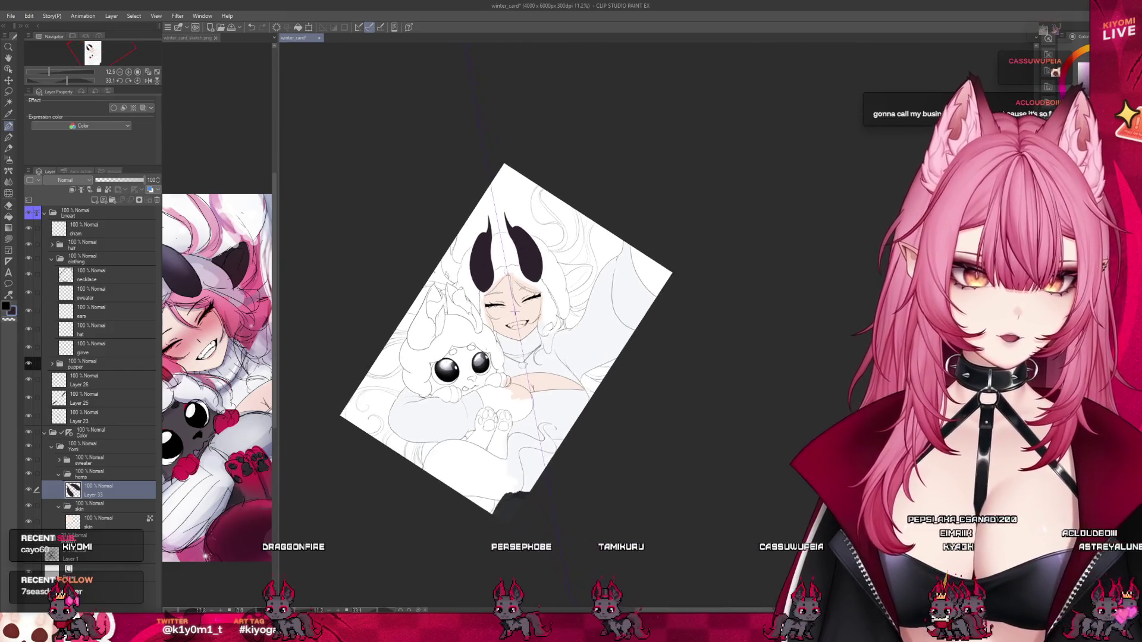
scroll(487, 335, "up", 1)
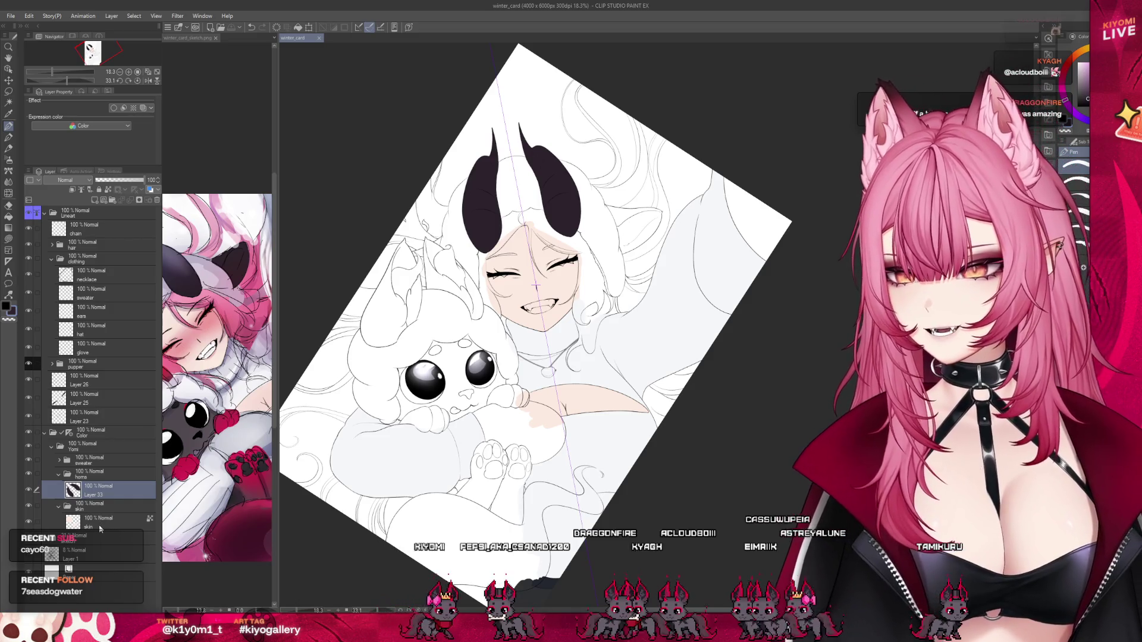
left_click(98, 525)
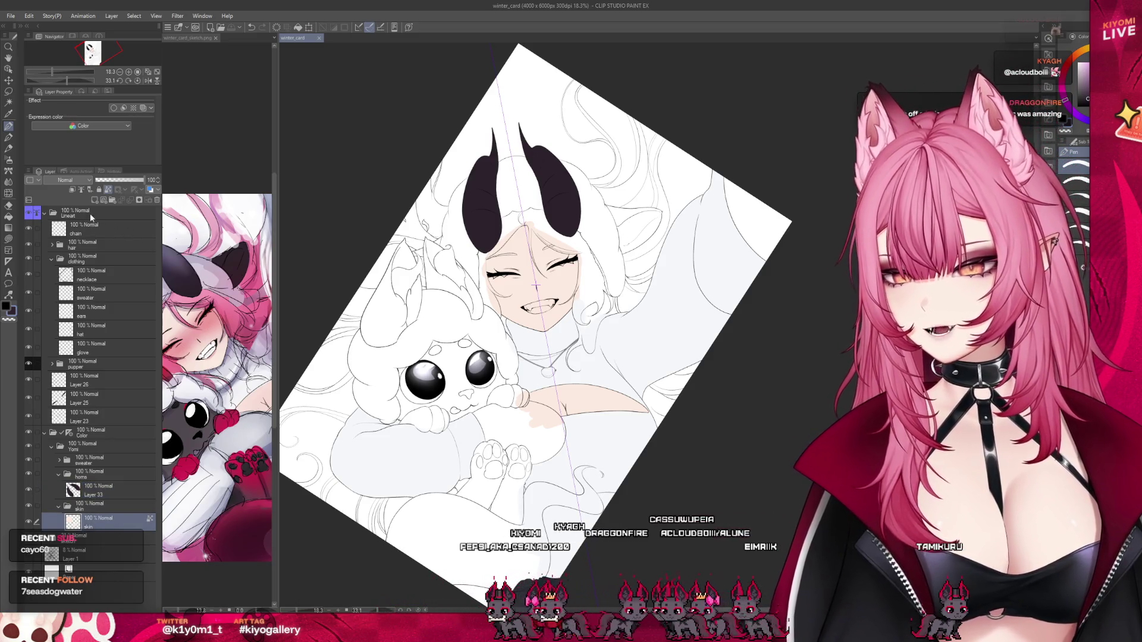
Add a new layer above the skin and flood-fill the mouth interior dark grey.
left_click(94, 201)
scroll(493, 274, "up", 5)
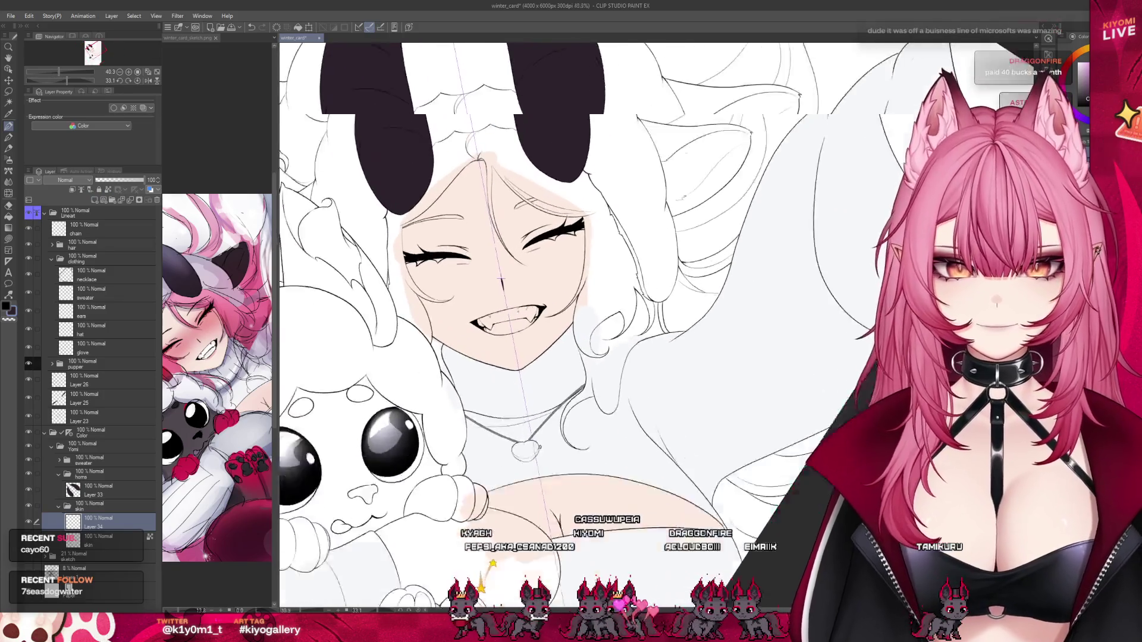
scroll(494, 280, "up", 3)
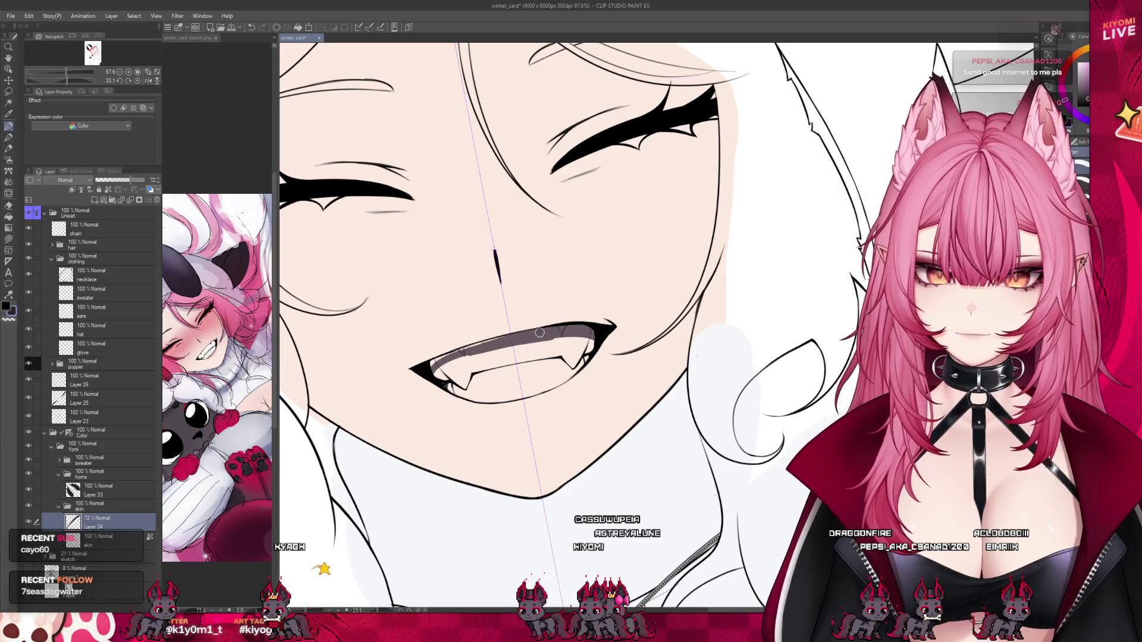
mouse_move(513, 337)
left_mouse_down()
mouse_move(440, 363)
mouse_move(497, 399)
mouse_move(582, 354)
left_mouse_up()
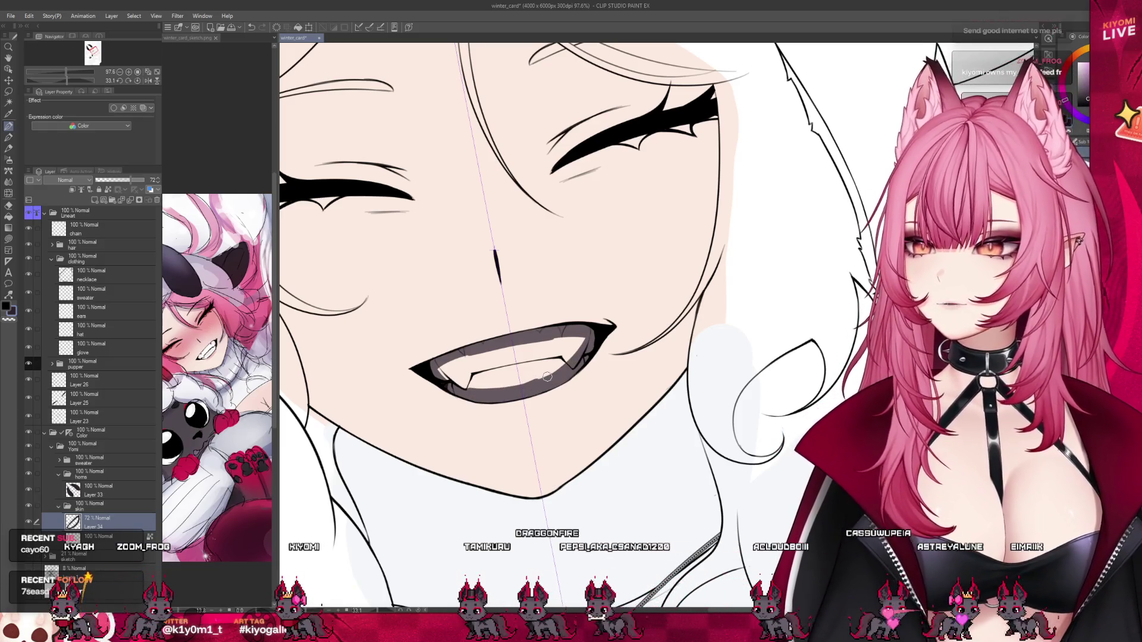
scroll(547, 377, "up", 2)
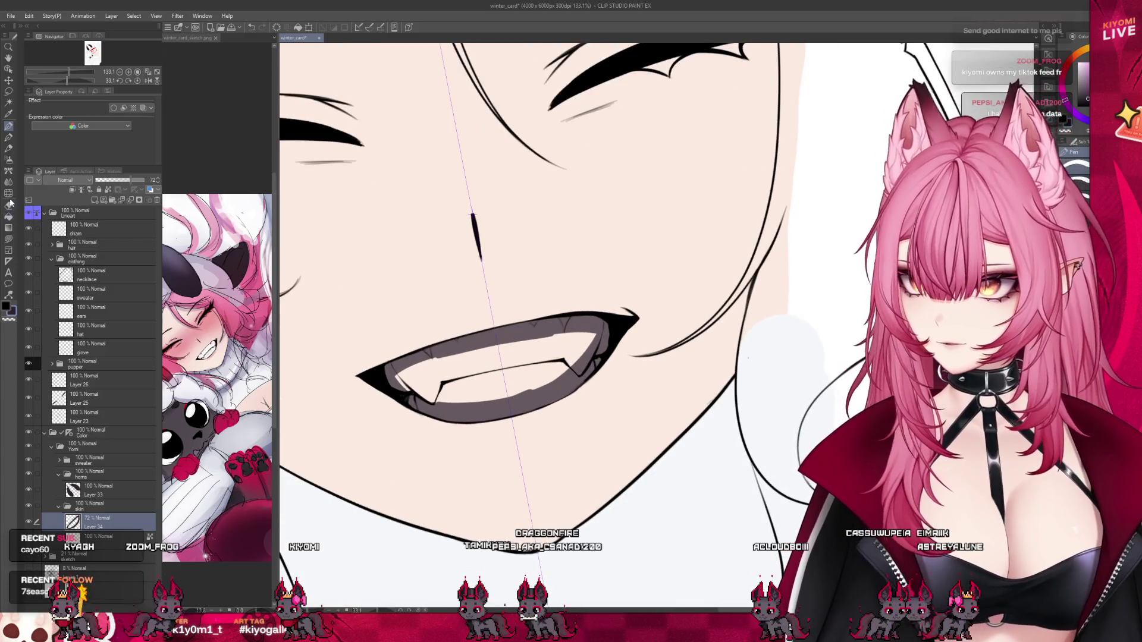
left_click(9, 216)
left_click(499, 363)
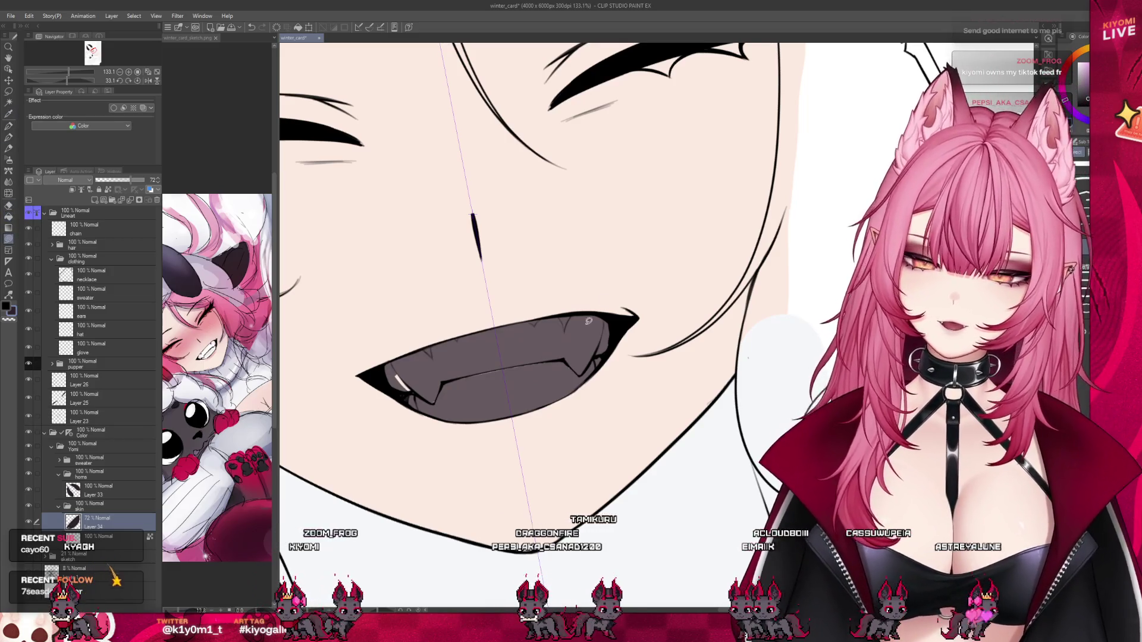
Undo a stray white stroke and fill the teeth area with white.
left_click_drag(416, 356, 384, 388)
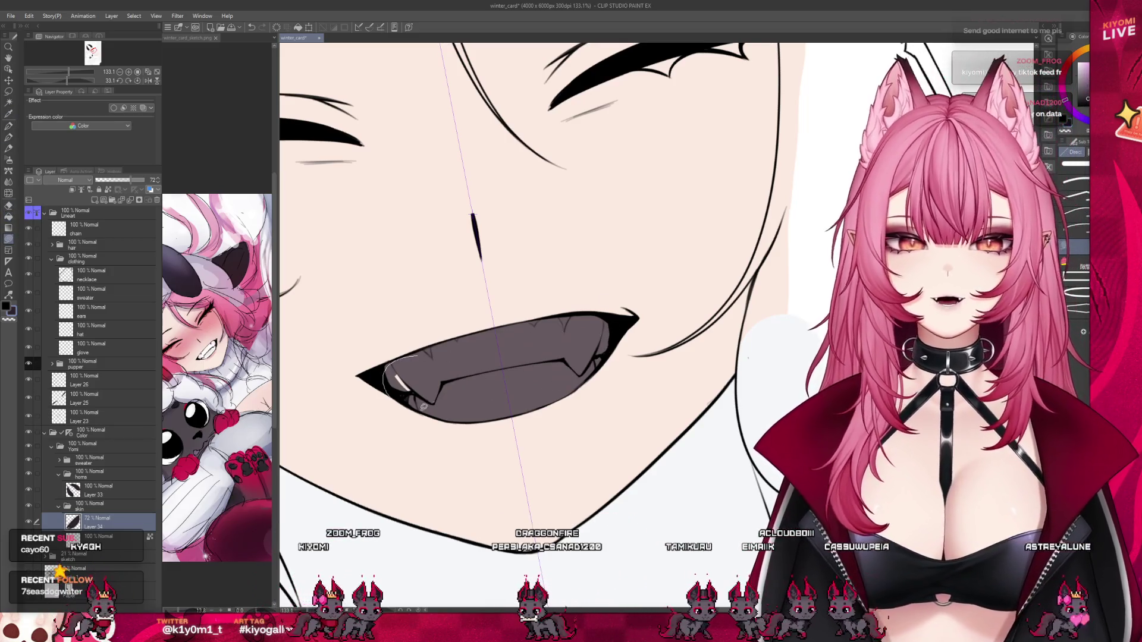
key("ctrl+z")
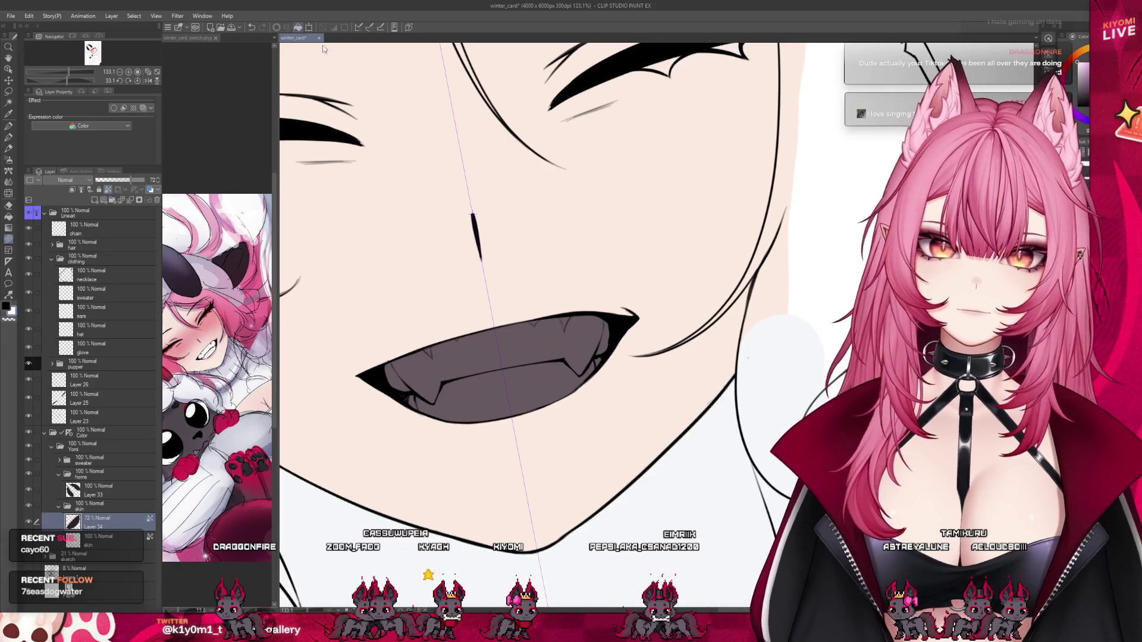
left_click(593, 374)
scroll(553, 347, "down", 5)
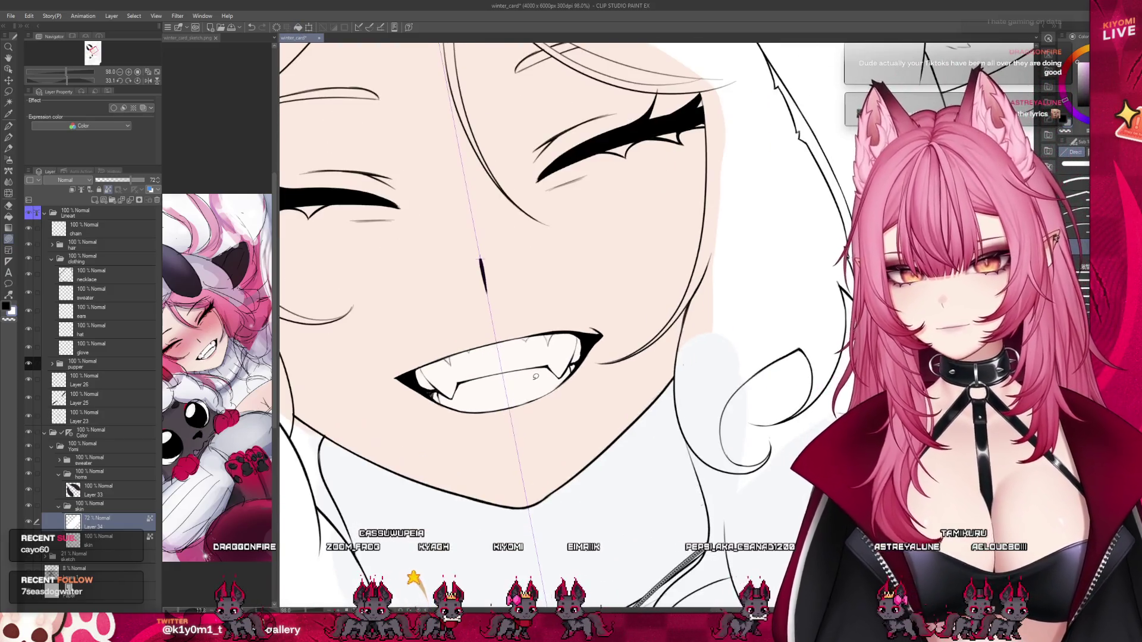
scroll(560, 382, "up", 5)
scroll(560, 381, "down", 2)
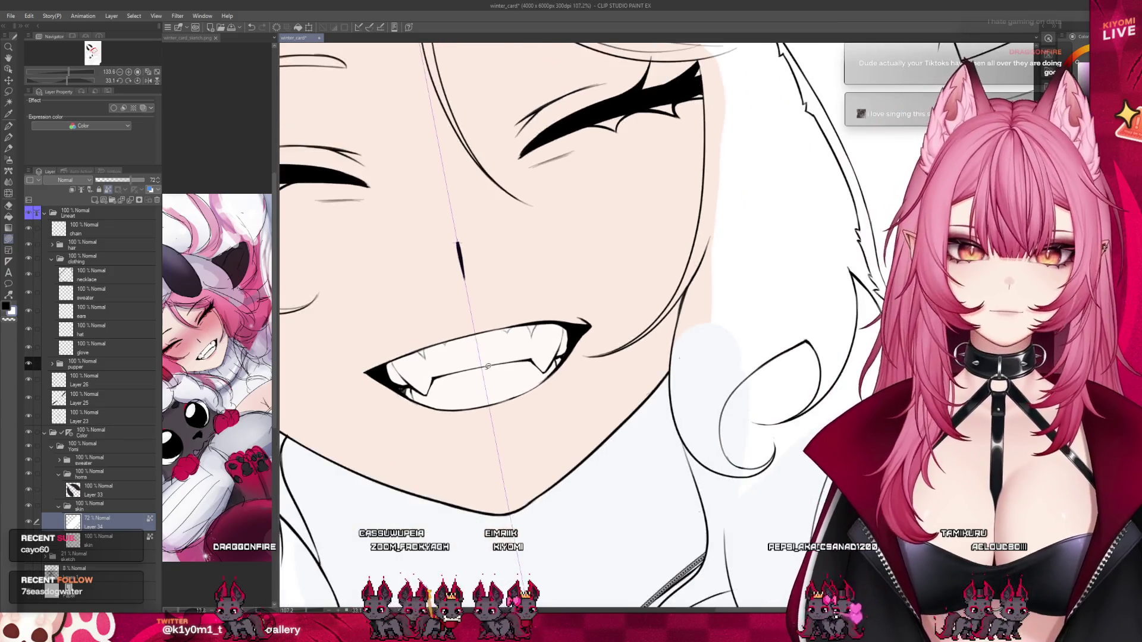
scroll(535, 416, "down", 4)
scroll(500, 269, "down", 2)
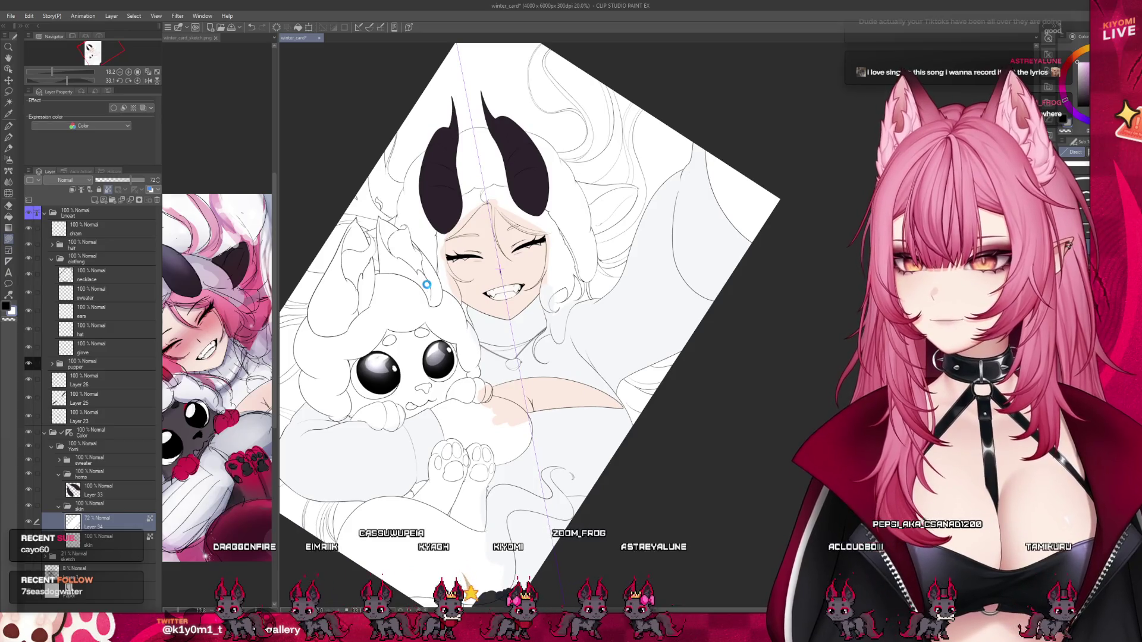
scroll(500, 269, "up", 1)
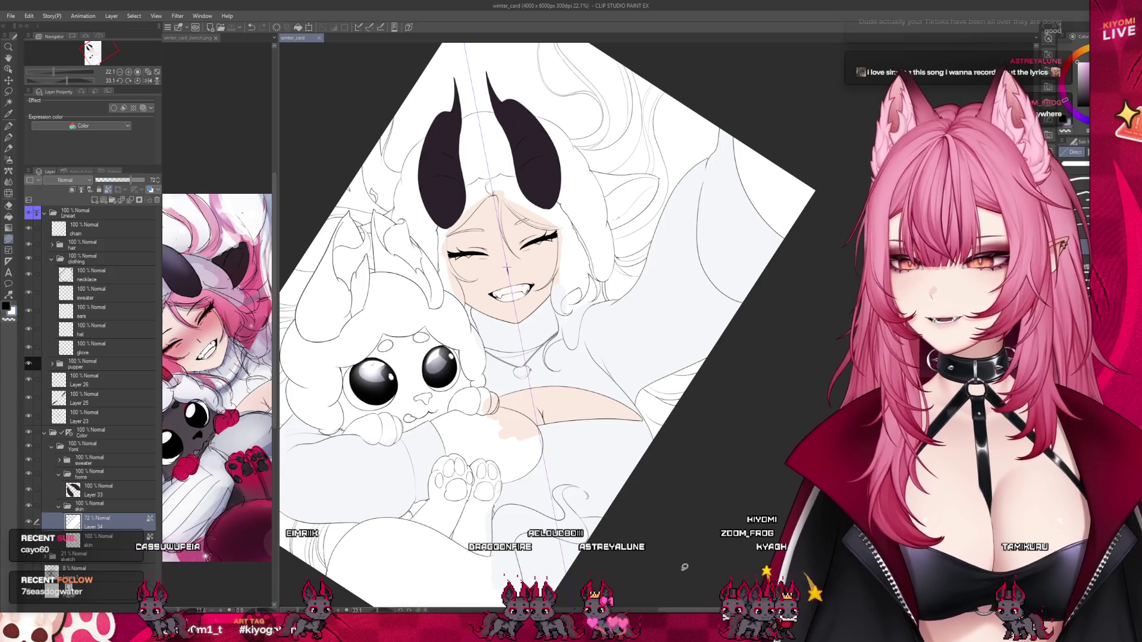
Raise Layer 34's opacity to 100%.
scroll(506, 268, "down", 3)
scroll(461, 261, "up", 4)
scroll(462, 260, "down", 1)
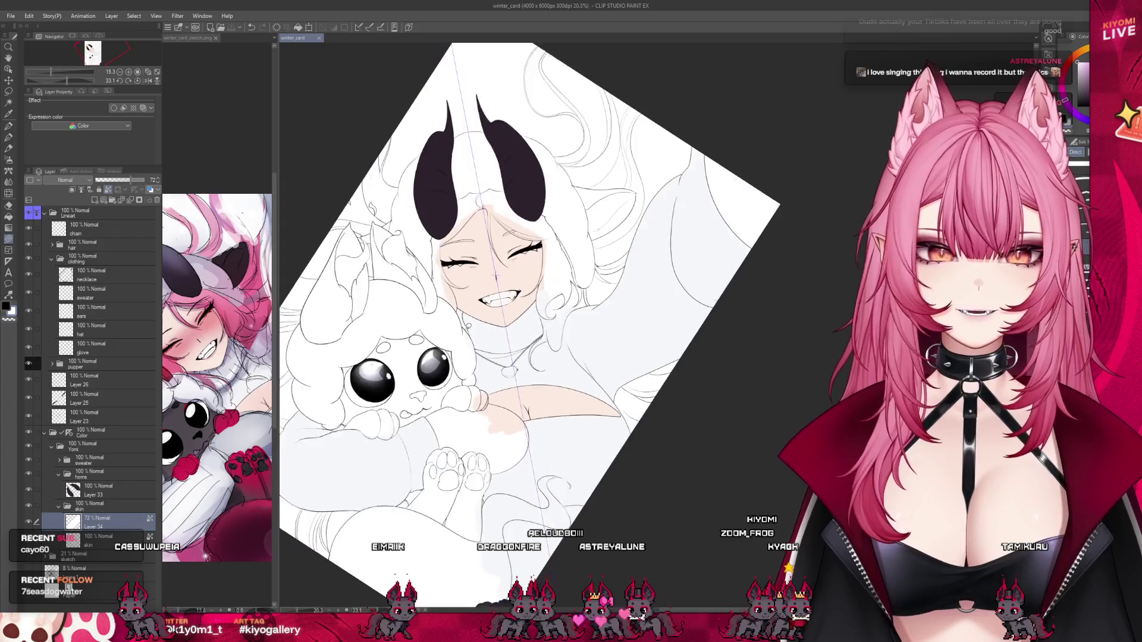
left_click_drag(134, 180, 146, 180)
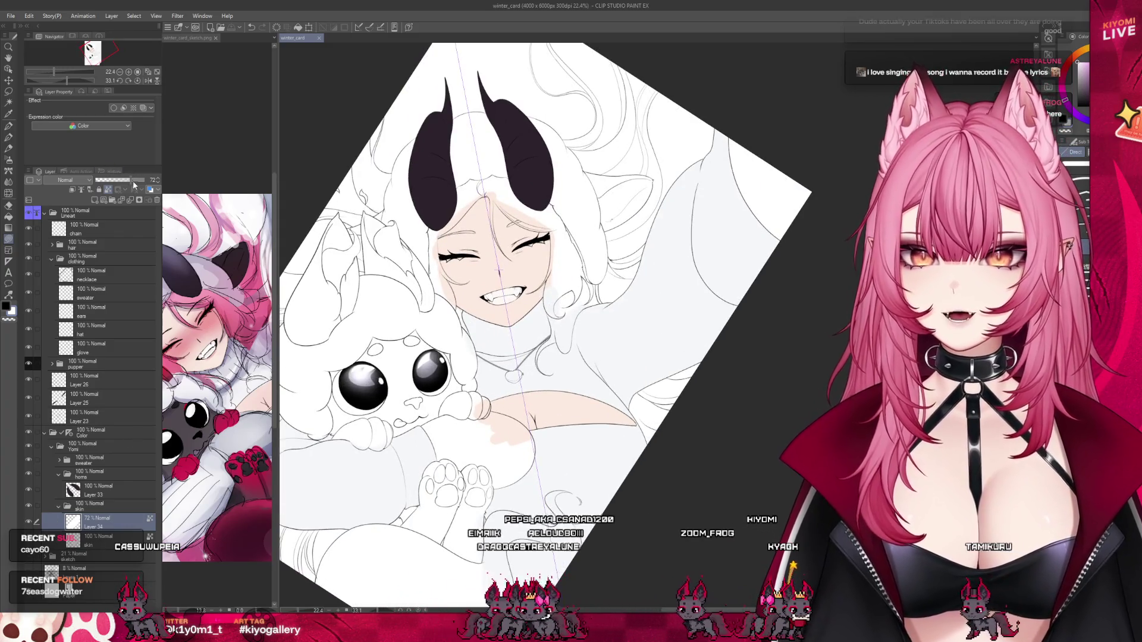
scroll(502, 300, "down", 3)
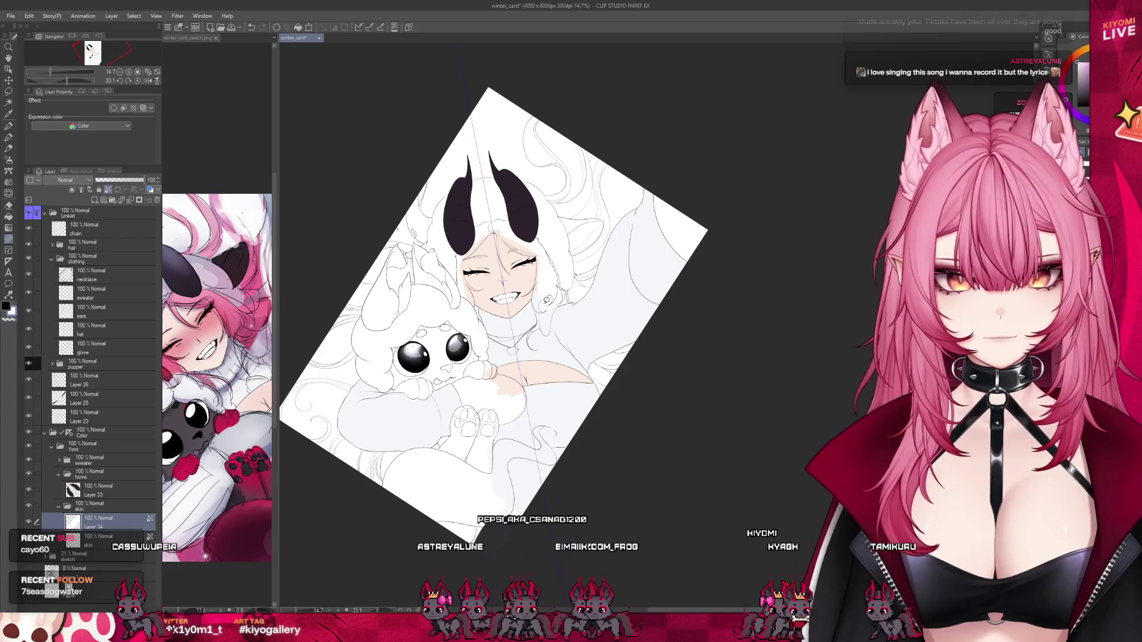
scroll(503, 280, "up", 1)
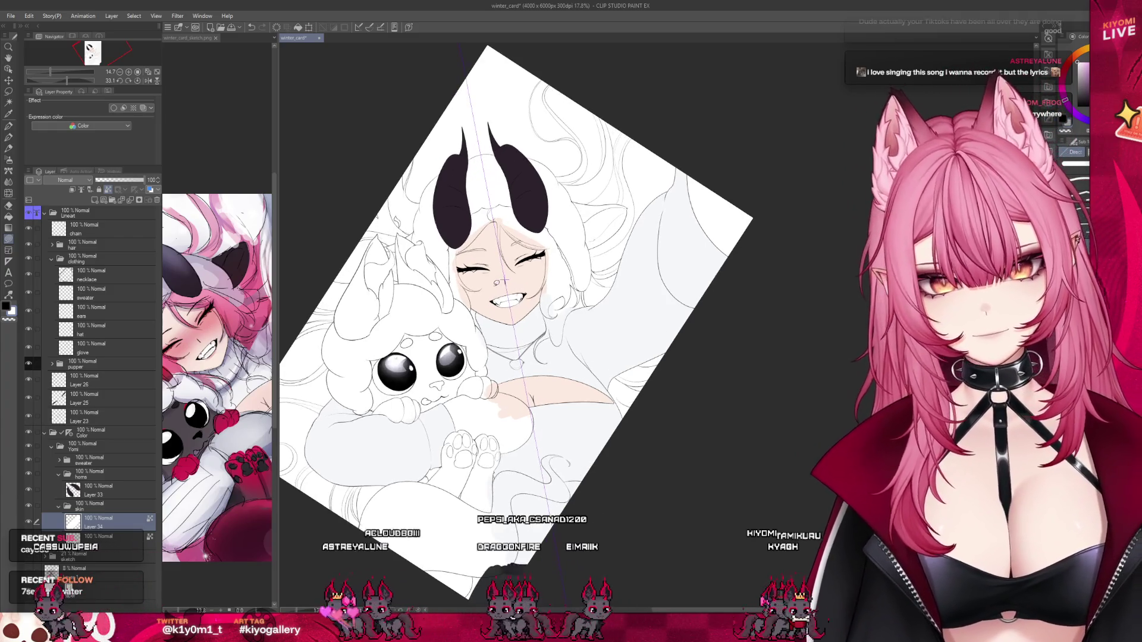
Collapse the skin, horns and sweater folders, then add a new layer inside the hat folder.
left_click(83, 505)
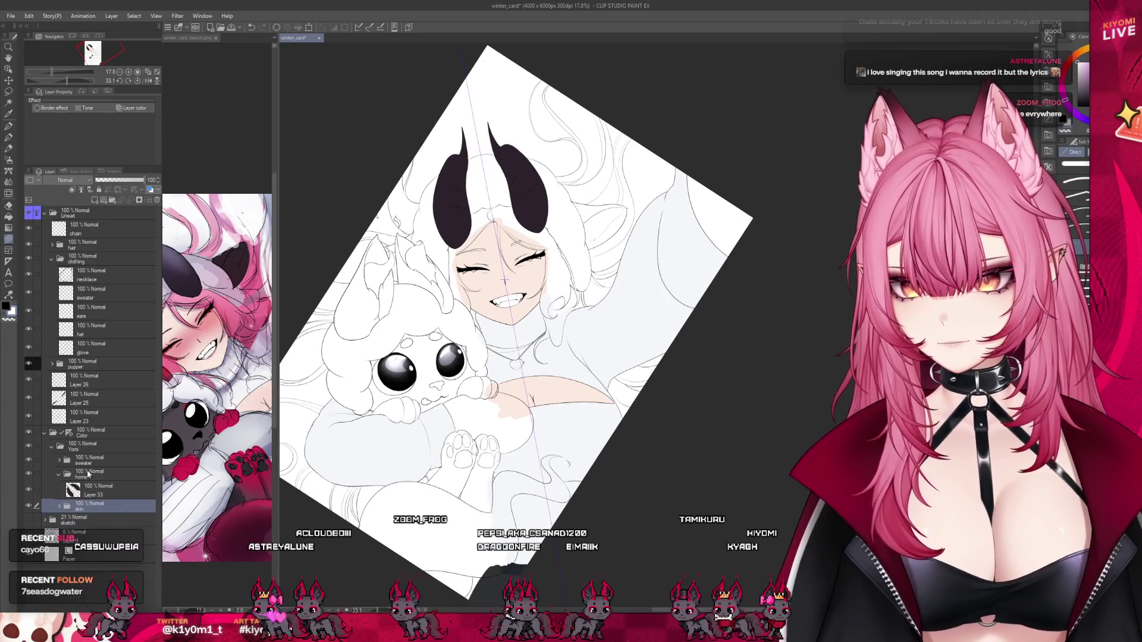
left_click(85, 476)
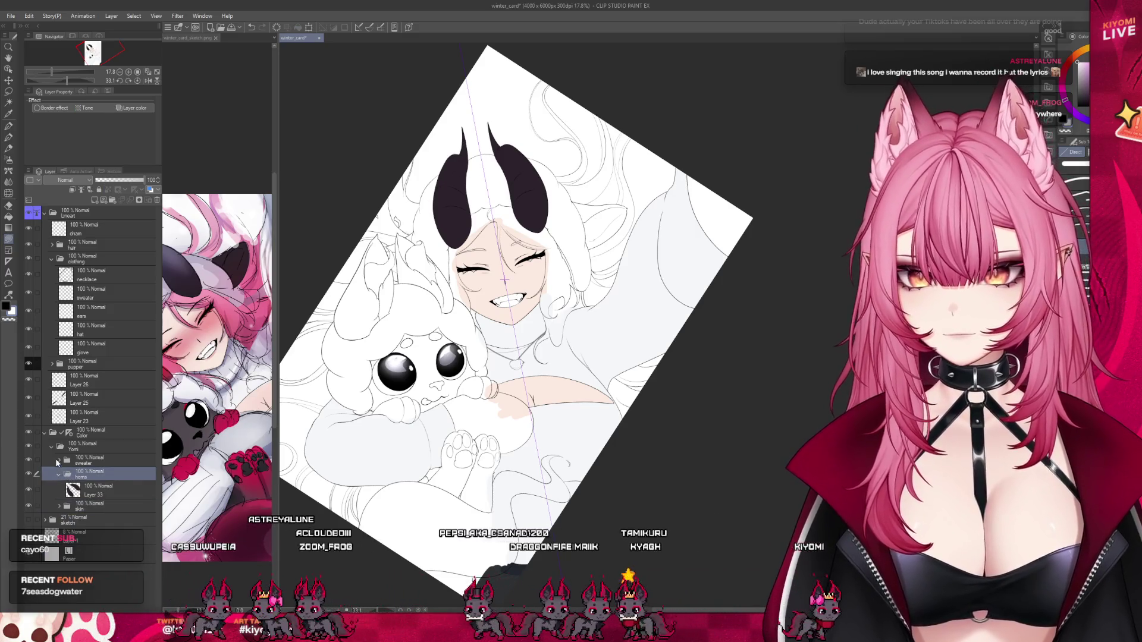
left_click(58, 474)
left_click(60, 461)
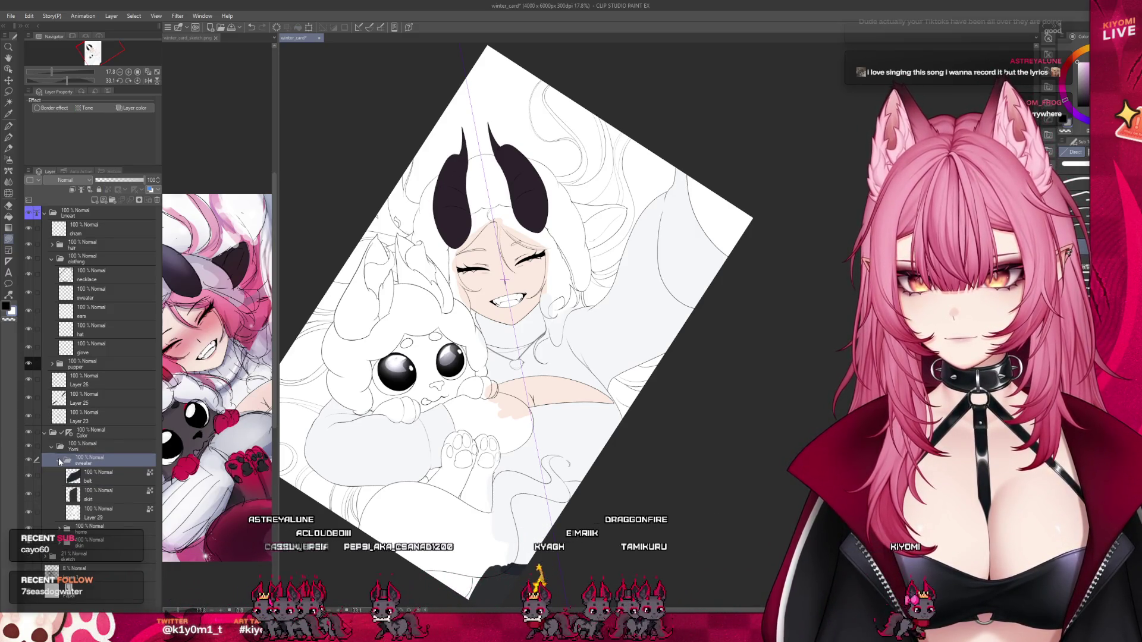
left_click(105, 476)
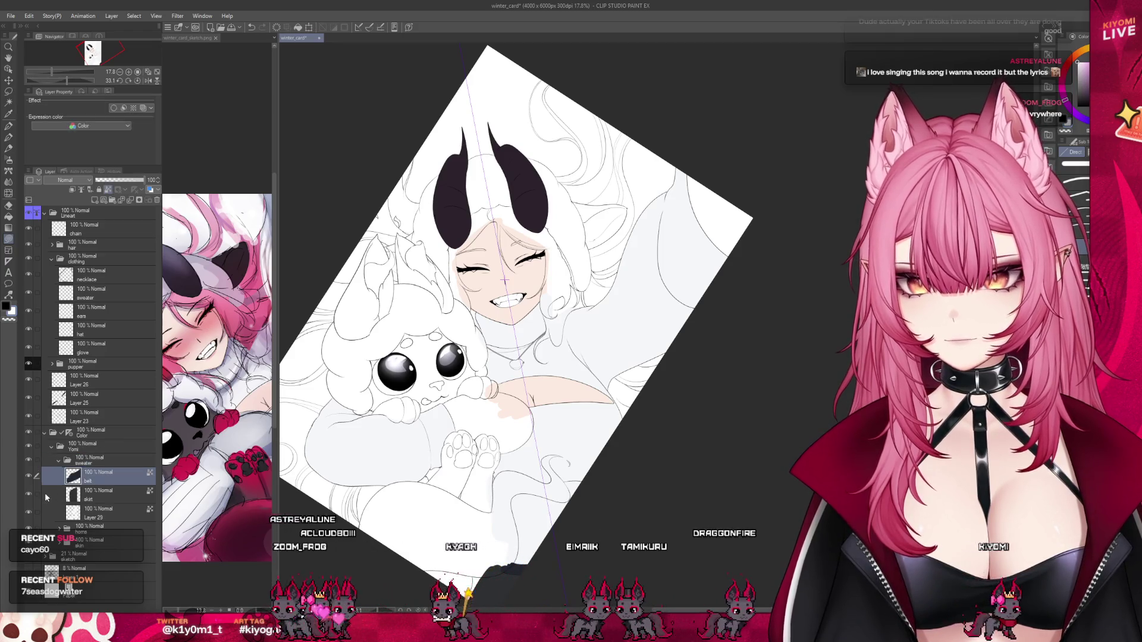
left_click(77, 463)
left_click(59, 460)
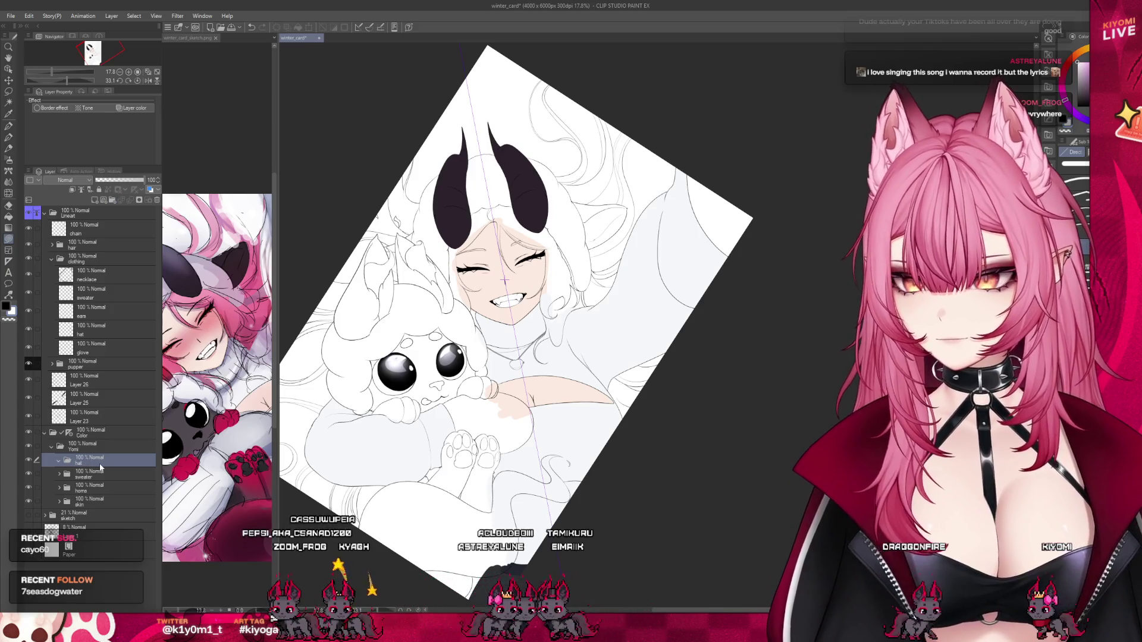
left_click(96, 202)
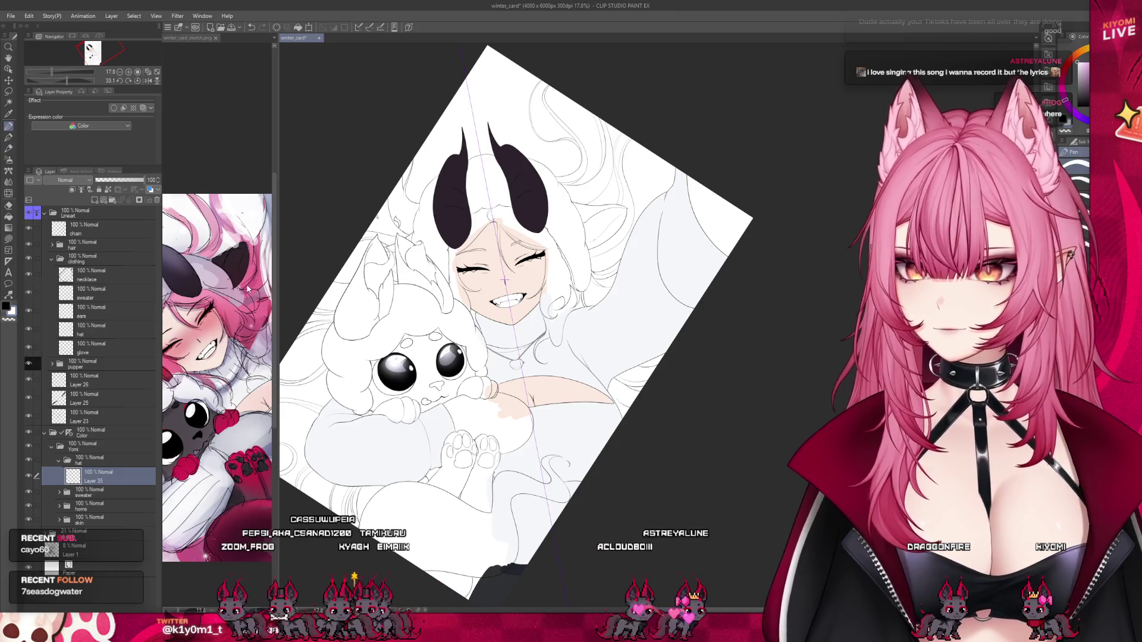
Fill the hat regions between and beside the horns on Layer 35.
scroll(485, 177, "up", 3)
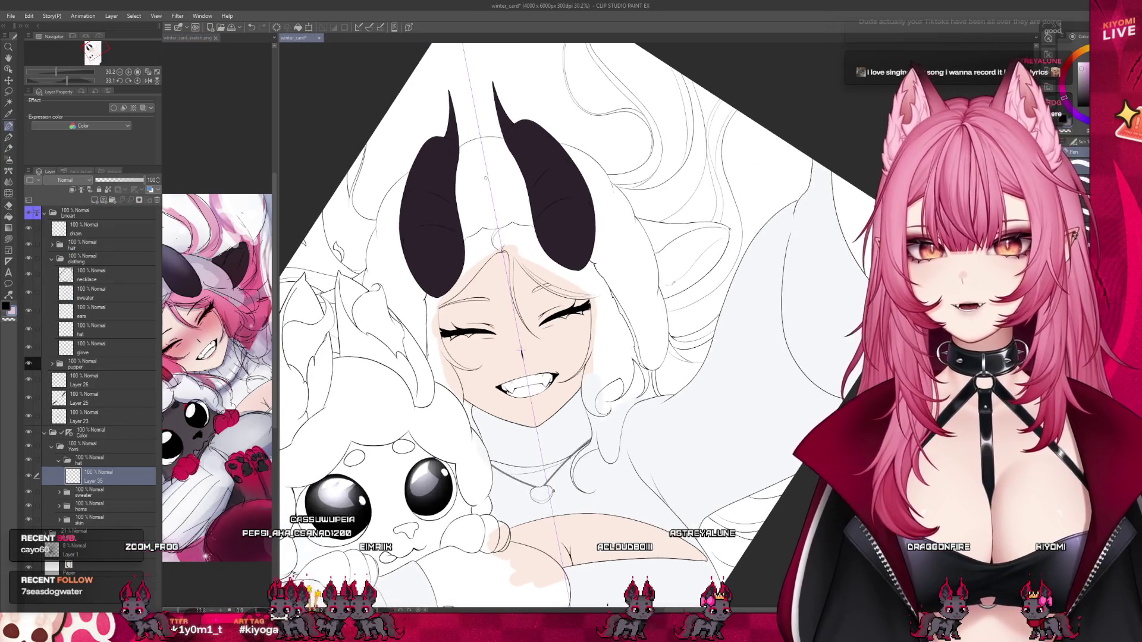
scroll(485, 177, "down", 1)
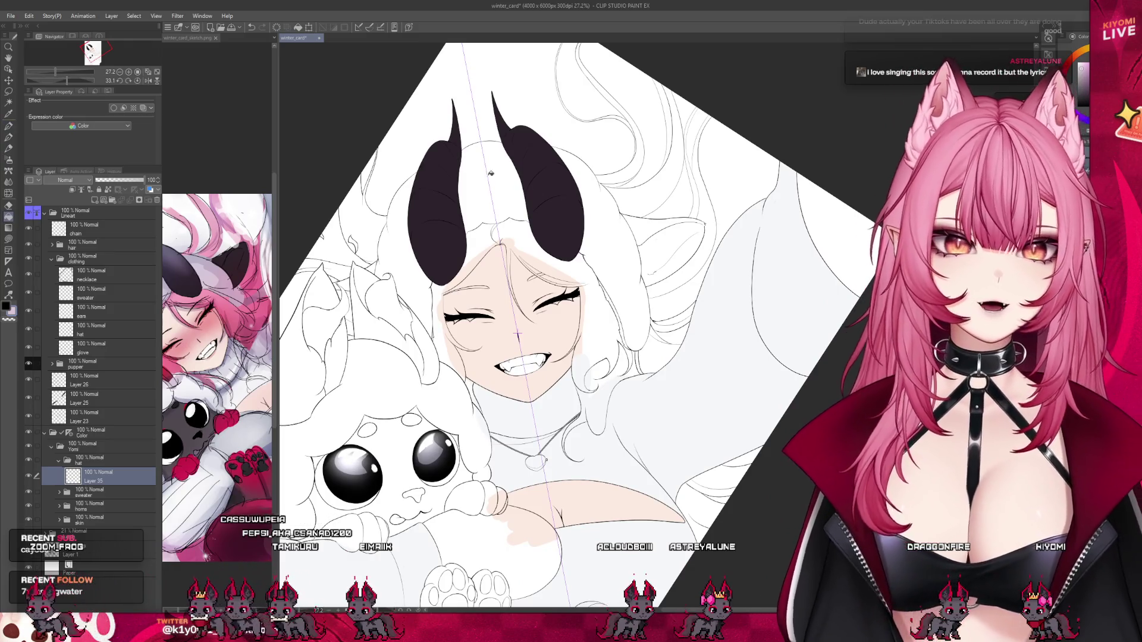
left_click(492, 170)
left_click(406, 272)
left_click(623, 257)
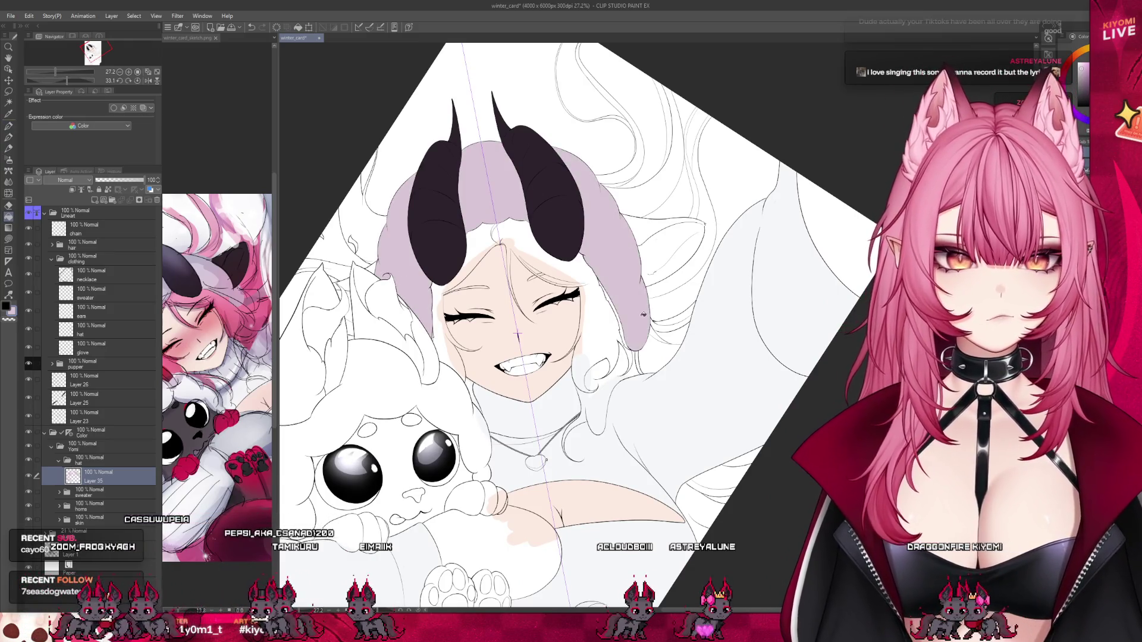
Switch to the Pen tool and lower the hat layer's opacity to 63%.
scroll(635, 326, "up", 3)
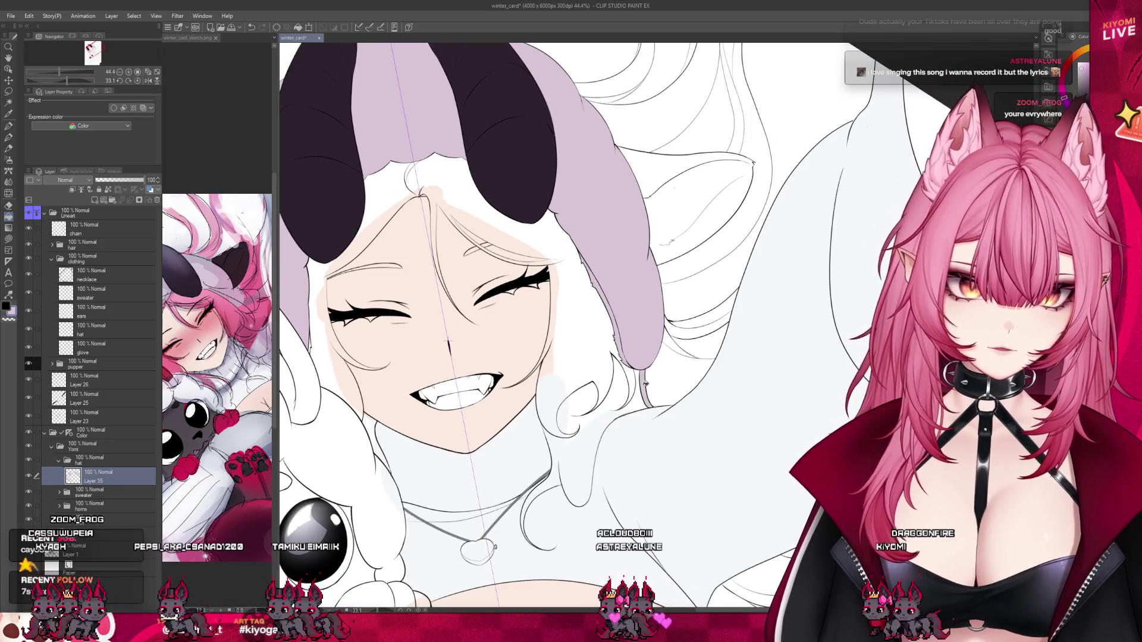
left_click_drag(646, 379, 390, 347)
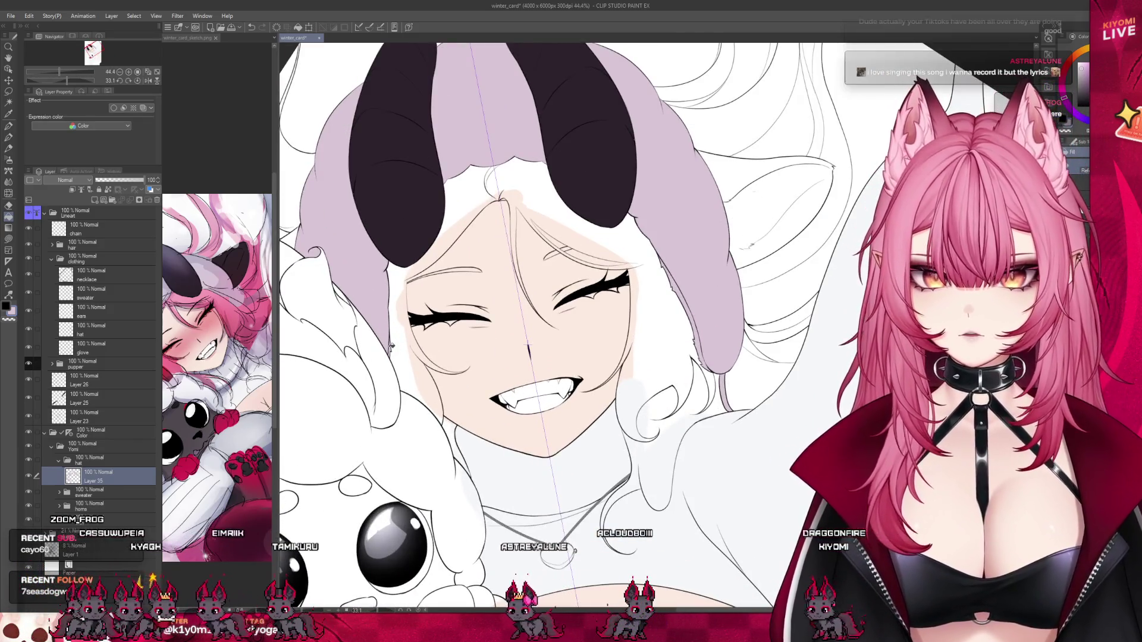
scroll(304, 203, "up", 4)
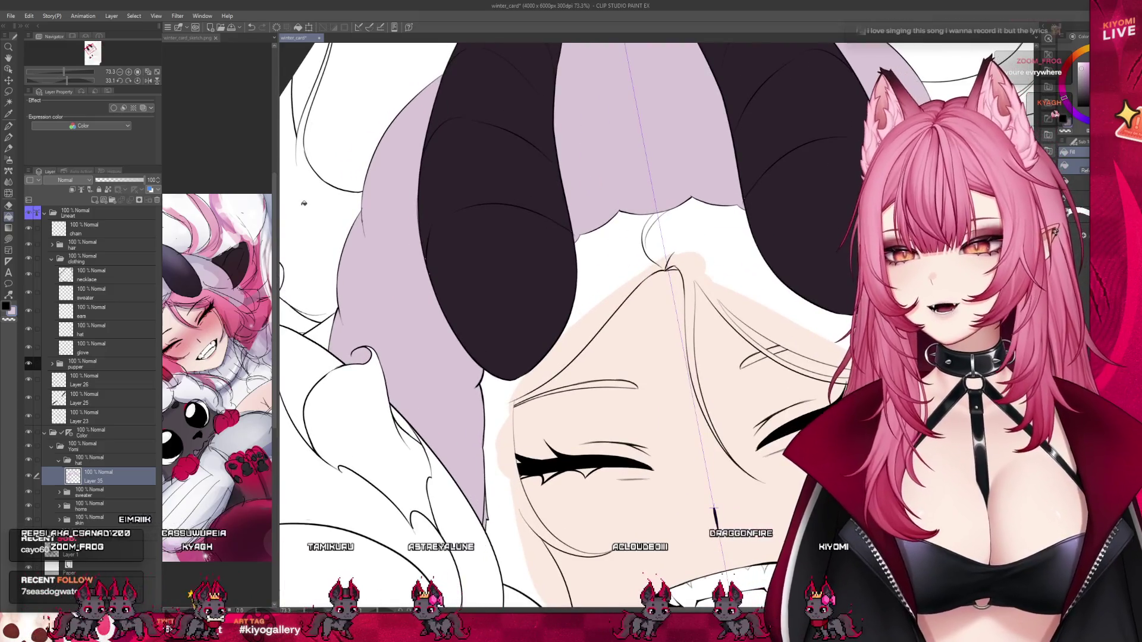
left_click(9, 127)
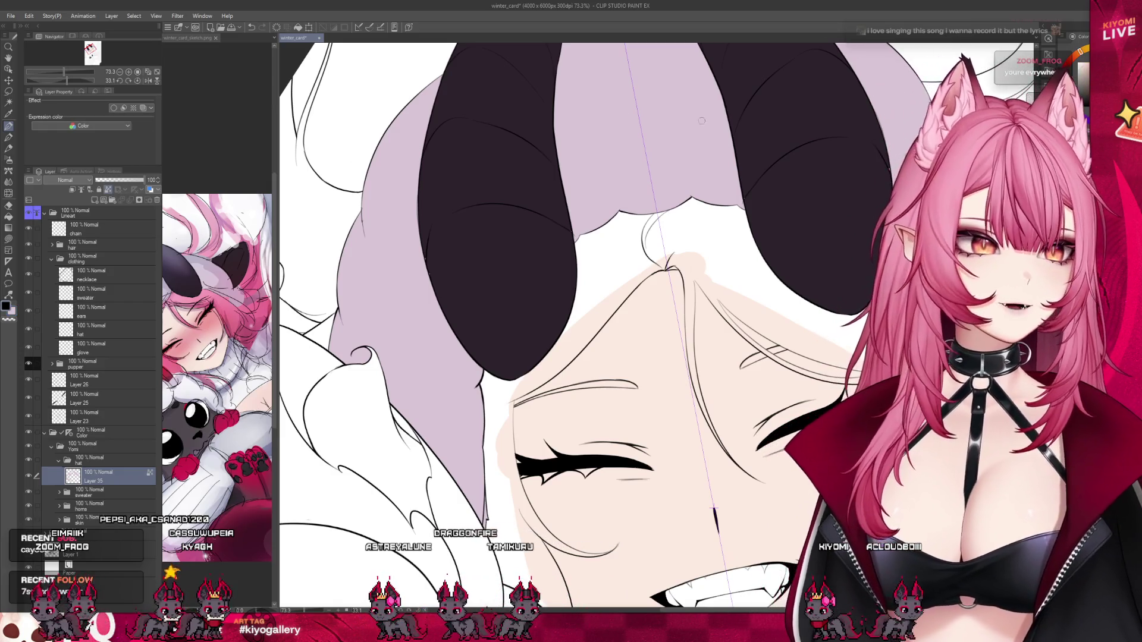
left_click_drag(112, 179, 125, 178)
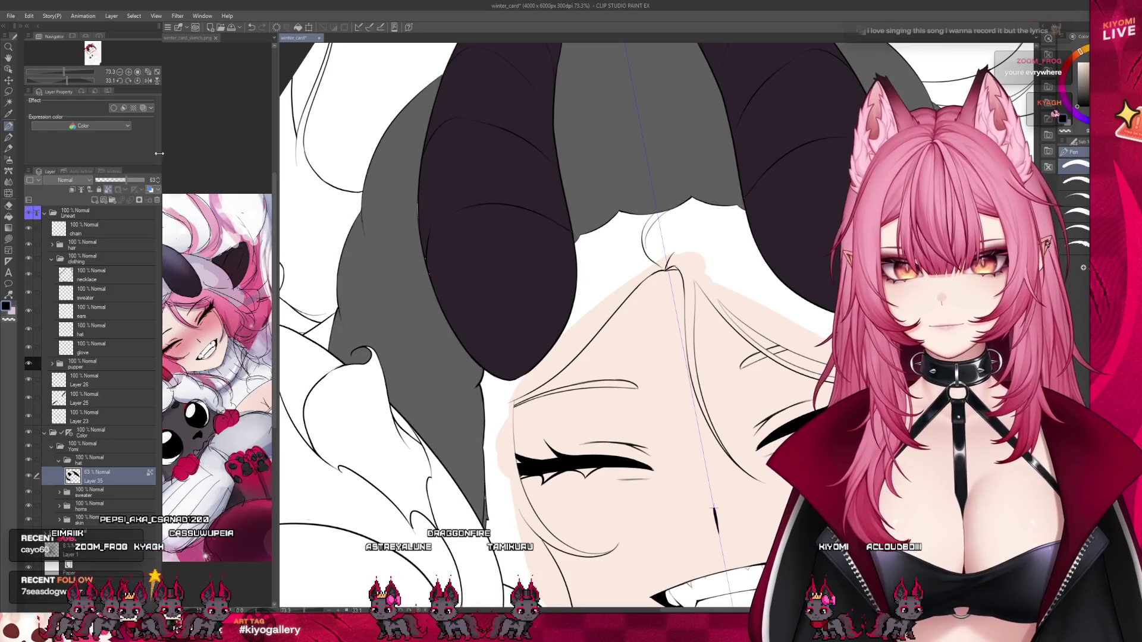
Select the hat's Layer 35 and restore it to full opacity.
left_click(62, 507)
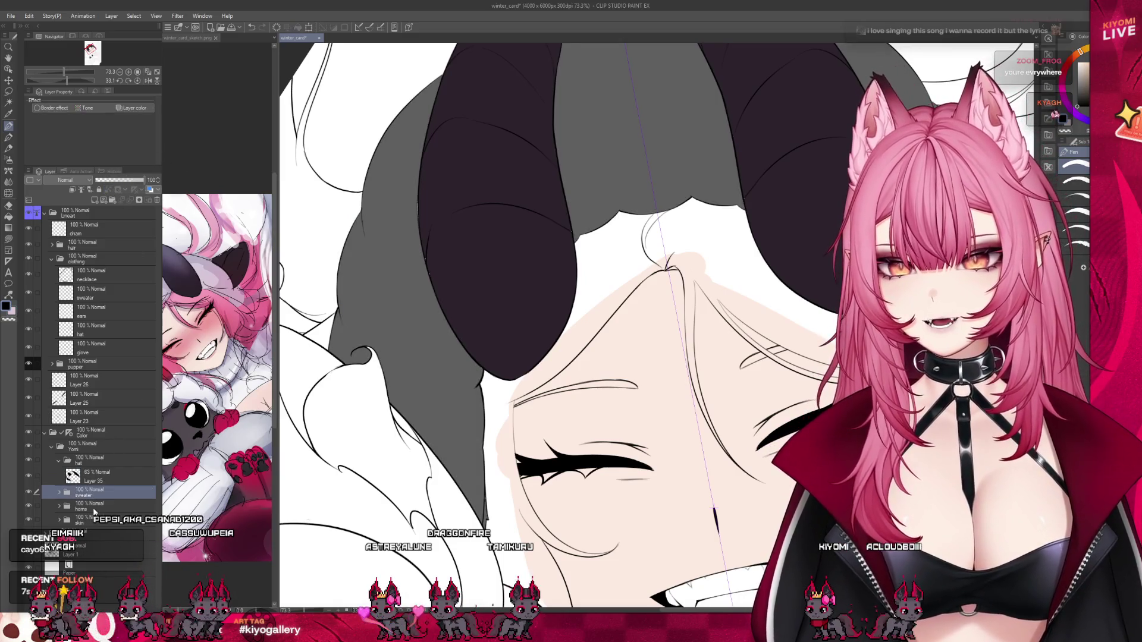
left_click(101, 519)
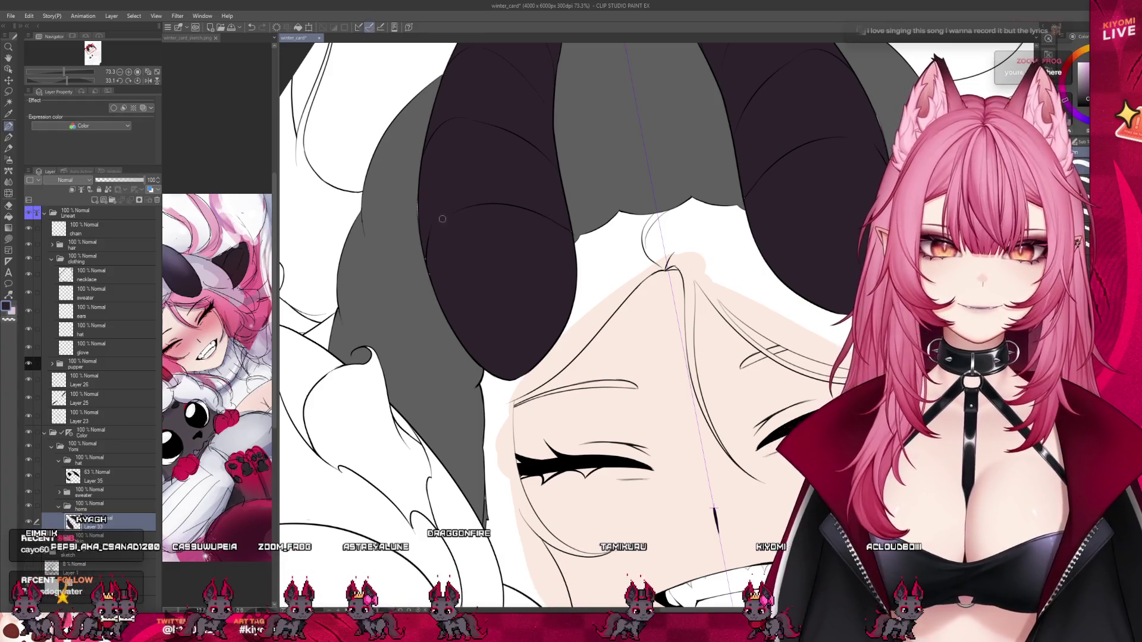
scroll(423, 174, "down", 3)
scroll(492, 319, "up", 4)
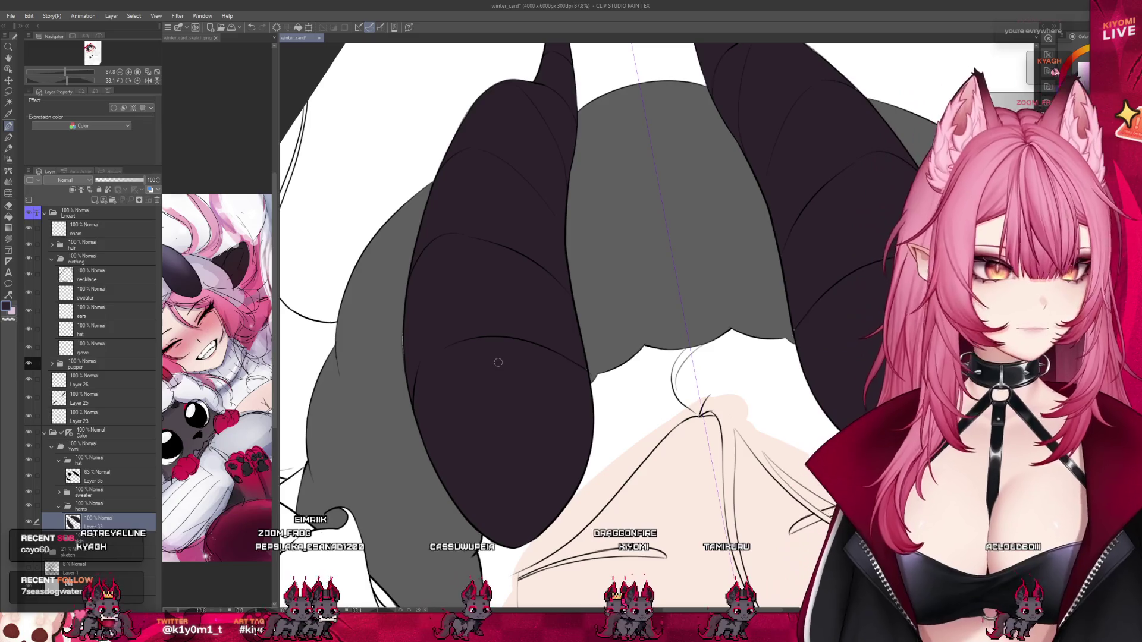
scroll(460, 409, "down", 1)
scroll(494, 379, "down", 1)
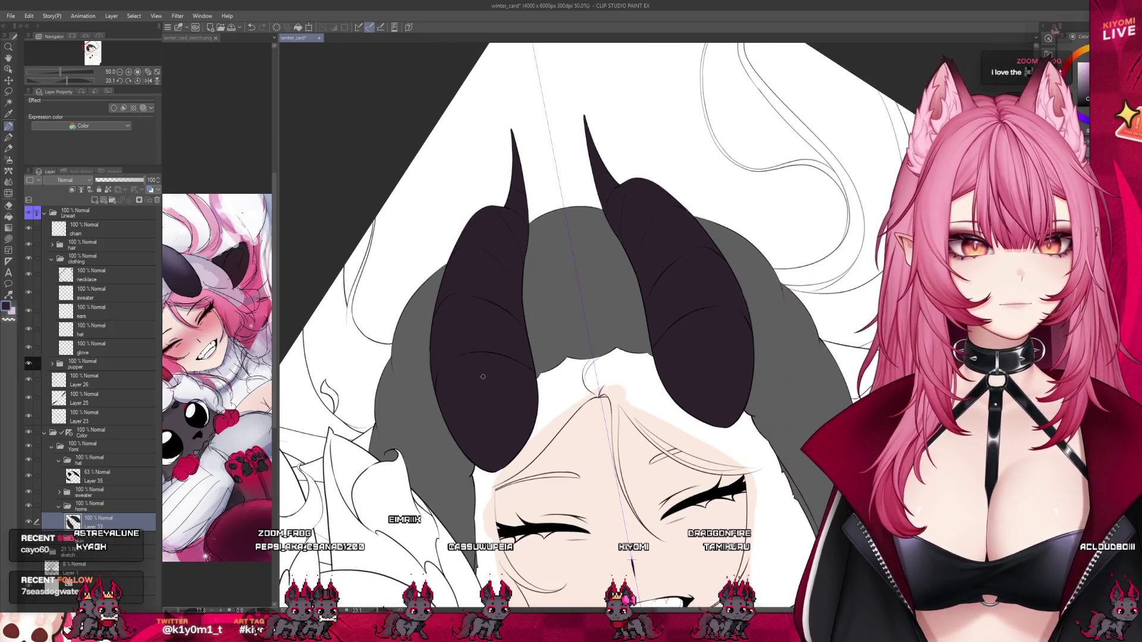
scroll(483, 377, "up", 1)
left_click(92, 483)
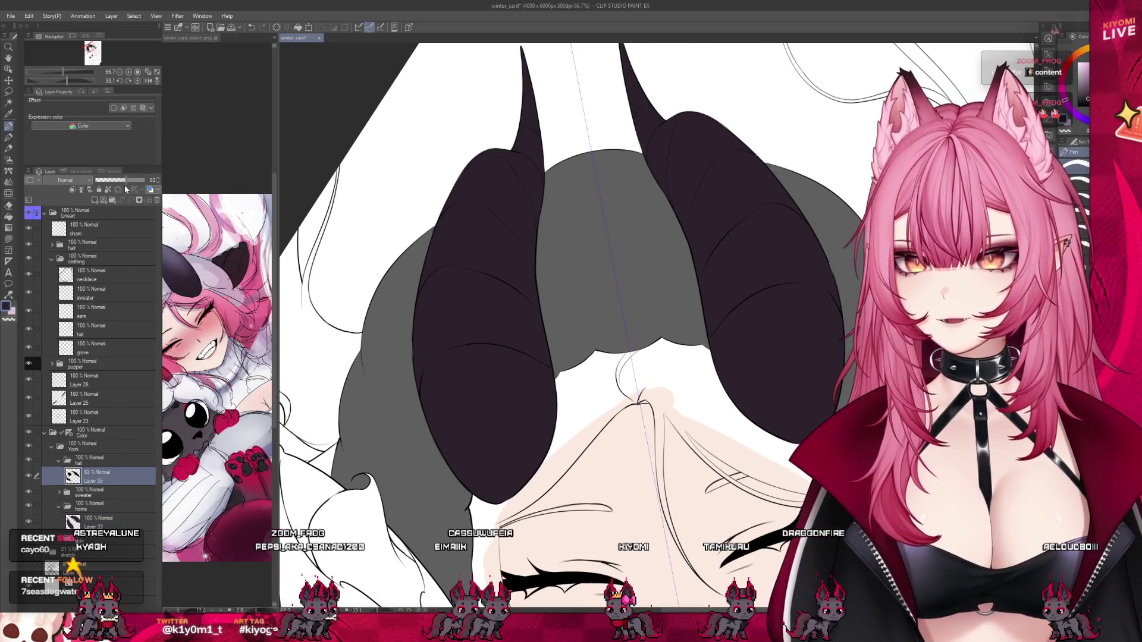
left_click_drag(127, 181, 145, 180)
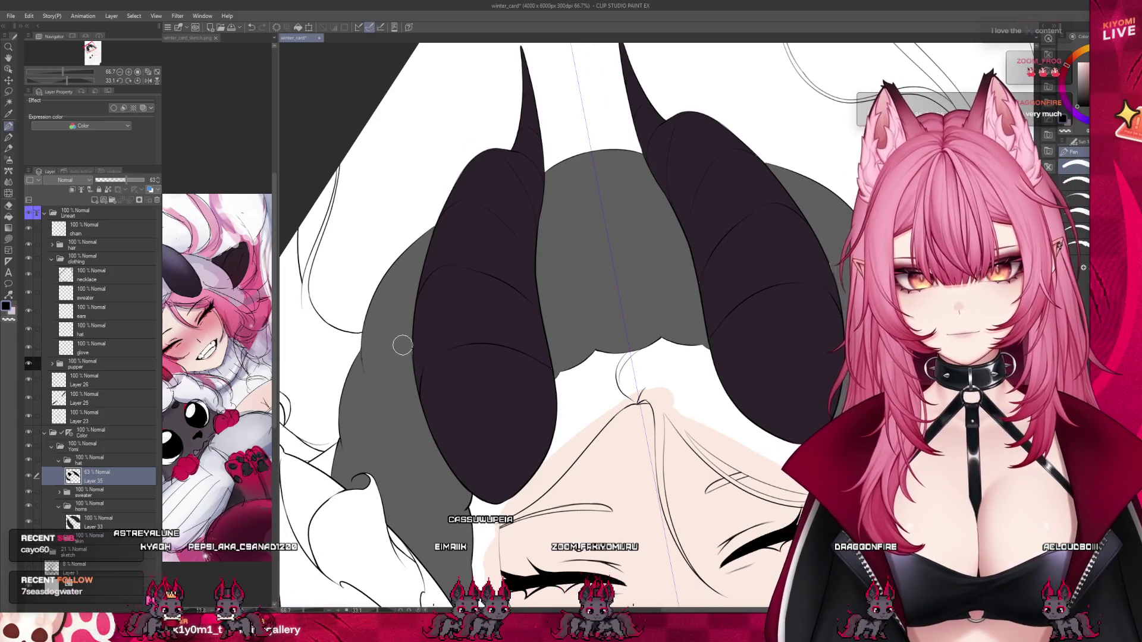
Select the horns colour layer, Layer 33, and zoom around to inspect the horns.
scroll(402, 345, "up", 4)
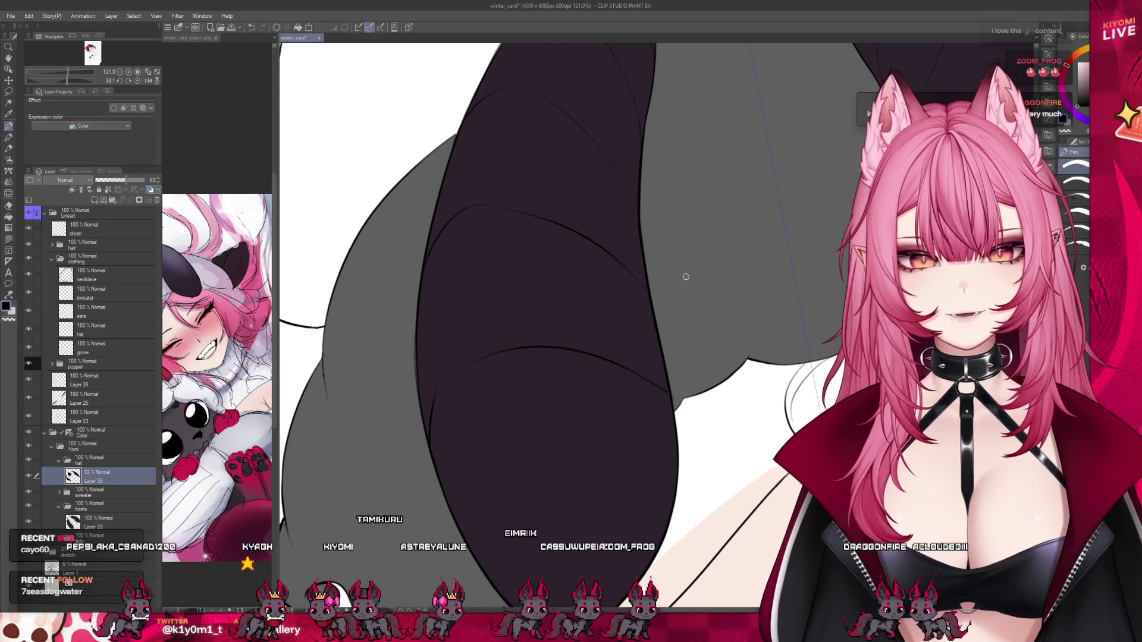
left_click(97, 521)
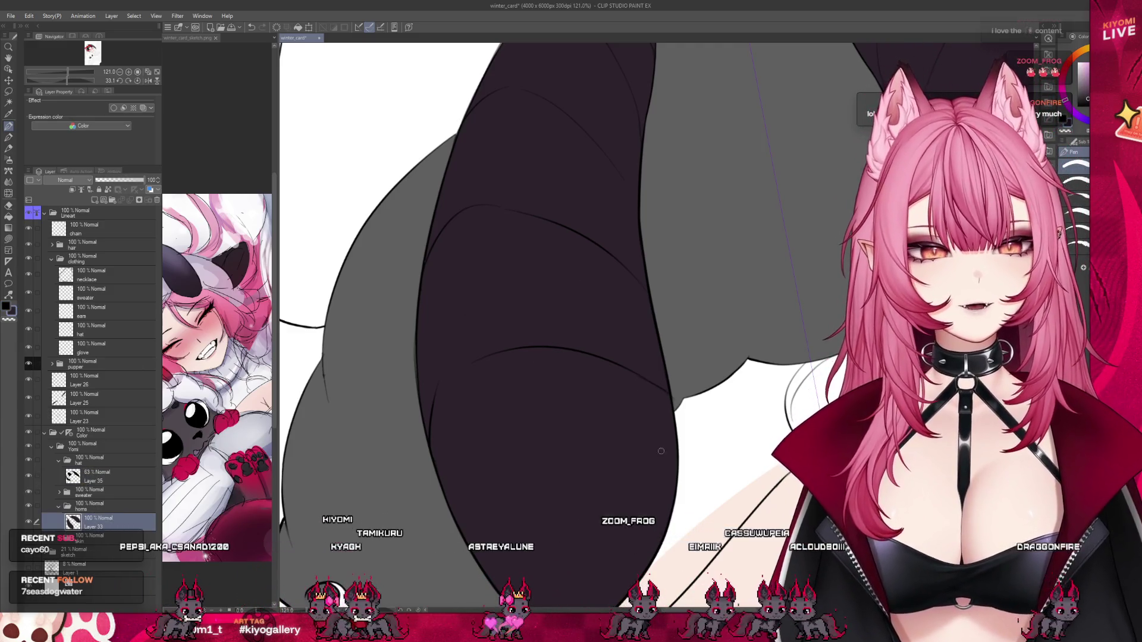
scroll(680, 307, "down", 2)
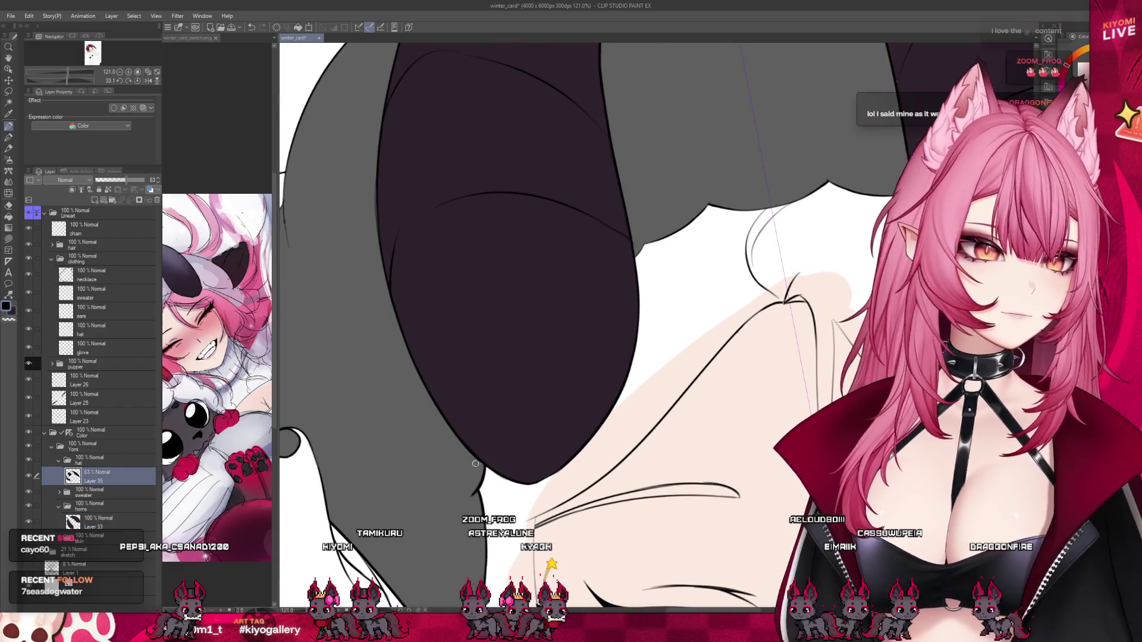
scroll(494, 439, "down", 1)
scroll(464, 410, "down", 1)
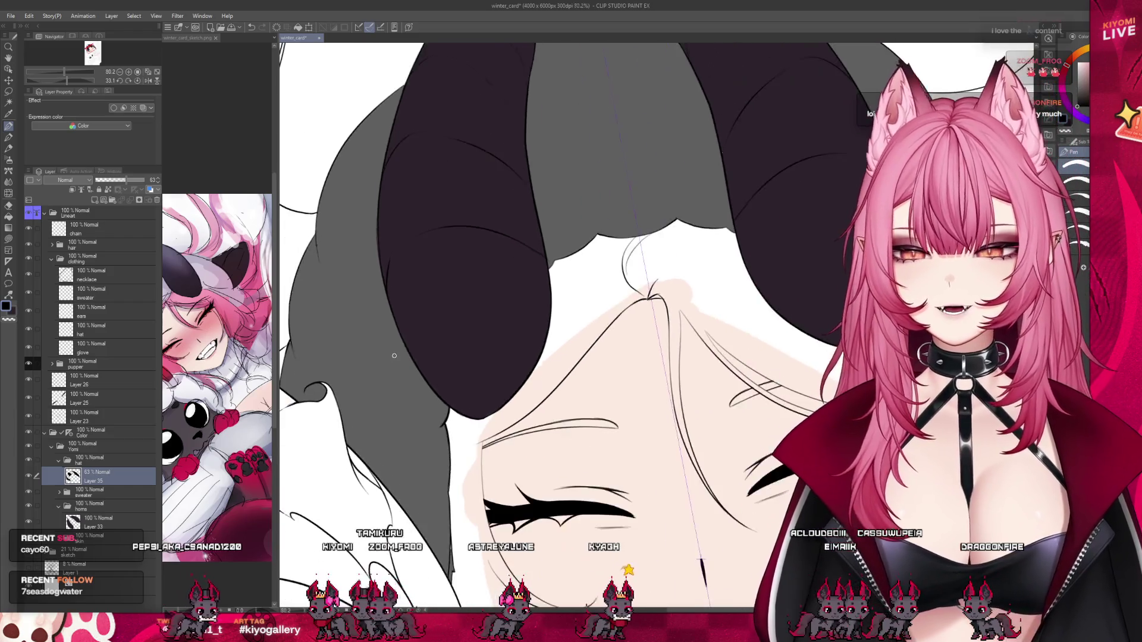
scroll(435, 387, "down", 2)
scroll(406, 362, "down", 1)
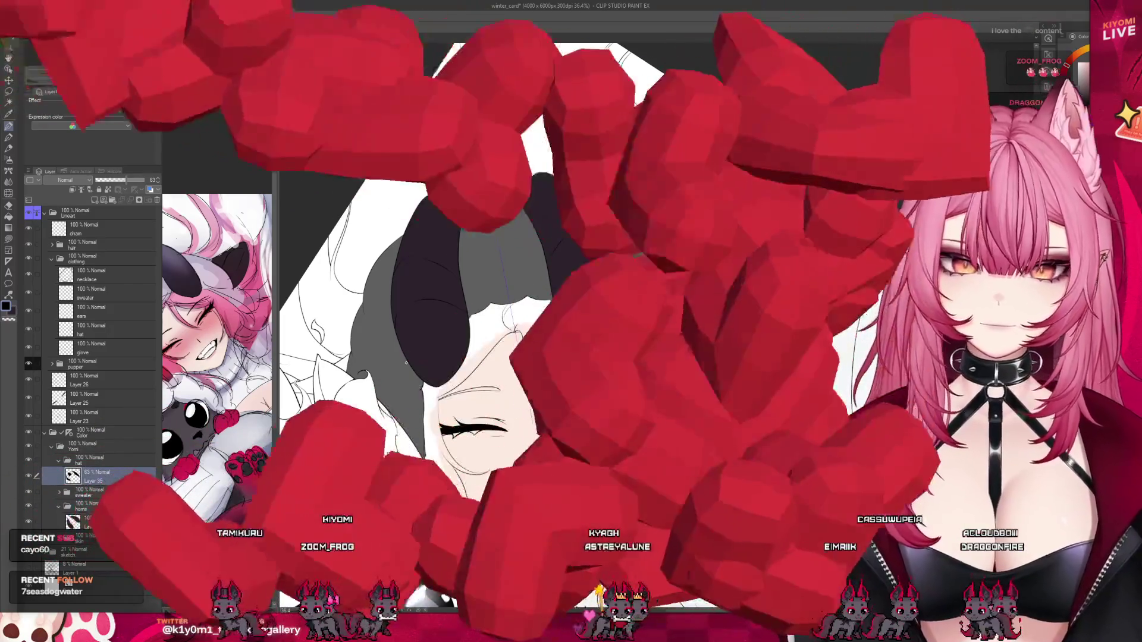
scroll(420, 321, "up", 1)
scroll(434, 280, "up", 1)
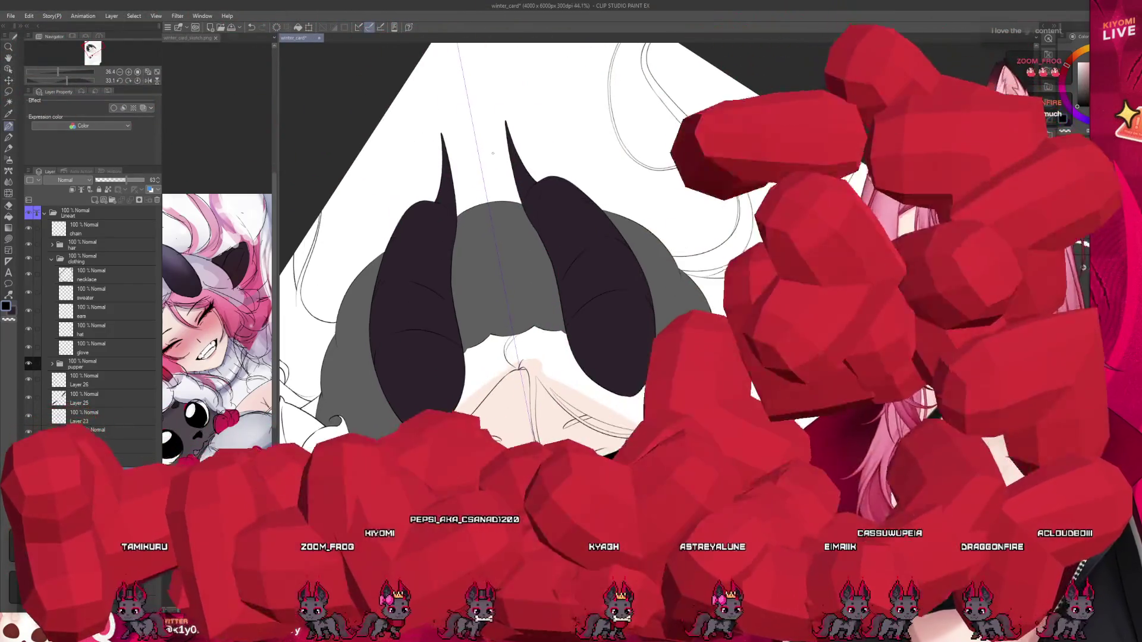
scroll(448, 238, "up", 1)
scroll(461, 198, "up", 1)
scroll(535, 321, "up", 1)
scroll(619, 441, "up", 1)
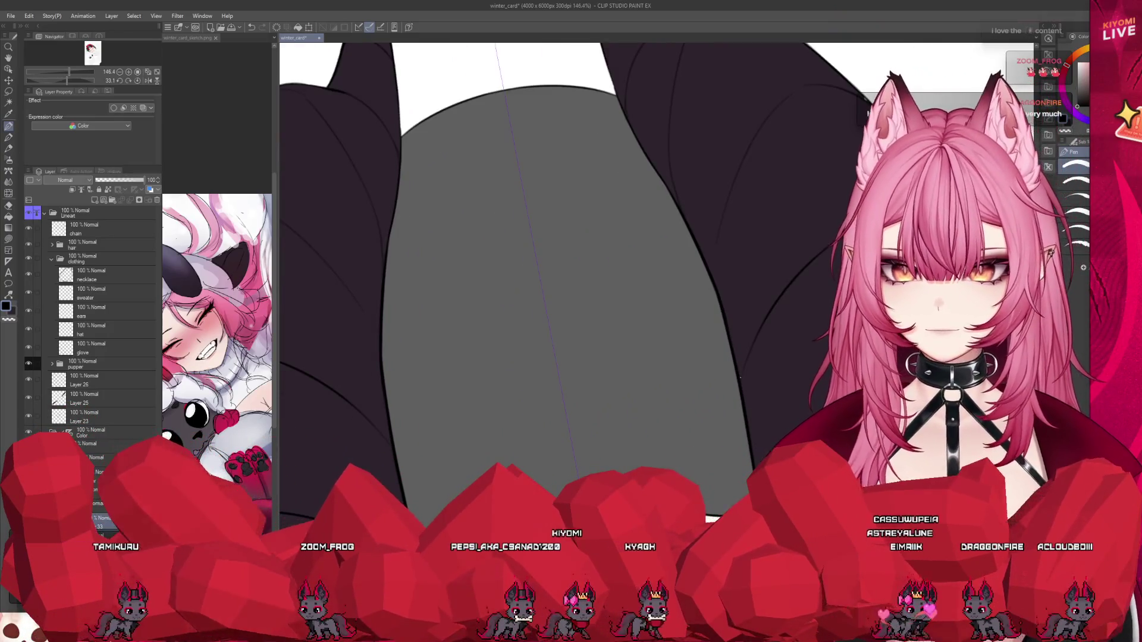
Pick the hat colour layer and make it fully opaque in pale lavender.
left_click(748, 376, "ctrl+shift")
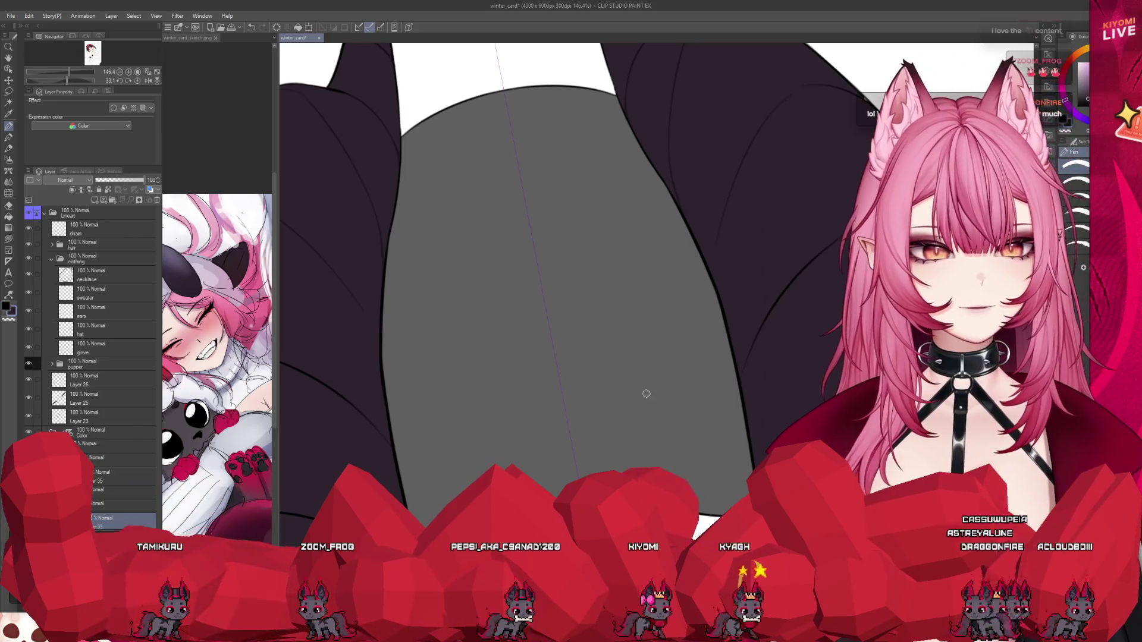
left_click(130, 476)
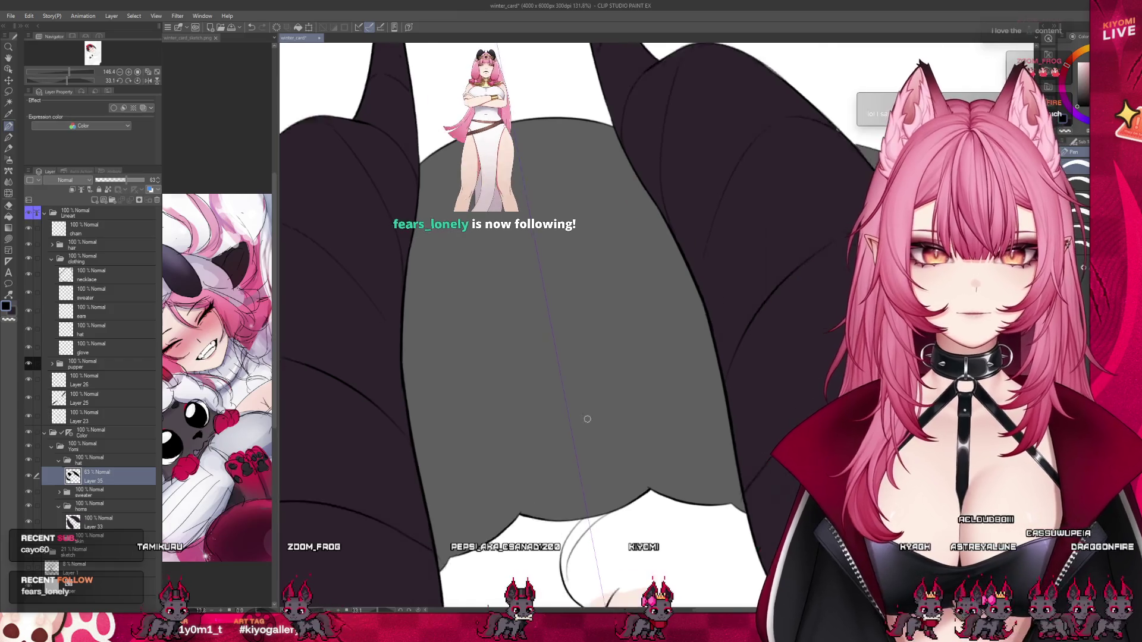
scroll(481, 322, "down", 3)
scroll(481, 321, "down", 2)
scroll(481, 322, "down", 3)
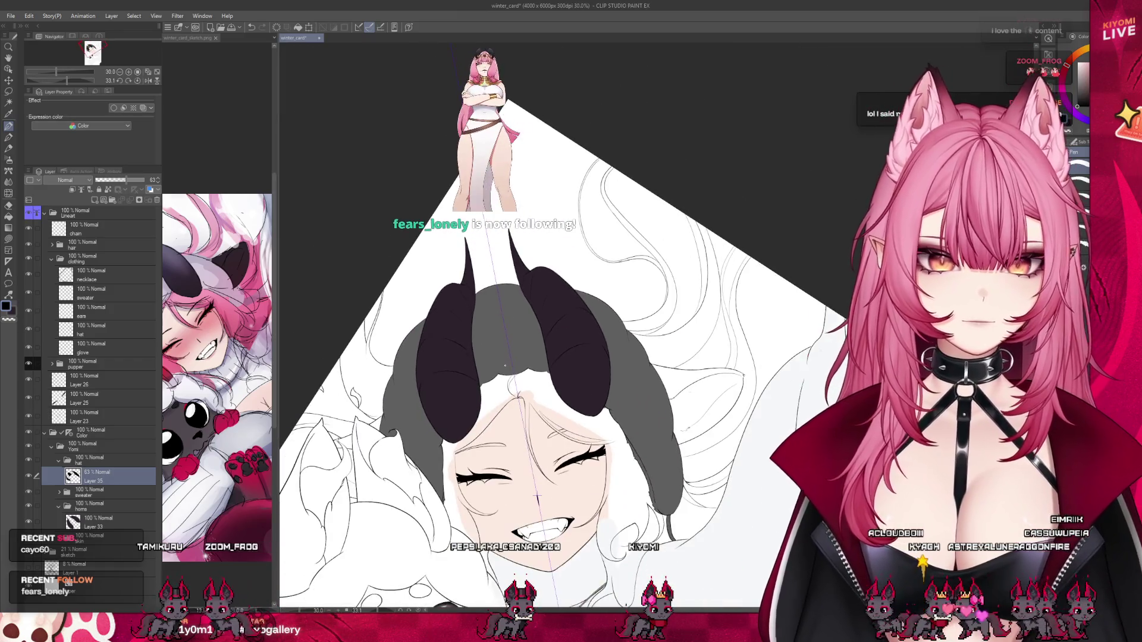
left_click_drag(126, 179, 188, 190)
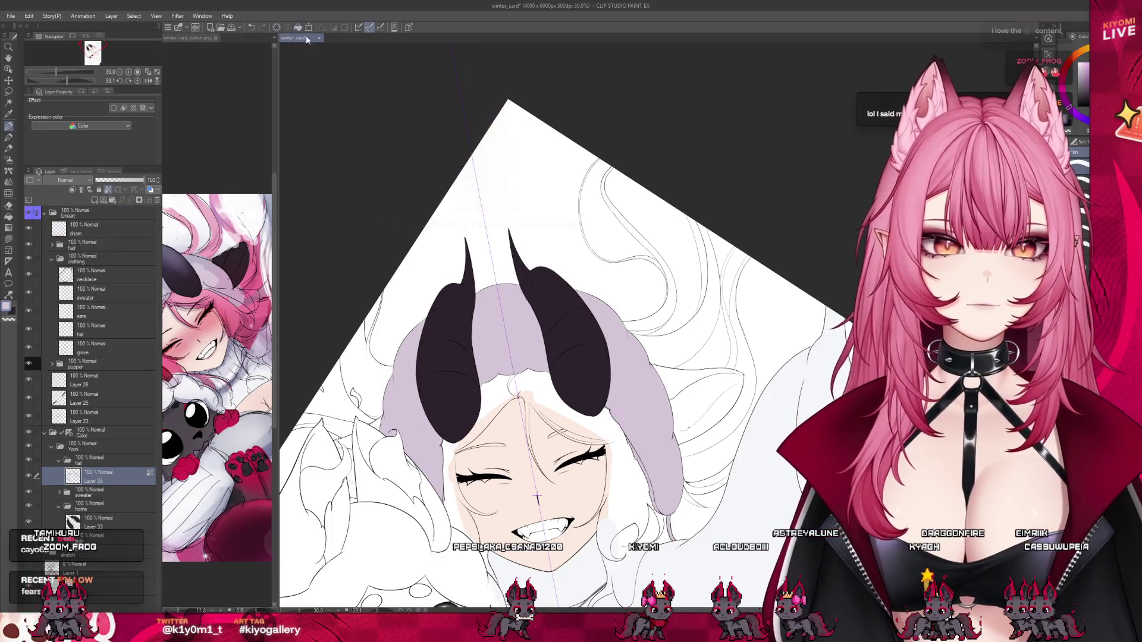
scroll(537, 495, "down", 3)
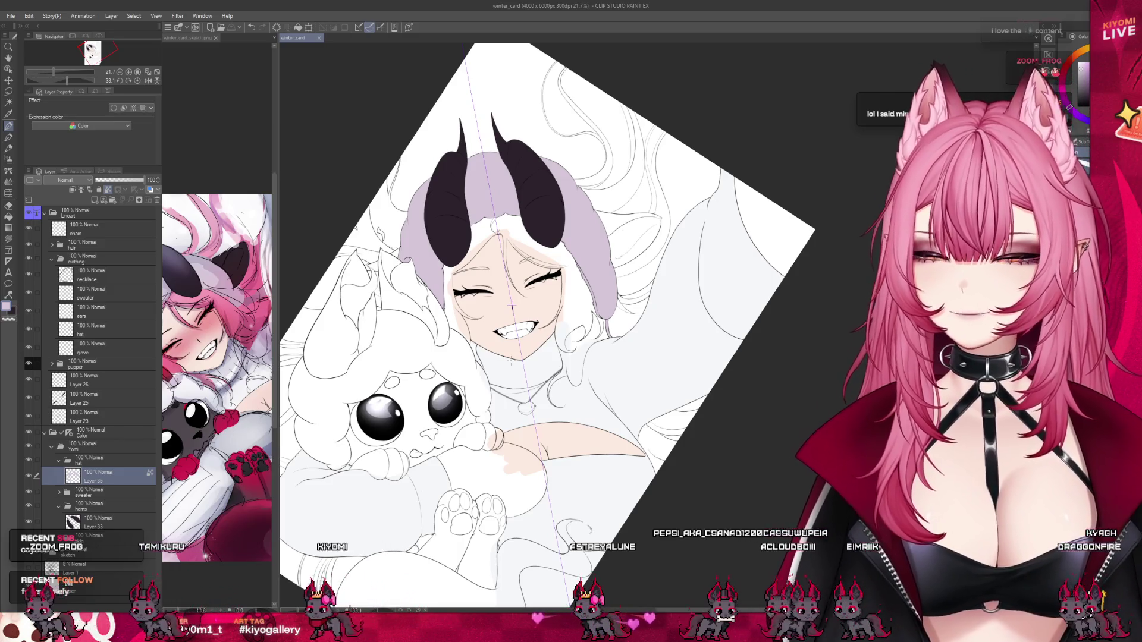
scroll(512, 306, "down", 1)
scroll(511, 306, "down", 1)
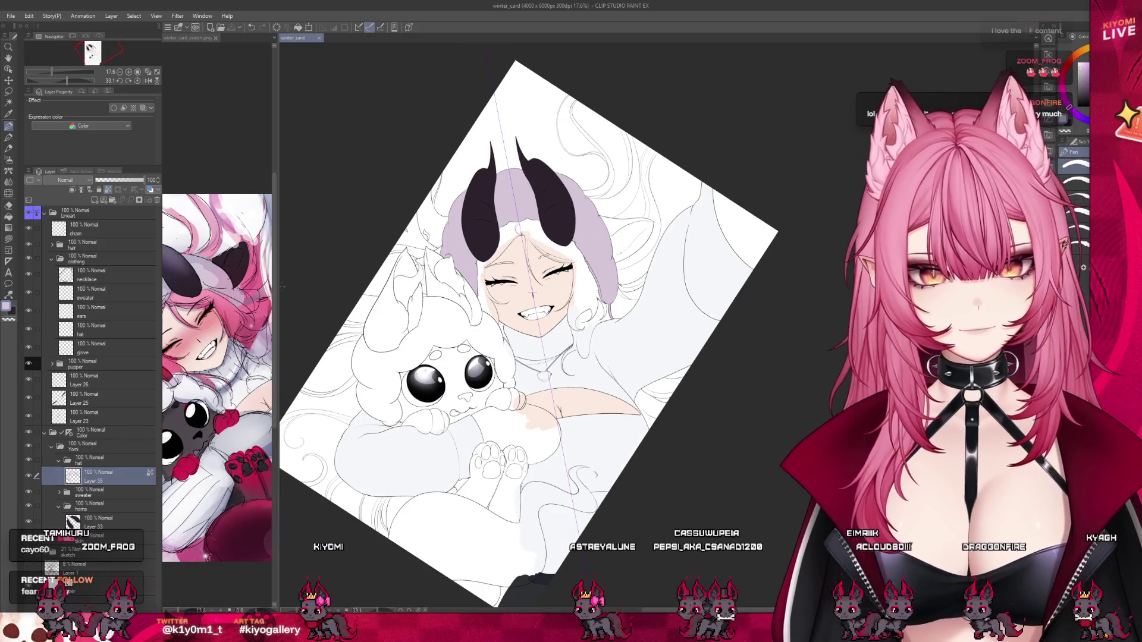
left_click_drag(278, 282, 501, 282)
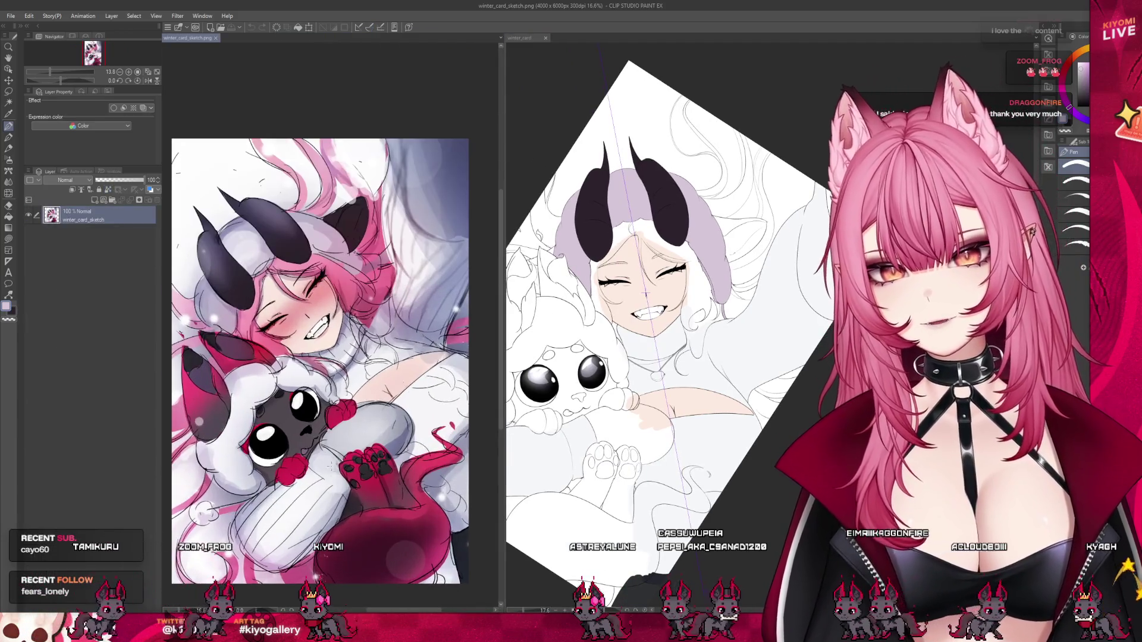
scroll(488, 442, "down", 3)
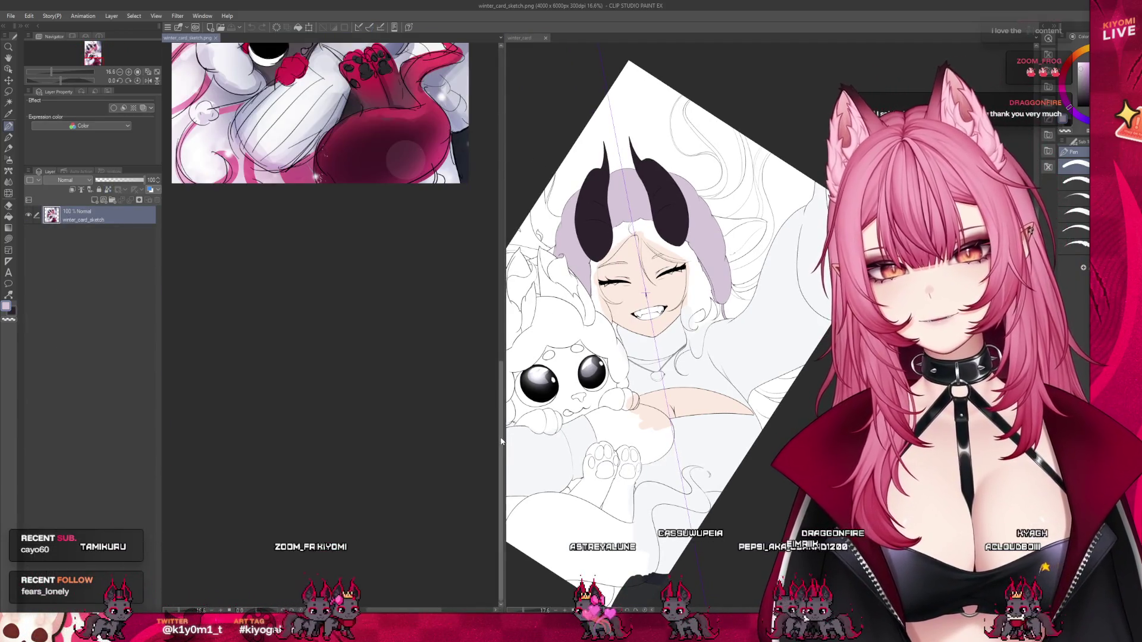
key("ctrl+0")
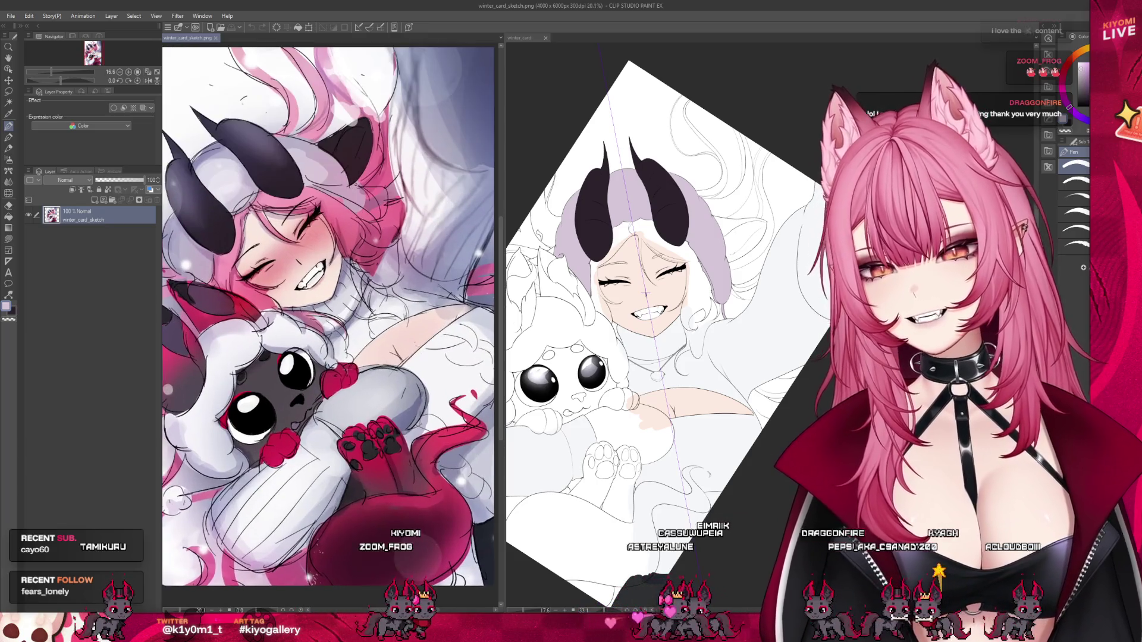
left_click_drag(504, 407, 278, 407)
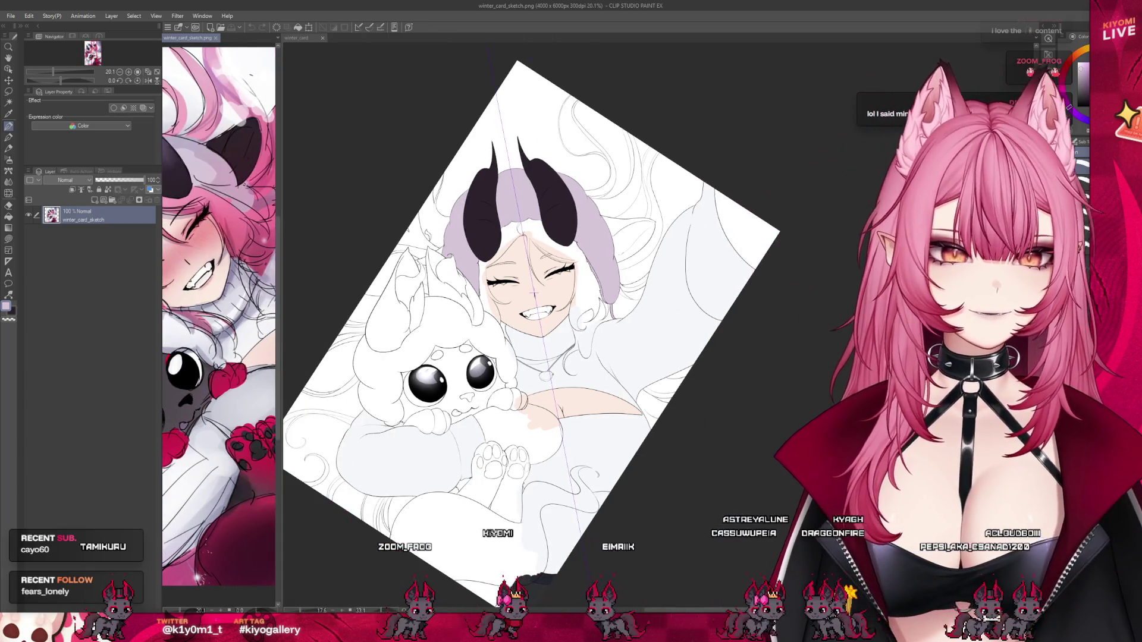
Reset the canvas rotation back to upright.
key("ctrl+0")
scroll(526, 397, "up", 2)
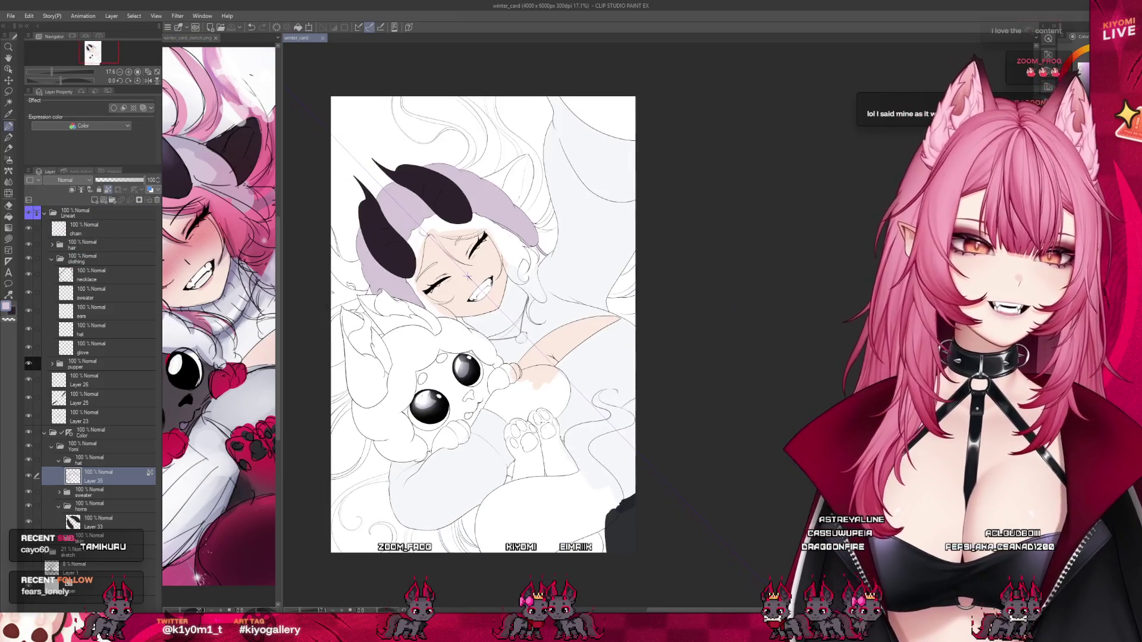
scroll(525, 398, "down", 2)
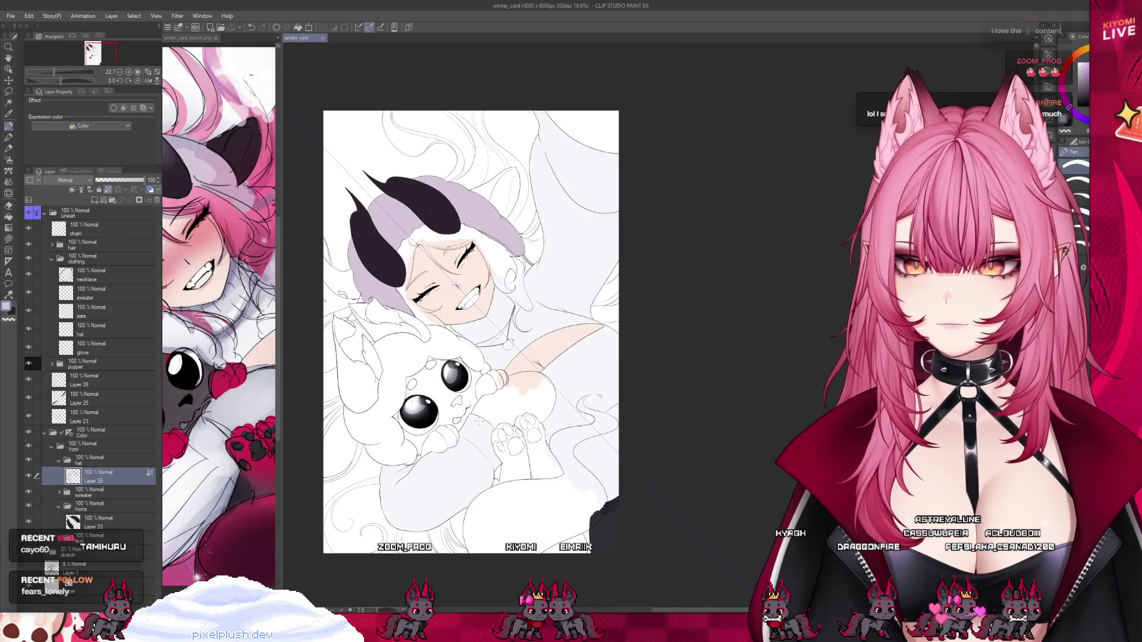
scroll(491, 215, "up", 2)
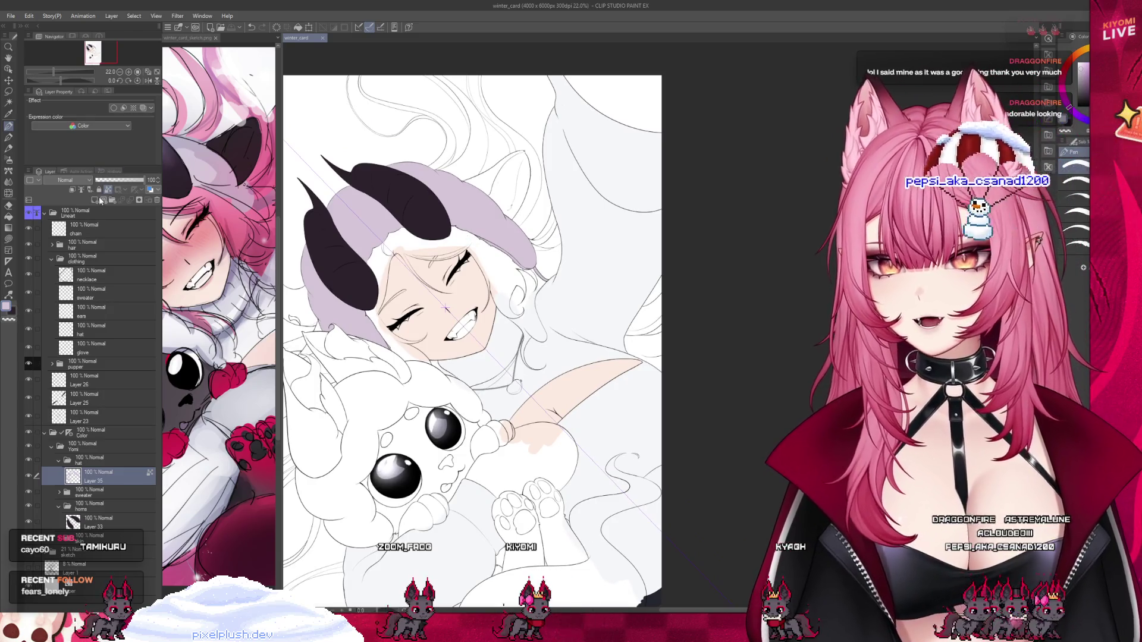
Add a new layer named 'ears' under Layer 35 and select the Fill tool.
left_click(102, 199)
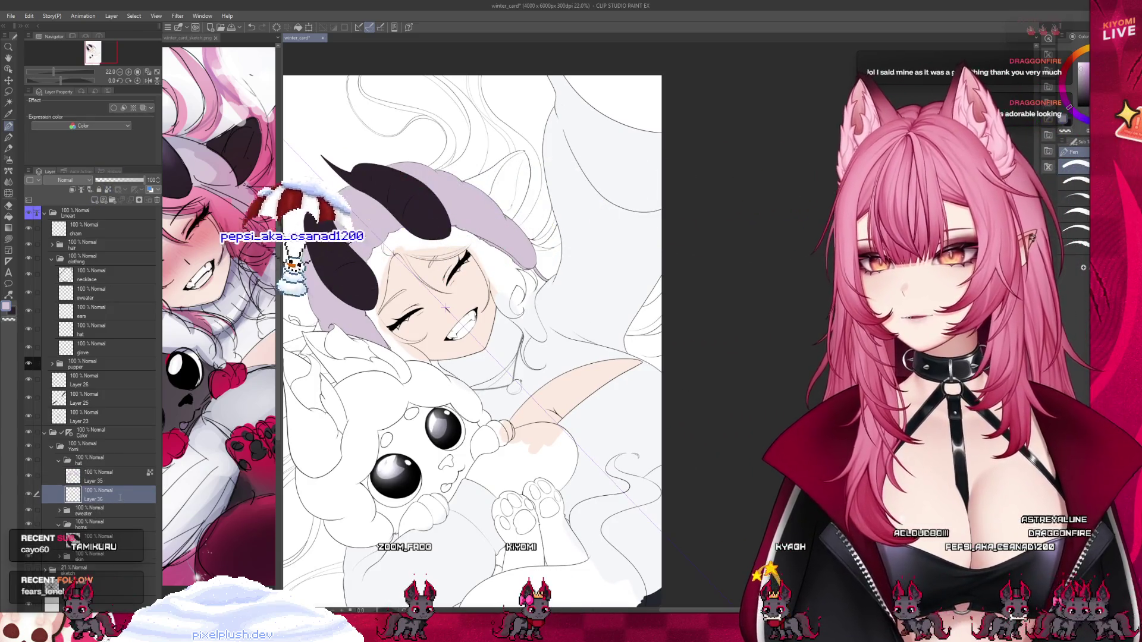
double_click(119, 497)
type("ears")
key("Return")
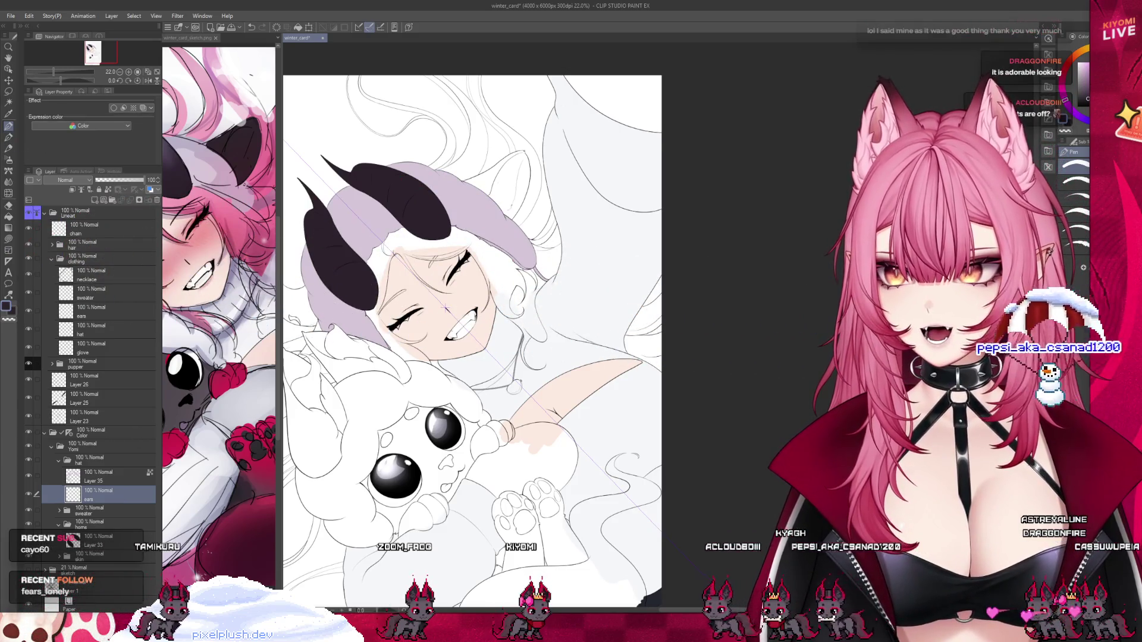
left_click(8, 217)
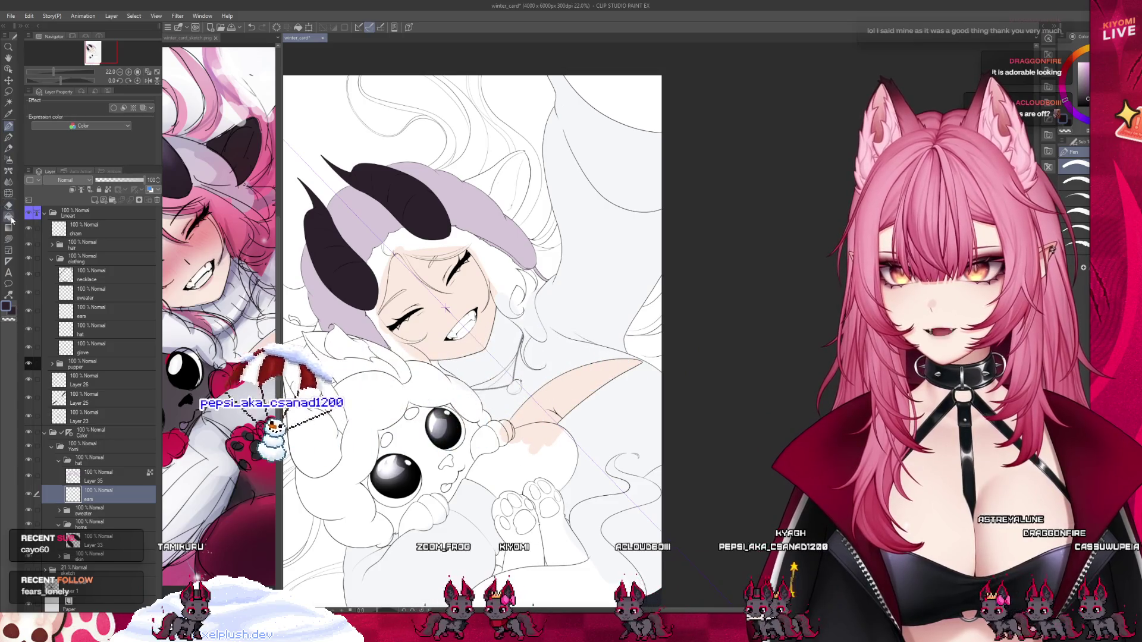
scroll(514, 230, "up", 5)
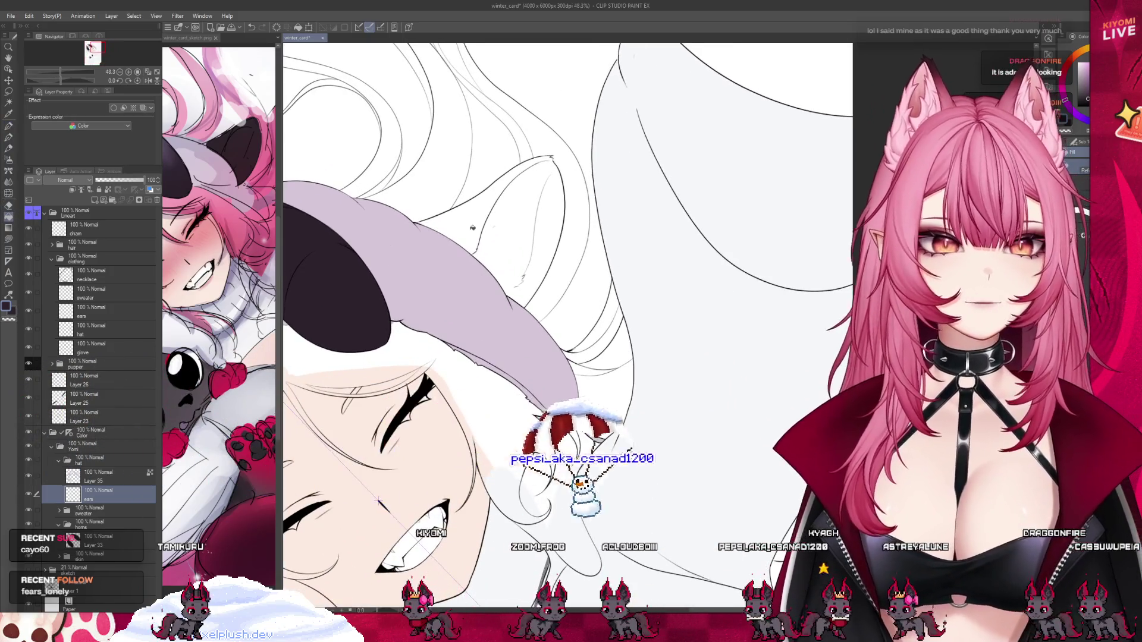
Undo the fill that spilled into the creature's ear and fill the girl's ear behind the horns dark.
scroll(513, 231, "down", 2)
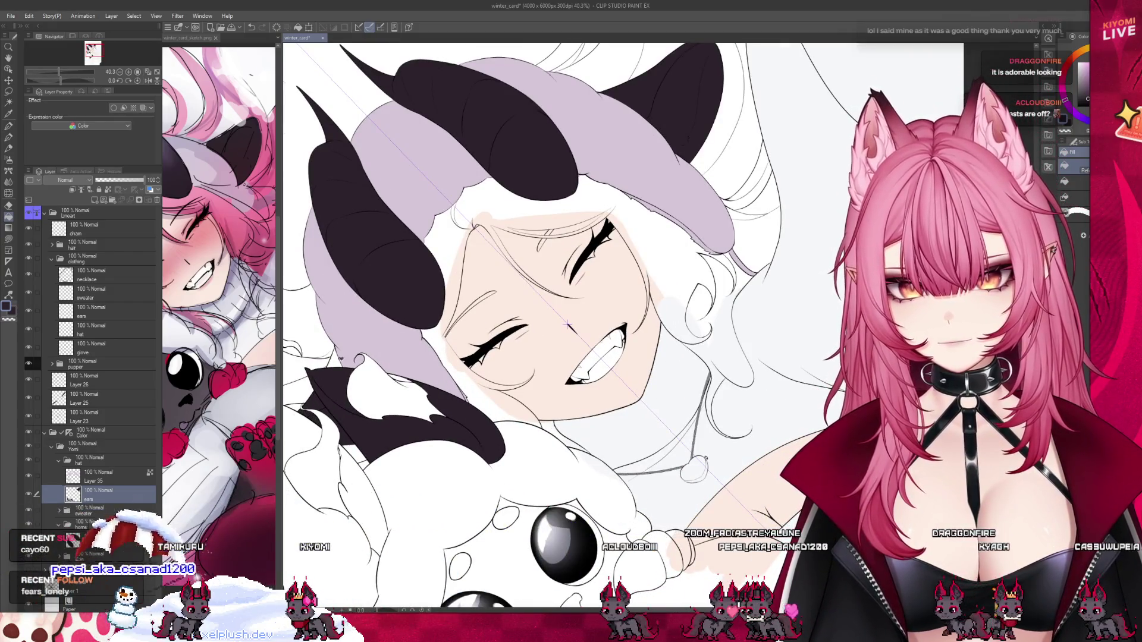
scroll(565, 323, "down", 1)
scroll(560, 323, "down", 1)
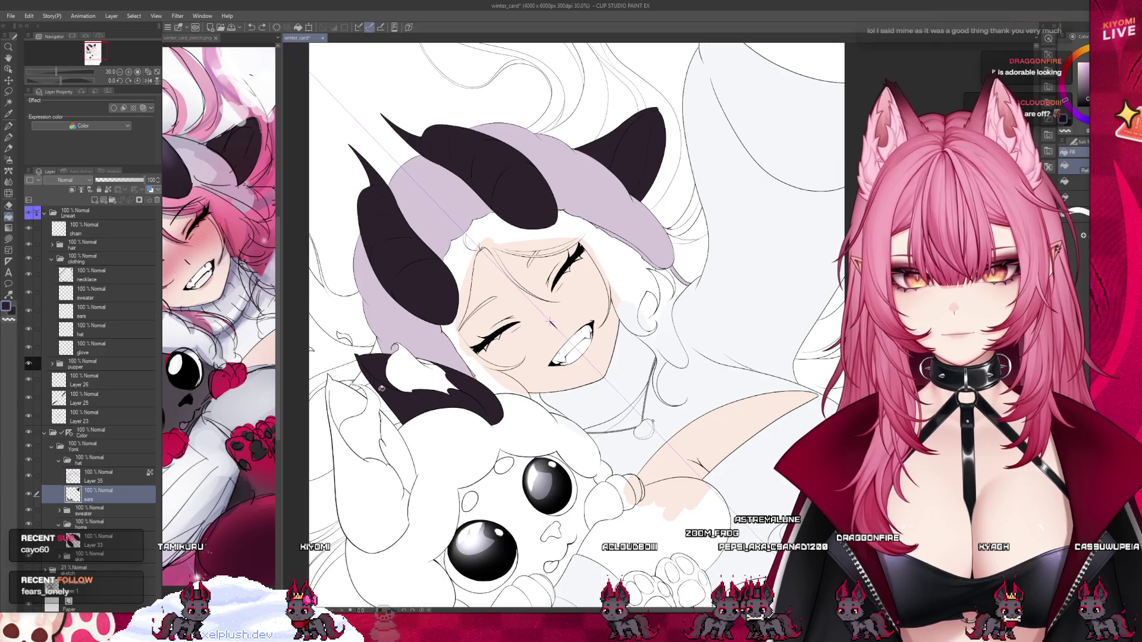
key("ctrl+z")
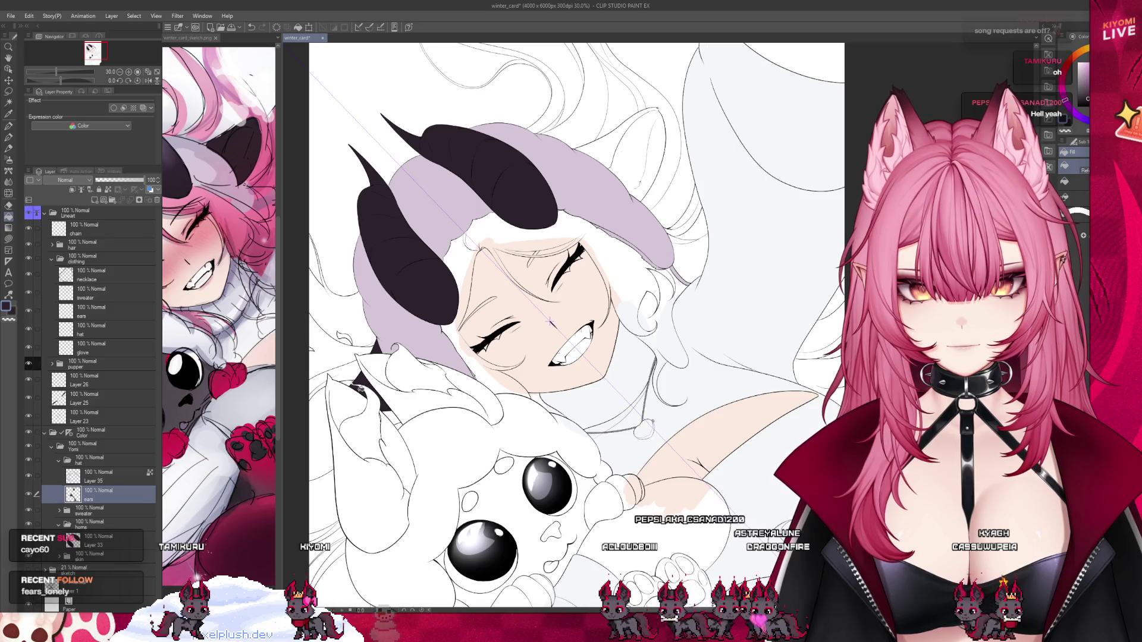
left_click(626, 153)
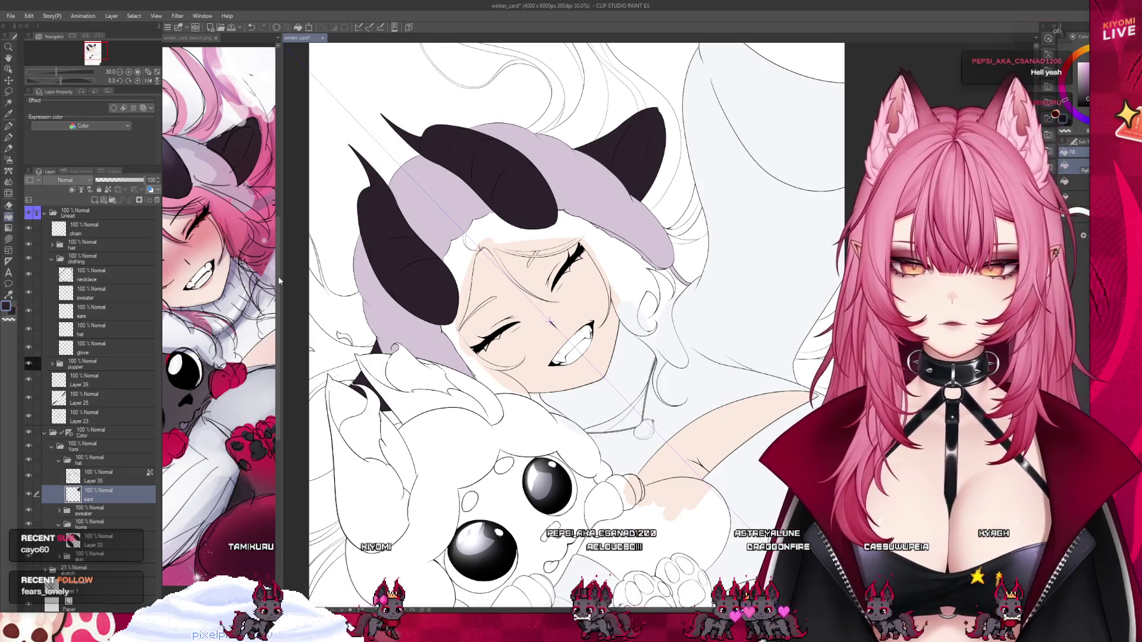
scroll(366, 369, "up", 2)
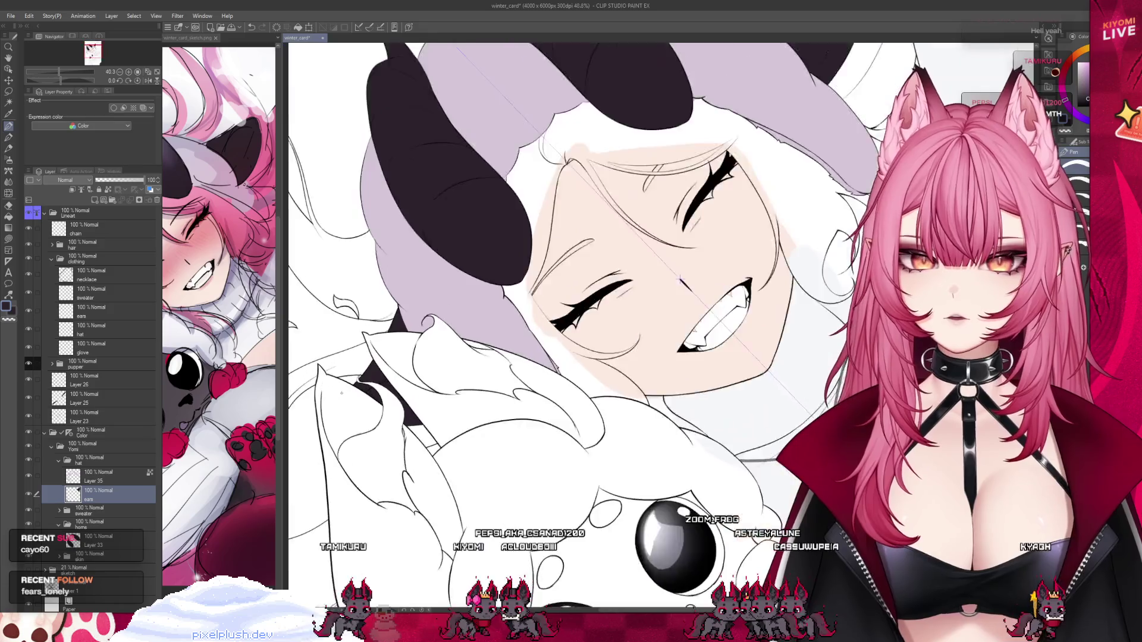
scroll(366, 369, "up", 2)
scroll(366, 369, "up", 2)
scroll(366, 369, "up", 2)
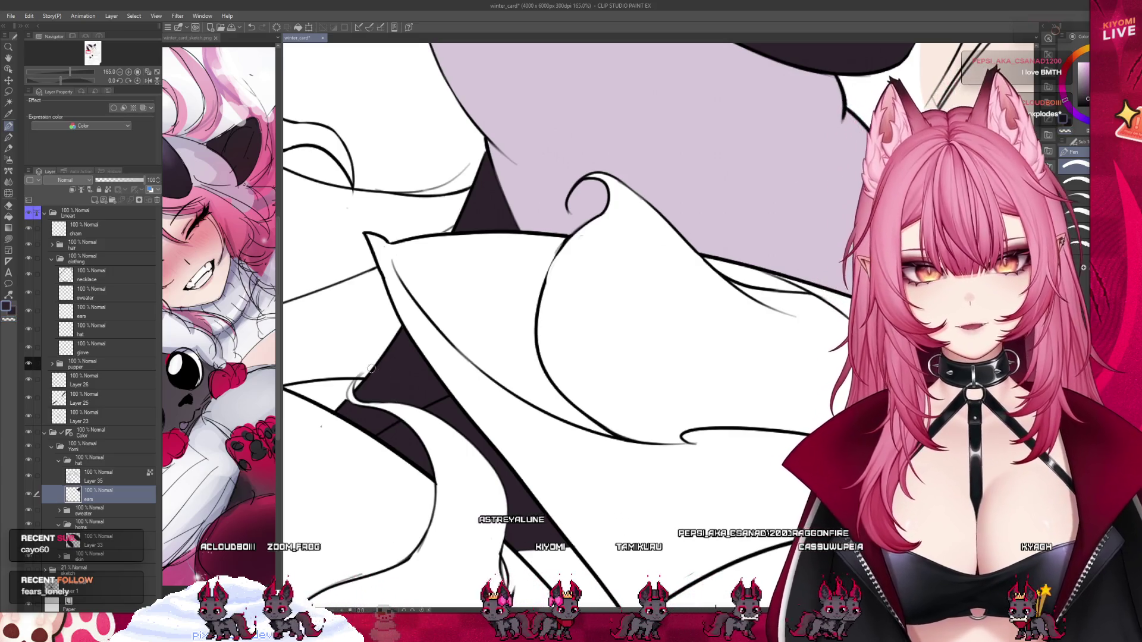
scroll(374, 369, "down", 10)
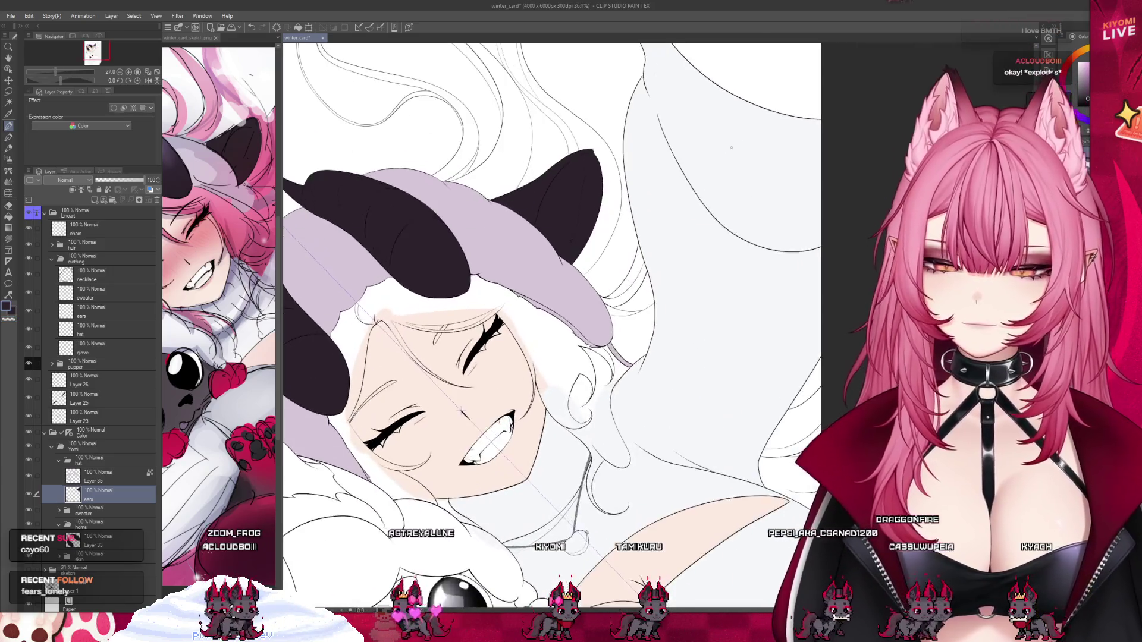
scroll(569, 143, "up", 3)
scroll(568, 142, "up", 3)
scroll(569, 142, "up", 2)
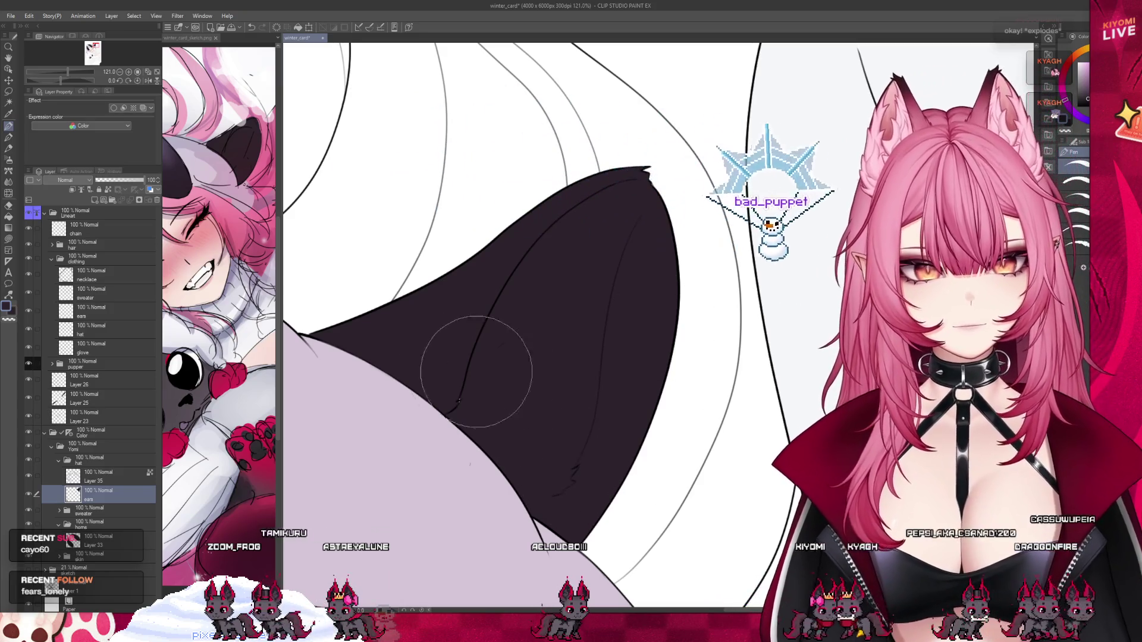
scroll(661, 366, "down", 2)
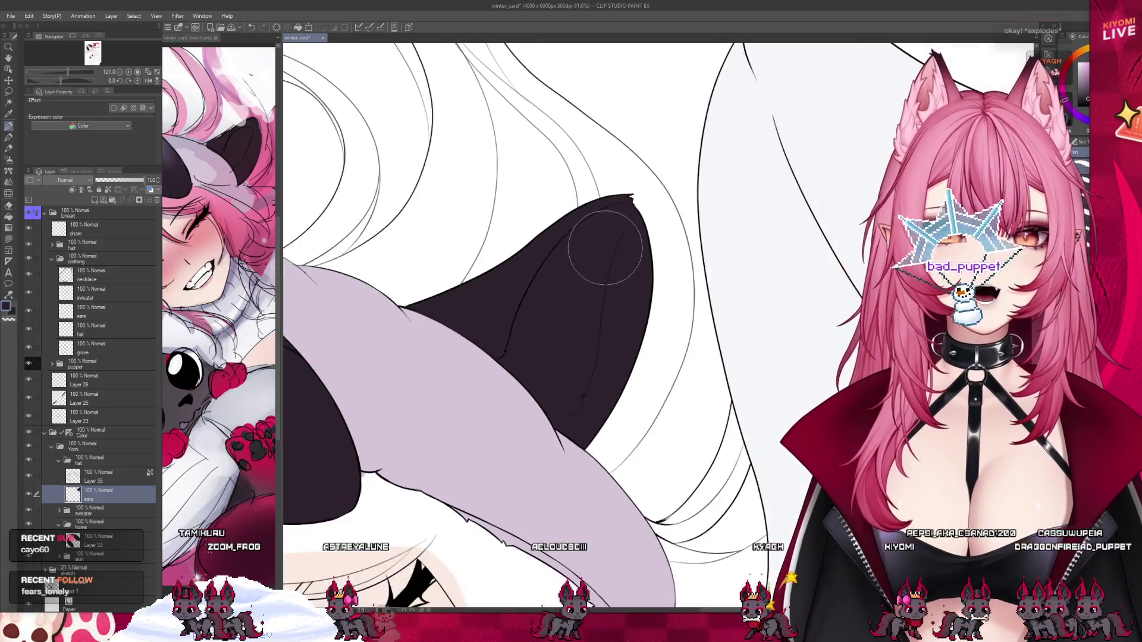
scroll(592, 243, "down", 1)
scroll(535, 327, "down", 1)
scroll(489, 404, "down", 1)
Glance at the reference sketch tab, then return to the winter card.
left_click(187, 37)
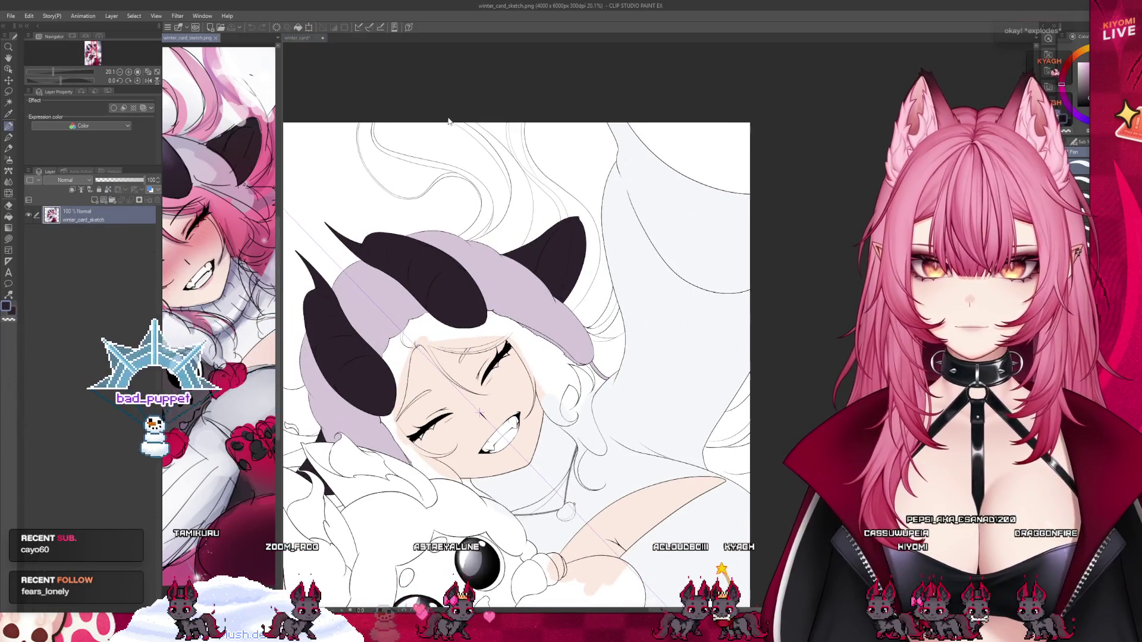
left_click(298, 37)
scroll(461, 290, "down", 1)
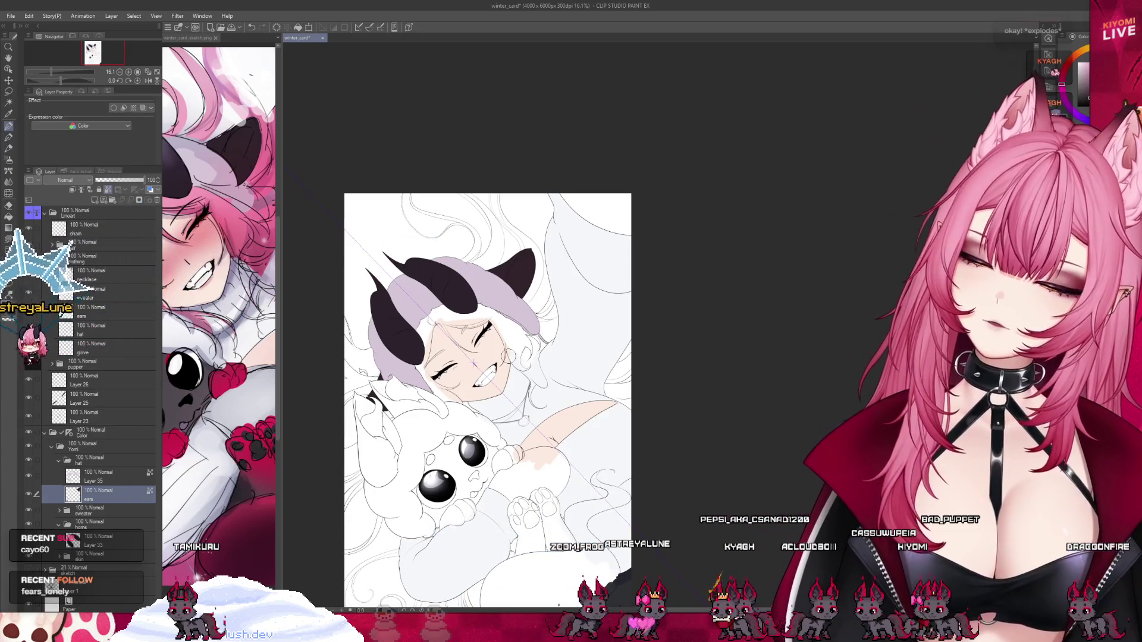
scroll(474, 363, "up", 1)
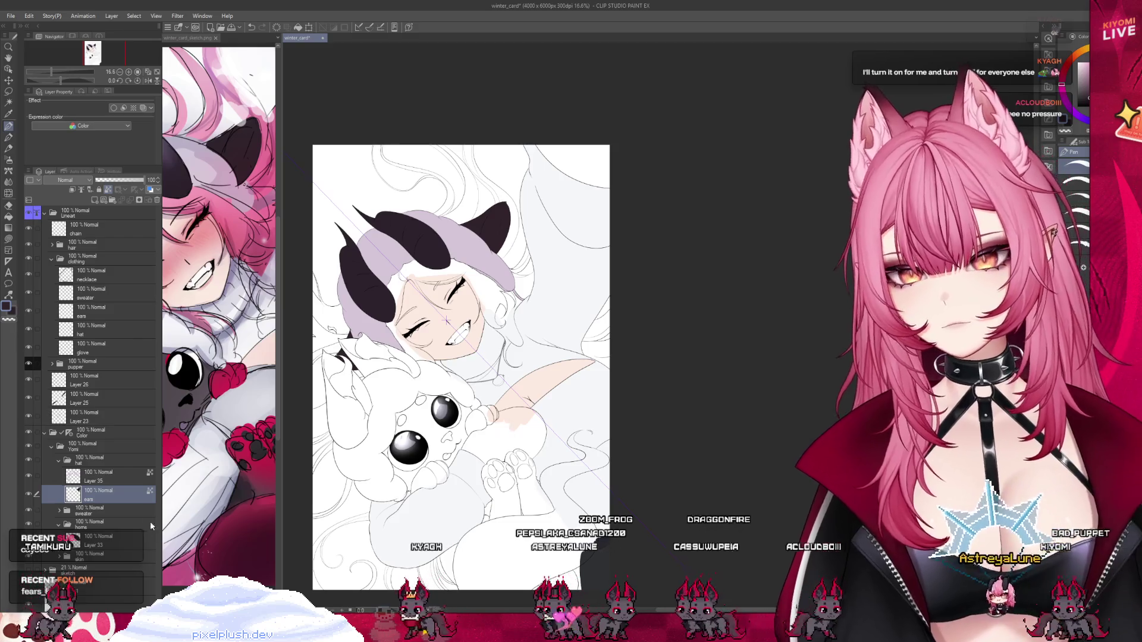
Collapse the hat folder and add a new layer at the top of the sweater folder.
left_click(58, 460)
left_click(59, 474)
left_click(90, 474)
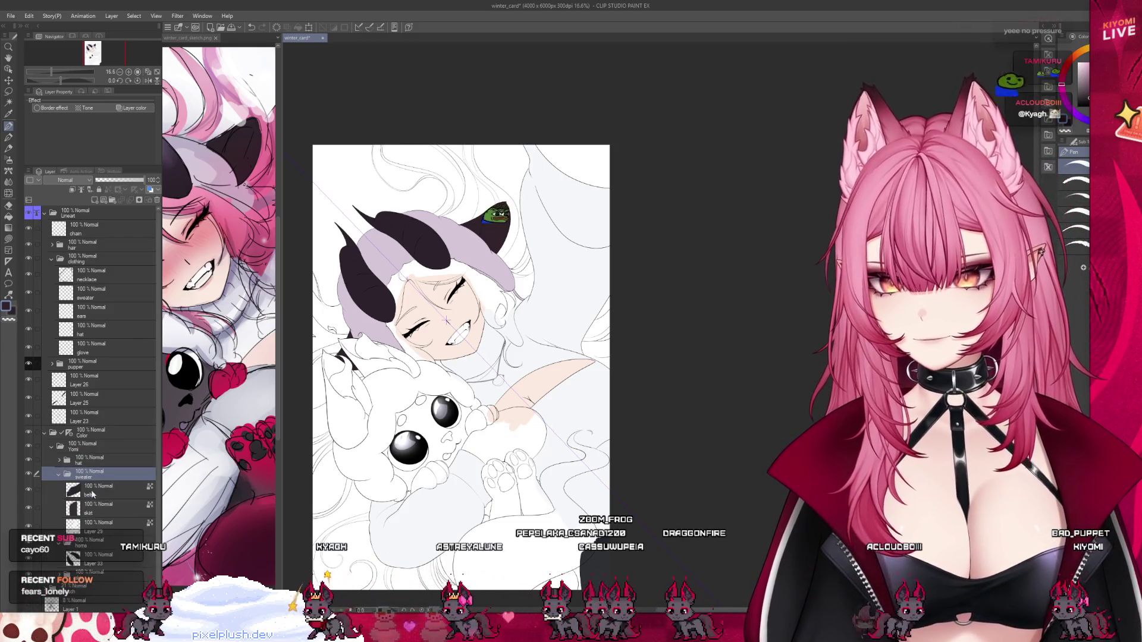
key("ctrl+shift+n")
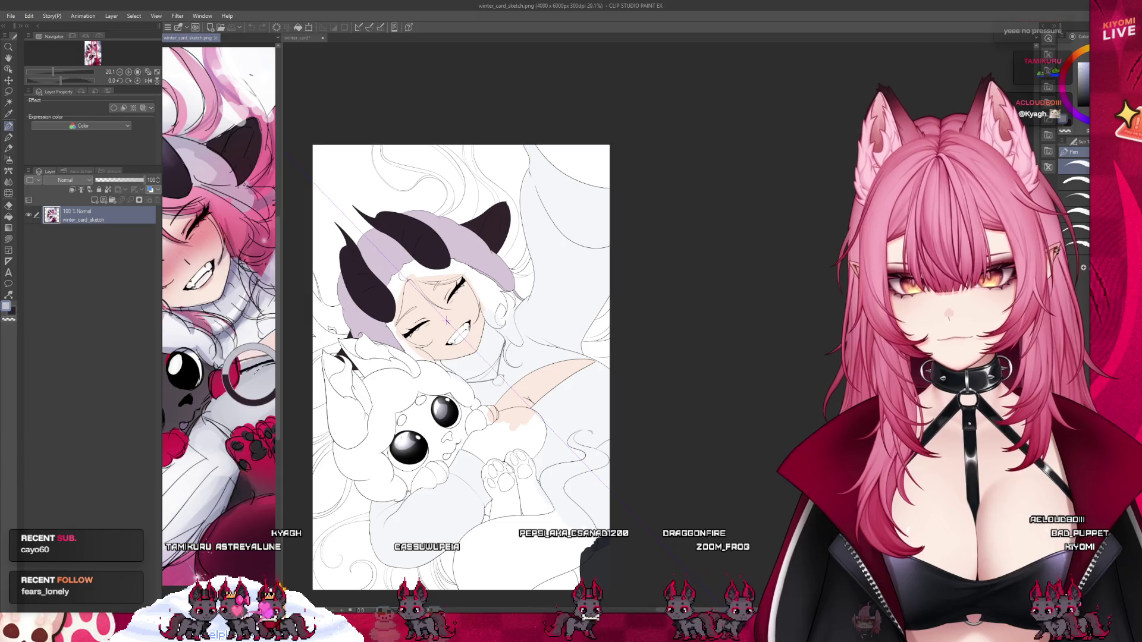
scroll(532, 477, "up", 4)
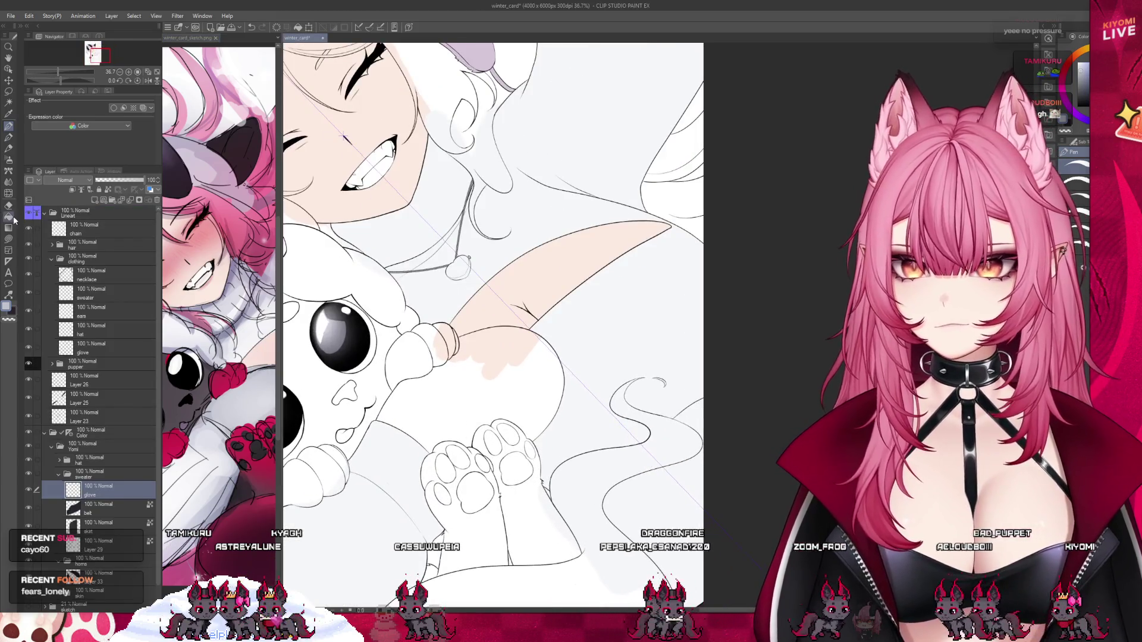
left_click(477, 412)
scroll(430, 425, "down", 4)
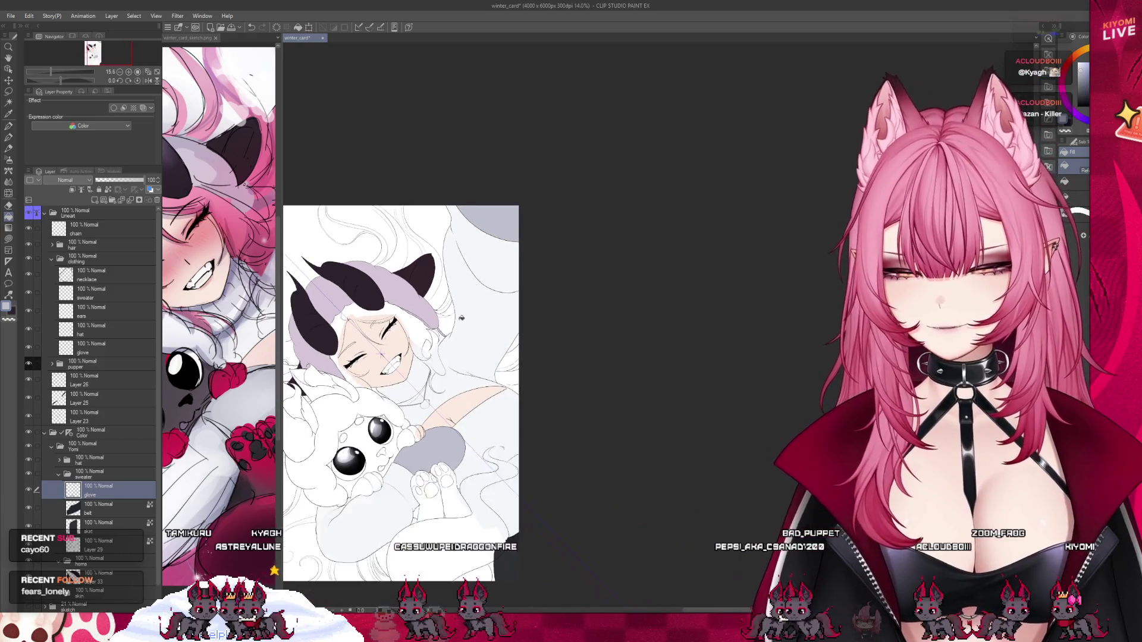
scroll(367, 595, "up", 2)
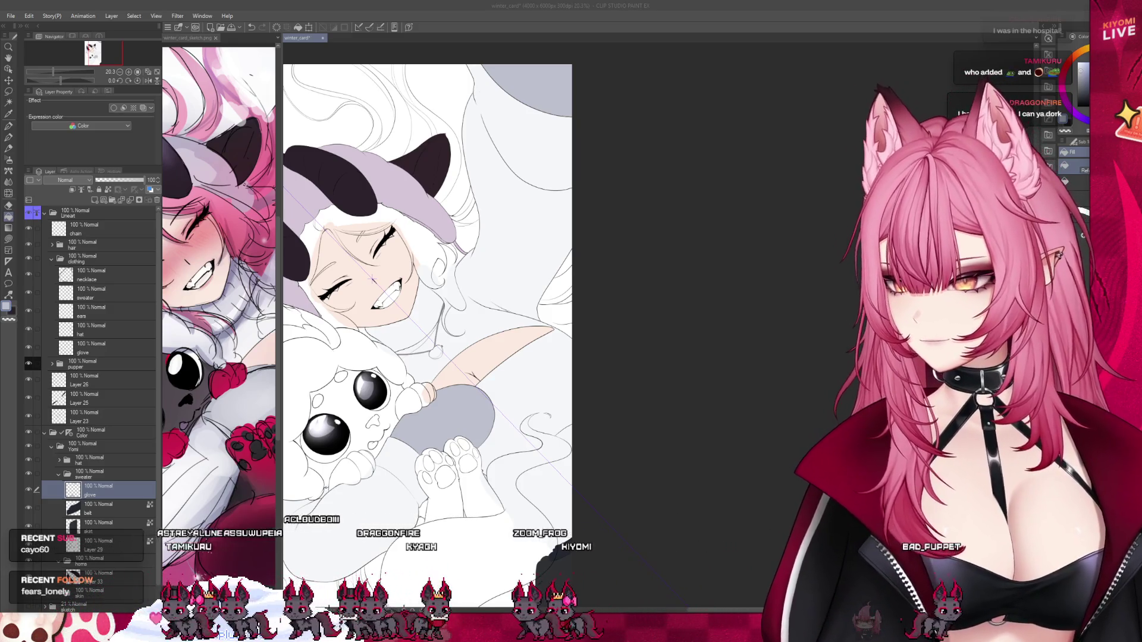
left_click(469, 207)
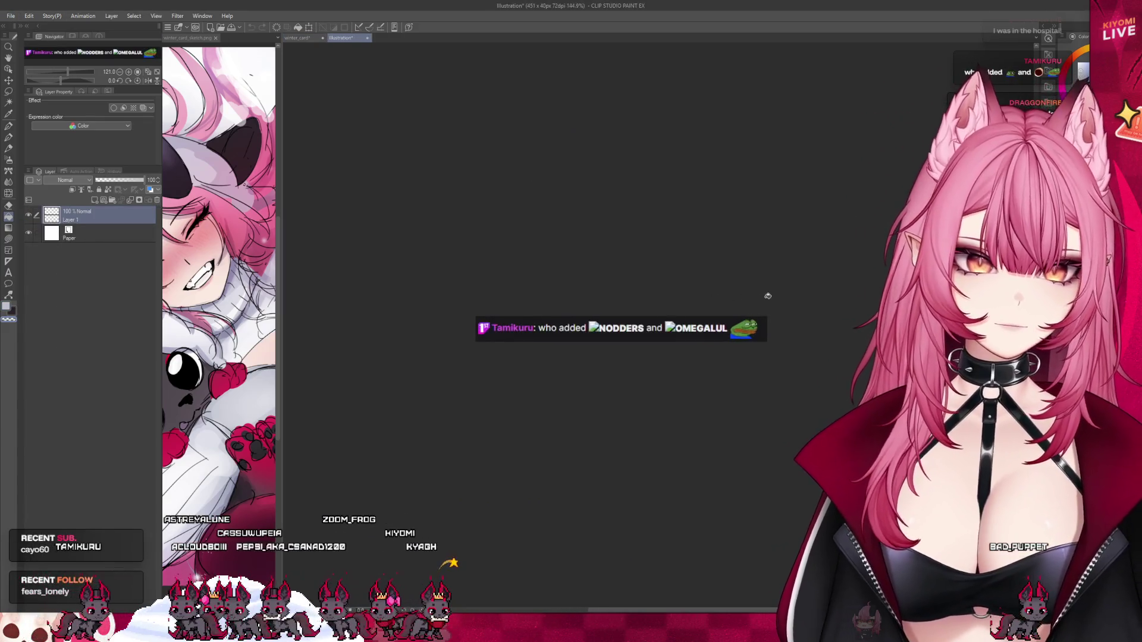
Close the blank Illustration canvas with Ctrl+W to get back to the winter card.
scroll(748, 300, "down", 2)
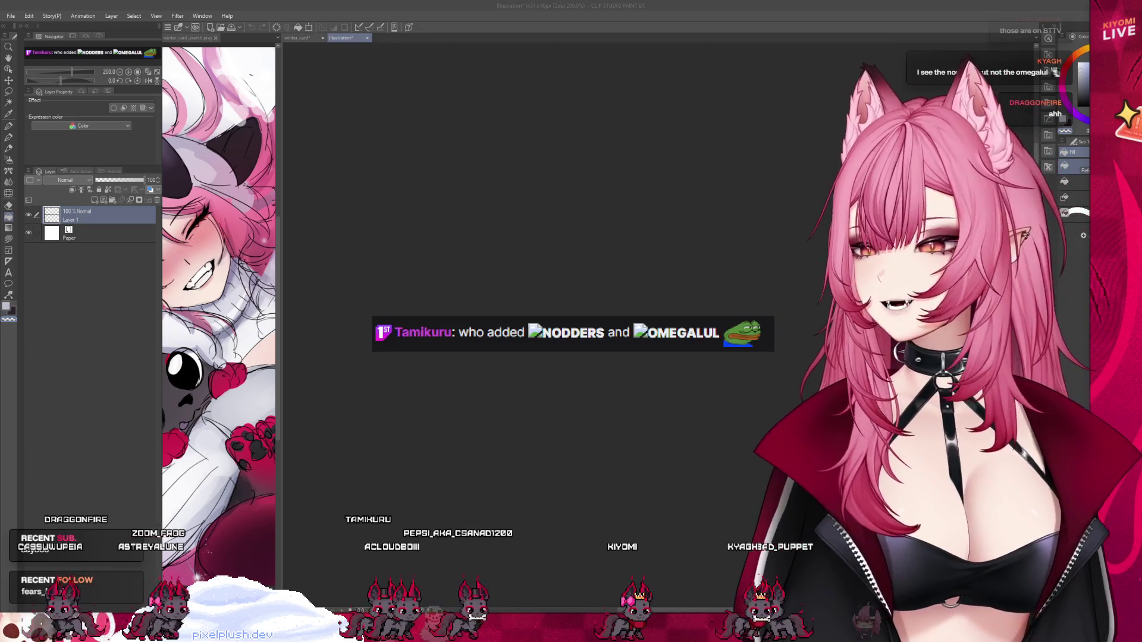
left_click(431, 174)
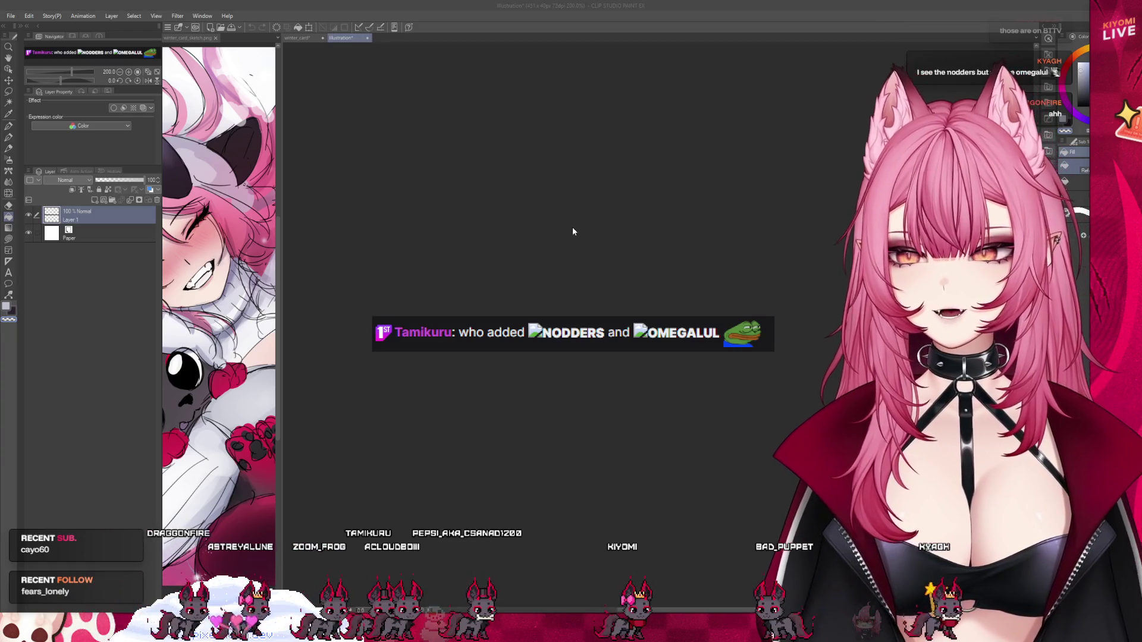
key("ctrl+w")
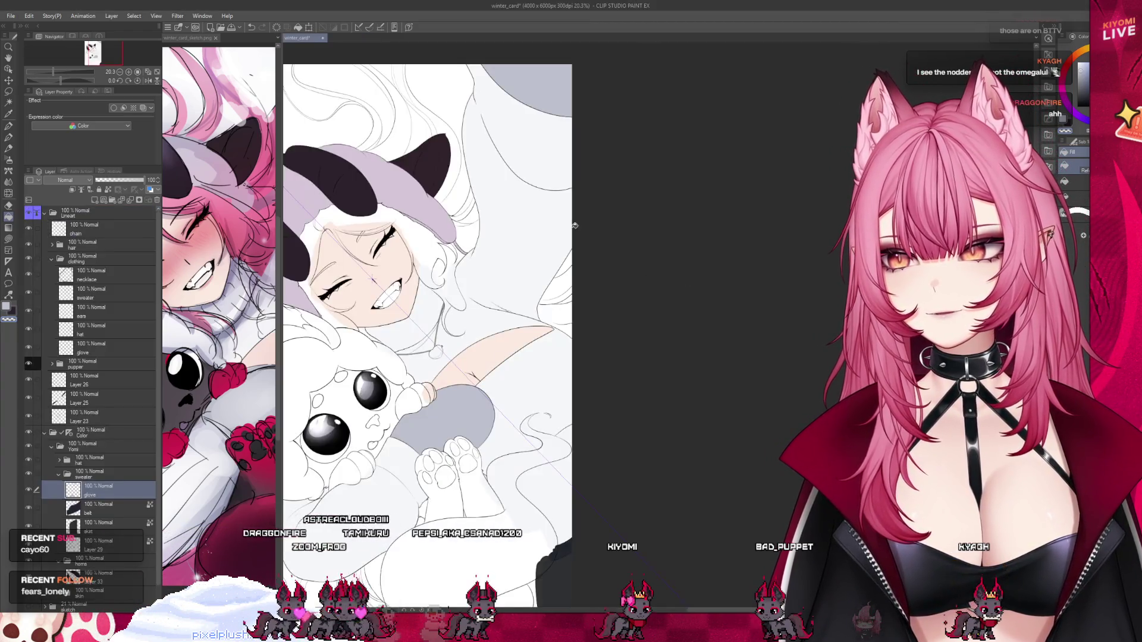
Switch to the Pen tool with P and select Layer 29 in the layer list.
scroll(452, 265, "up", 1)
key("p")
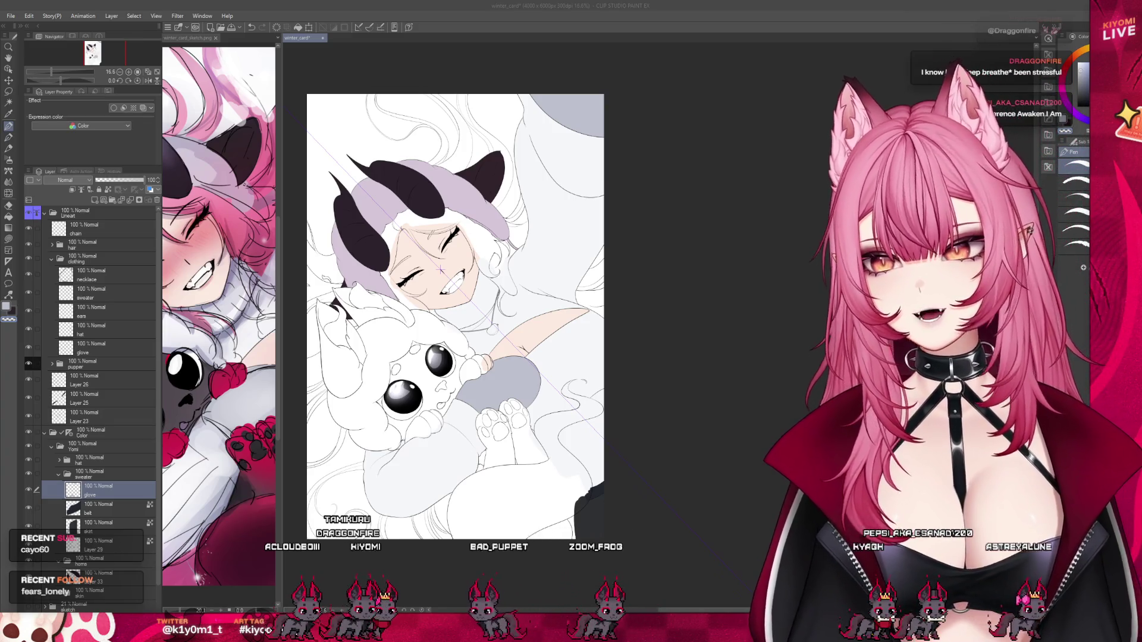
scroll(441, 271, "down", 1)
scroll(444, 212, "up", 2)
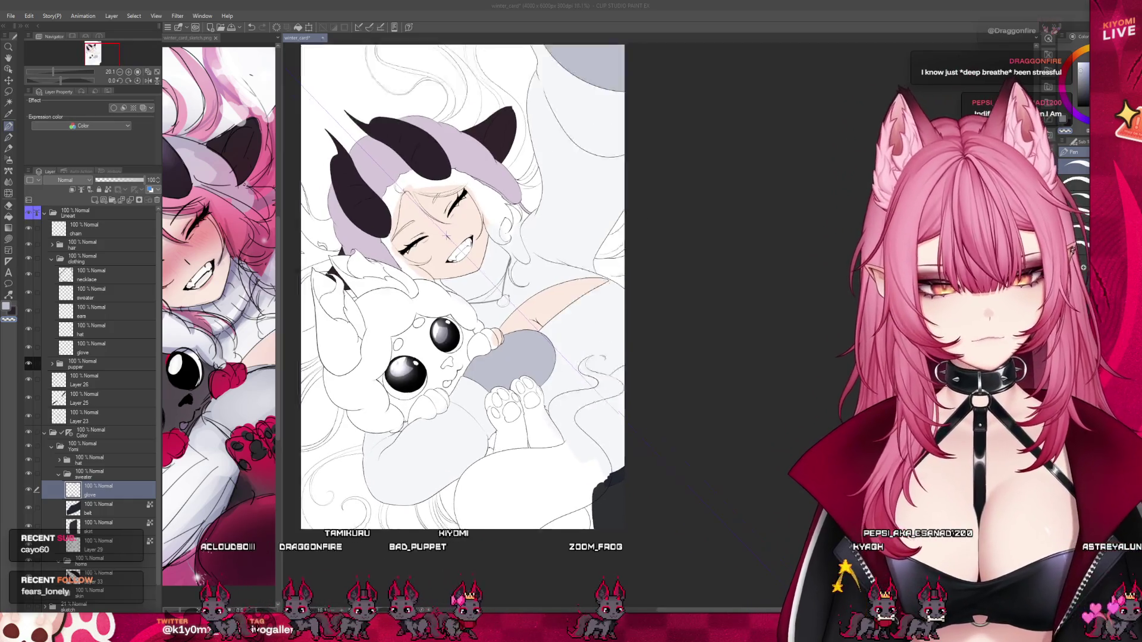
scroll(452, 271, "up", 1)
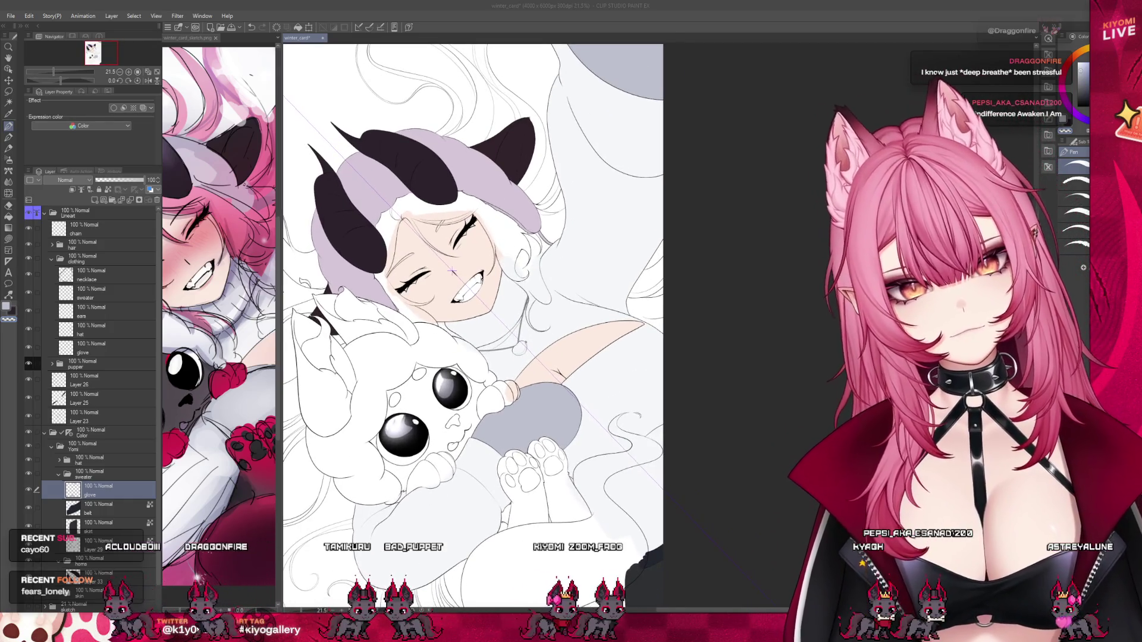
scroll(450, 268, "down", 2)
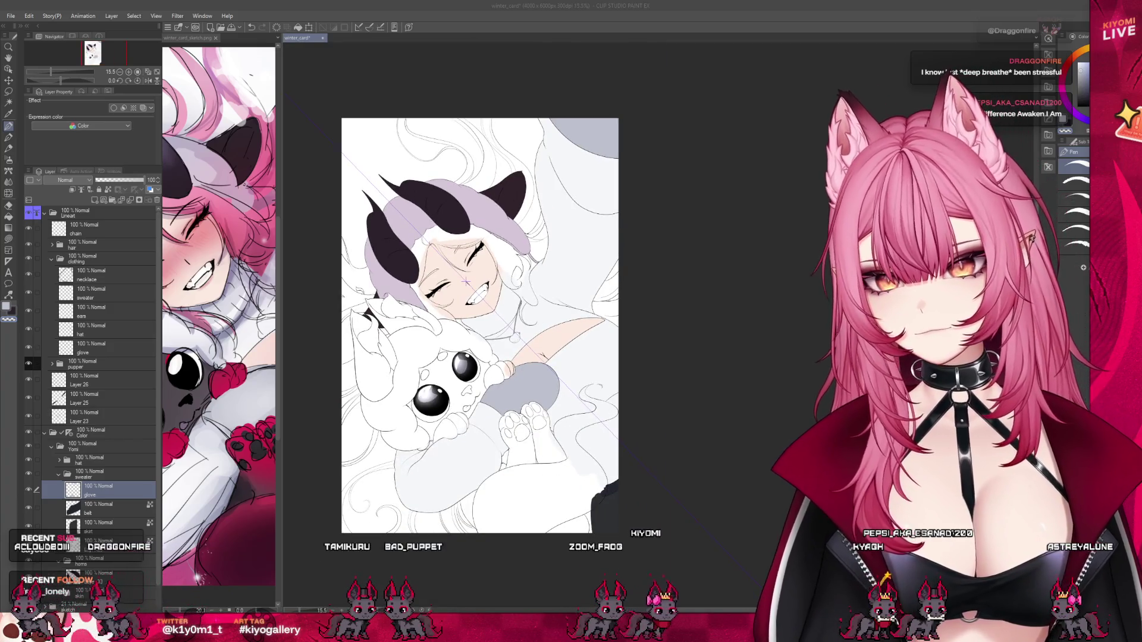
left_click(95, 543)
Clear the lavender colour from Layer 35 inside the hat folder.
left_click(58, 460)
left_click(95, 476)
scroll(533, 281, "up", 2)
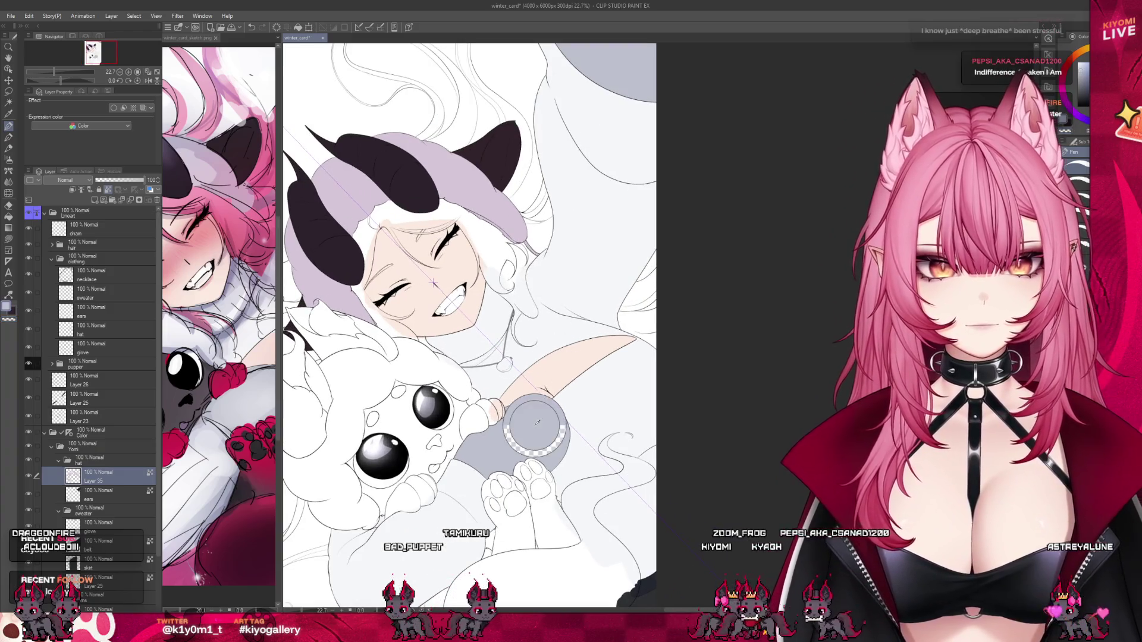
left_click(301, 32)
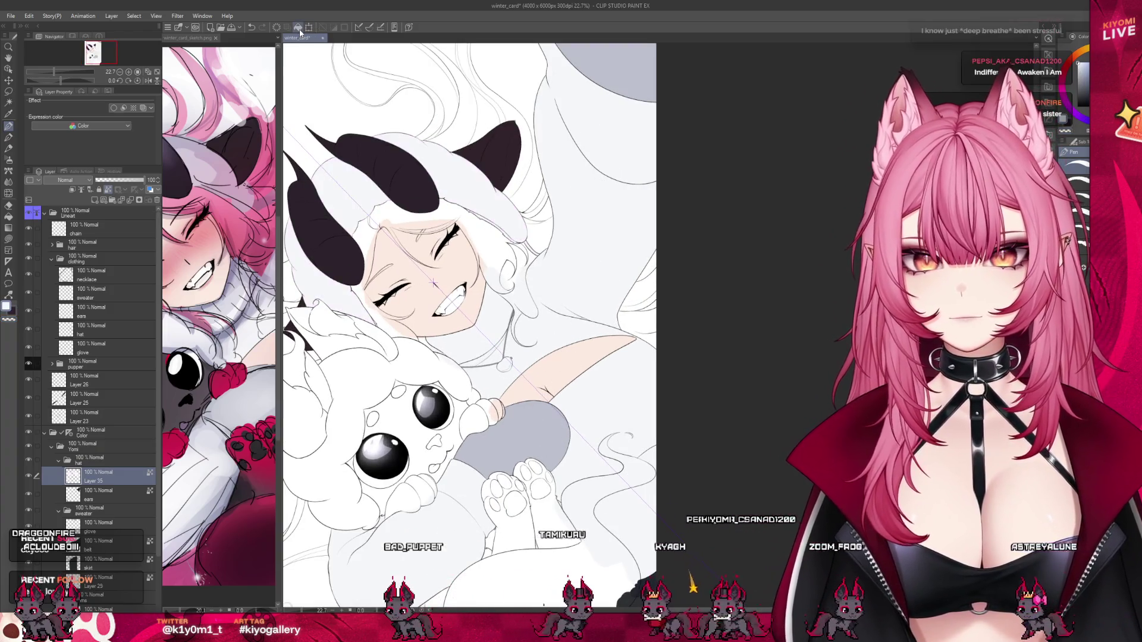
Collapse the hat and sweater folders.
scroll(435, 283, "down", 2)
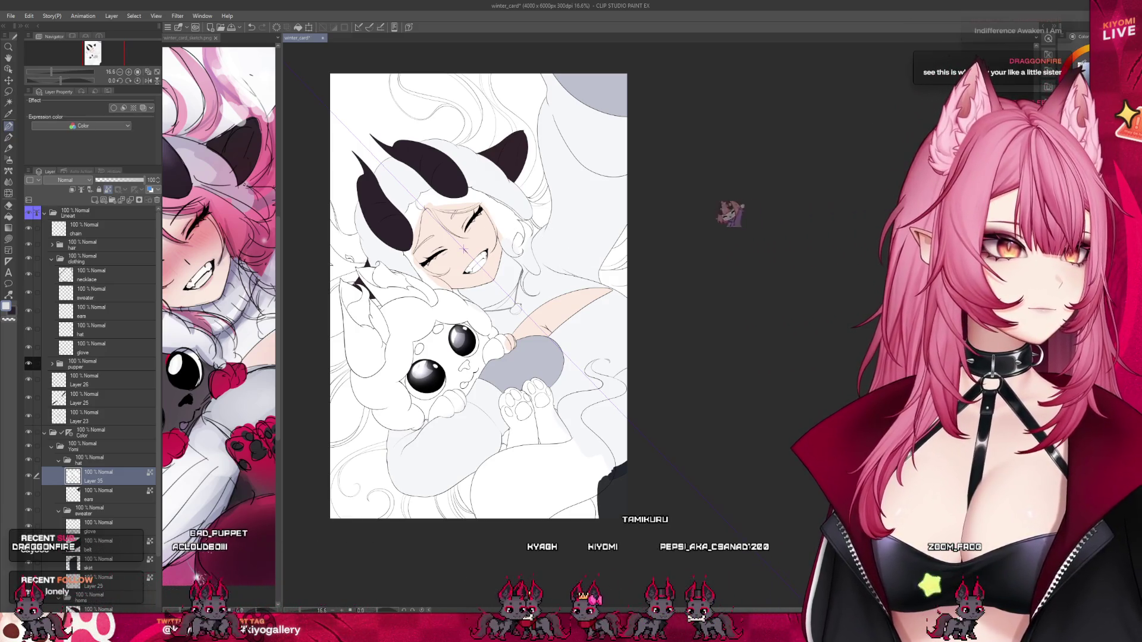
scroll(502, 165, "down", 2)
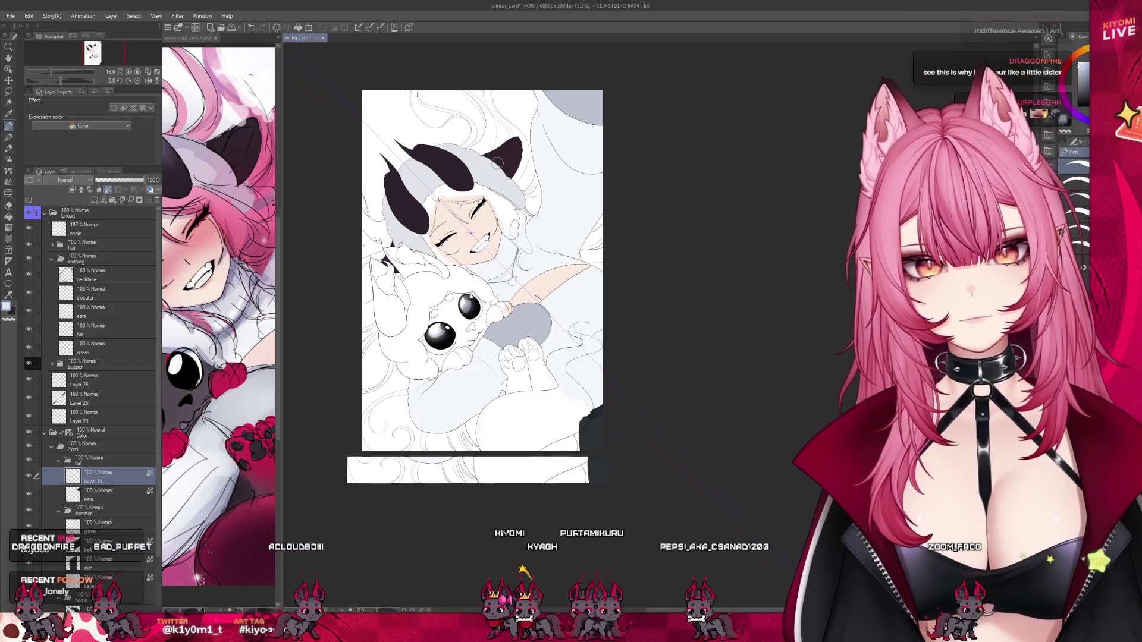
scroll(470, 233, "up", 2)
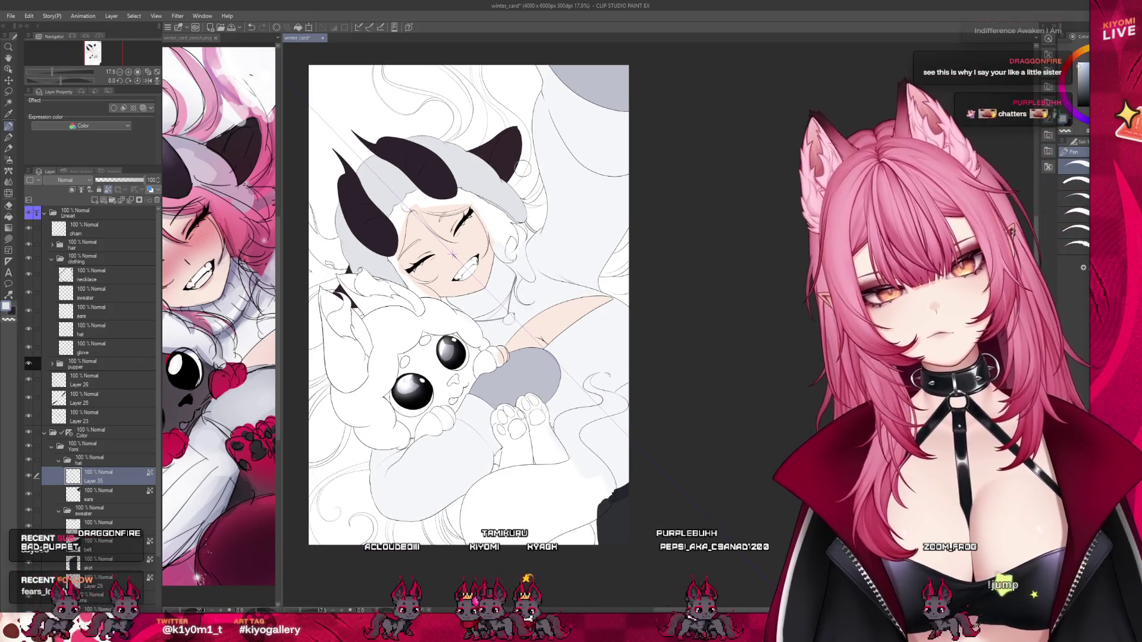
scroll(452, 254, "down", 3)
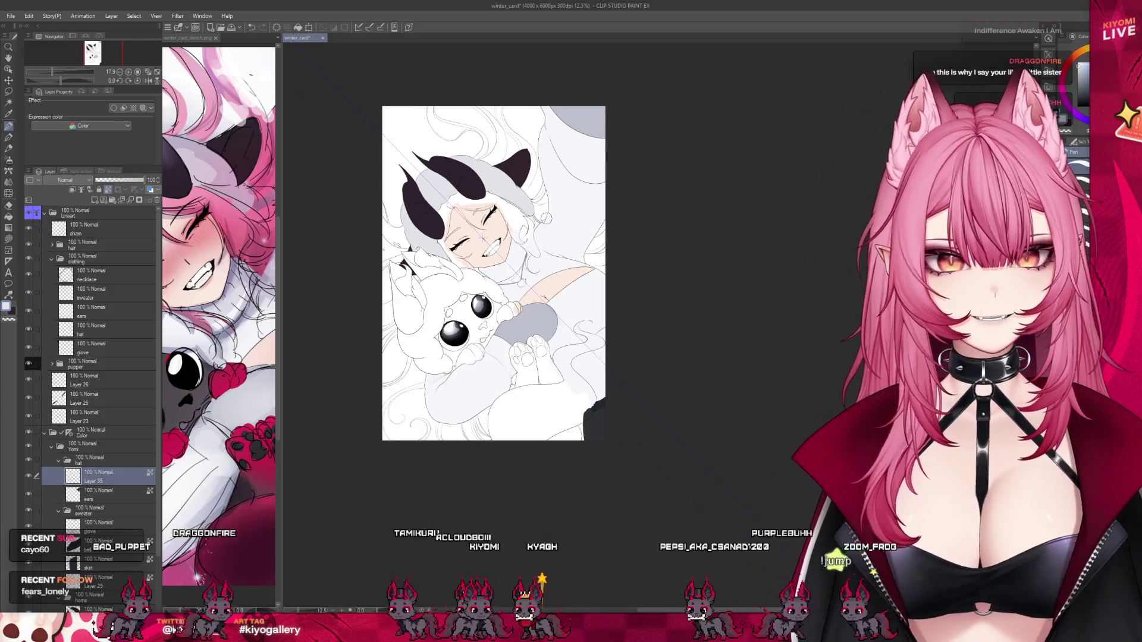
scroll(456, 250, "up", 2)
scroll(462, 244, "up", 1)
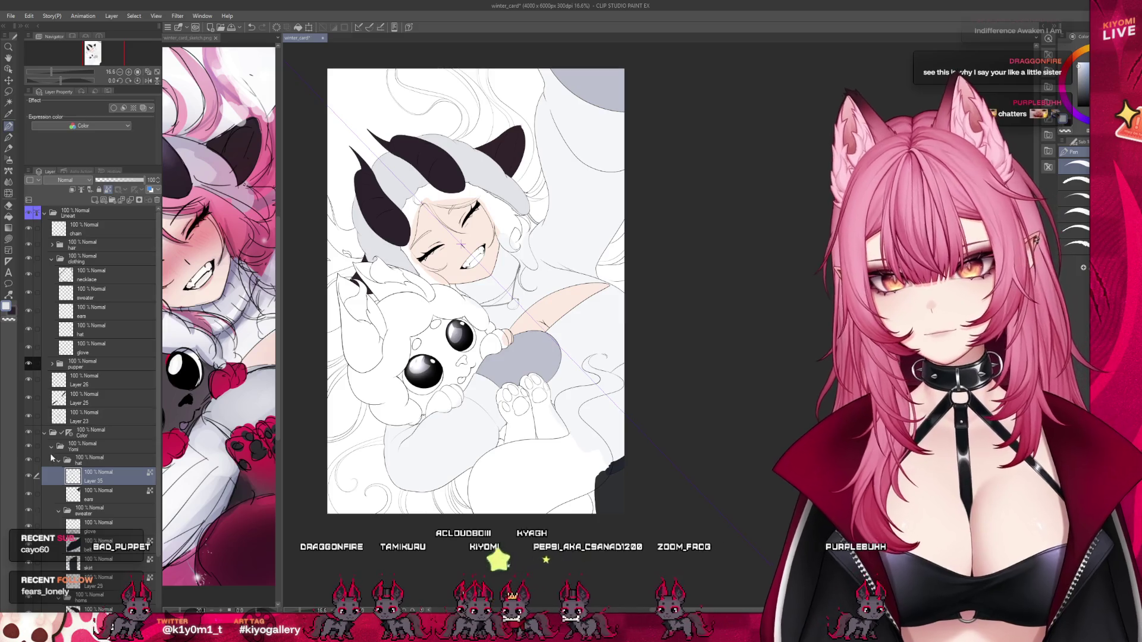
left_click(58, 460)
left_click(59, 474)
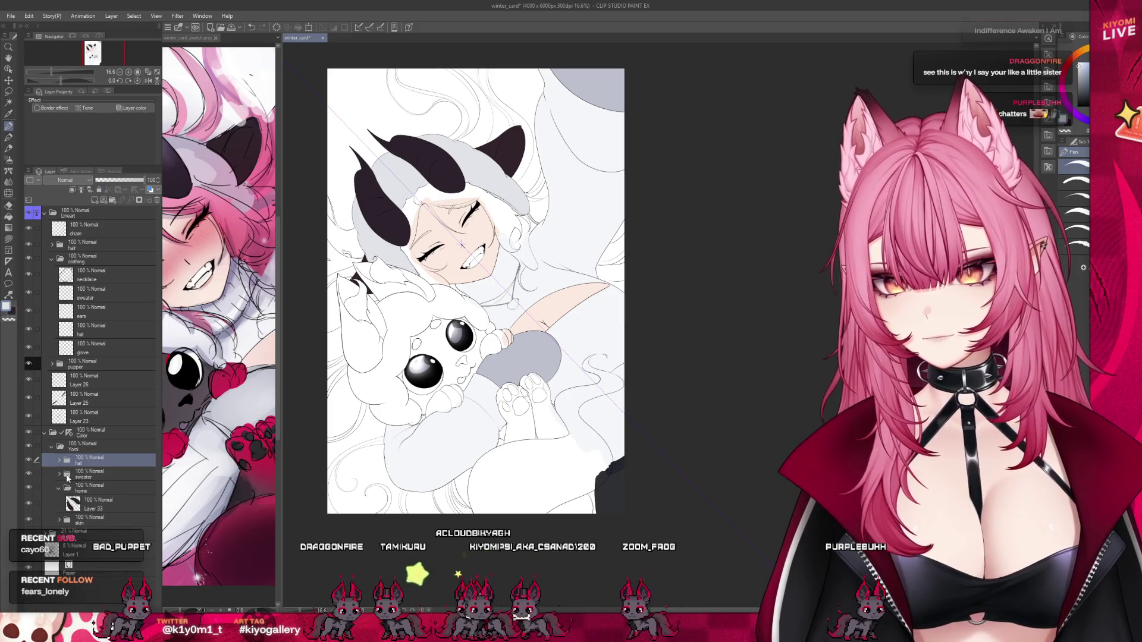
Create a new layer folder named 'locket' above the hat folder.
left_click(114, 201)
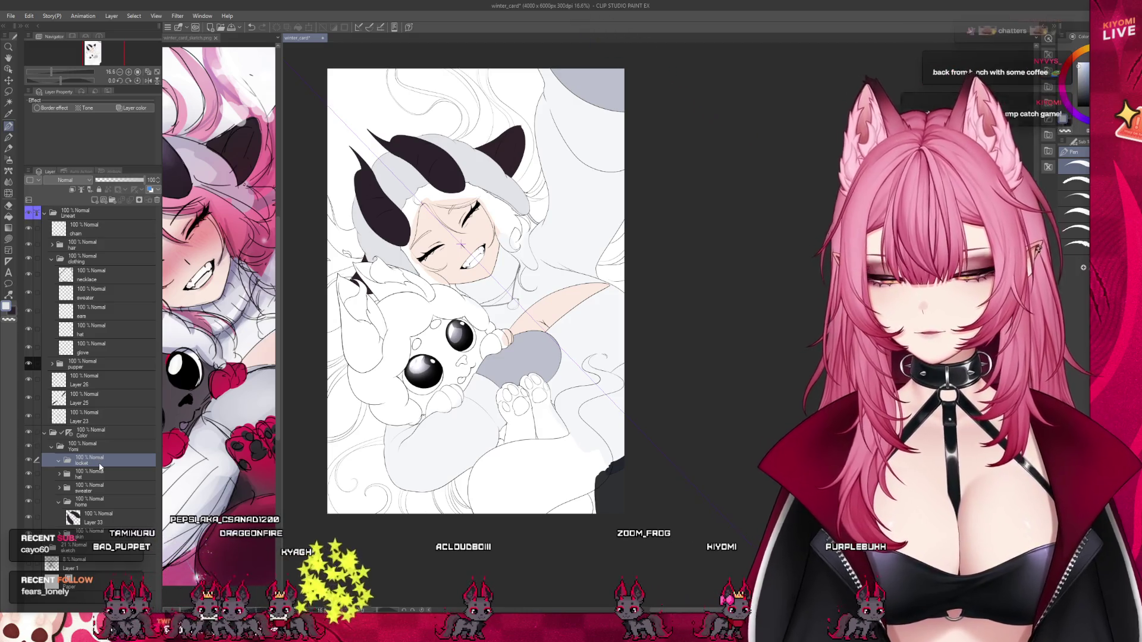
type("locket")
key("Return")
Add a new empty raster layer, Layer 36, inside the locket folder.
scroll(452, 333, "up", 2)
scroll(452, 333, "up", 2)
scroll(452, 333, "up", 2)
scroll(452, 333, "up", 1)
scroll(639, 124, "up", 2)
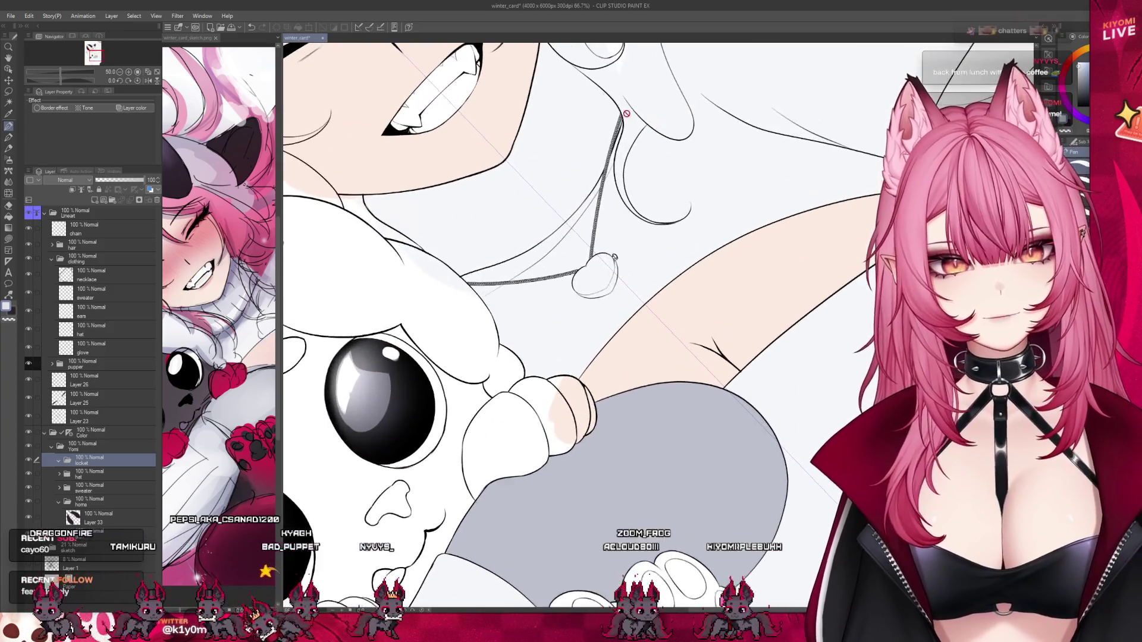
scroll(639, 124, "up", 2)
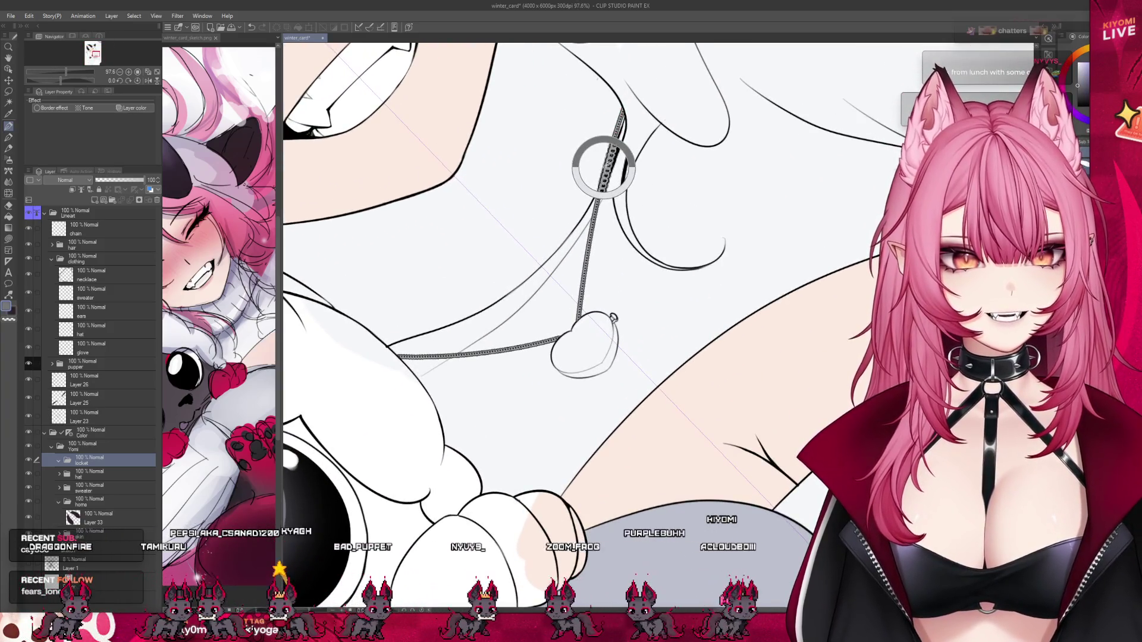
scroll(621, 133, "up", 3)
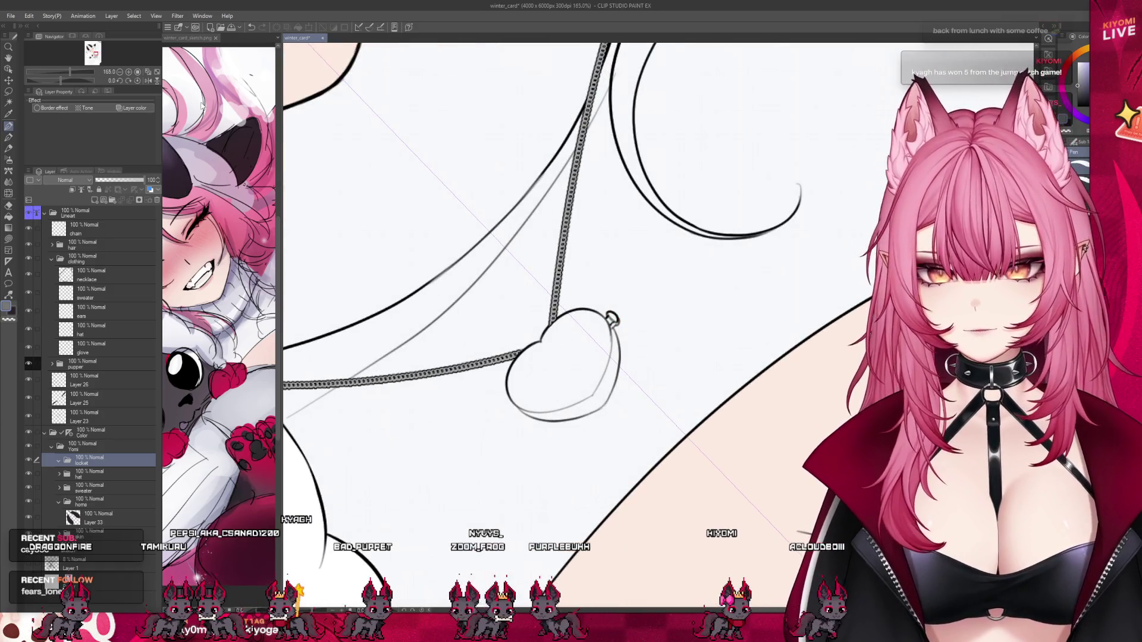
left_click(101, 201)
scroll(618, 367, "up", 3)
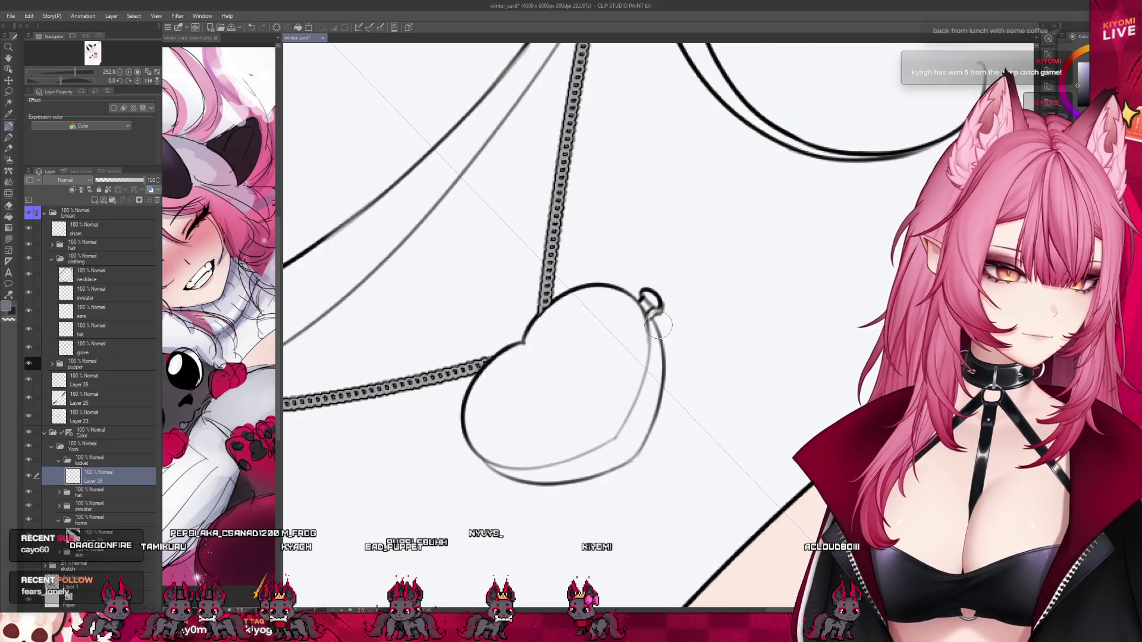
Brush grey shading into the heart locket, darkening its lower edge, top ring and upper outline.
left_click_drag(564, 337, 487, 392)
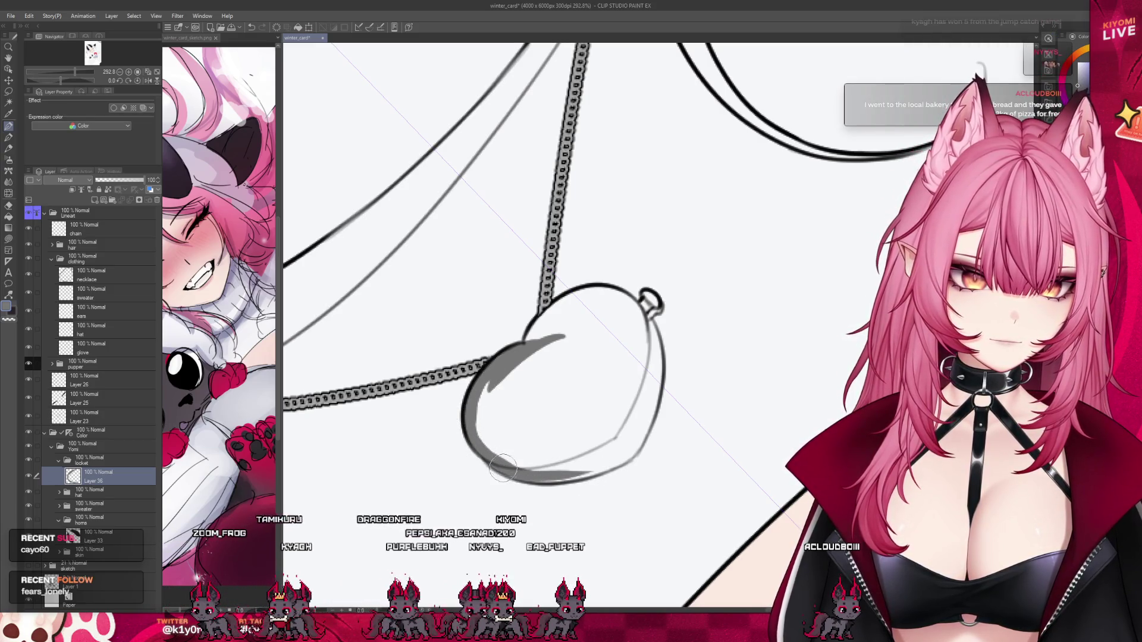
mouse_move(629, 449)
left_mouse_down()
mouse_move(619, 458)
mouse_move(647, 381)
left_mouse_up()
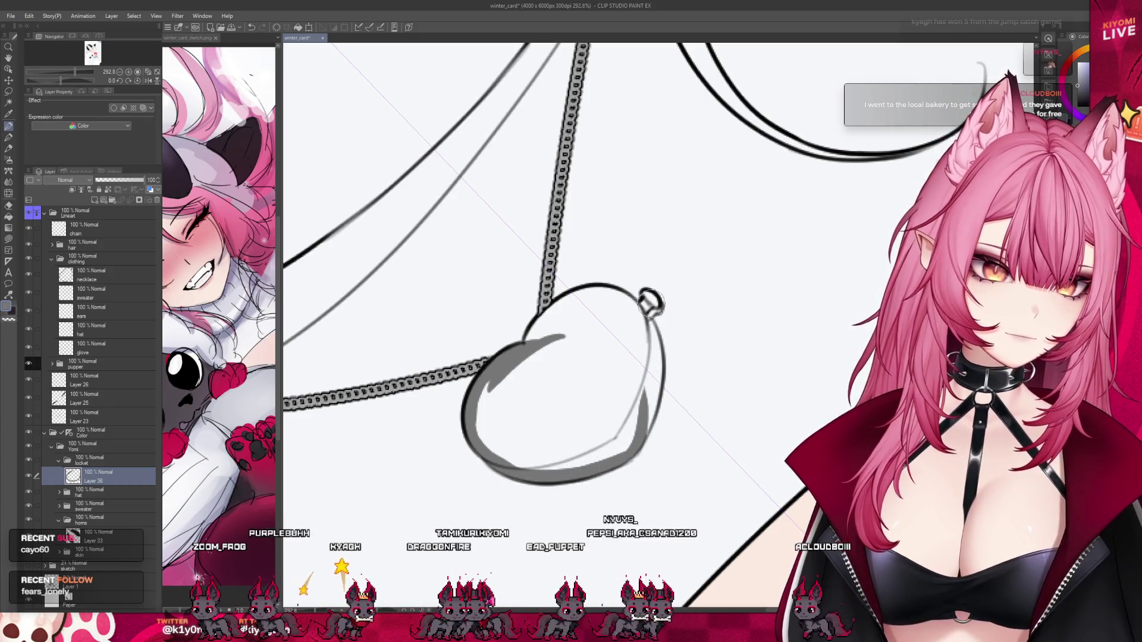
mouse_move(652, 301)
left_mouse_down()
mouse_move(641, 324)
mouse_move(653, 390)
left_mouse_up()
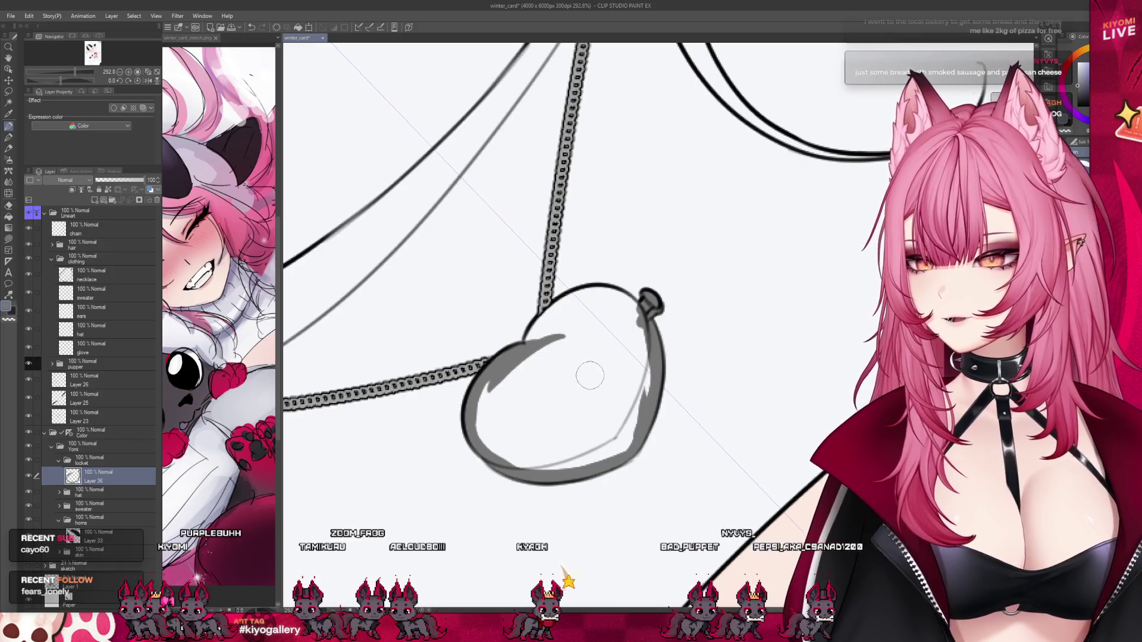
left_click_drag(583, 291, 562, 310)
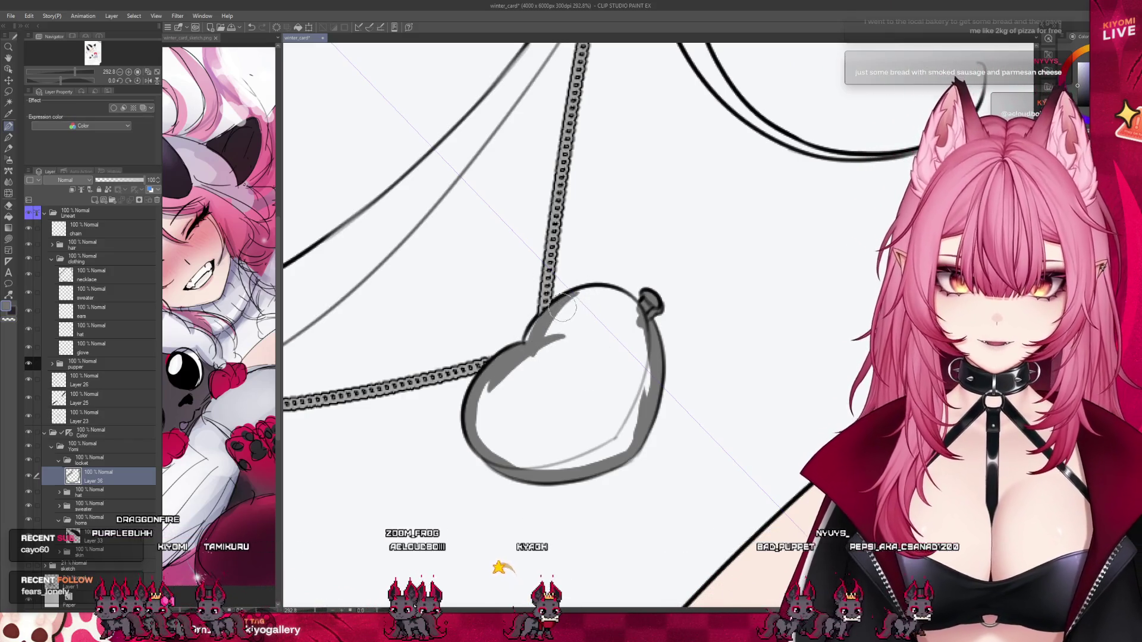
left_click_drag(630, 289, 565, 298)
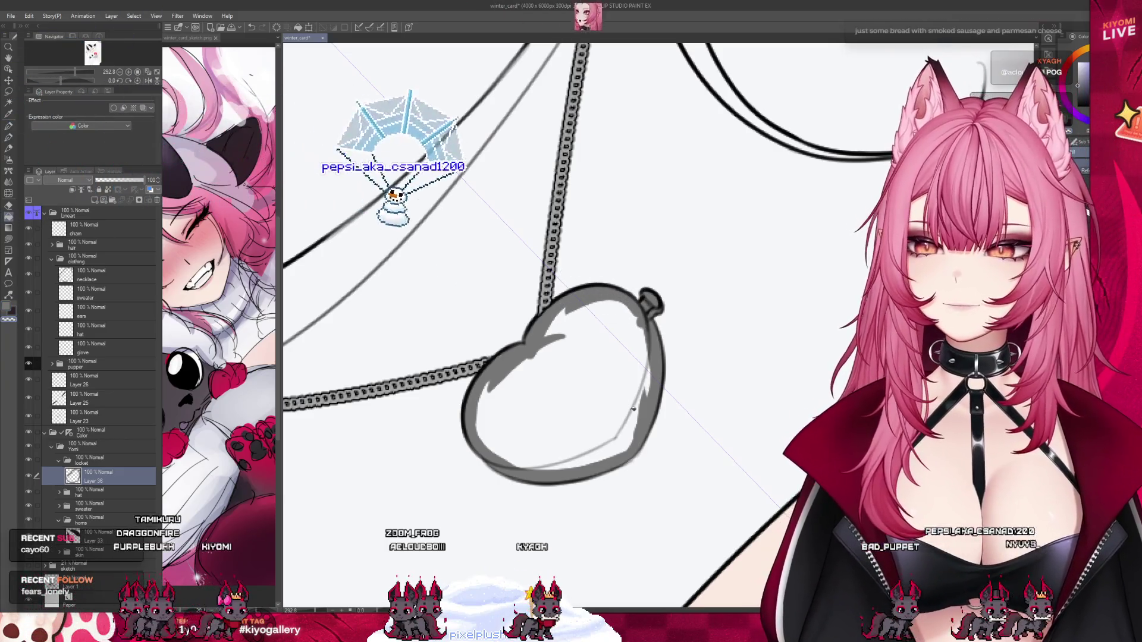
Fill the locket's interior grey and paint over the white gaps on its bottom rim and right side.
left_click(619, 395)
left_click(9, 124)
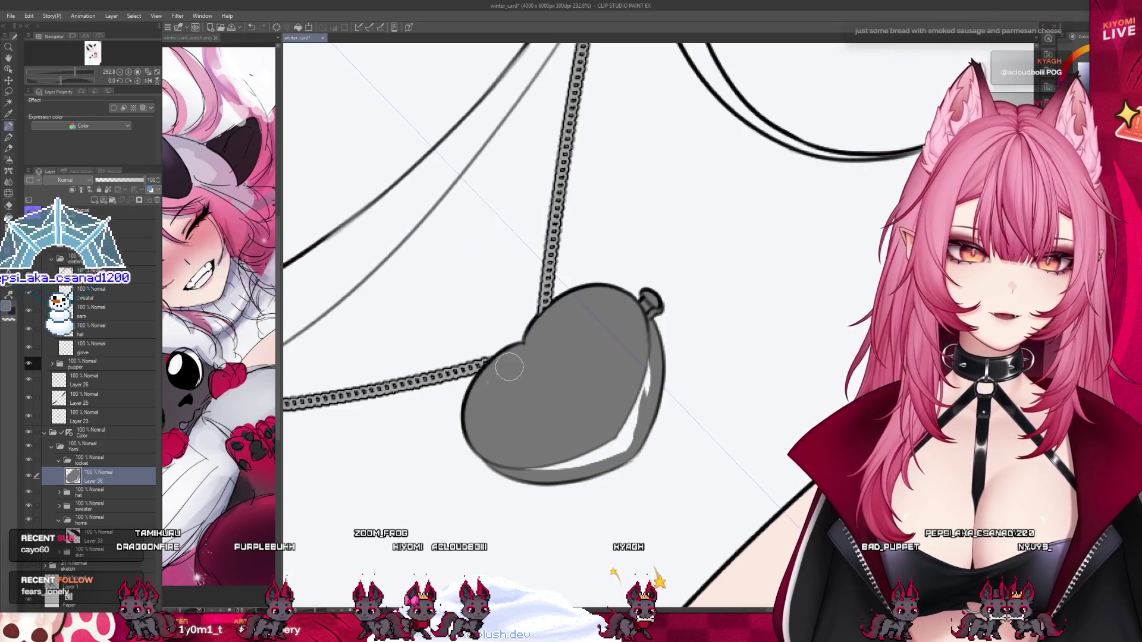
left_click_drag(530, 467, 625, 449)
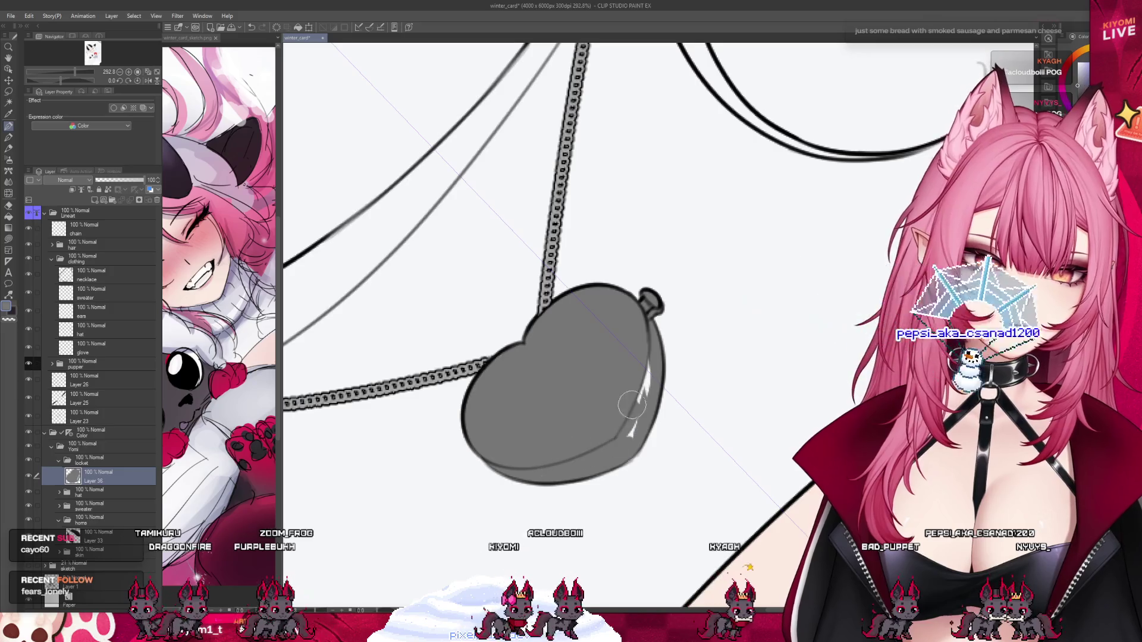
left_click_drag(631, 410, 645, 375)
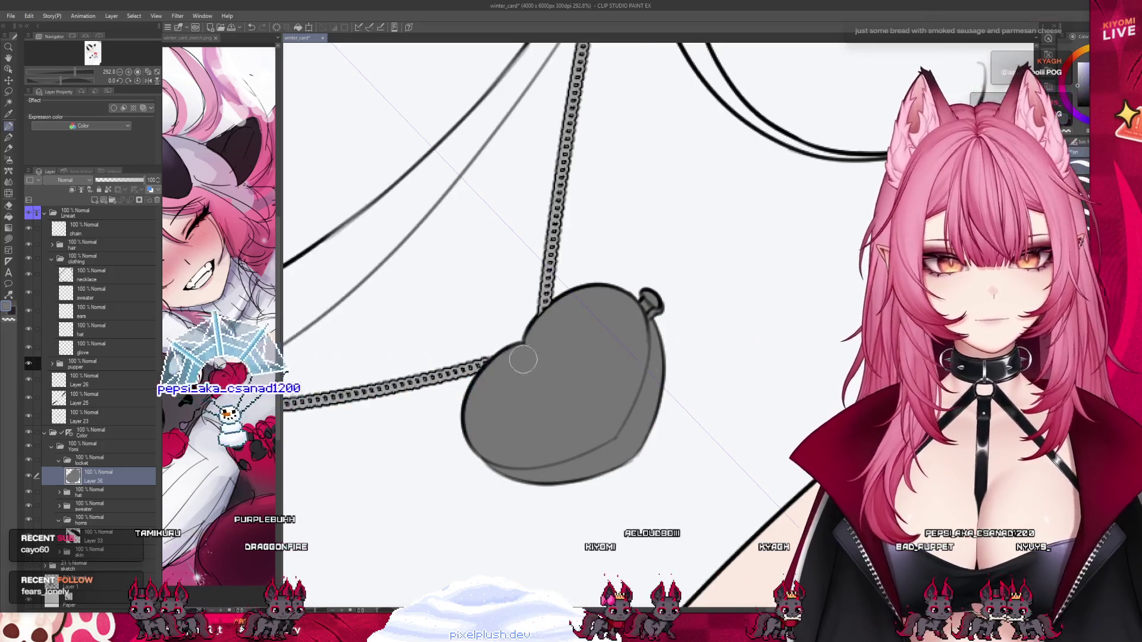
scroll(553, 360, "down", 2)
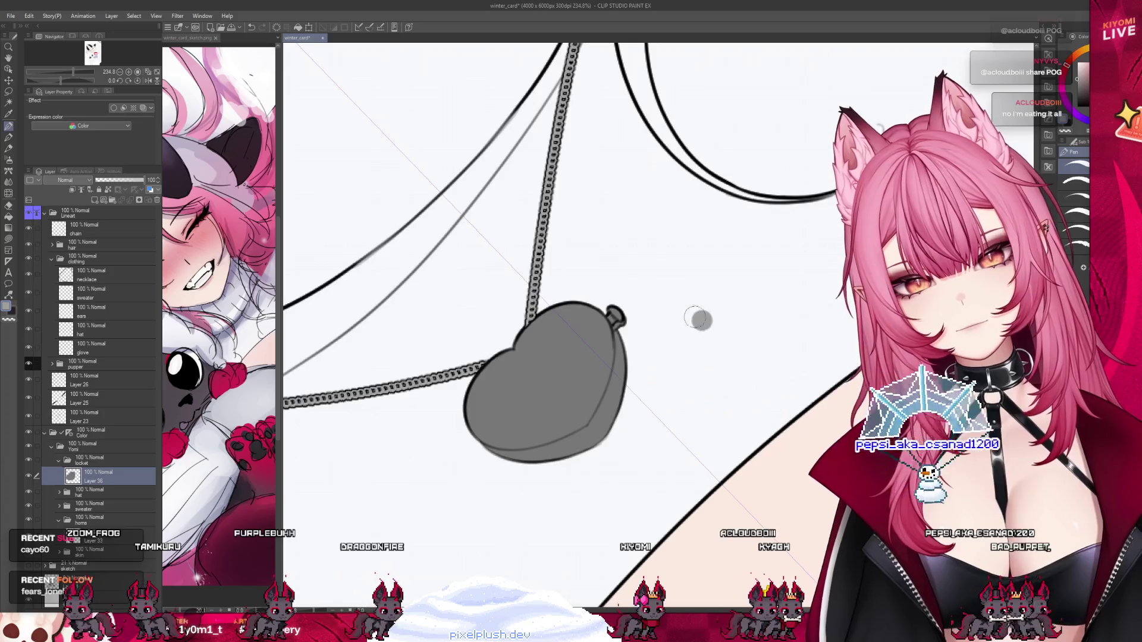